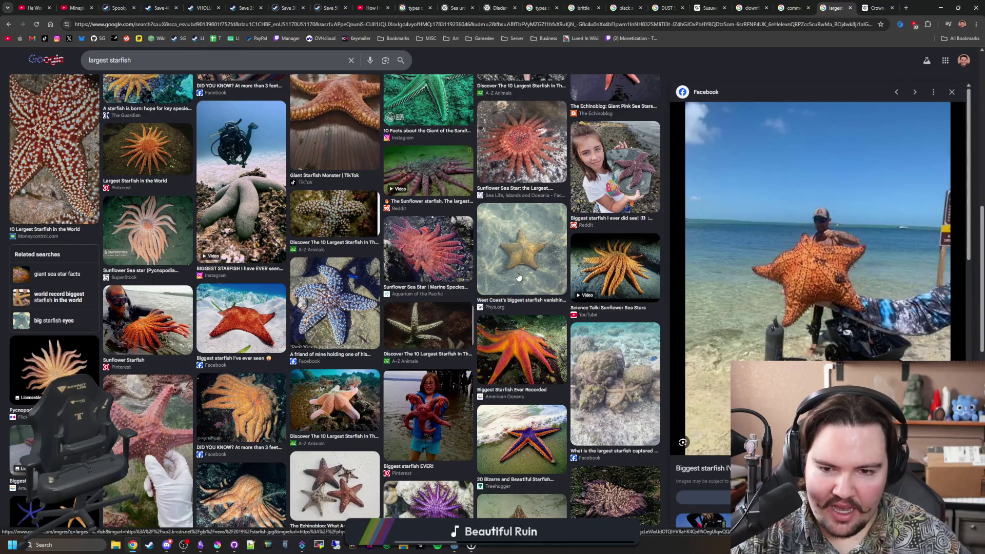
Search Google for 'cushion starfish' in a new tab and switch to image results
{"action": "key", "text": "alt+Left"}
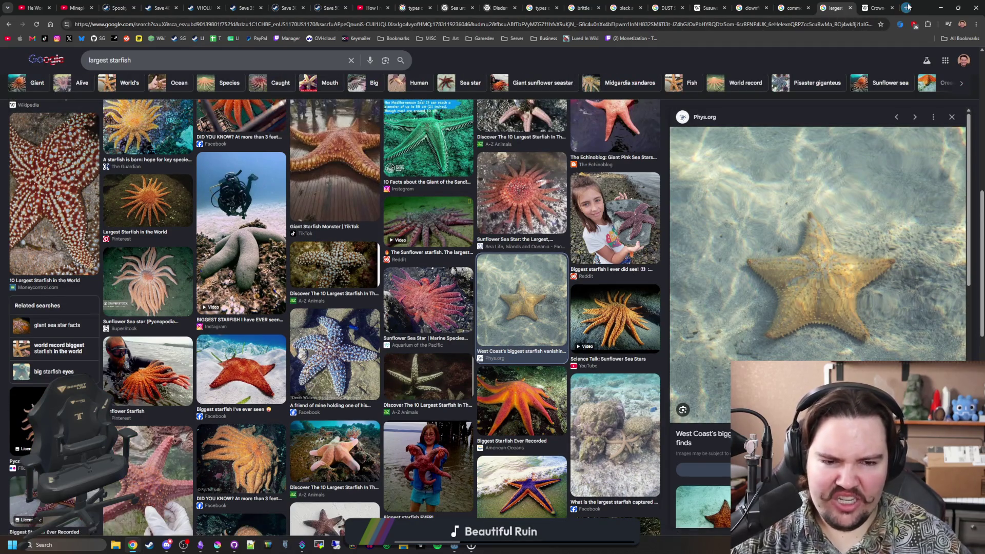
{"action": "left_click", "coordinate": [907, 6]}
{"action": "type", "text": "cushion starfish"}
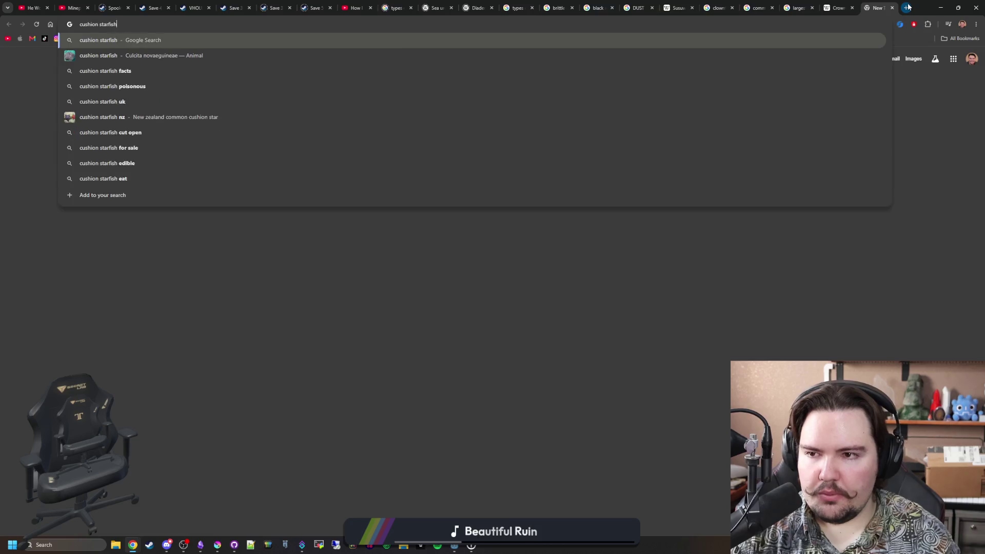
{"action": "key", "text": "Return"}
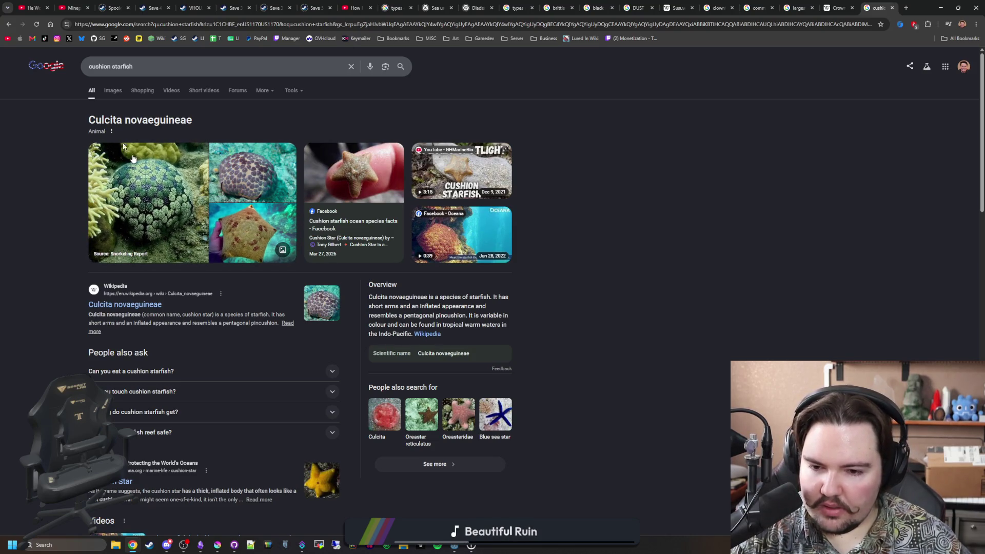
{"action": "left_click", "coordinate": [114, 92]}
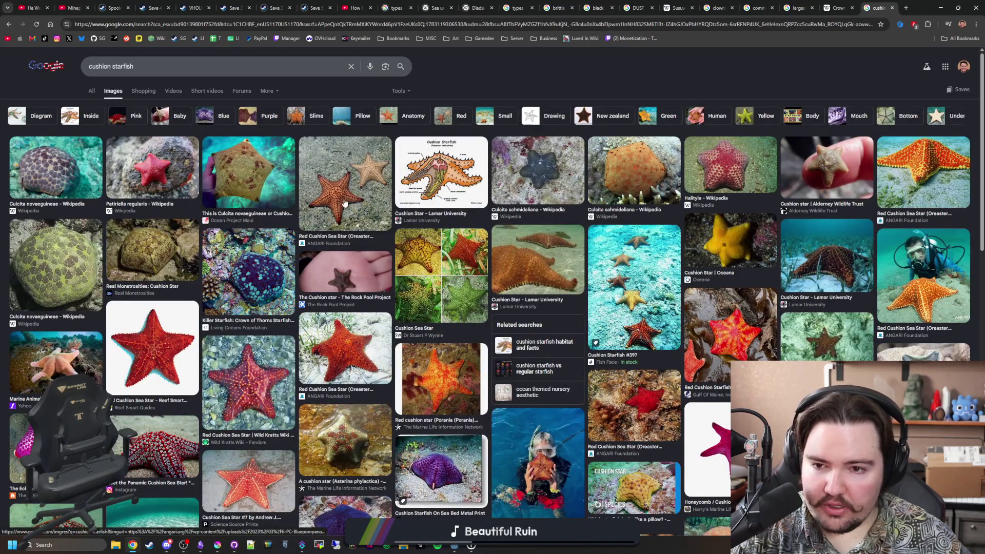
Preview several cushion starfish photos, then bring up the Crown-of-thorns starfish article
{"action": "left_click", "coordinate": [344, 202]}
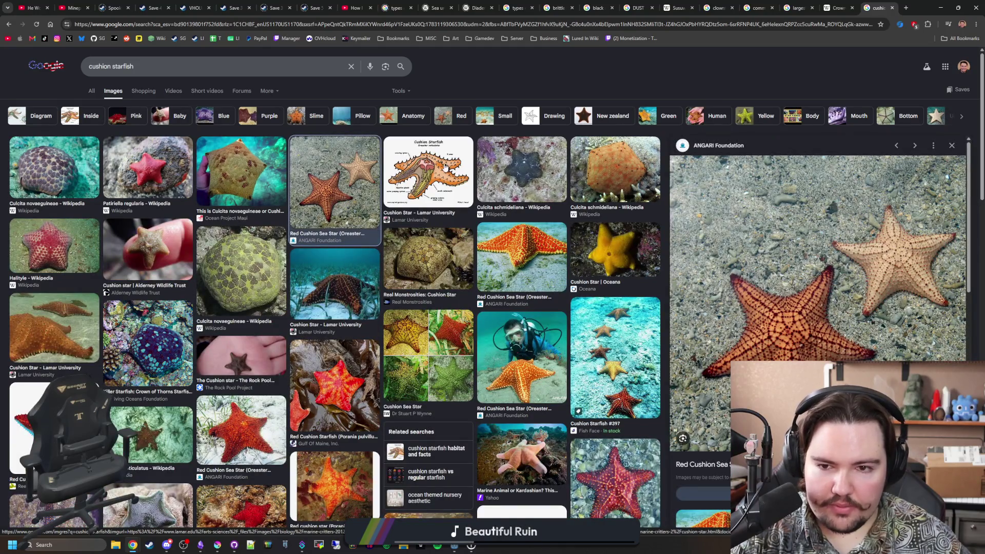
{"action": "left_click", "coordinate": [439, 169]}
{"action": "left_click", "coordinate": [558, 257]}
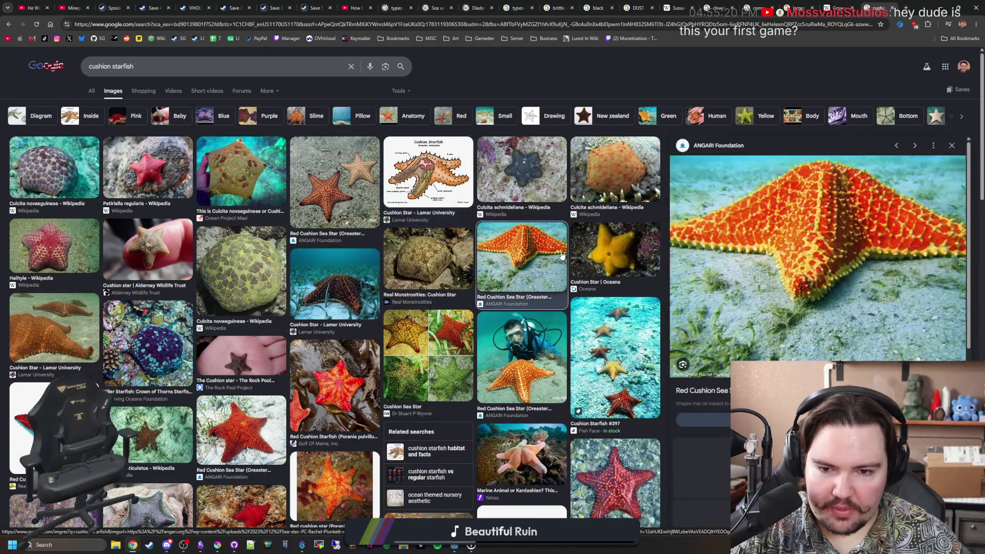
{"action": "left_click", "coordinate": [537, 344]}
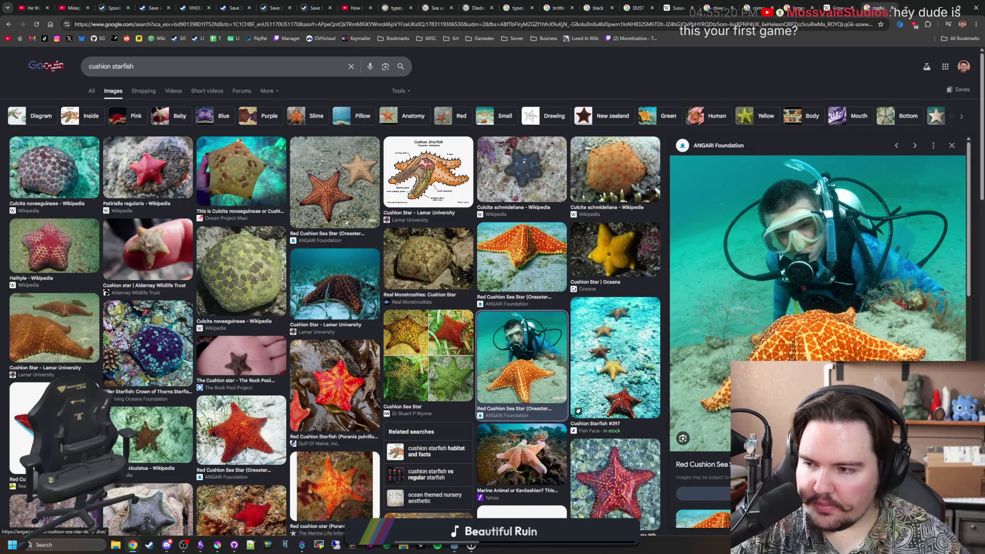
{"action": "left_click", "coordinate": [808, 7]}
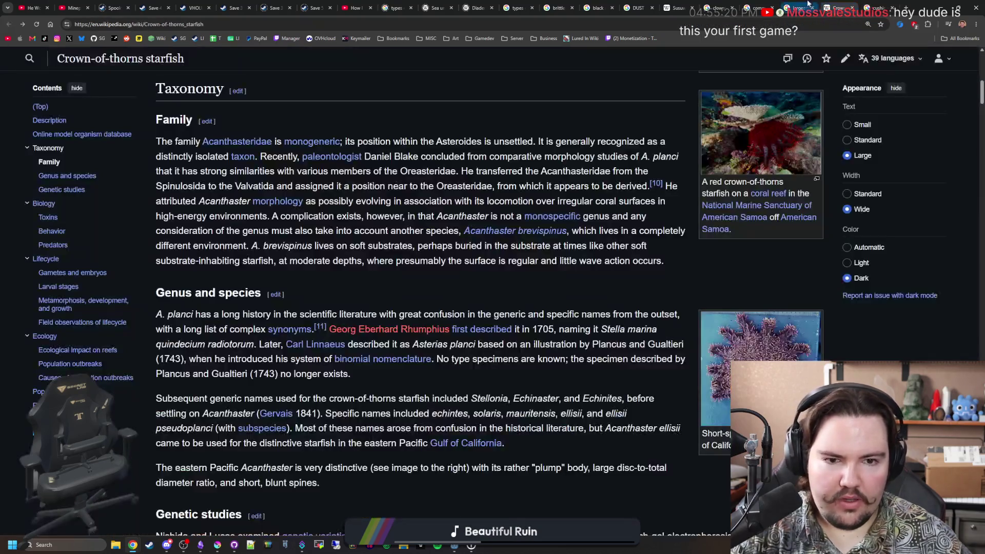
View common starfish image results and preview several of the photos
{"action": "left_click", "coordinate": [761, 7]}
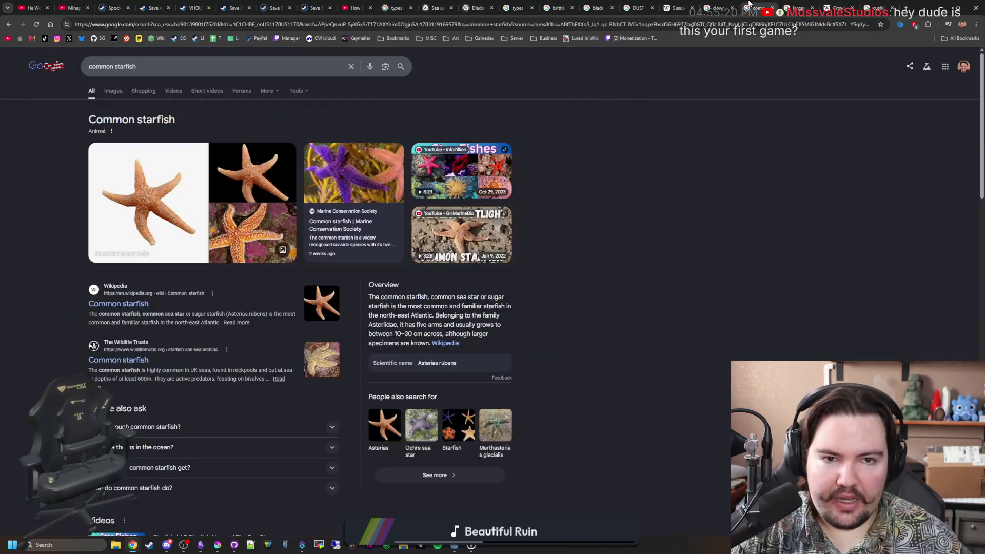
{"action": "left_click", "coordinate": [113, 91]}
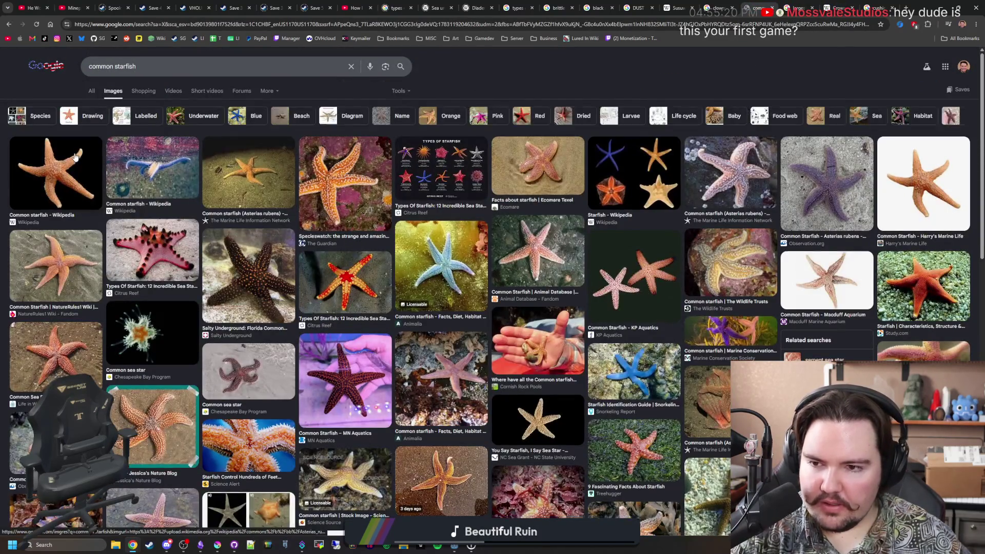
{"action": "left_click", "coordinate": [75, 158]}
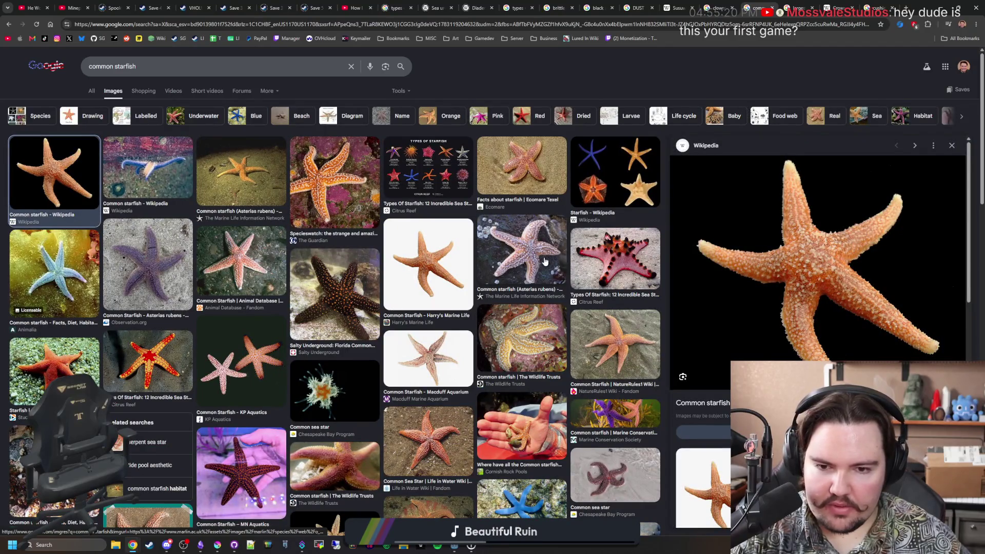
{"action": "left_click", "coordinate": [544, 263]}
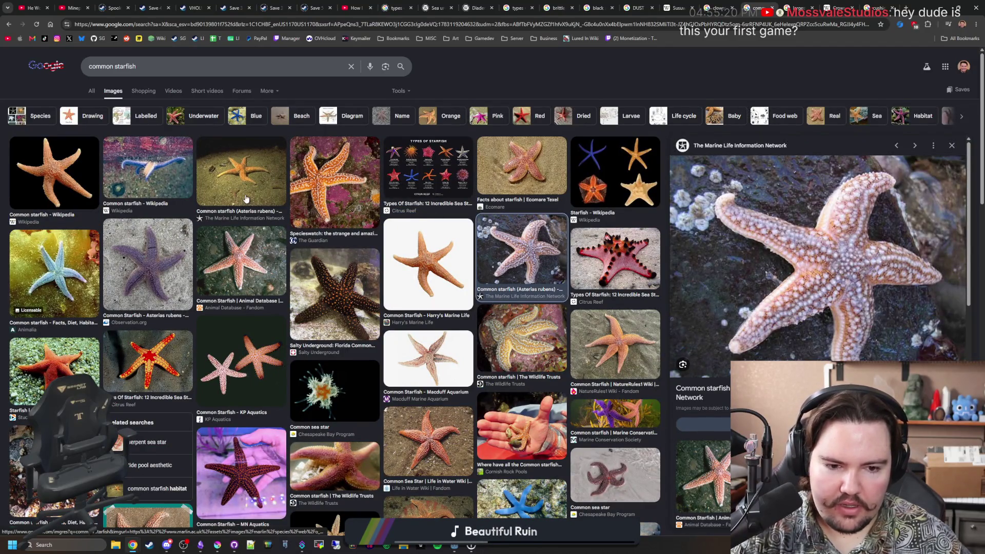
{"action": "left_click", "coordinate": [69, 163]}
Re-preview the Wikipedia common starfish image, then start a fresh browser tab
{"action": "left_click", "coordinate": [91, 90]}
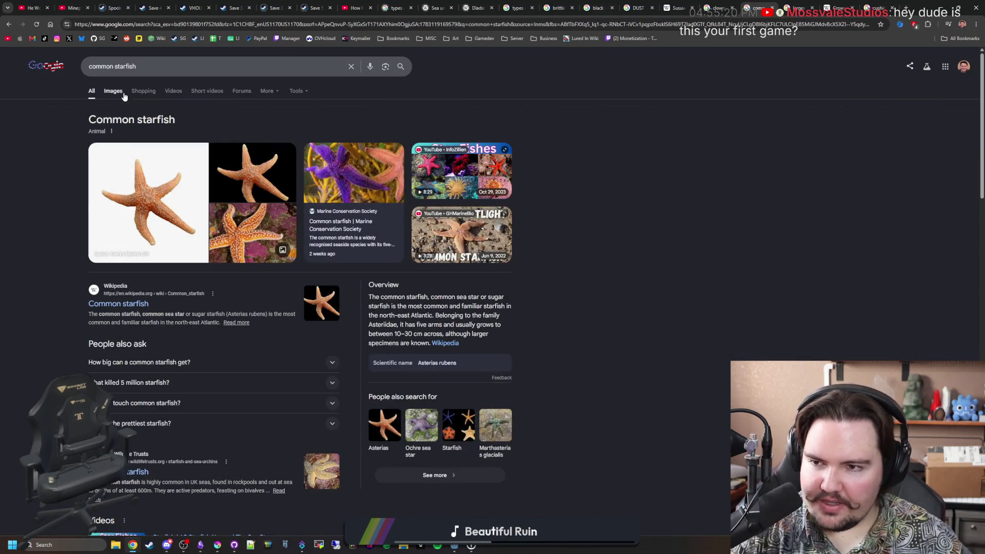
{"action": "left_click", "coordinate": [113, 91]}
{"action": "left_click", "coordinate": [58, 173]}
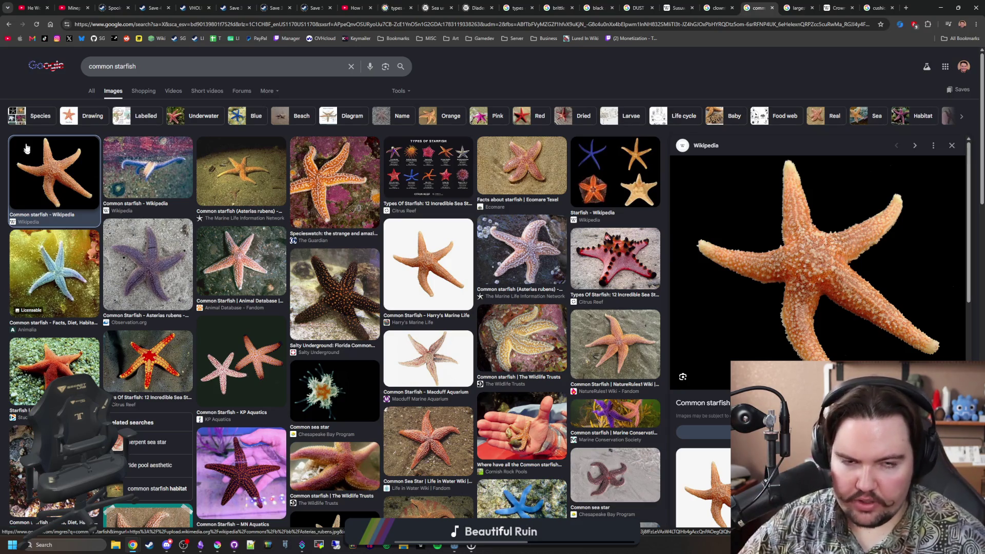
{"action": "key", "text": "ctrl+t"}
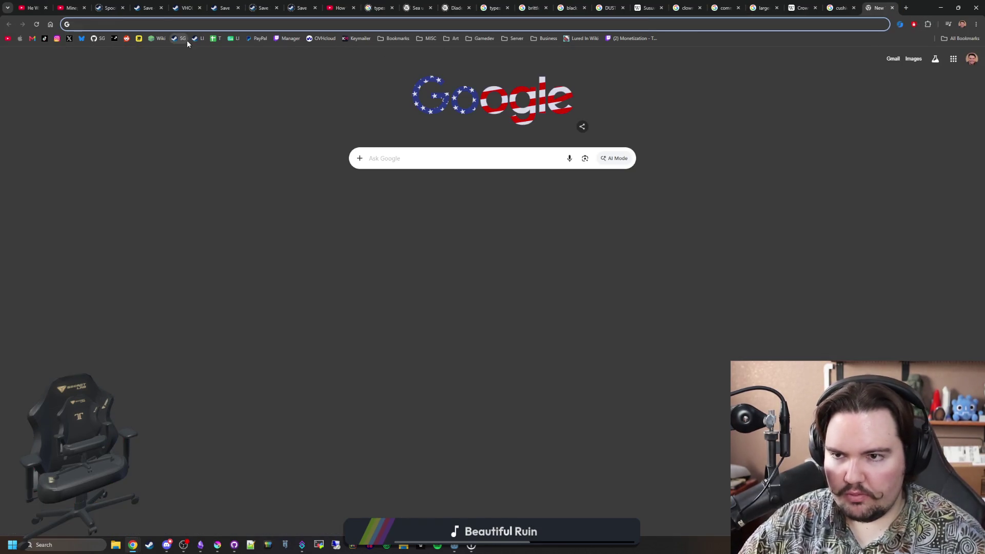
Bring up the Starground Steam store page and exit BETA mode from the admin menu
{"action": "left_click", "coordinate": [187, 43]}
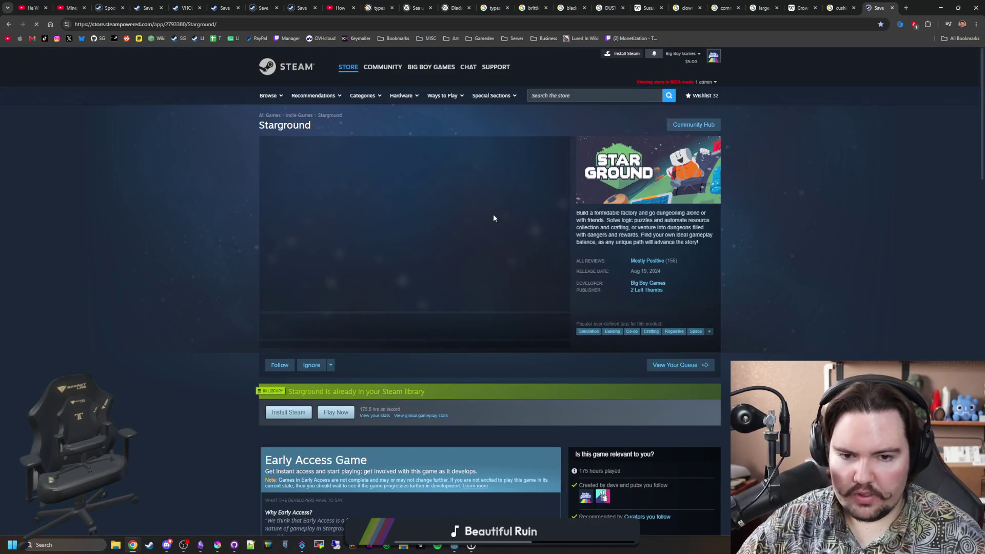
{"action": "left_click", "coordinate": [706, 83]}
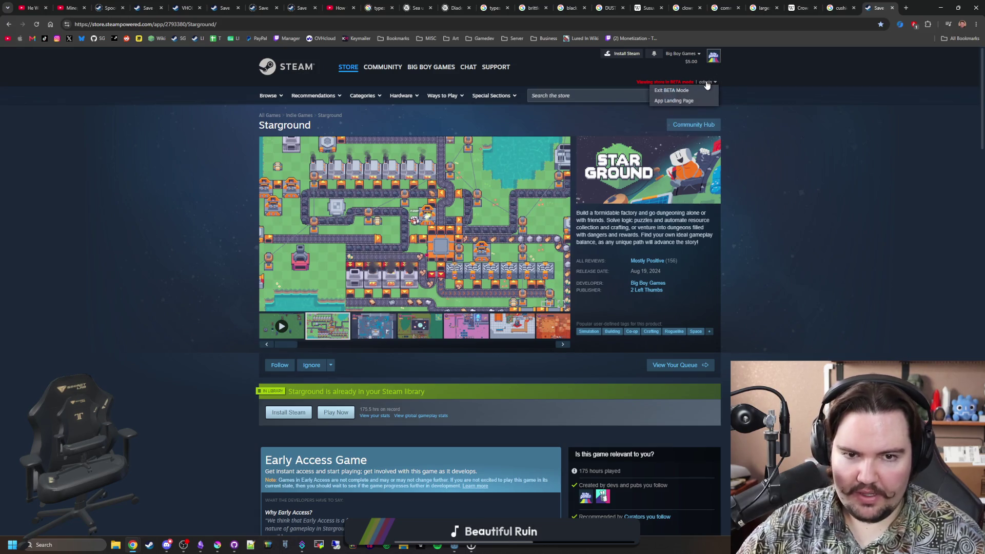
{"action": "left_click", "coordinate": [677, 92]}
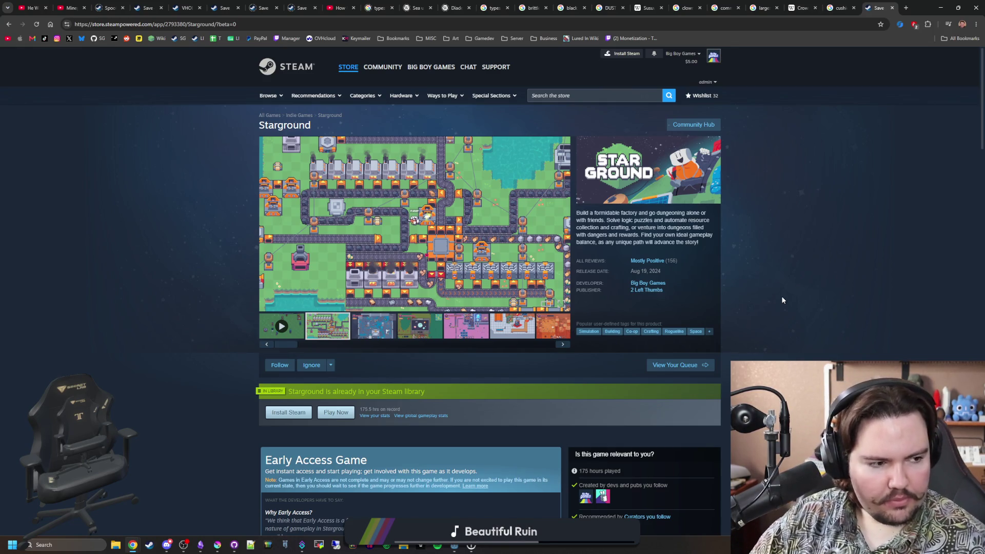
{"action": "scroll", "coordinate": [462, 307], "scroll_direction": "down", "scroll_amount": 2}
{"action": "scroll", "coordinate": [465, 306], "scroll_direction": "down", "scroll_amount": 1}
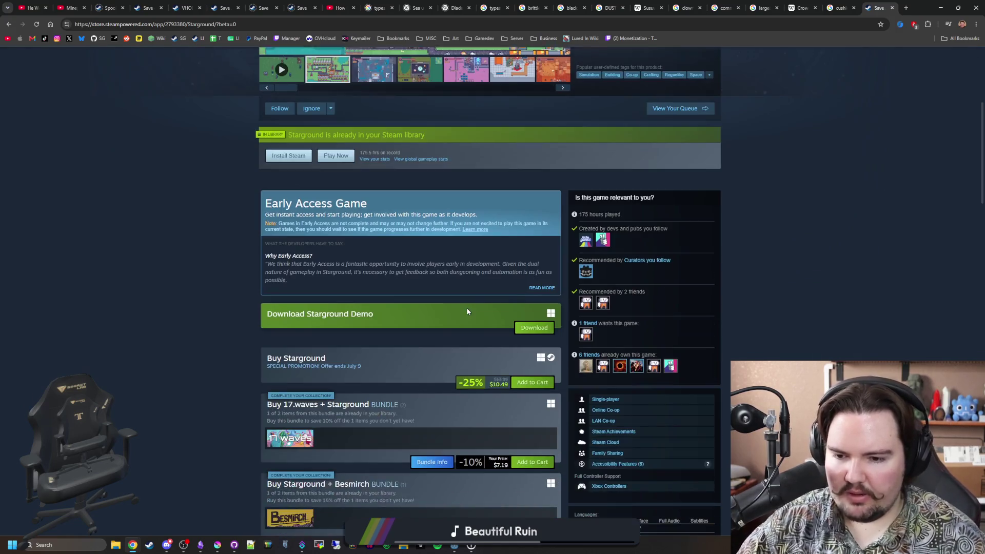
{"action": "scroll", "coordinate": [466, 309], "scroll_direction": "down", "scroll_amount": 2}
{"action": "scroll", "coordinate": [467, 309], "scroll_direction": "down", "scroll_amount": 2}
{"action": "scroll", "coordinate": [466, 311], "scroll_direction": "down", "scroll_amount": 2}
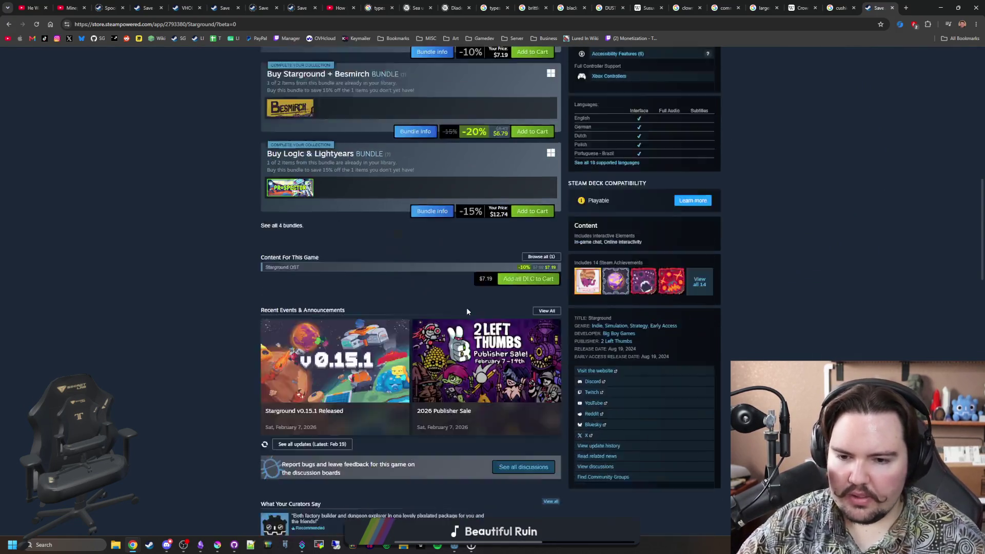
{"action": "scroll", "coordinate": [466, 311], "scroll_direction": "down", "scroll_amount": 3}
{"action": "scroll", "coordinate": [467, 312], "scroll_direction": "down", "scroll_amount": 5}
{"action": "scroll", "coordinate": [466, 311], "scroll_direction": "down", "scroll_amount": 5}
{"action": "scroll", "coordinate": [466, 311], "scroll_direction": "down", "scroll_amount": 1}
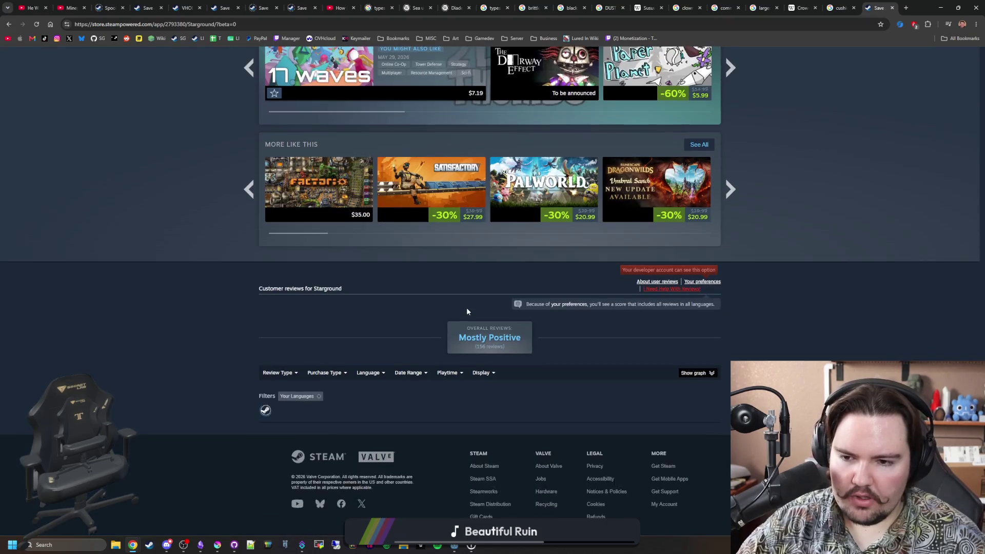
Return to the top of the Starground page and go to the Big Boy Games developer page
{"action": "key", "text": "Home"}
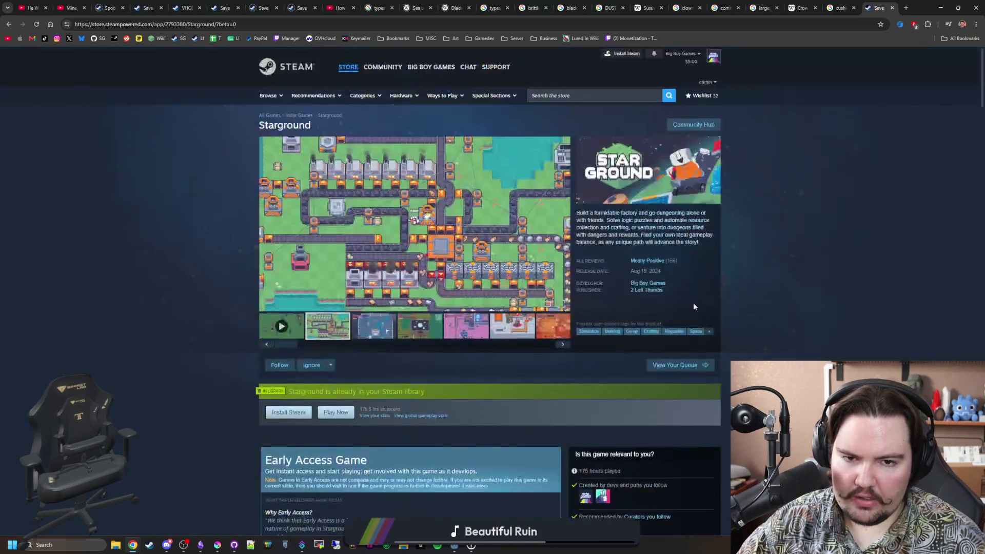
{"action": "scroll", "coordinate": [693, 303], "scroll_direction": "down", "scroll_amount": 10}
{"action": "scroll", "coordinate": [693, 303], "scroll_direction": "down", "scroll_amount": 10}
{"action": "scroll", "coordinate": [694, 306], "scroll_direction": "down", "scroll_amount": 1}
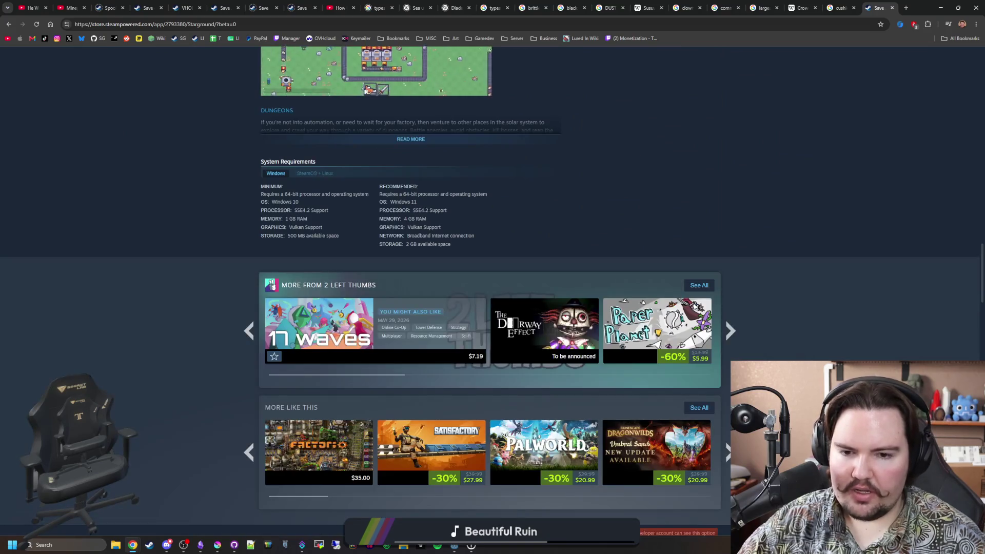
{"action": "key", "text": "Home"}
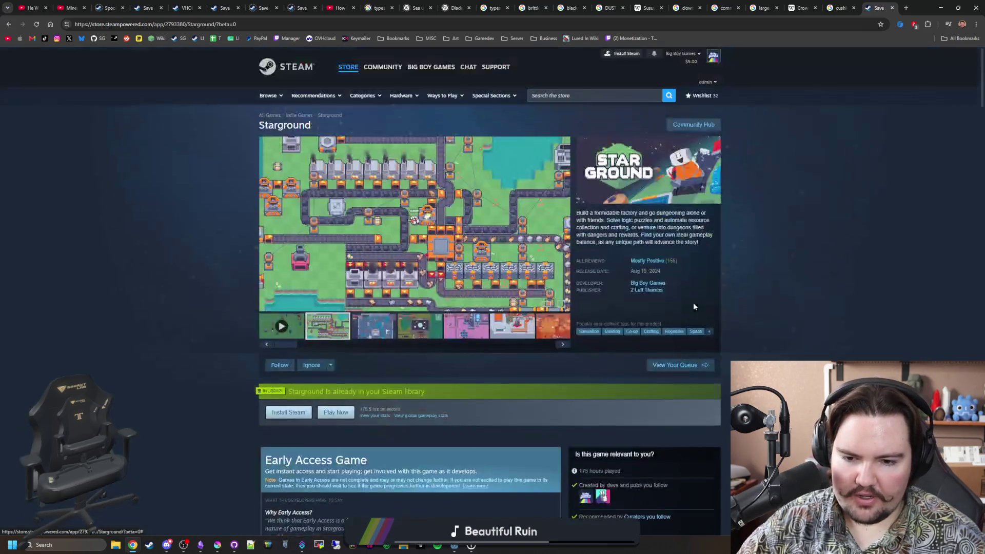
{"action": "left_click", "coordinate": [652, 285]}
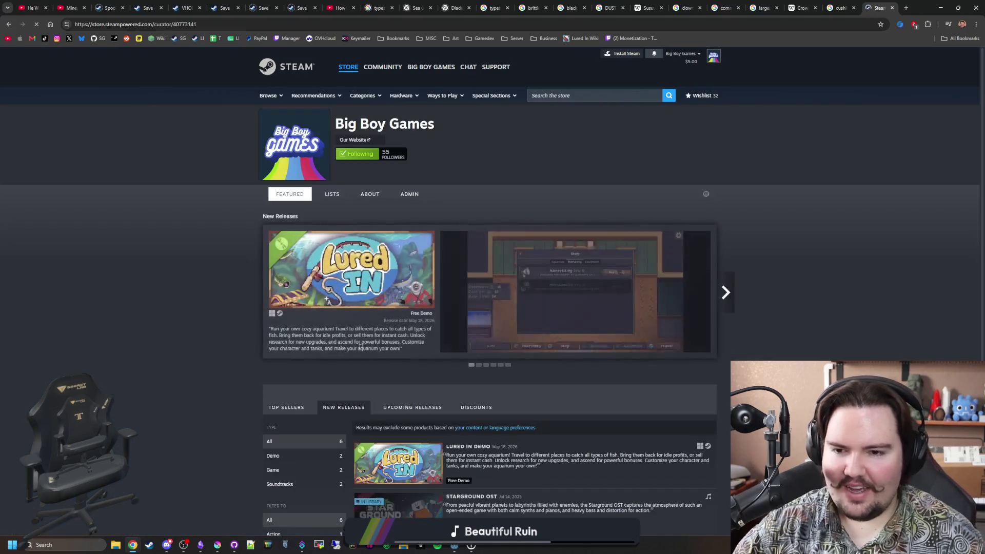
{"action": "scroll", "coordinate": [420, 361], "scroll_direction": "down", "scroll_amount": 4}
{"action": "scroll", "coordinate": [420, 362], "scroll_direction": "down", "scroll_amount": 2}
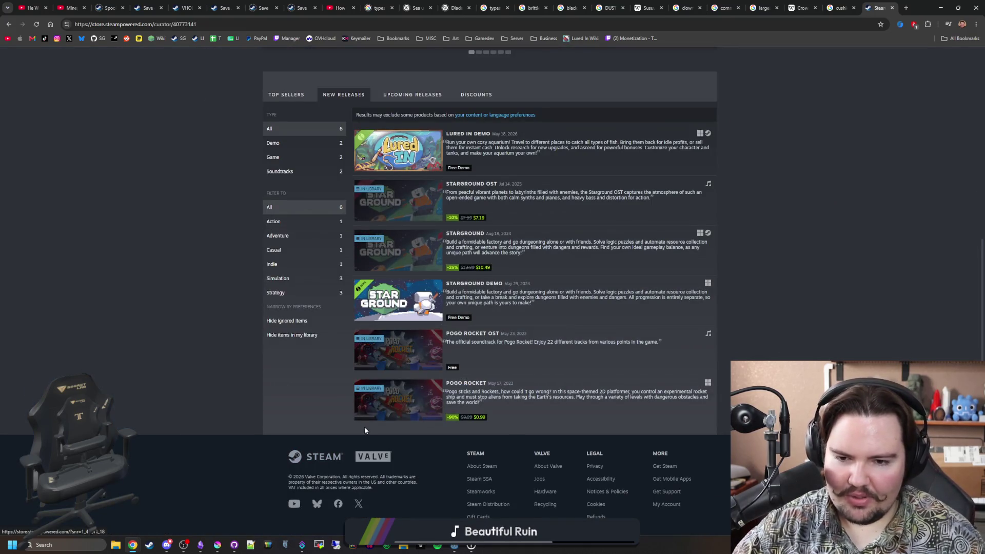
Visit the Pogo Rocket store page, go back, and put the browser away to reveal the notes
{"action": "left_click", "coordinate": [388, 416]}
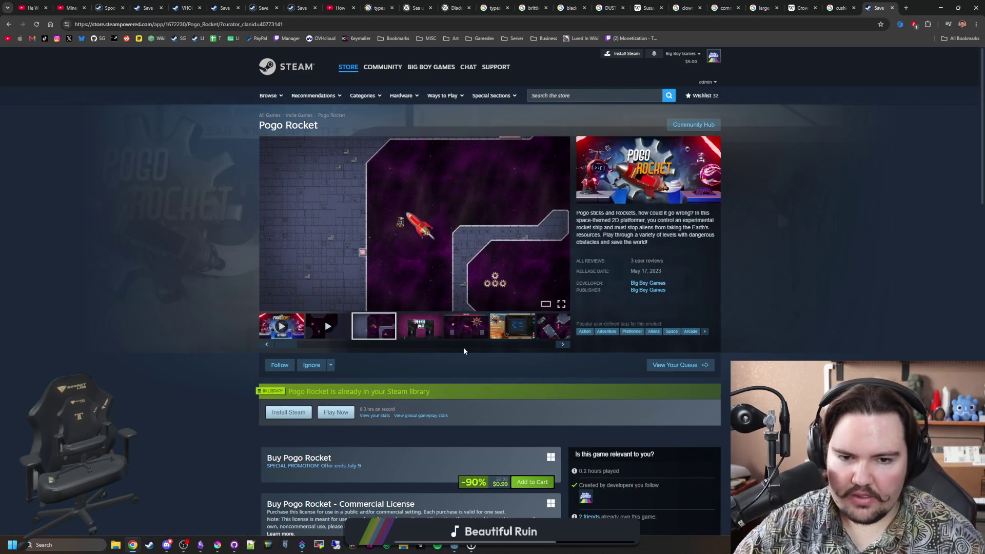
{"action": "scroll", "coordinate": [463, 351], "scroll_direction": "down", "scroll_amount": 3}
{"action": "scroll", "coordinate": [464, 351], "scroll_direction": "down", "scroll_amount": 3}
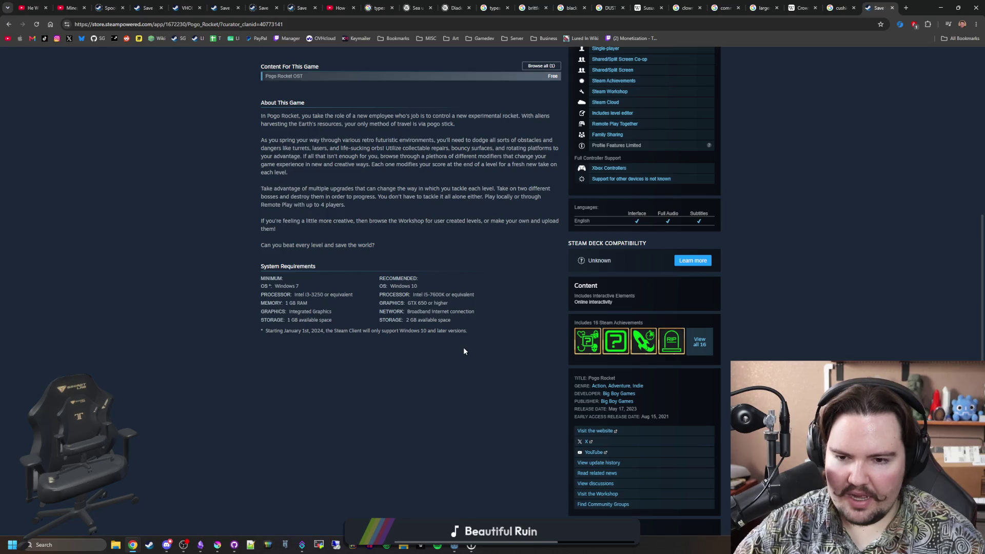
{"action": "scroll", "coordinate": [463, 351], "scroll_direction": "down", "scroll_amount": 3}
{"action": "scroll", "coordinate": [463, 350], "scroll_direction": "down", "scroll_amount": 2}
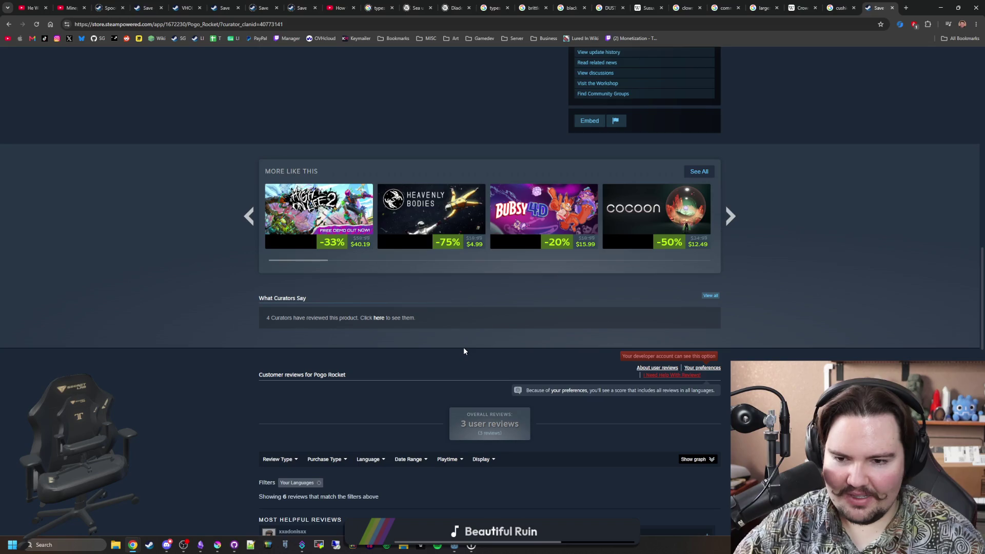
{"action": "scroll", "coordinate": [464, 350], "scroll_direction": "up", "scroll_amount": 5}
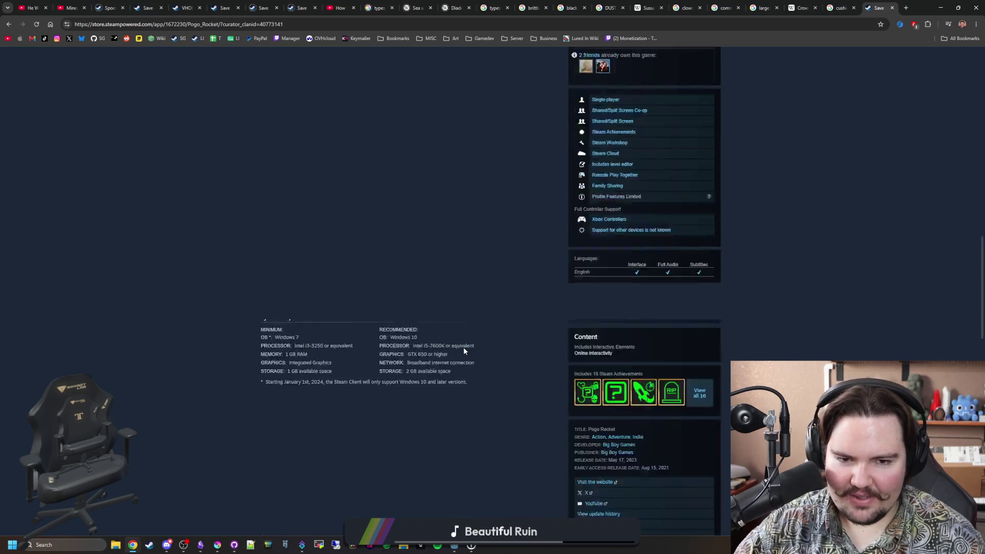
{"action": "scroll", "coordinate": [463, 351], "scroll_direction": "up", "scroll_amount": 6}
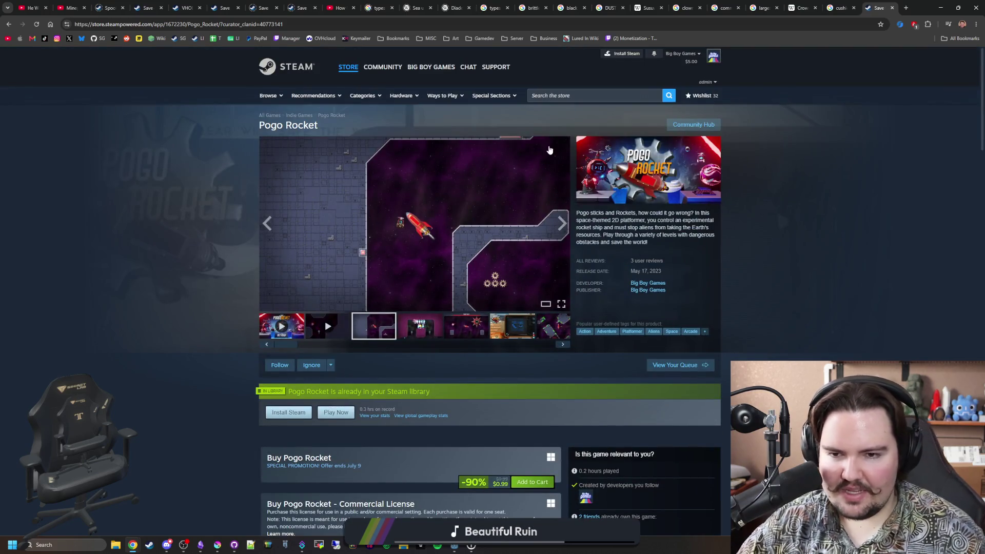
{"action": "key", "text": "alt+Left"}
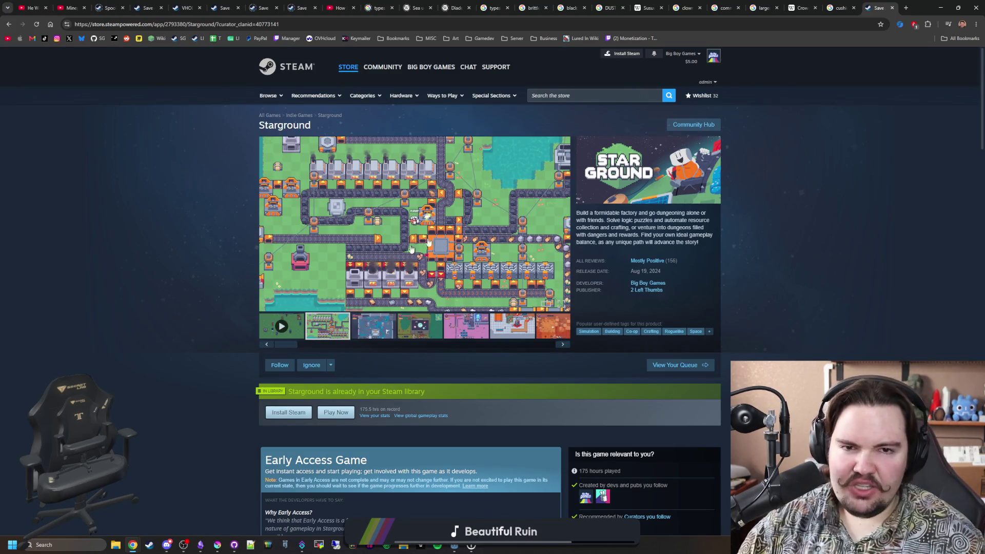
{"action": "left_click", "coordinate": [941, 7]}
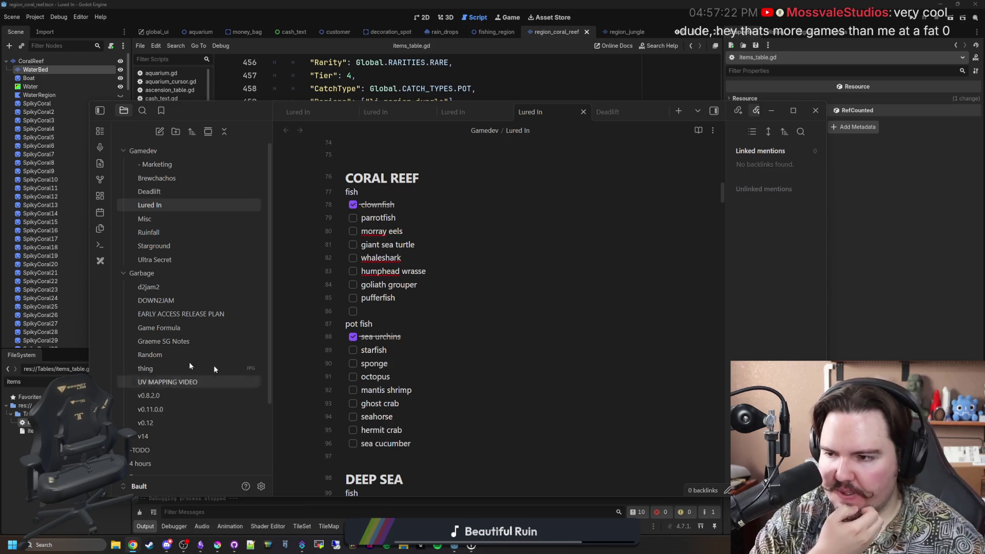
{"action": "mouse_move", "coordinate": [200, 544]}
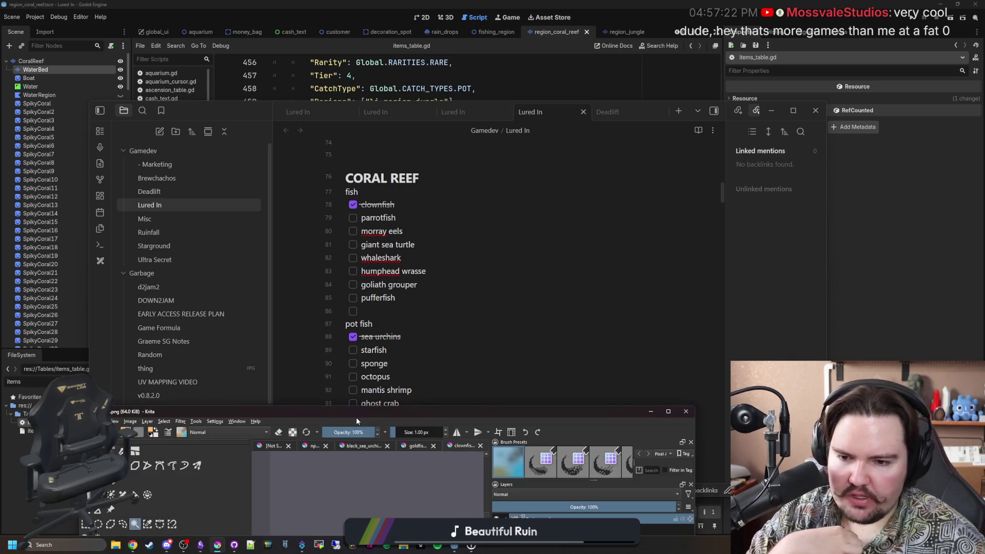
Bring Krita's sprite documents forward and flip between the open sprite files
{"action": "left_click", "coordinate": [356, 418]}
{"action": "left_click", "coordinate": [592, 37]}
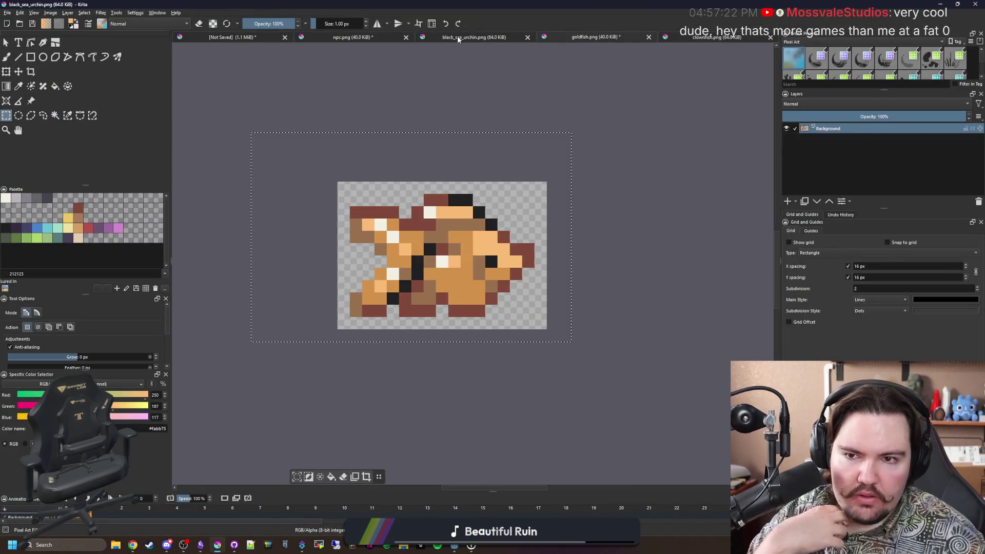
Switch to the unsaved sprite sheet, pick the pixel brush with dusky red, and make room on the canvas
{"action": "left_click", "coordinate": [350, 37]}
{"action": "left_click", "coordinate": [262, 36]}
{"action": "scroll", "coordinate": [321, 165], "scroll_direction": "down", "scroll_amount": 5}
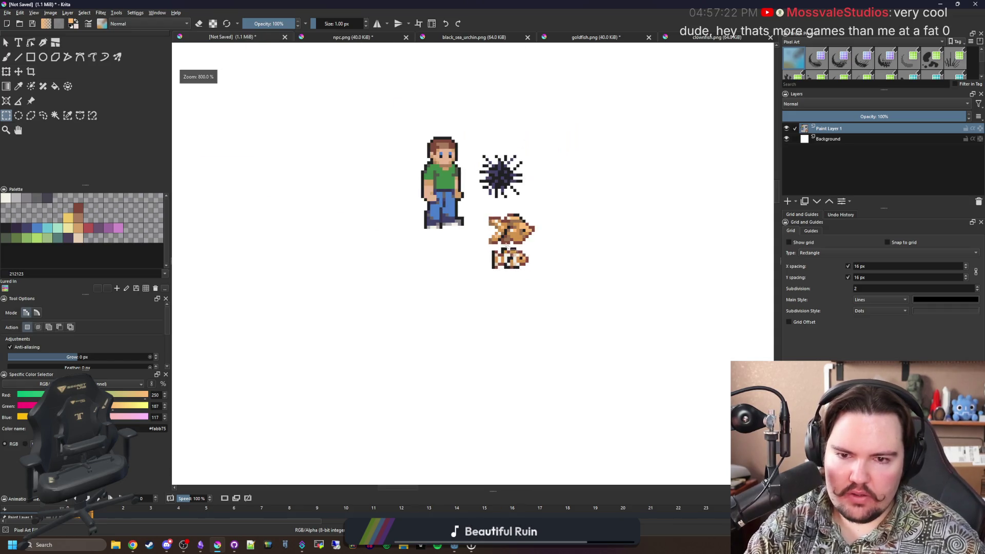
{"action": "scroll", "coordinate": [320, 166], "scroll_direction": "up", "scroll_amount": 2}
{"action": "scroll", "coordinate": [321, 165], "scroll_direction": "up", "scroll_amount": 2}
{"action": "key", "text": "b"}
{"action": "left_click", "coordinate": [77, 229]}
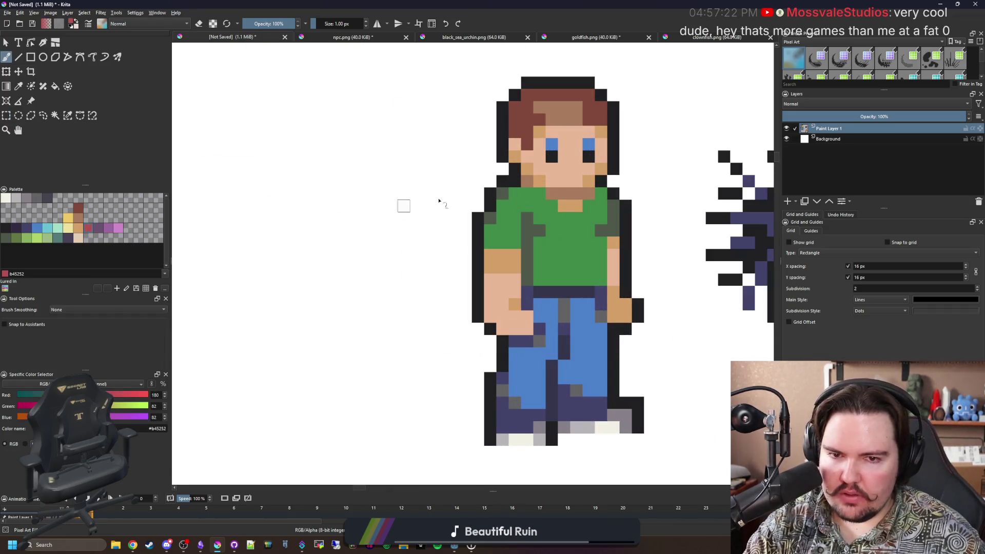
{"action": "mouse_move", "coordinate": [293, 192]}
{"action": "left_mouse_down"}
{"action": "mouse_move", "coordinate": [339, 283]}
{"action": "mouse_move", "coordinate": [402, 284]}
{"action": "left_mouse_up"}
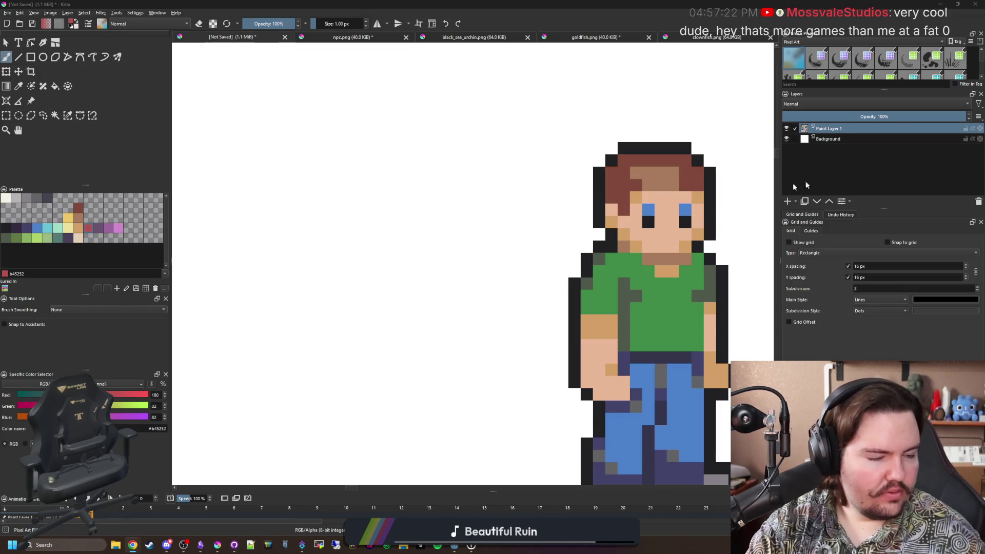
{"action": "mouse_move", "coordinate": [352, 283]}
{"action": "left_mouse_down"}
{"action": "mouse_move", "coordinate": [390, 284]}
{"action": "mouse_move", "coordinate": [373, 241]}
{"action": "mouse_move", "coordinate": [330, 217]}
{"action": "left_mouse_up"}
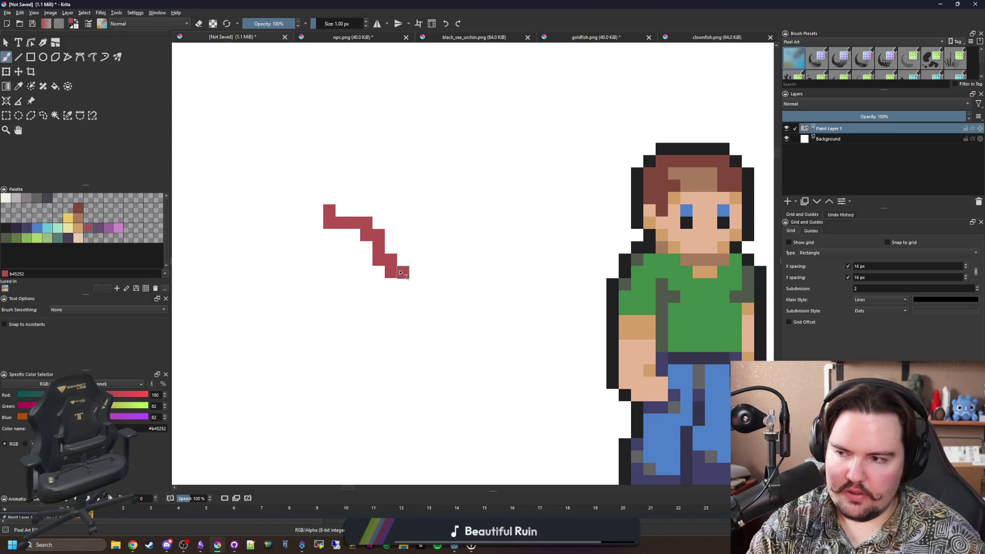
Paint the red starfish's five arms and fill in its centre
{"action": "mouse_move", "coordinate": [402, 274]}
{"action": "left_mouse_down"}
{"action": "mouse_move", "coordinate": [440, 220]}
{"action": "mouse_move", "coordinate": [449, 270]}
{"action": "mouse_move", "coordinate": [465, 268]}
{"action": "left_mouse_up"}
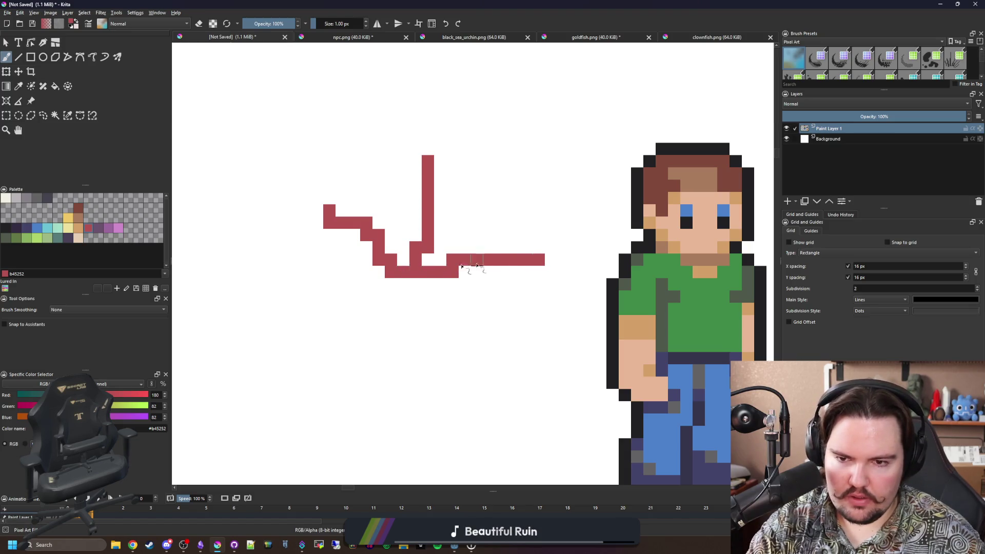
{"action": "mouse_move", "coordinate": [405, 276]}
{"action": "left_mouse_down"}
{"action": "mouse_move", "coordinate": [354, 346]}
{"action": "mouse_move", "coordinate": [443, 300]}
{"action": "mouse_move", "coordinate": [466, 351]}
{"action": "mouse_move", "coordinate": [457, 359]}
{"action": "mouse_move", "coordinate": [420, 287]}
{"action": "mouse_move", "coordinate": [431, 327]}
{"action": "mouse_move", "coordinate": [397, 286]}
{"action": "mouse_move", "coordinate": [369, 321]}
{"action": "left_mouse_up"}
{"action": "left_click_drag", "start_coordinate": [392, 276], "coordinate": [351, 230]}
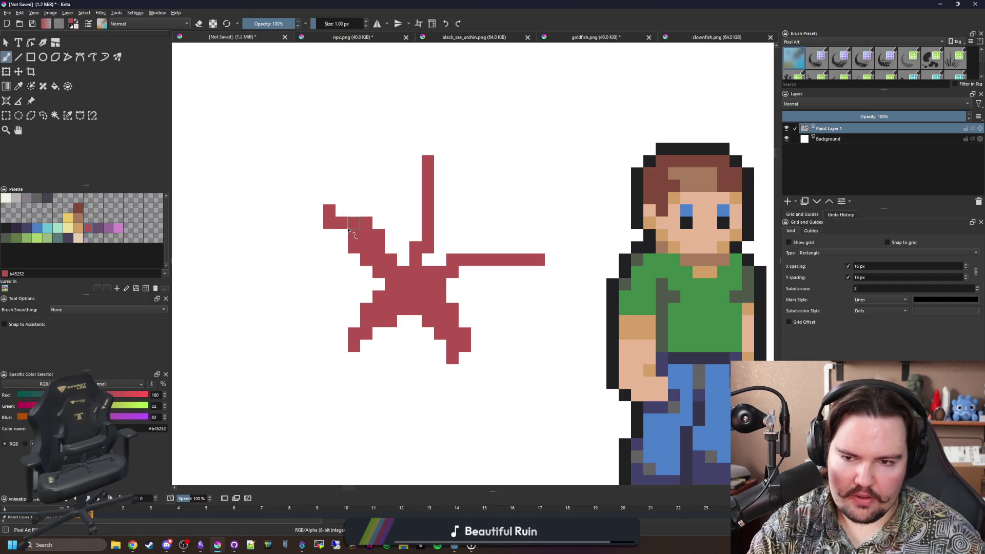
{"action": "mouse_move", "coordinate": [403, 266]}
{"action": "left_mouse_down"}
{"action": "mouse_move", "coordinate": [416, 223]}
{"action": "mouse_move", "coordinate": [437, 212]}
{"action": "left_mouse_up"}
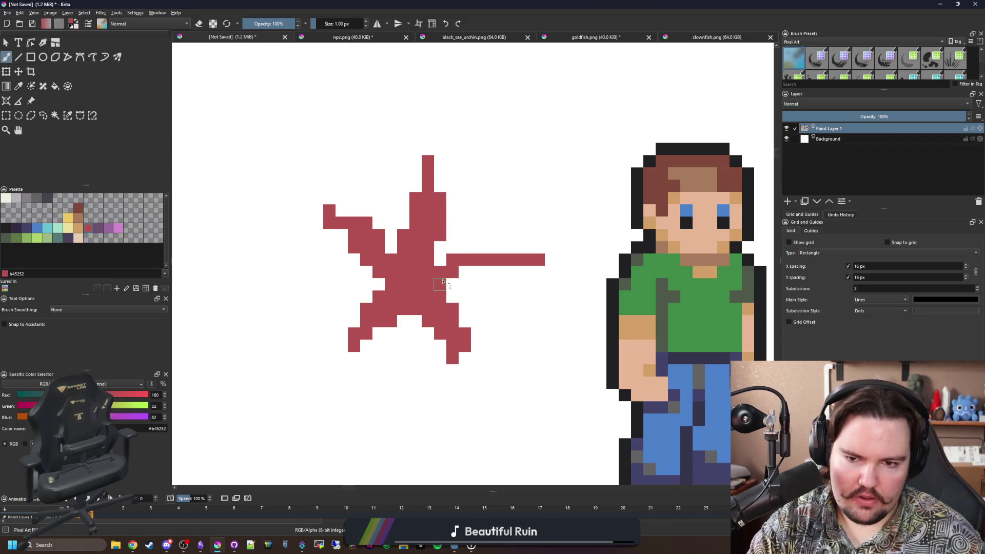
{"action": "left_click_drag", "start_coordinate": [442, 283], "coordinate": [513, 282]}
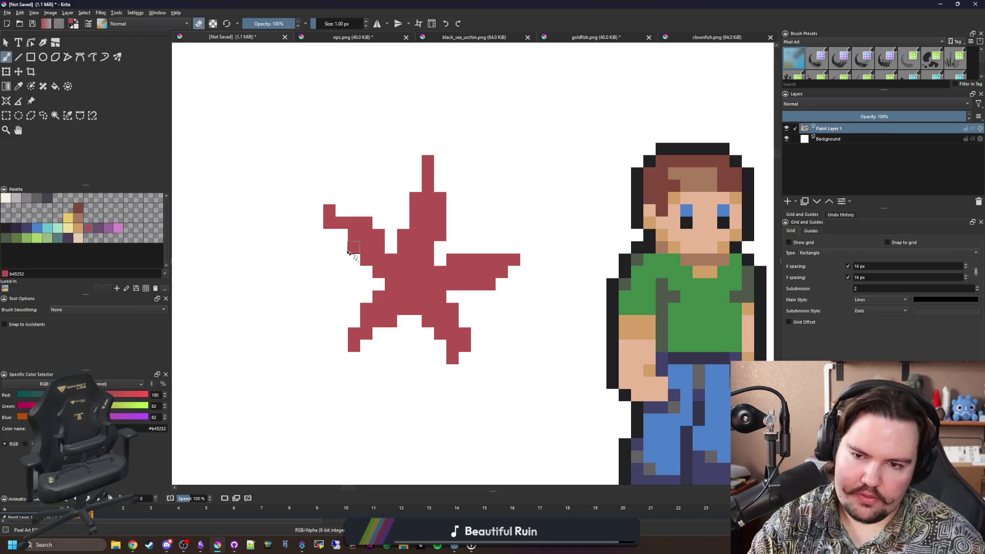
{"action": "scroll", "coordinate": [334, 209], "scroll_direction": "up", "scroll_amount": 1}
Fill white gaps in the starfish, extend the right arm tip and erase the stem above the top arm
{"action": "key", "text": "e"}
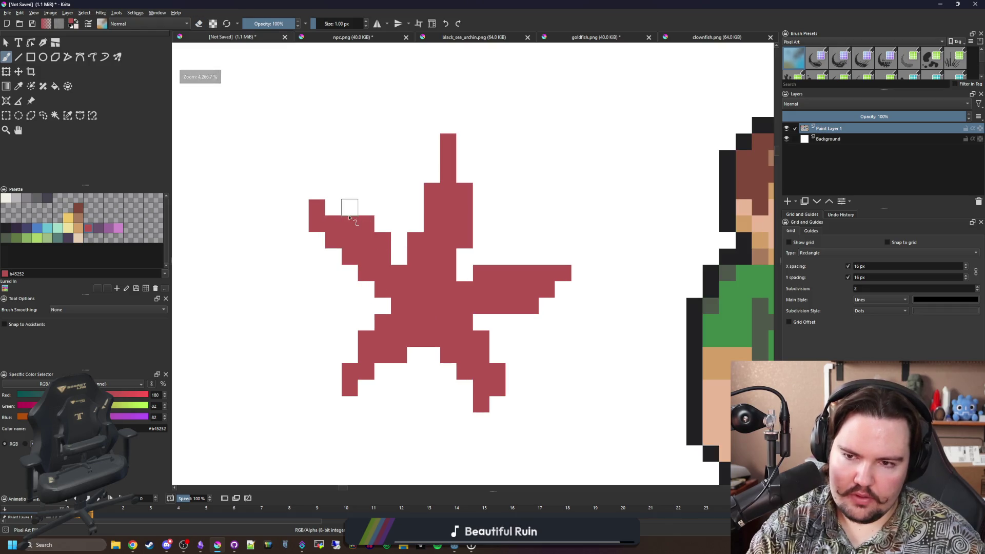
{"action": "left_click", "coordinate": [334, 210]}
{"action": "left_click_drag", "start_coordinate": [353, 366], "coordinate": [370, 387]}
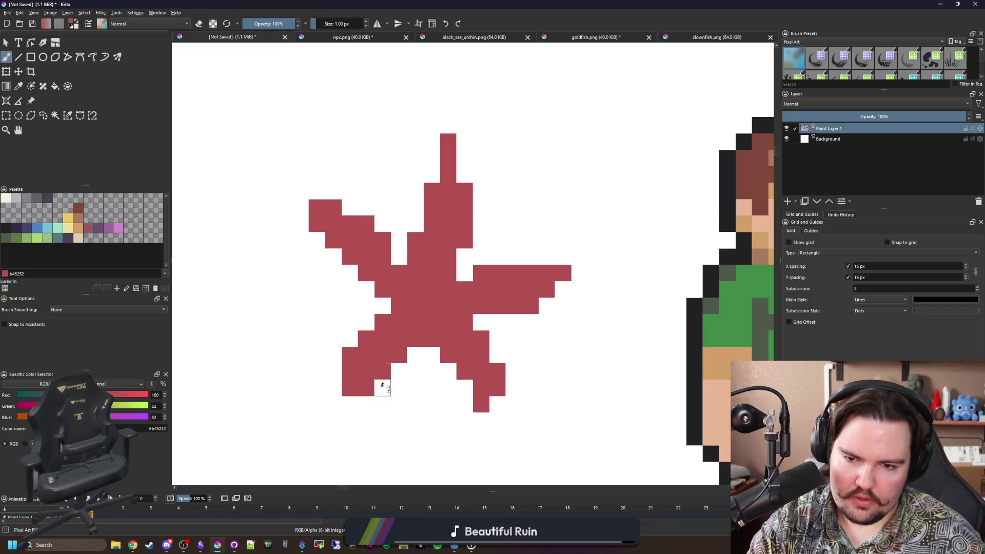
{"action": "left_click", "coordinate": [461, 391]}
{"action": "key", "text": "e"}
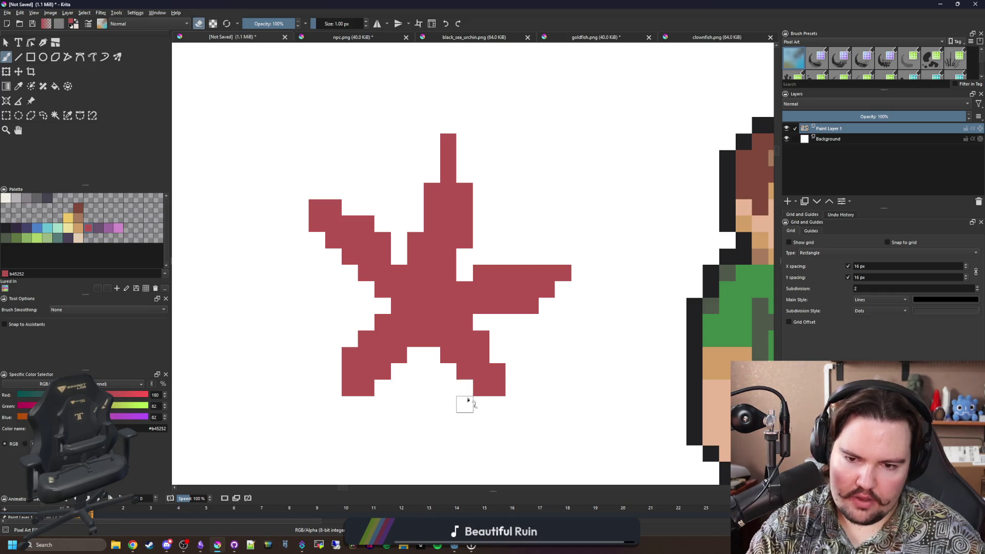
{"action": "left_click", "coordinate": [362, 360]}
{"action": "key", "text": "ctrl+z"}
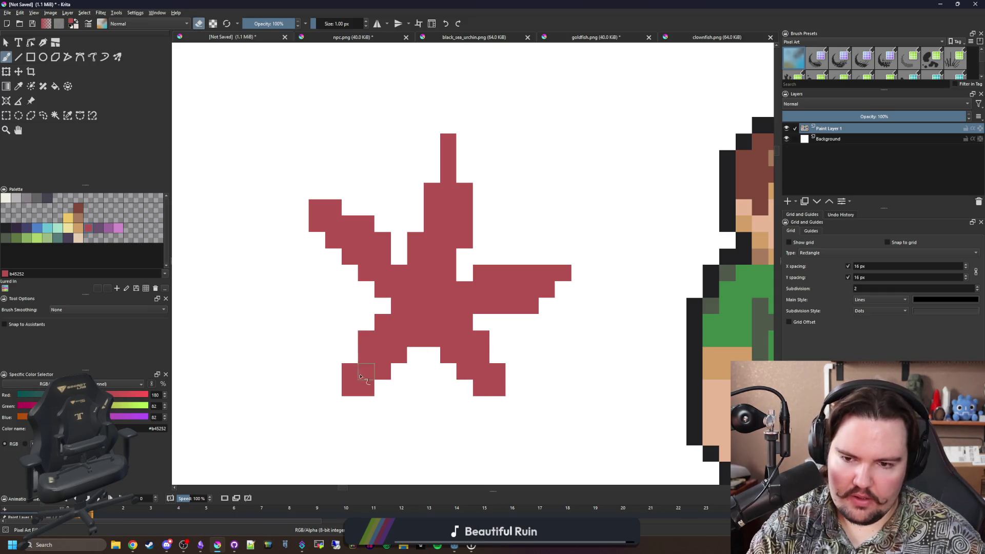
{"action": "scroll", "coordinate": [418, 352], "scroll_direction": "down", "scroll_amount": 2}
{"action": "scroll", "coordinate": [537, 284], "scroll_direction": "up", "scroll_amount": 3}
{"action": "left_click", "coordinate": [537, 285]}
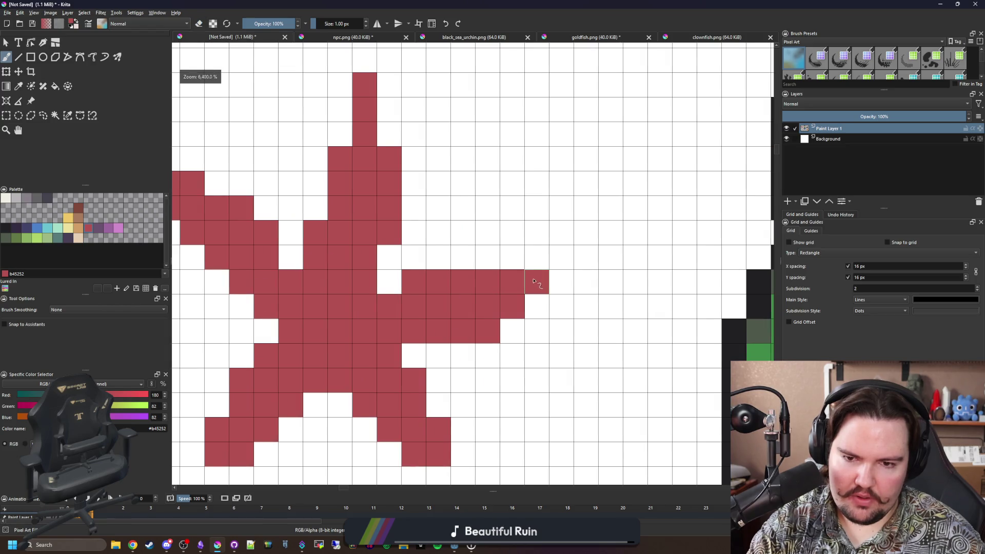
{"action": "scroll", "coordinate": [521, 337], "scroll_direction": "down", "scroll_amount": 3}
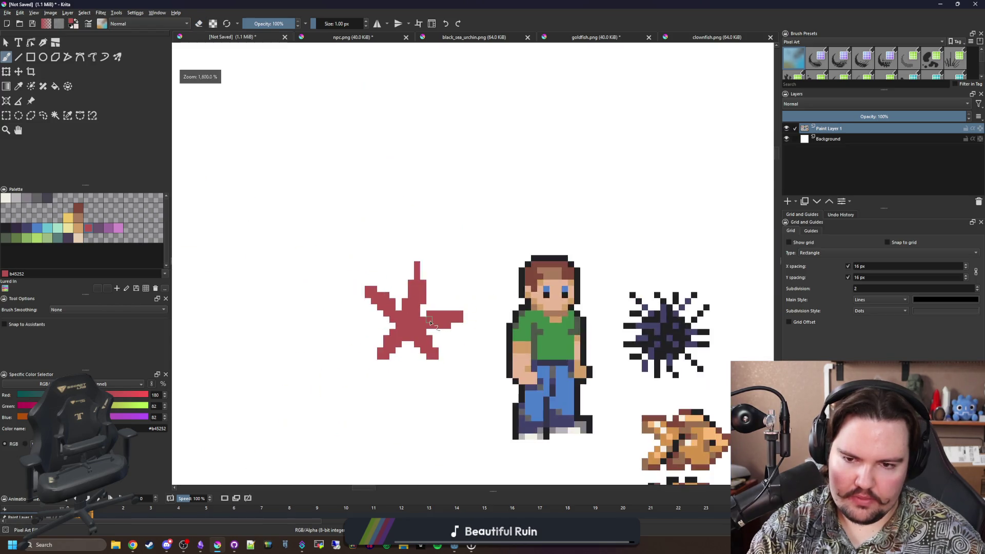
{"action": "scroll", "coordinate": [521, 336], "scroll_direction": "down", "scroll_amount": 2}
{"action": "scroll", "coordinate": [360, 224], "scroll_direction": "up", "scroll_amount": 3}
{"action": "scroll", "coordinate": [361, 224], "scroll_direction": "up", "scroll_amount": 2}
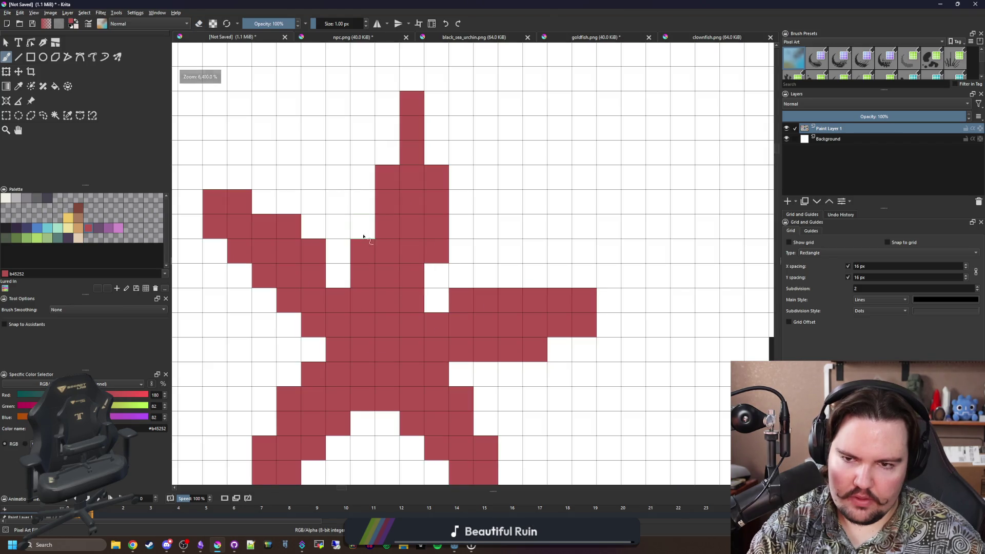
{"action": "left_click", "coordinate": [360, 225]}
{"action": "left_click_drag", "start_coordinate": [411, 153], "coordinate": [412, 127]}
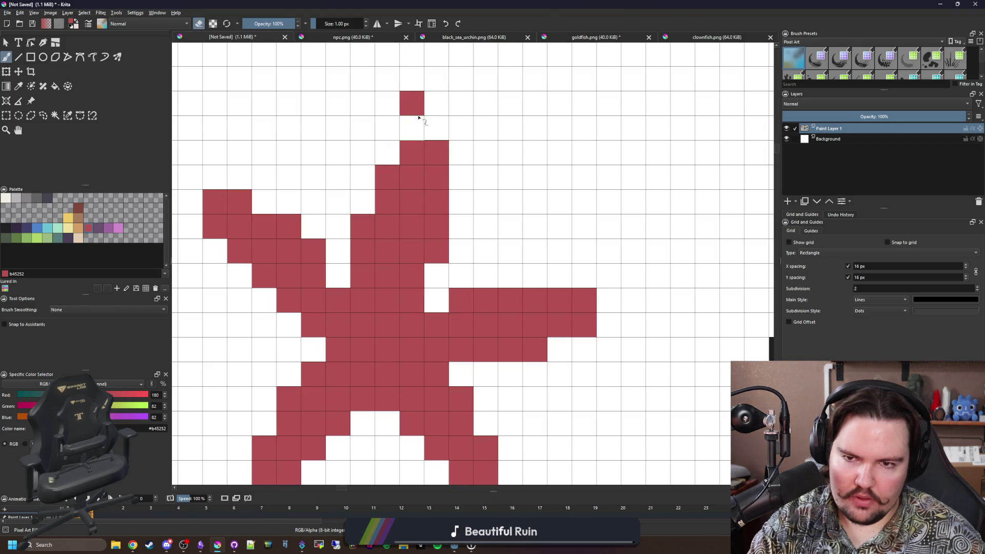
{"action": "left_click", "coordinate": [411, 103]}
{"action": "scroll", "coordinate": [400, 180], "scroll_direction": "down", "scroll_amount": 3}
{"action": "scroll", "coordinate": [400, 180], "scroll_direction": "up", "scroll_amount": 3}
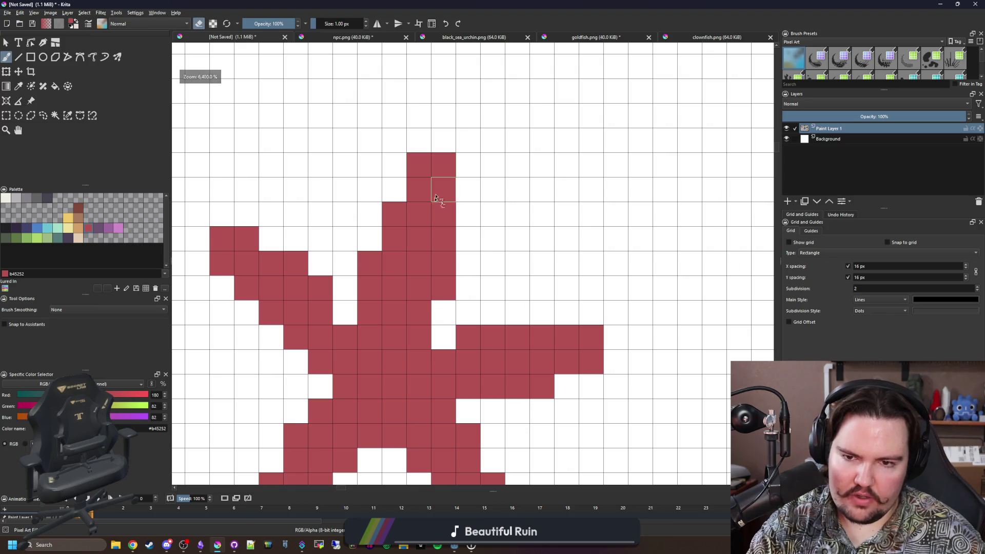
{"action": "scroll", "coordinate": [439, 187], "scroll_direction": "down", "scroll_amount": 3}
{"action": "scroll", "coordinate": [411, 283], "scroll_direction": "down", "scroll_amount": 2}
{"action": "scroll", "coordinate": [411, 283], "scroll_direction": "up", "scroll_amount": 4}
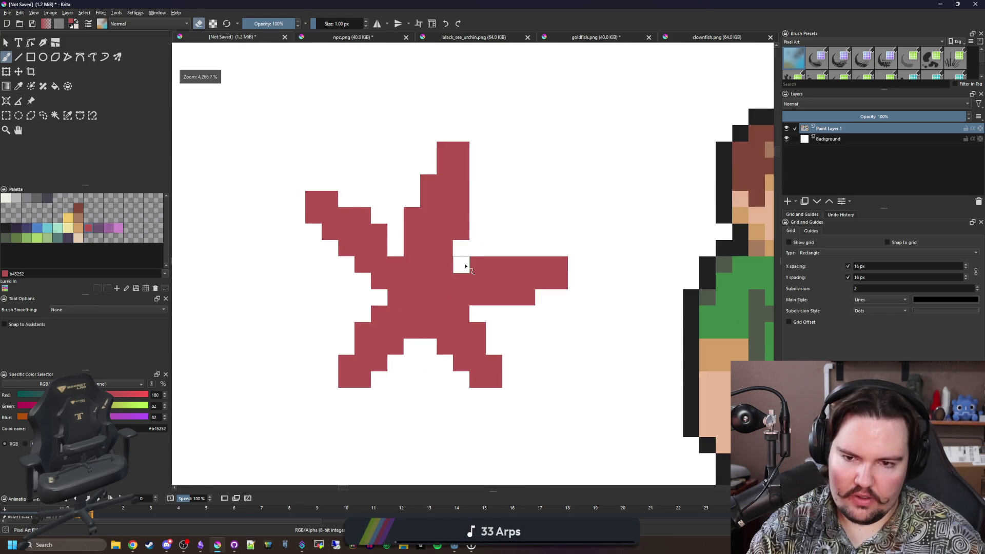
Repaint the notch red, reshape the top-left arm, then return to the starfish image search
{"action": "key", "text": "e"}
{"action": "left_click_drag", "start_coordinate": [465, 266], "coordinate": [453, 286]}
{"action": "scroll", "coordinate": [395, 335], "scroll_direction": "down", "scroll_amount": 4}
{"action": "scroll", "coordinate": [427, 264], "scroll_direction": "down", "scroll_amount": 2}
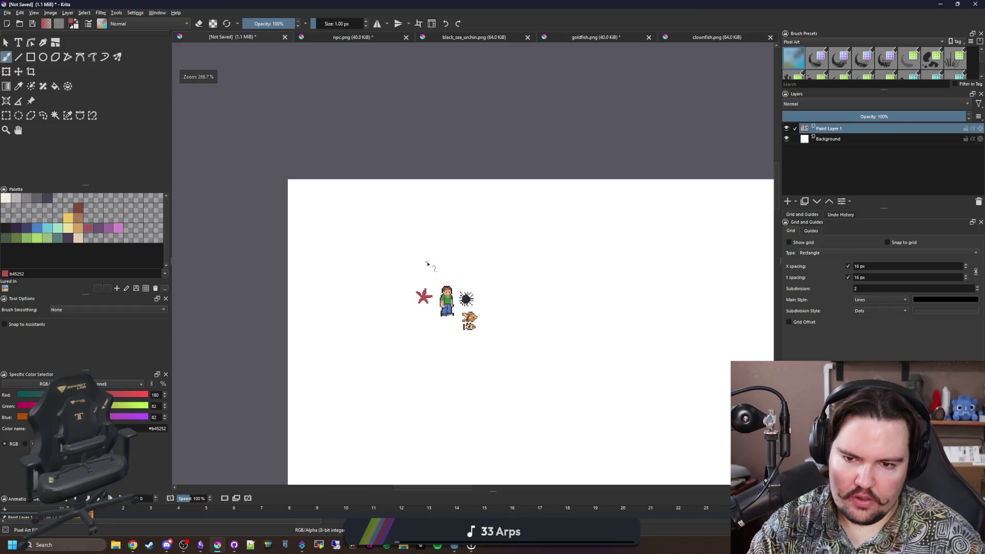
{"action": "scroll", "coordinate": [427, 264], "scroll_direction": "up", "scroll_amount": 3}
{"action": "scroll", "coordinate": [353, 254], "scroll_direction": "up", "scroll_amount": 3}
{"action": "left_click", "coordinate": [351, 251]}
{"action": "left_click", "coordinate": [359, 268]}
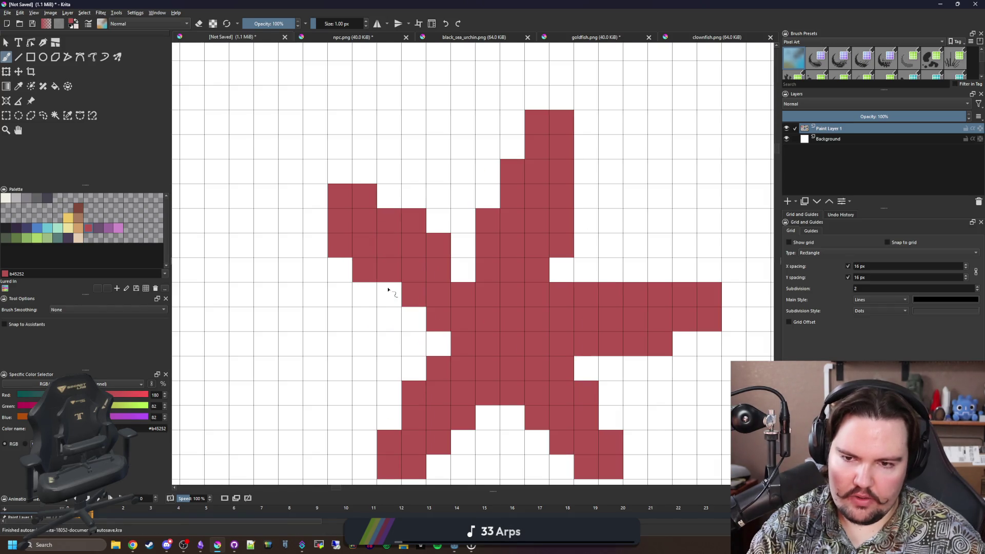
{"action": "left_click", "coordinate": [387, 288]}
{"action": "mouse_move", "coordinate": [347, 196]}
{"action": "left_mouse_down"}
{"action": "mouse_move", "coordinate": [412, 220]}
{"action": "mouse_move", "coordinate": [442, 248]}
{"action": "left_mouse_up"}
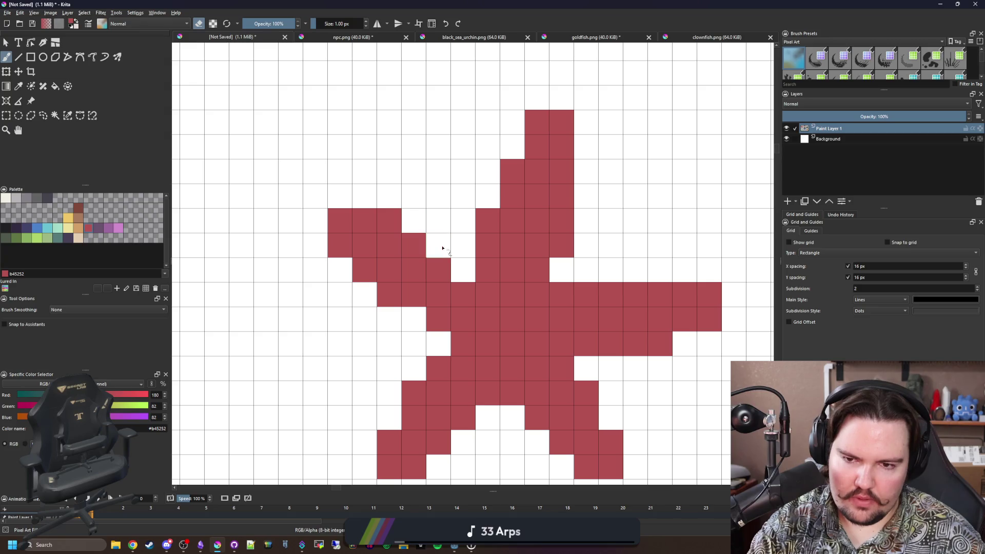
{"action": "scroll", "coordinate": [412, 252], "scroll_direction": "down", "scroll_amount": 5}
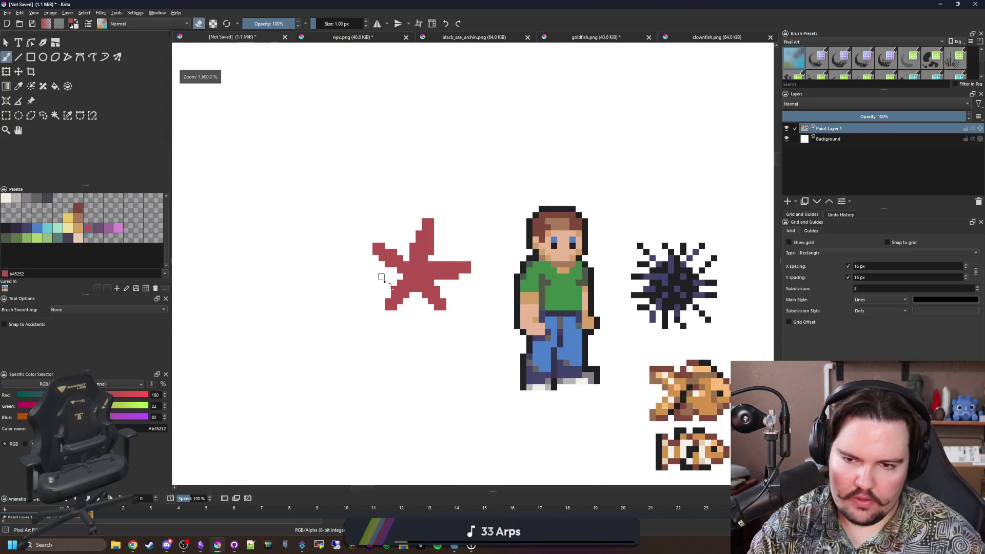
{"action": "scroll", "coordinate": [418, 265], "scroll_direction": "up", "scroll_amount": 4}
{"action": "scroll", "coordinate": [431, 282], "scroll_direction": "down", "scroll_amount": 4}
{"action": "scroll", "coordinate": [433, 288], "scroll_direction": "down", "scroll_amount": 3}
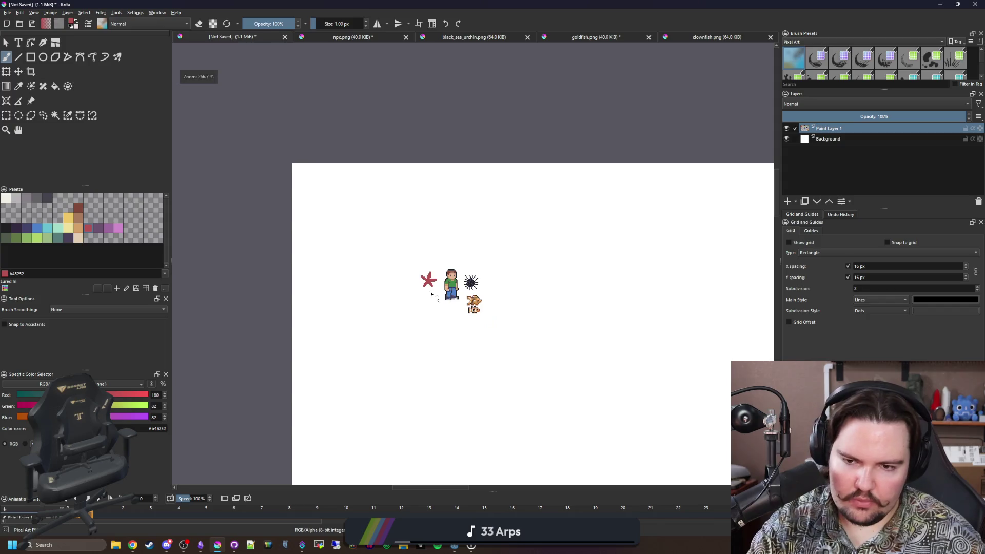
{"action": "scroll", "coordinate": [431, 288], "scroll_direction": "up", "scroll_amount": 4}
{"action": "scroll", "coordinate": [427, 289], "scroll_direction": "up", "scroll_amount": 4}
{"action": "scroll", "coordinate": [424, 289], "scroll_direction": "down", "scroll_amount": 2}
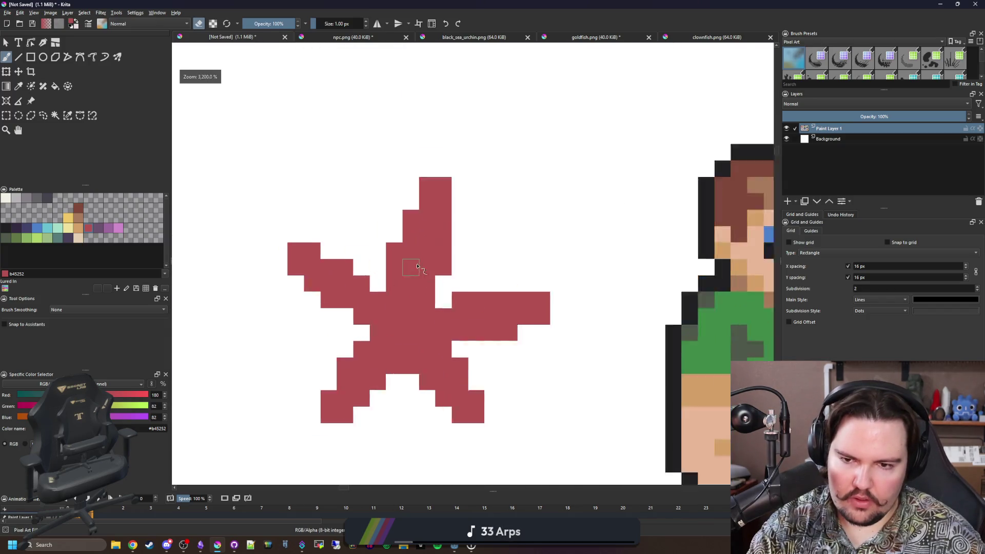
{"action": "scroll", "coordinate": [424, 291], "scroll_direction": "up", "scroll_amount": 2}
{"action": "scroll", "coordinate": [425, 297], "scroll_direction": "down", "scroll_amount": 5}
{"action": "scroll", "coordinate": [428, 307], "scroll_direction": "down", "scroll_amount": 2}
{"action": "scroll", "coordinate": [428, 306], "scroll_direction": "down", "scroll_amount": 1}
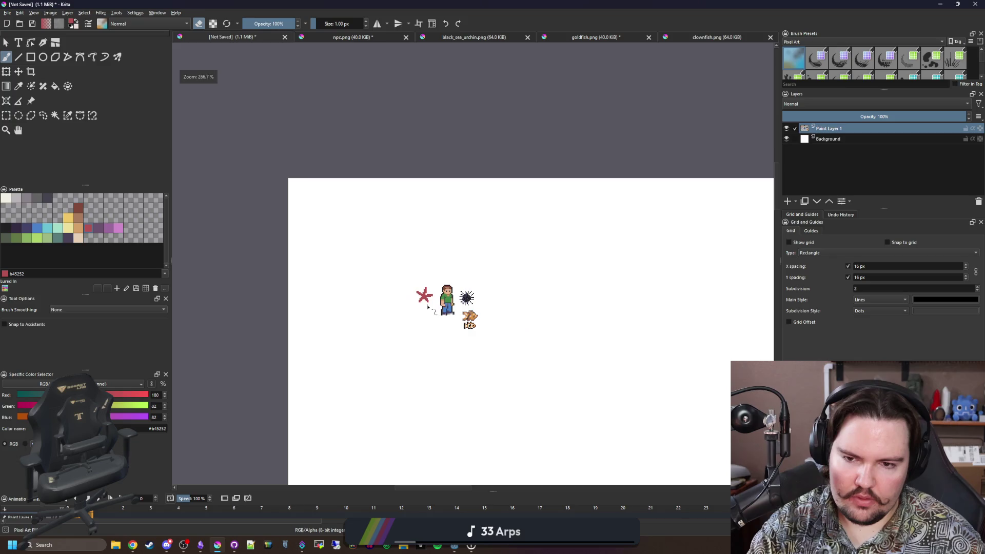
{"action": "scroll", "coordinate": [428, 300], "scroll_direction": "up", "scroll_amount": 3}
{"action": "scroll", "coordinate": [430, 277], "scroll_direction": "up", "scroll_amount": 2}
{"action": "scroll", "coordinate": [416, 281], "scroll_direction": "down", "scroll_amount": 5}
{"action": "scroll", "coordinate": [395, 292], "scroll_direction": "down", "scroll_amount": 1}
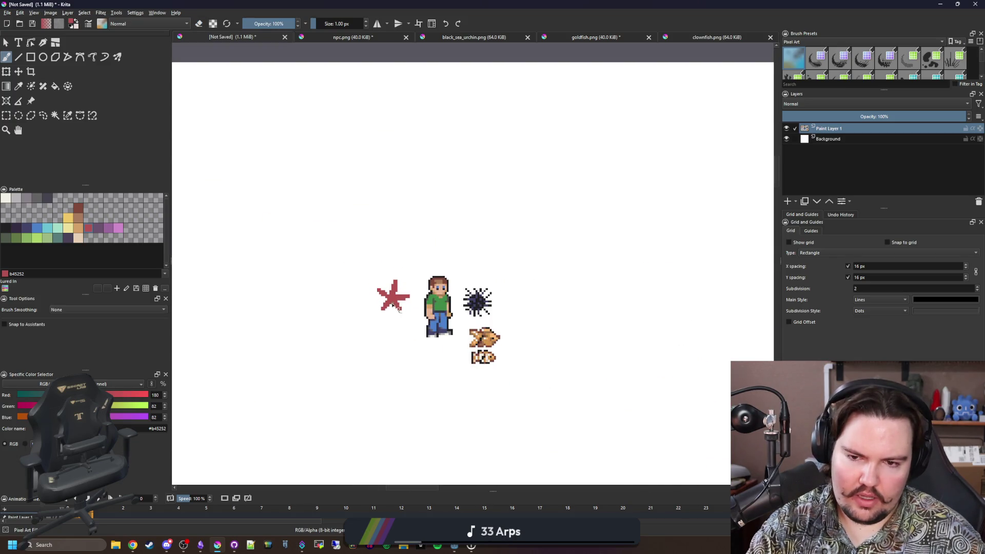
{"action": "scroll", "coordinate": [395, 305], "scroll_direction": "up", "scroll_amount": 3}
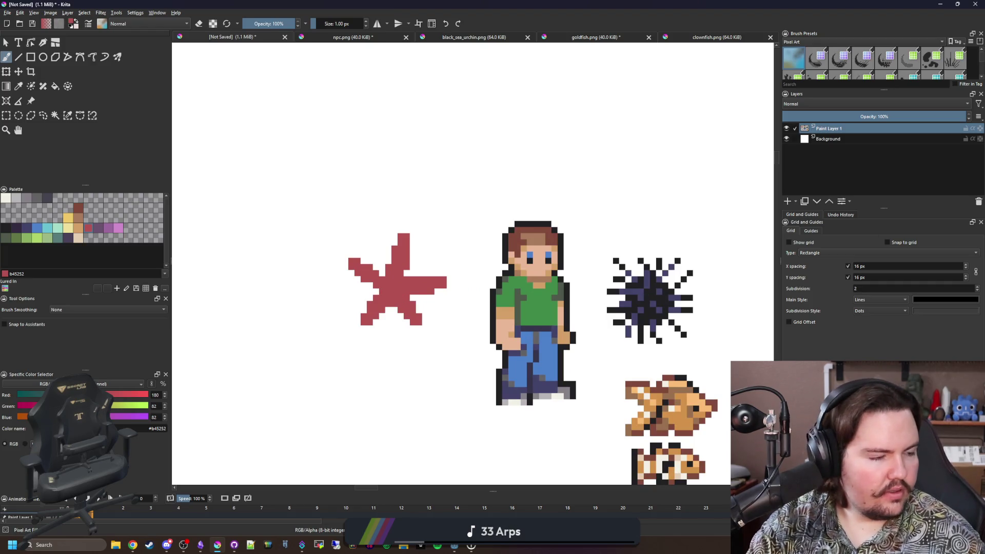
{"action": "key", "text": "alt+Tab"}
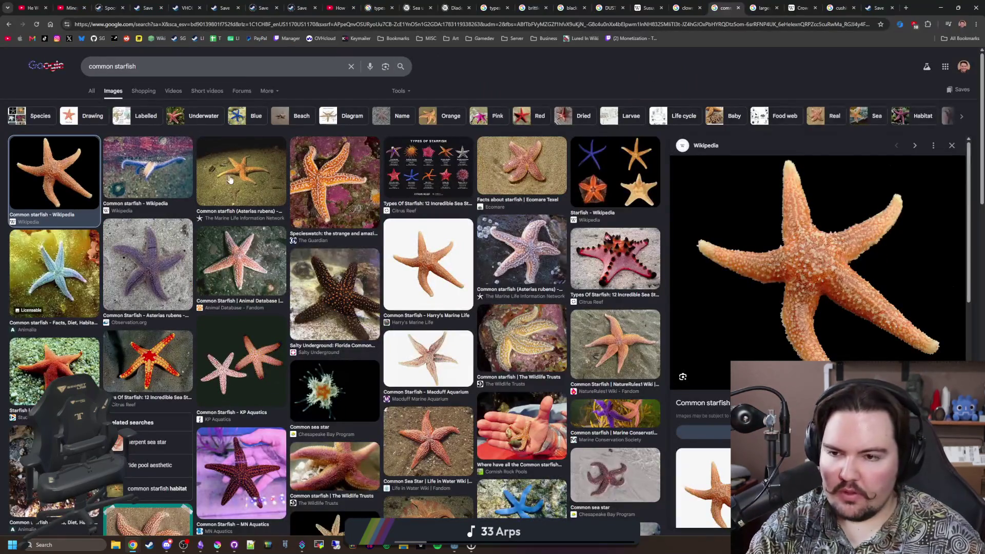
Preview two more common starfish photos, then switch to the general web results
{"action": "left_click", "coordinate": [229, 179]}
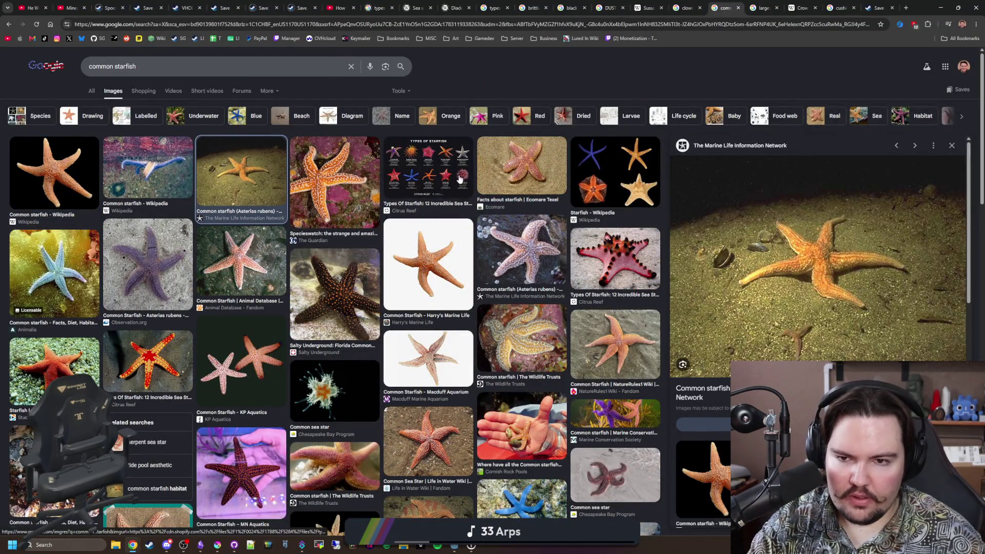
{"action": "scroll", "coordinate": [416, 199], "scroll_direction": "down", "scroll_amount": 2}
{"action": "left_click", "coordinate": [84, 228]}
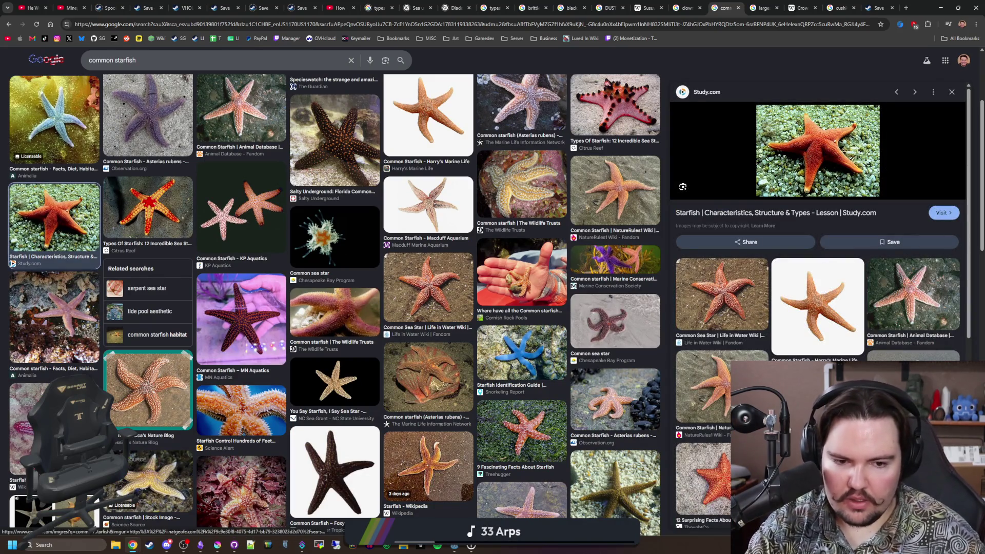
{"action": "scroll", "coordinate": [422, 323], "scroll_direction": "down", "scroll_amount": 2}
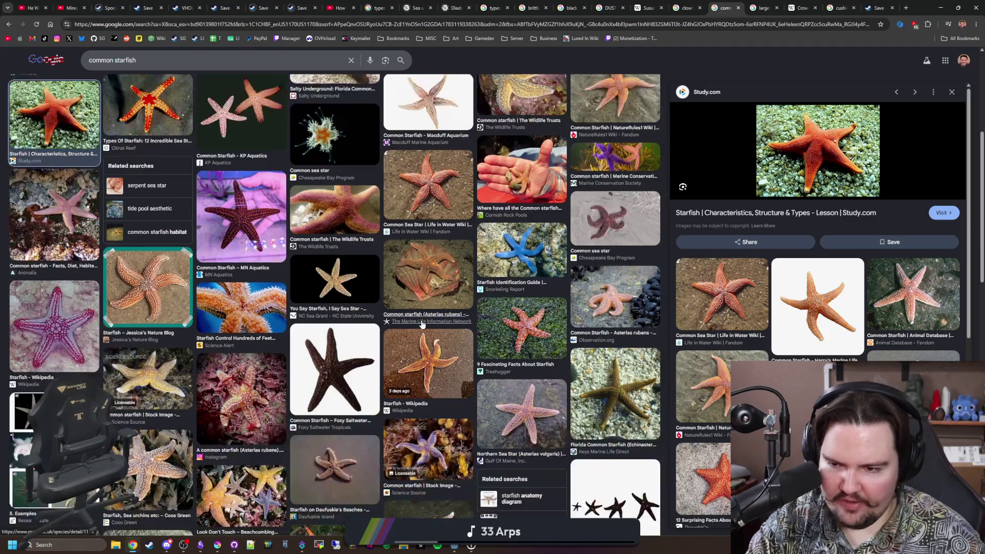
{"action": "scroll", "coordinate": [421, 325], "scroll_direction": "down", "scroll_amount": 1}
{"action": "scroll", "coordinate": [422, 324], "scroll_direction": "up", "scroll_amount": 5}
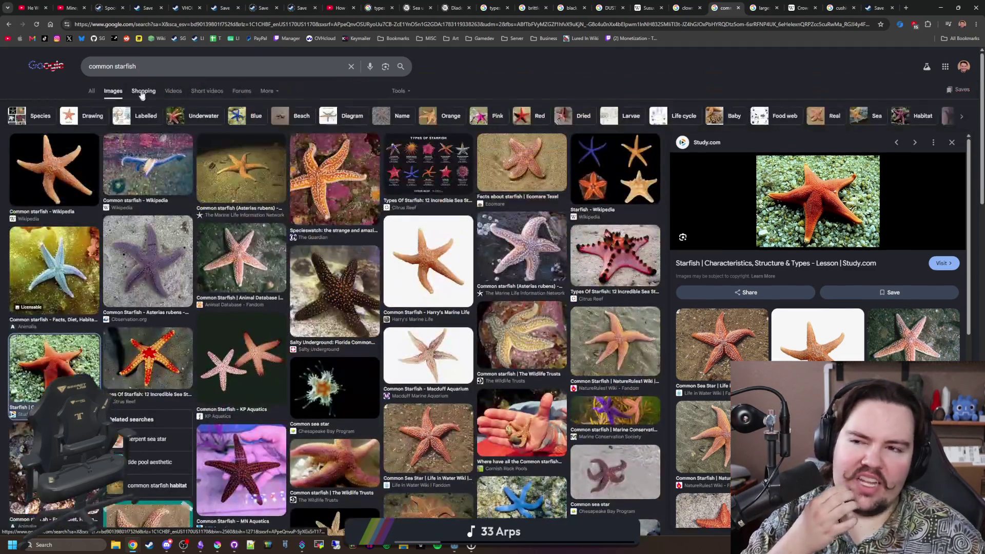
{"action": "left_click", "coordinate": [91, 90]}
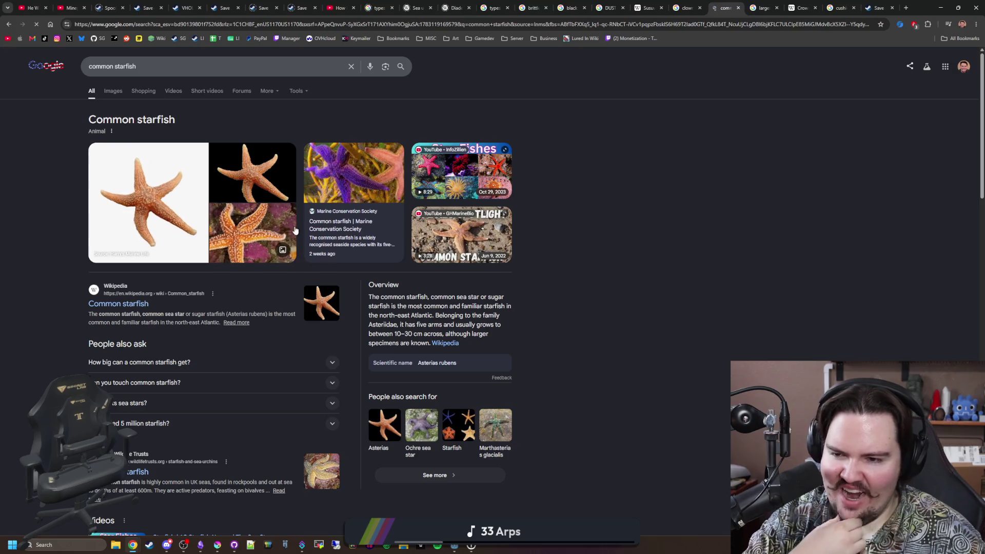
Search for 'common starfish anatomy' images and preview the first few anatomy diagrams
{"action": "left_click", "coordinate": [156, 68]}
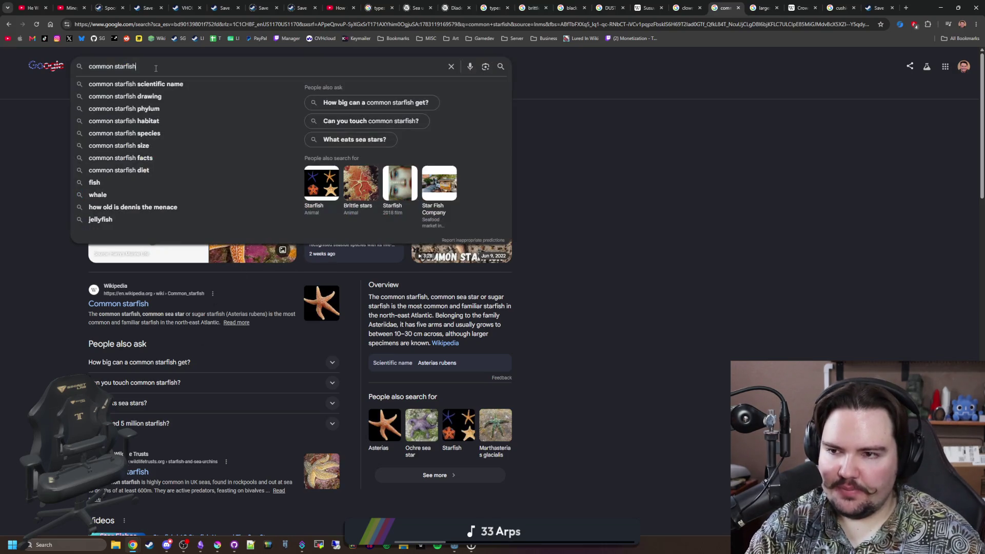
{"action": "type", "text": "anatomy"}
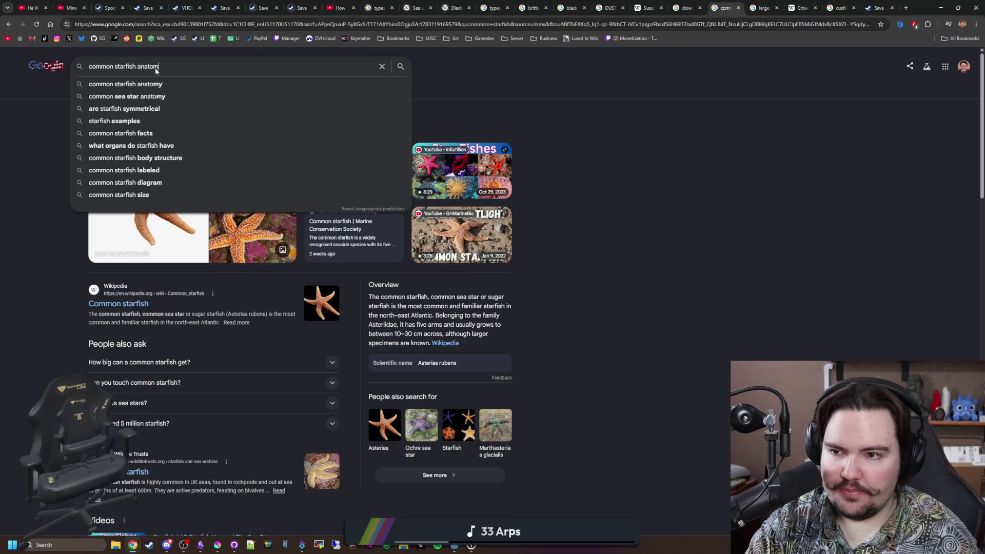
{"action": "key", "text": "Return"}
{"action": "left_click", "coordinate": [116, 90]}
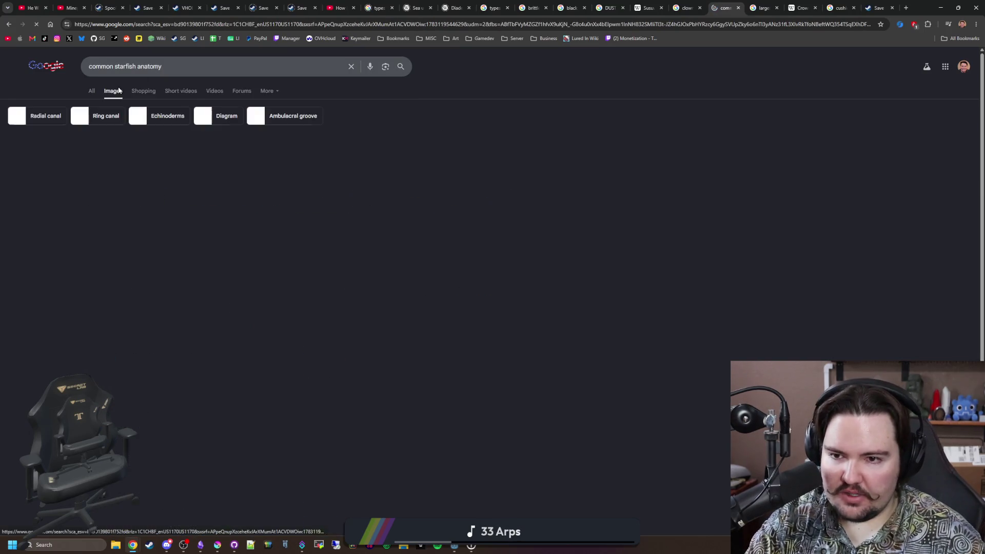
{"action": "left_click", "coordinate": [87, 150]}
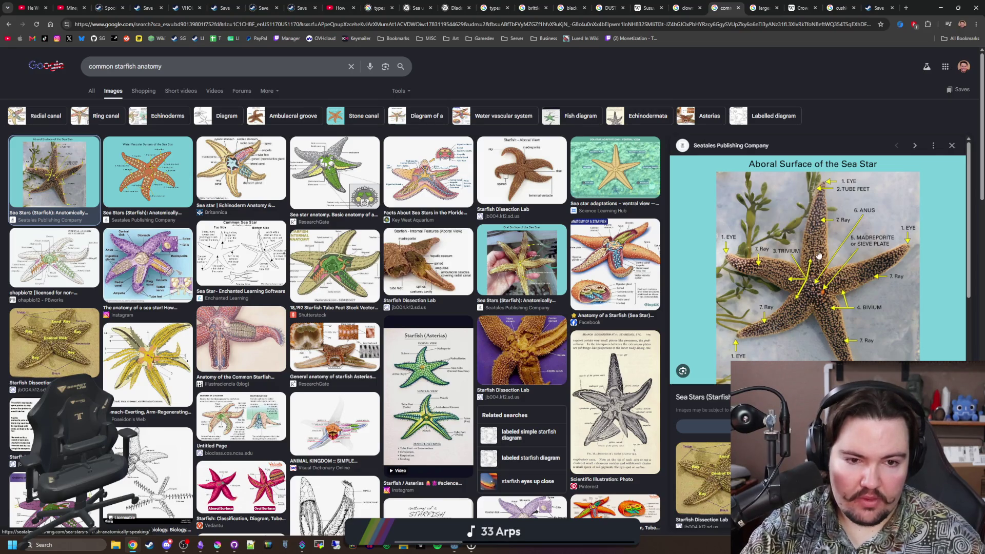
{"action": "left_click", "coordinate": [168, 165]}
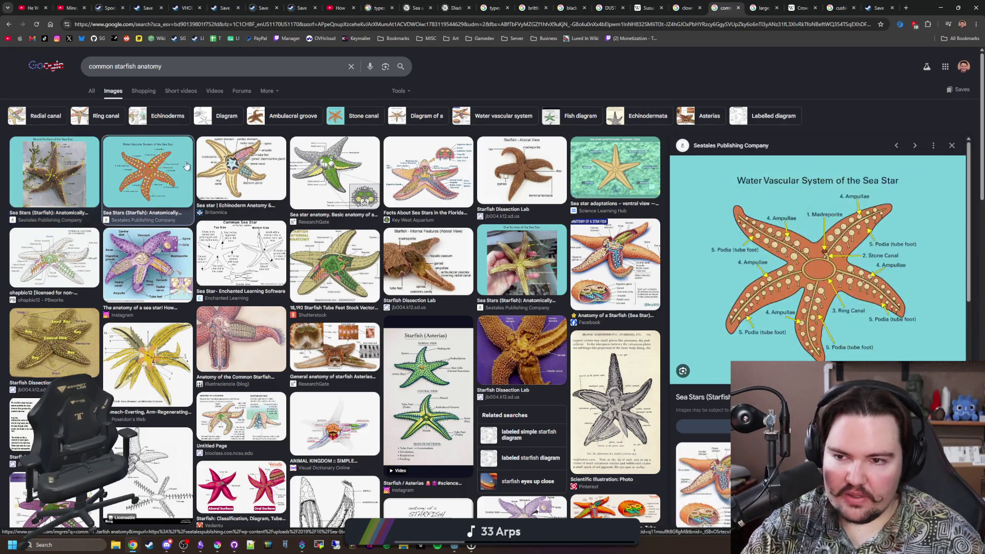
{"action": "left_click", "coordinate": [239, 165]}
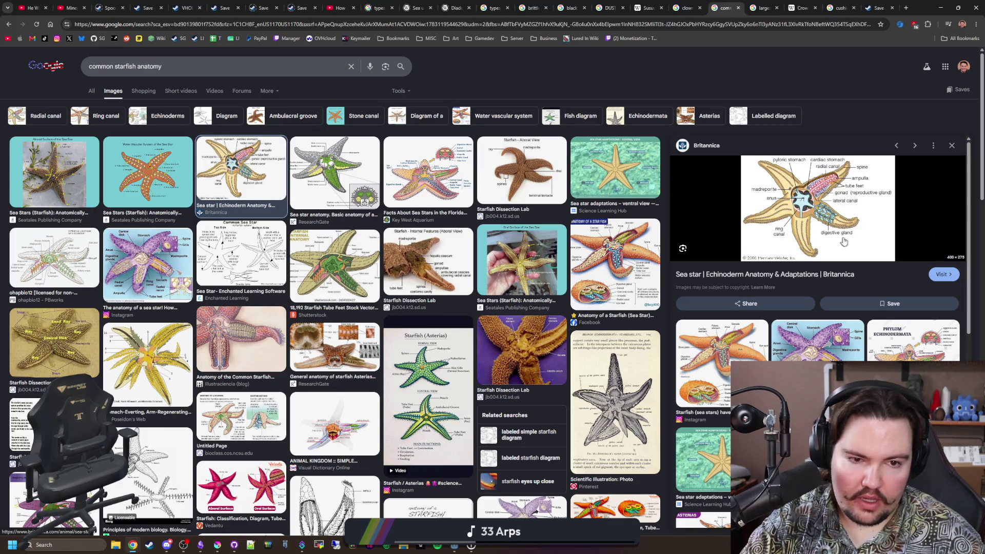
Preview the ResearchGate, Facebook, Poseidon's Web and Britannica diagrams, then close the preview
{"action": "left_click", "coordinate": [350, 169]}
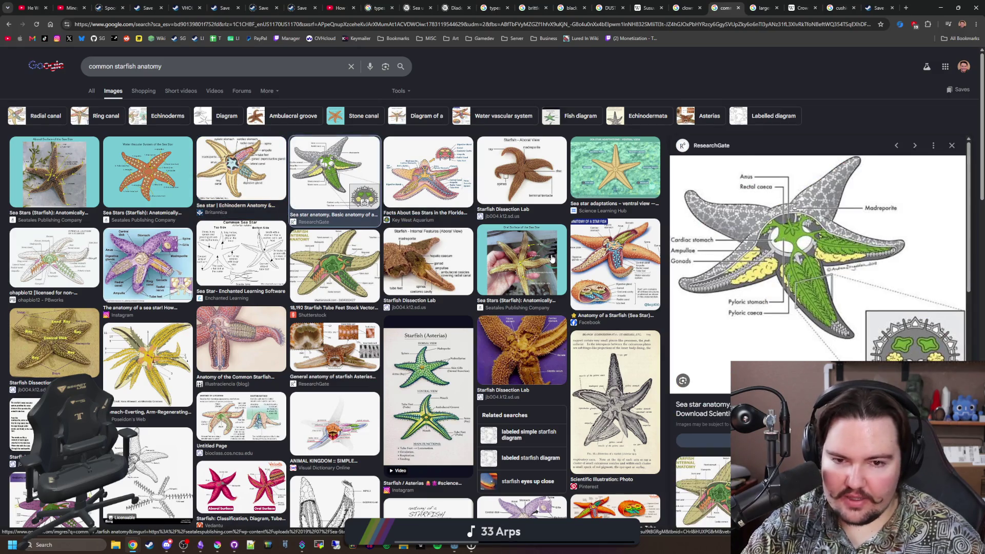
{"action": "left_click", "coordinate": [615, 254]}
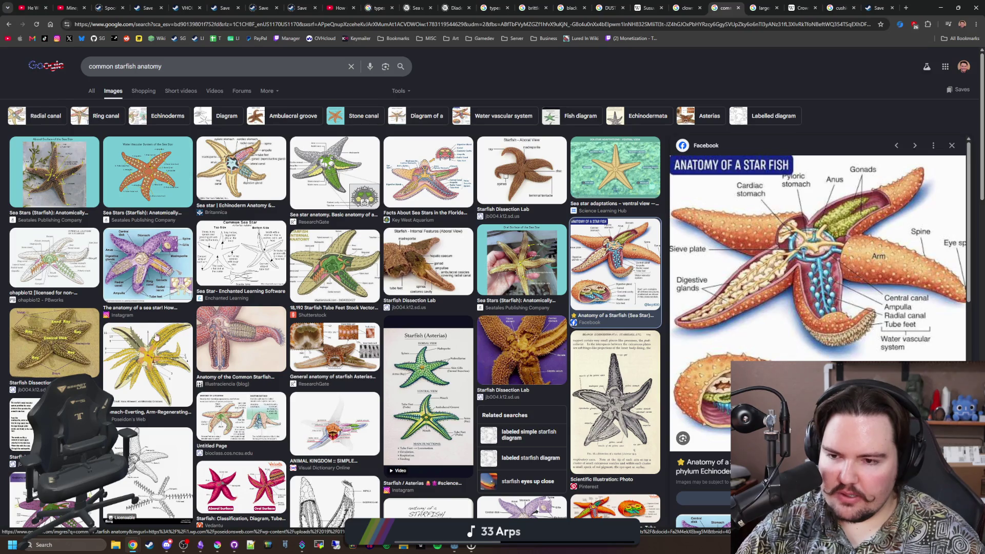
{"action": "left_click", "coordinate": [163, 360]}
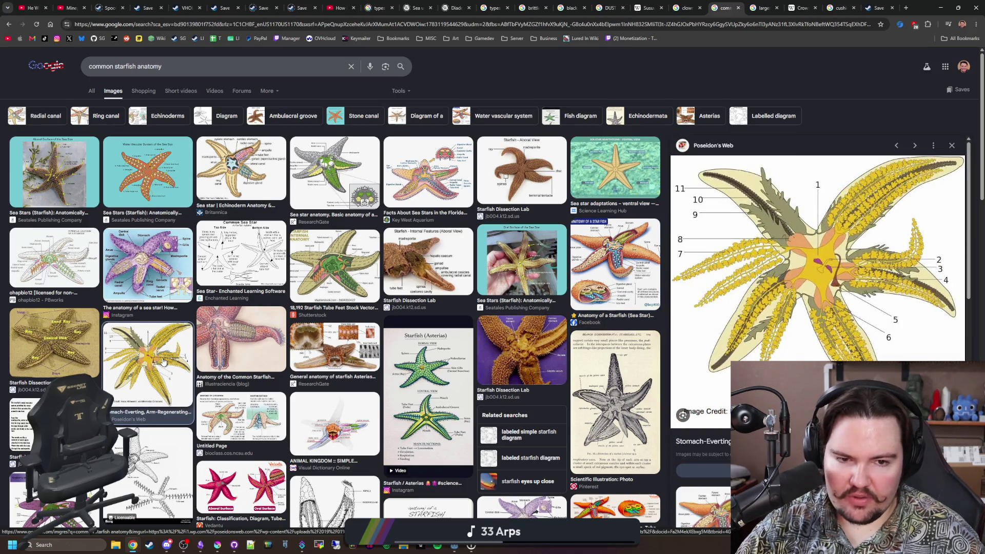
{"action": "left_click", "coordinate": [235, 166]}
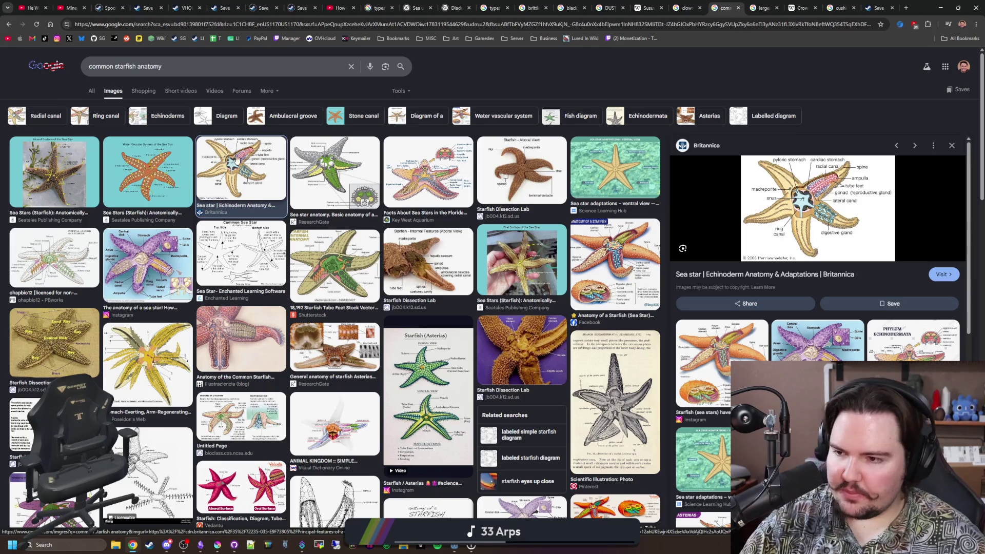
{"action": "left_click", "coordinate": [254, 174]}
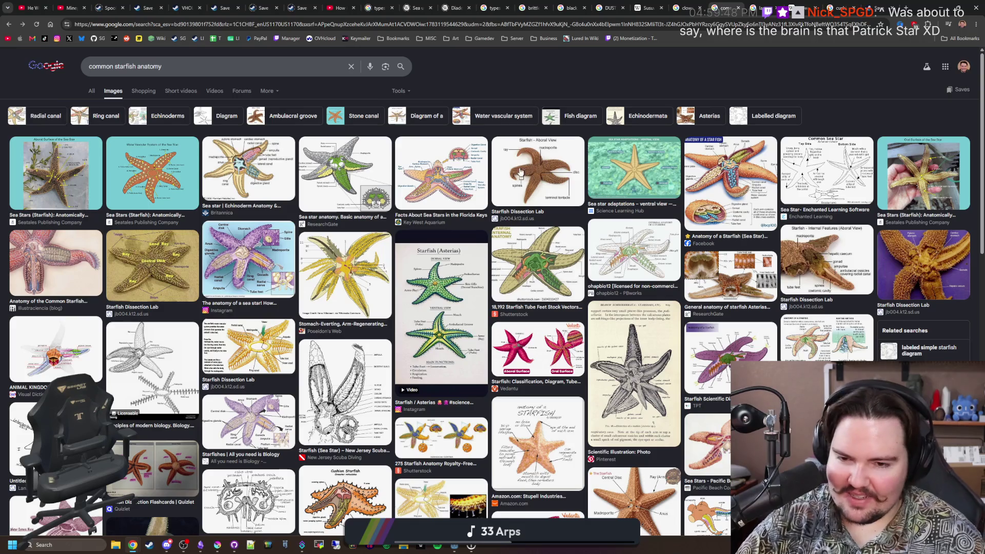
{"action": "scroll", "coordinate": [519, 198], "scroll_direction": "down", "scroll_amount": 5}
{"action": "scroll", "coordinate": [462, 207], "scroll_direction": "down", "scroll_amount": 3}
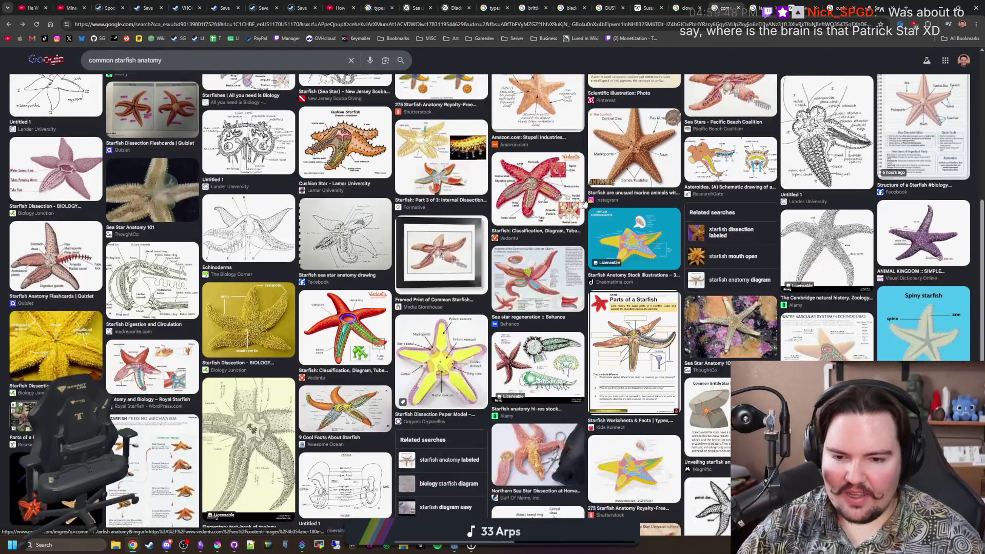
{"action": "scroll", "coordinate": [353, 227], "scroll_direction": "down", "scroll_amount": 3}
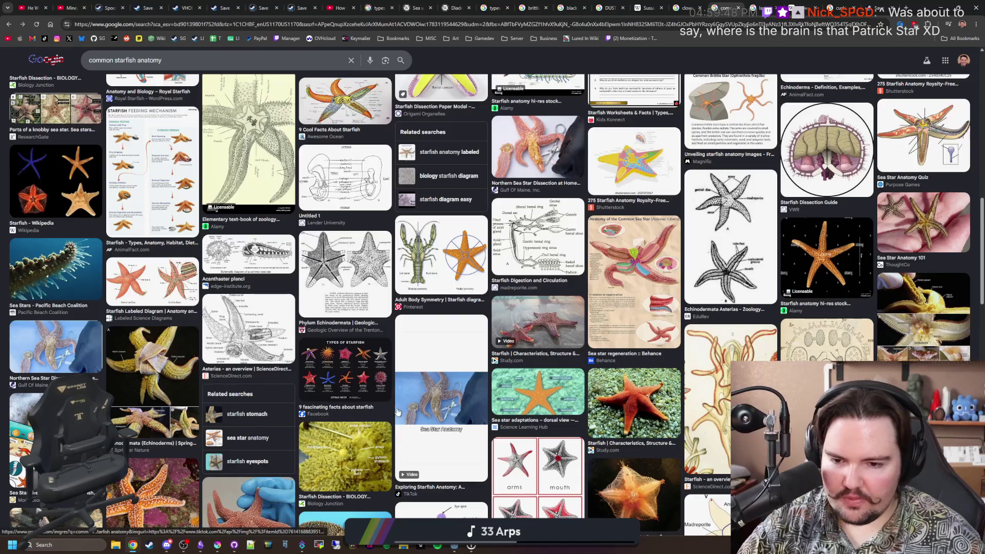
{"action": "scroll", "coordinate": [466, 328], "scroll_direction": "down", "scroll_amount": 2}
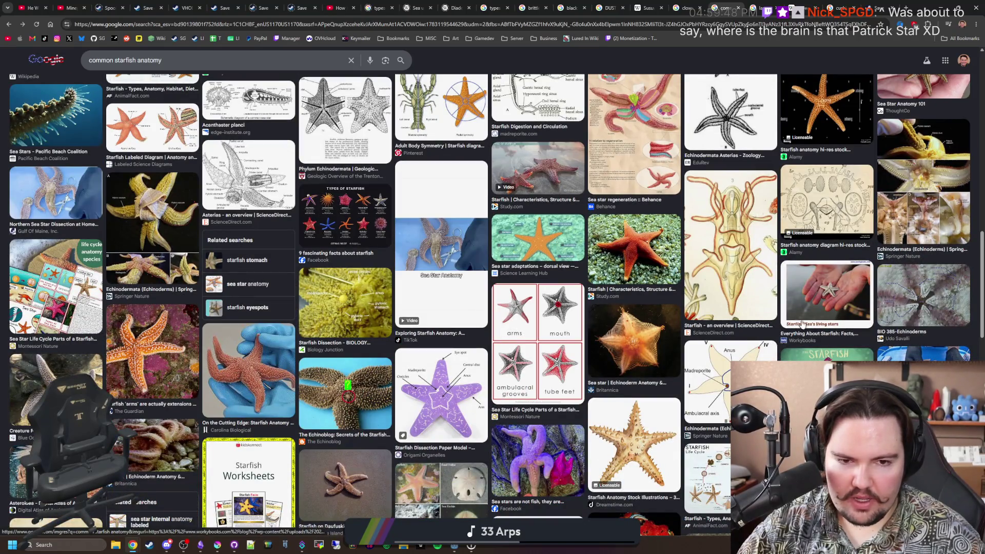
{"action": "scroll", "coordinate": [275, 273], "scroll_direction": "down", "scroll_amount": 1}
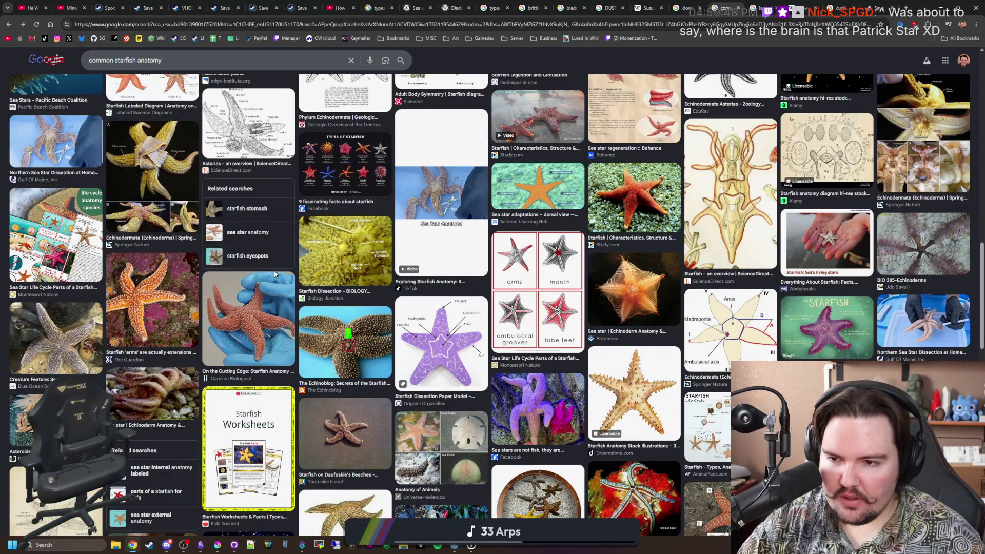
{"action": "scroll", "coordinate": [275, 273], "scroll_direction": "down", "scroll_amount": 1}
{"action": "scroll", "coordinate": [275, 274], "scroll_direction": "down", "scroll_amount": 2}
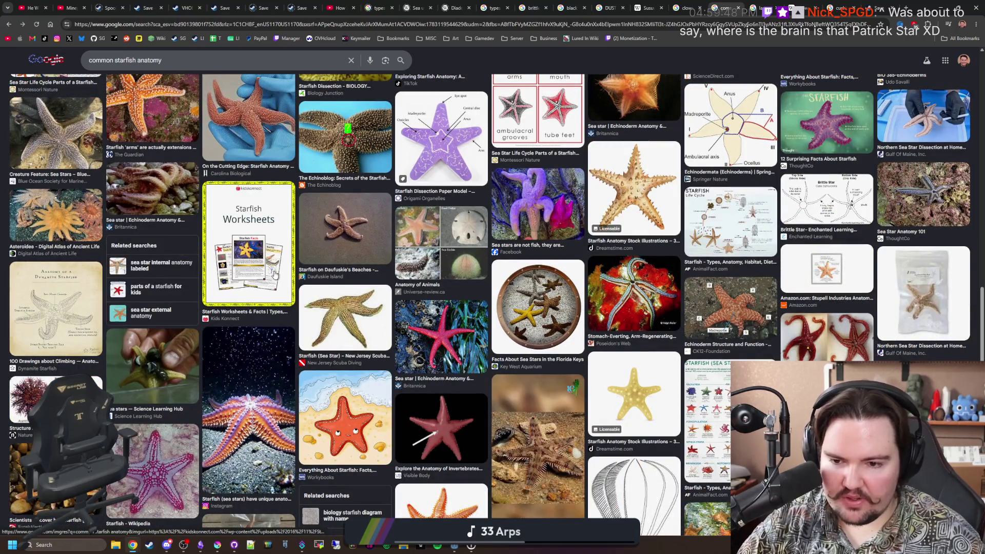
{"action": "scroll", "coordinate": [275, 273], "scroll_direction": "down", "scroll_amount": 2}
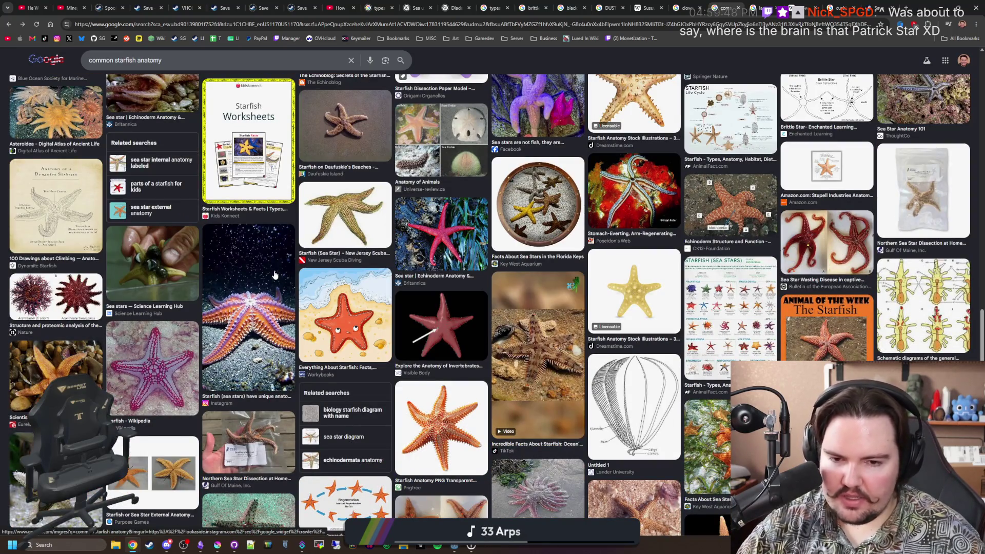
{"action": "scroll", "coordinate": [274, 273], "scroll_direction": "down", "scroll_amount": 3}
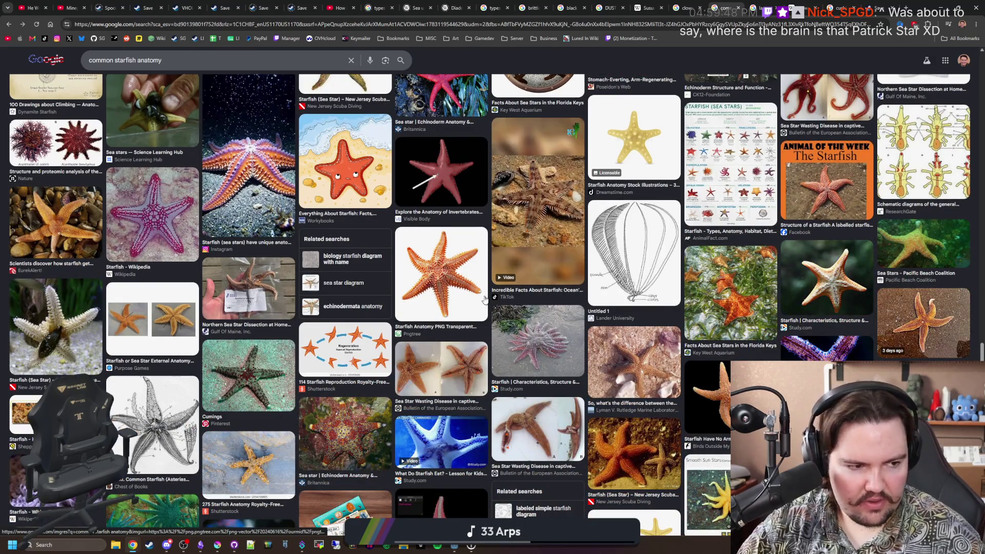
{"action": "scroll", "coordinate": [485, 300], "scroll_direction": "up", "scroll_amount": 10}
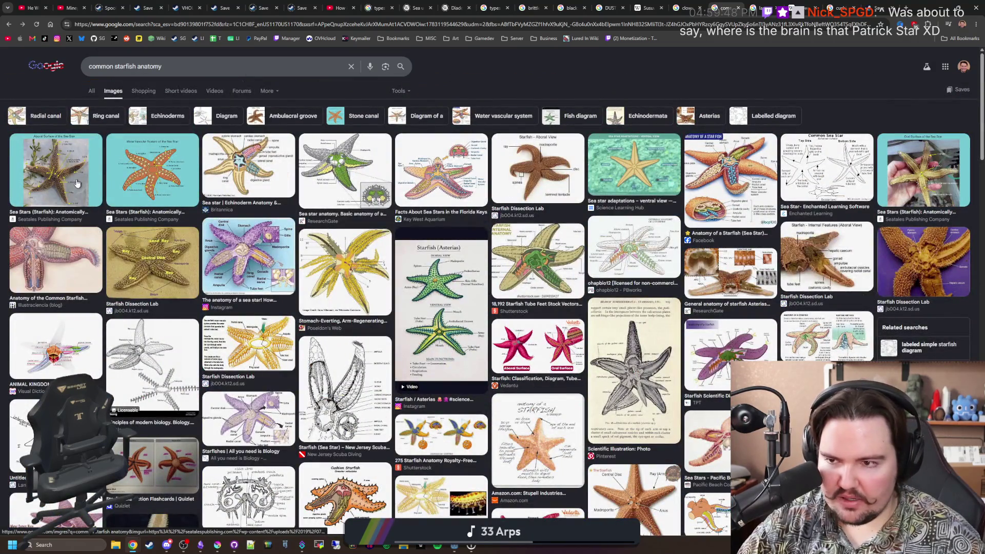
Preview the Starfish - Aboral View diagram and return to the Krita sprite sheet
{"action": "left_click", "coordinate": [548, 170]}
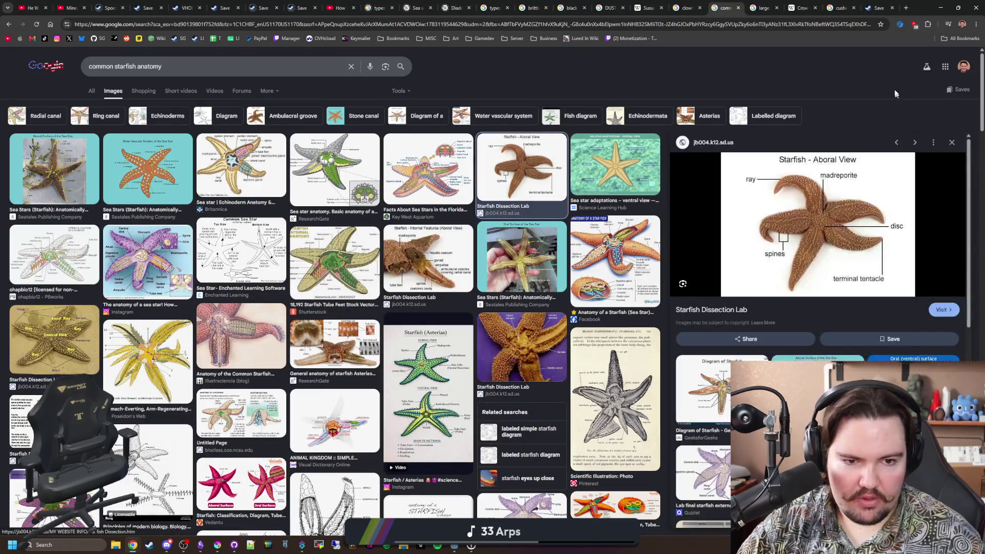
{"action": "left_click", "coordinate": [941, 6]}
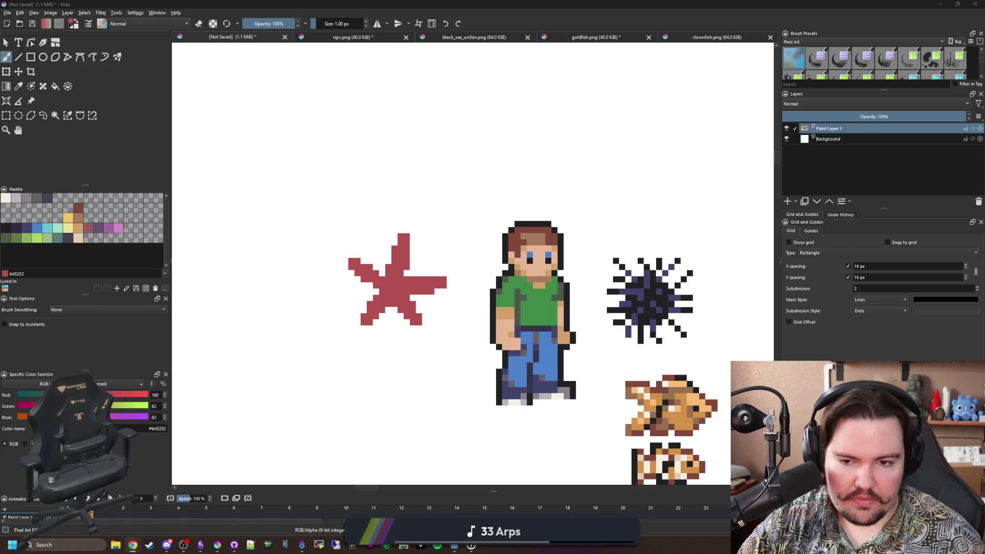
{"action": "scroll", "coordinate": [417, 295], "scroll_direction": "up", "scroll_amount": 4}
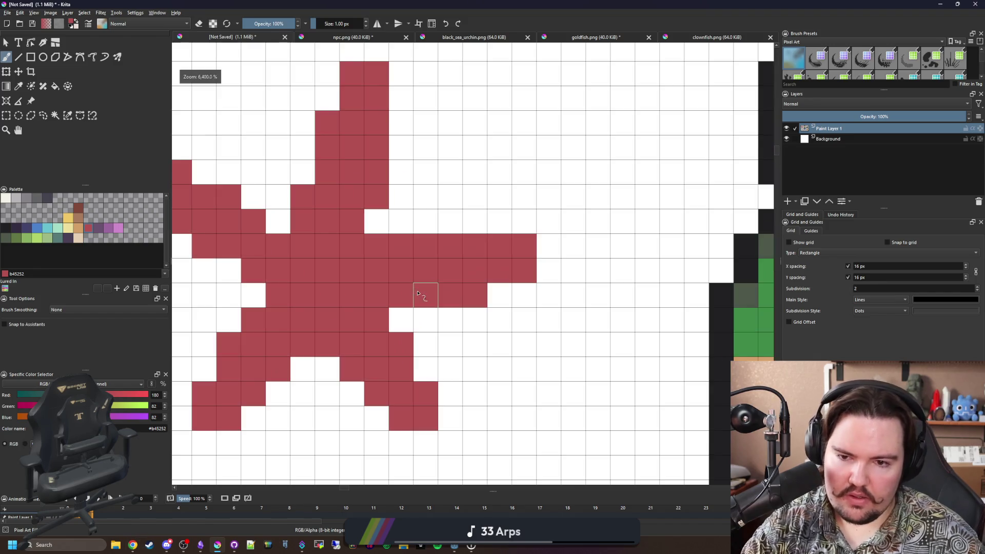
Trim pixels beside the starfish centre, extend the lower-right arm and fill gaps in the lower leg
{"action": "left_click", "coordinate": [385, 307]}
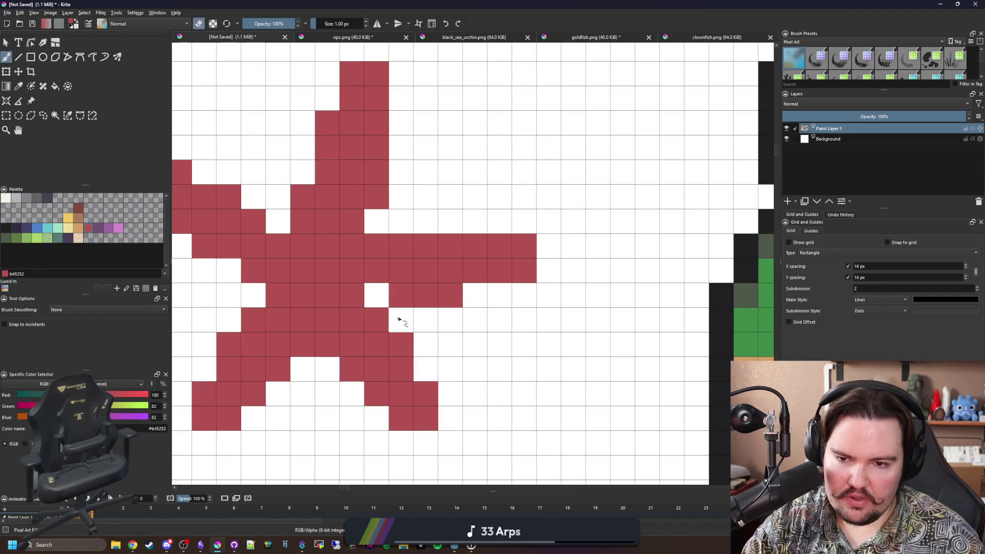
{"action": "scroll", "coordinate": [409, 304], "scroll_direction": "down", "scroll_amount": 1}
{"action": "scroll", "coordinate": [414, 300], "scroll_direction": "up", "scroll_amount": 1}
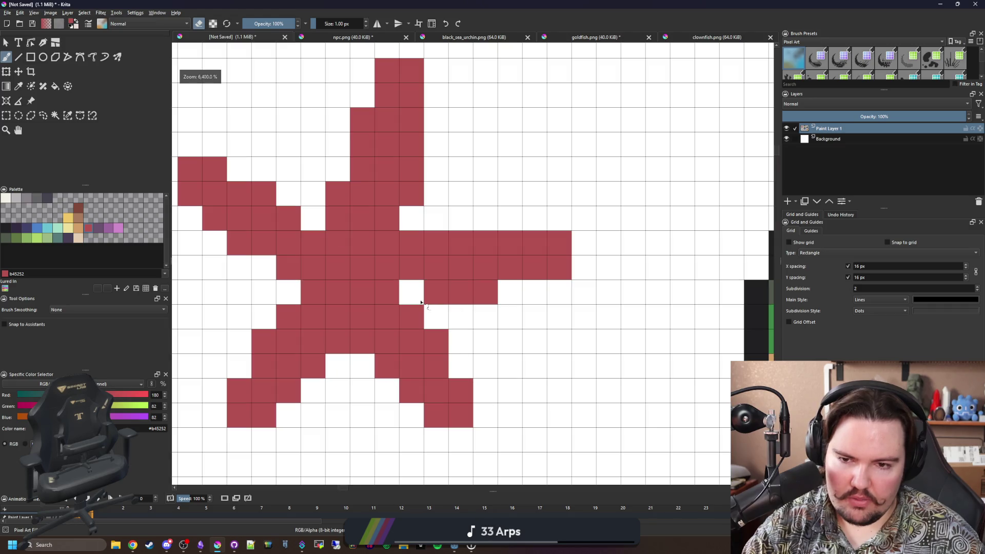
{"action": "key", "text": "e"}
{"action": "left_click", "coordinate": [509, 293]}
{"action": "key", "text": "e"}
{"action": "left_click", "coordinate": [387, 294]}
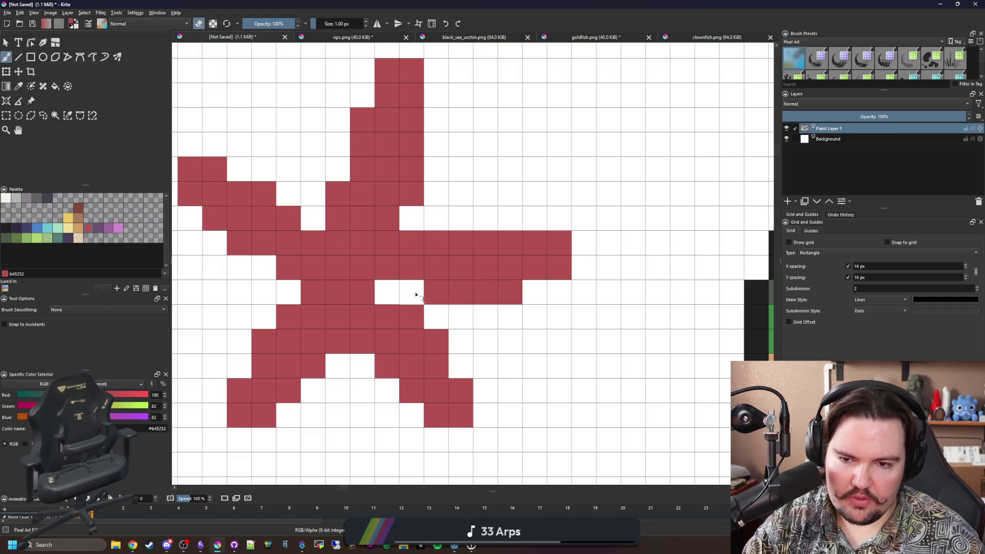
{"action": "key", "text": "e"}
{"action": "left_click", "coordinate": [385, 291]}
{"action": "left_click", "coordinate": [414, 292]}
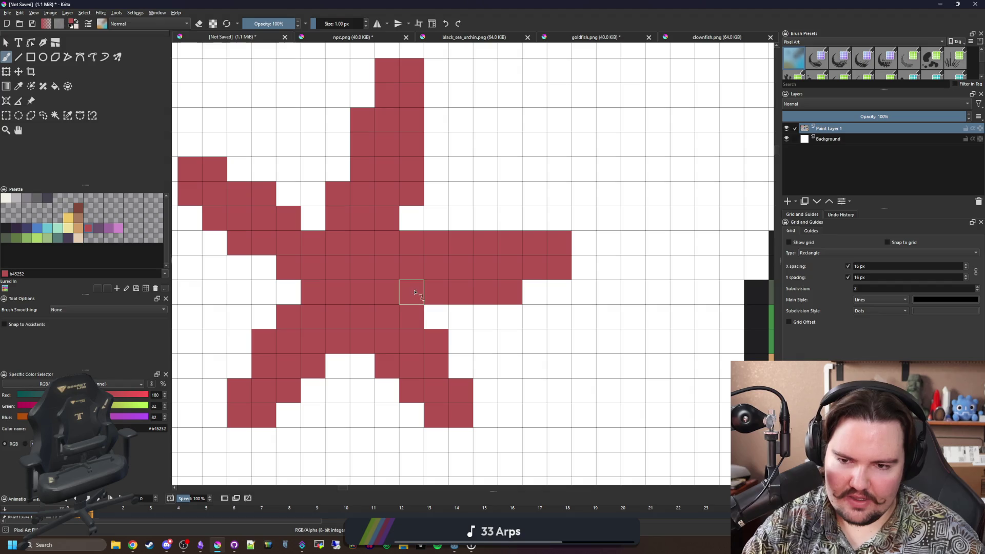
{"action": "left_click", "coordinate": [414, 317]}
{"action": "key", "text": "e"}
Paint and erase single cells on the lower-left and lower-right legs until their outline is right
{"action": "left_click", "coordinate": [435, 359]}
{"action": "key", "text": "e"}
{"action": "left_click", "coordinate": [435, 341]}
{"action": "left_click", "coordinate": [419, 396]}
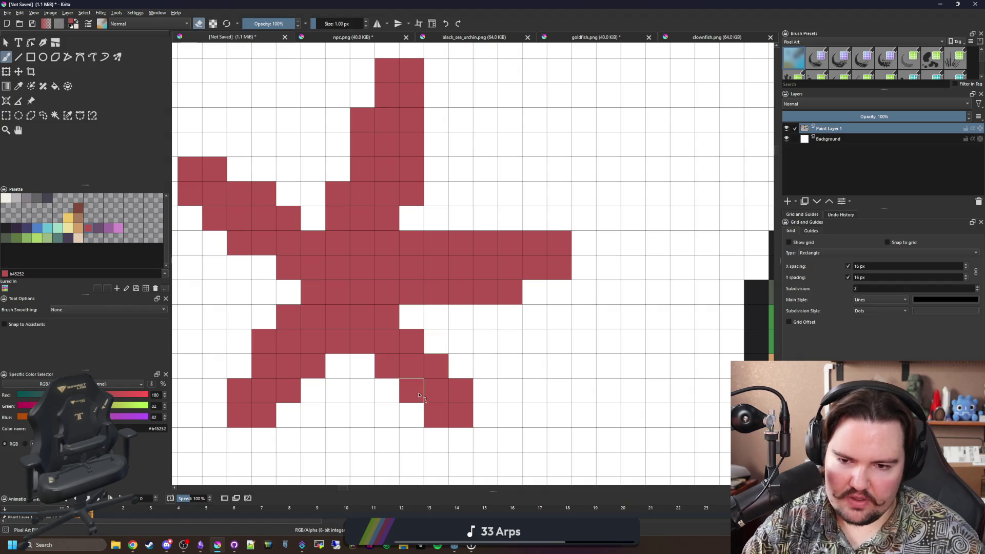
{"action": "left_click", "coordinate": [358, 372]}
{"action": "left_click", "coordinate": [387, 391]}
{"action": "scroll", "coordinate": [406, 409], "scroll_direction": "down", "scroll_amount": 3}
{"action": "scroll", "coordinate": [402, 354], "scroll_direction": "down", "scroll_amount": 2}
{"action": "scroll", "coordinate": [409, 373], "scroll_direction": "up", "scroll_amount": 6}
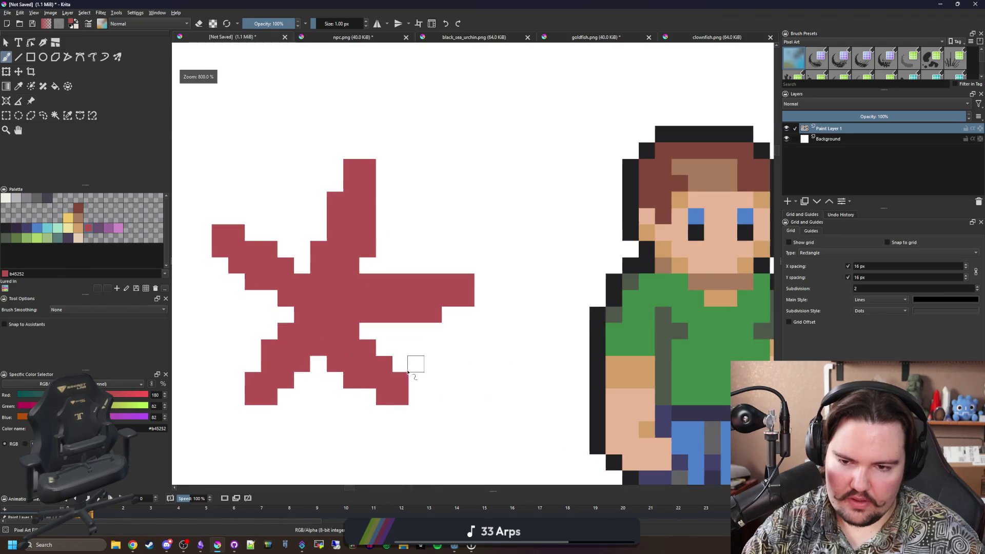
{"action": "left_click", "coordinate": [368, 397]}
{"action": "key", "text": "e"}
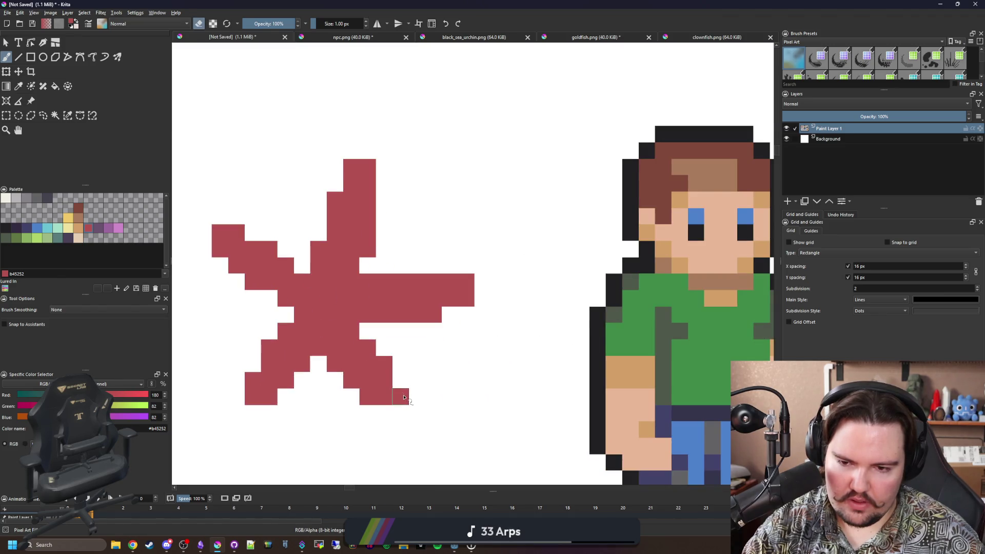
{"action": "left_click", "coordinate": [403, 397]}
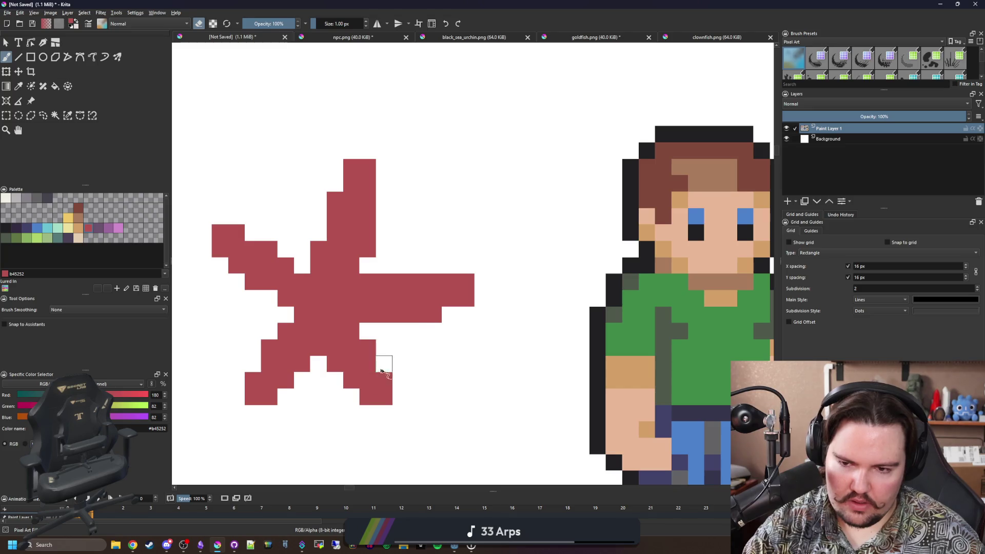
{"action": "scroll", "coordinate": [400, 354], "scroll_direction": "down", "scroll_amount": 4}
{"action": "scroll", "coordinate": [415, 335], "scroll_direction": "down", "scroll_amount": 1}
{"action": "scroll", "coordinate": [414, 312], "scroll_direction": "down", "scroll_amount": 1}
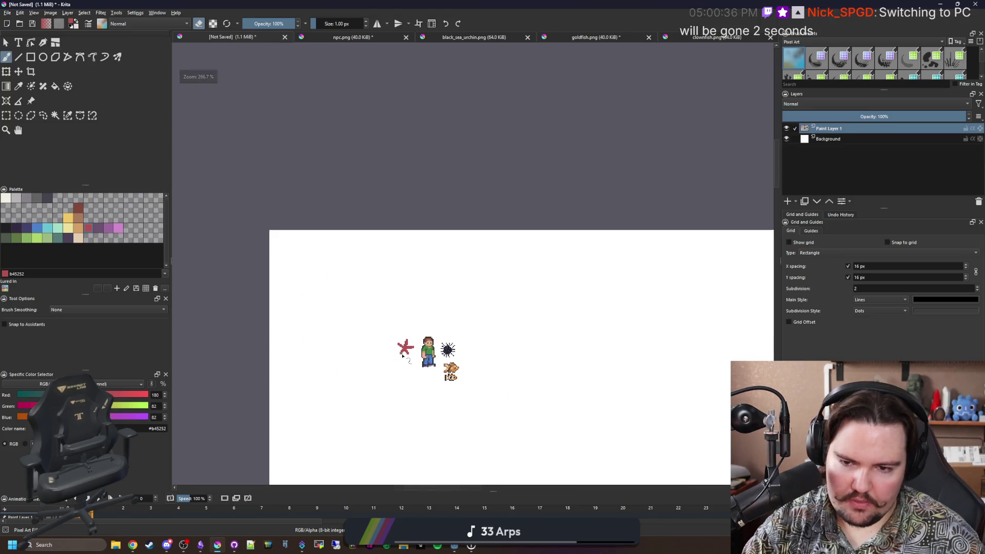
{"action": "scroll", "coordinate": [402, 355], "scroll_direction": "up", "scroll_amount": 3}
{"action": "scroll", "coordinate": [415, 324], "scroll_direction": "up", "scroll_amount": 2}
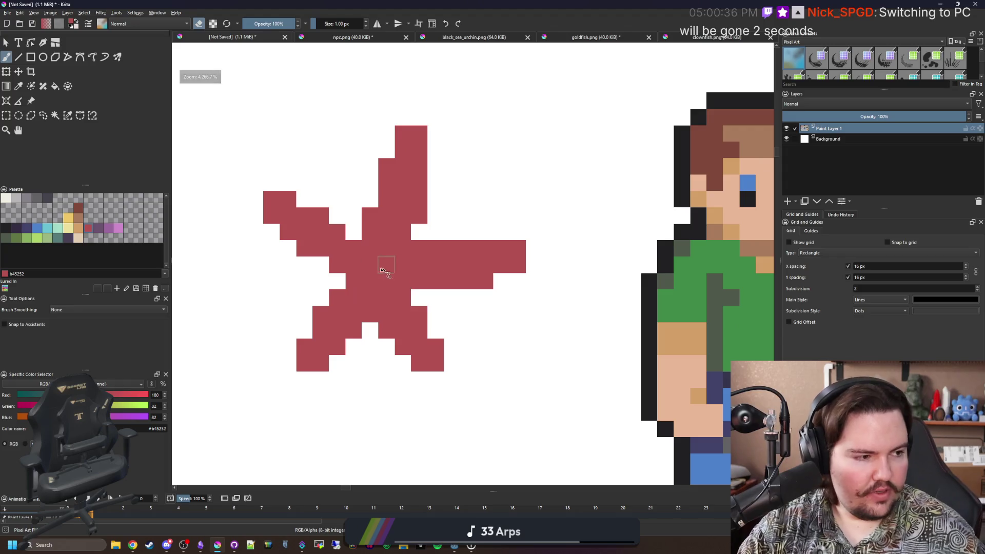
{"action": "scroll", "coordinate": [382, 270], "scroll_direction": "up", "scroll_amount": 1}
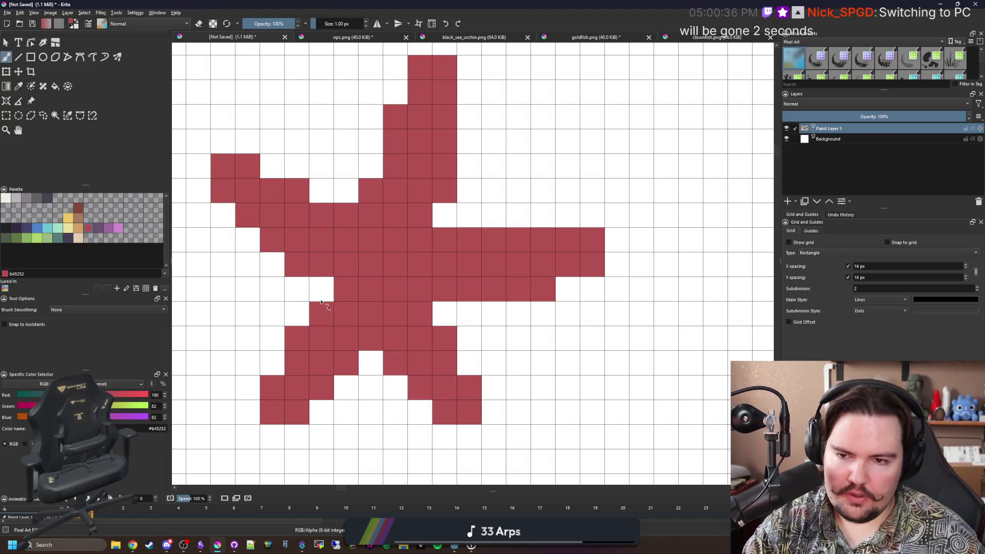
{"action": "scroll", "coordinate": [369, 314], "scroll_direction": "down", "scroll_amount": 2}
{"action": "scroll", "coordinate": [406, 282], "scroll_direction": "down", "scroll_amount": 3}
{"action": "scroll", "coordinate": [405, 246], "scroll_direction": "down", "scroll_amount": 3}
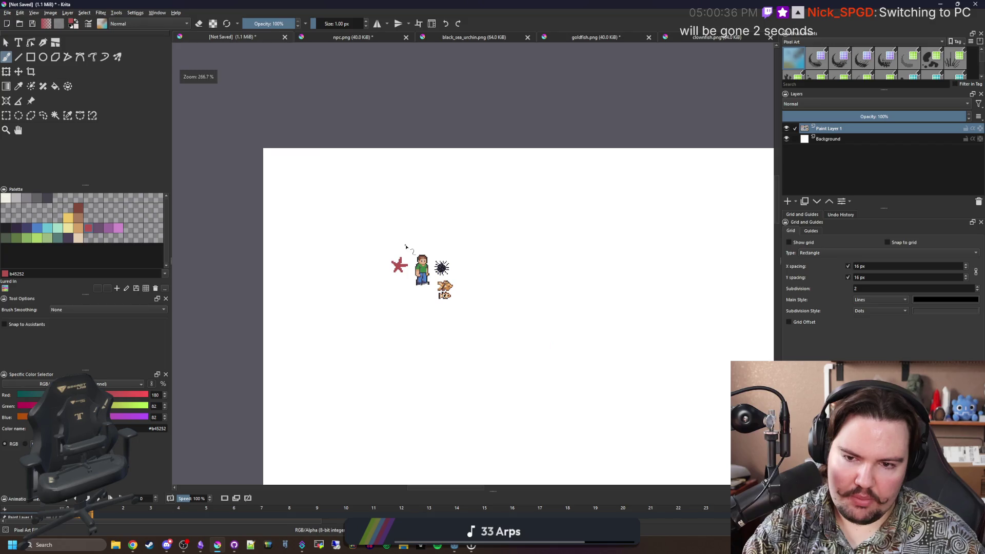
{"action": "scroll", "coordinate": [406, 262], "scroll_direction": "up", "scroll_amount": 5}
{"action": "scroll", "coordinate": [367, 308], "scroll_direction": "up", "scroll_amount": 4}
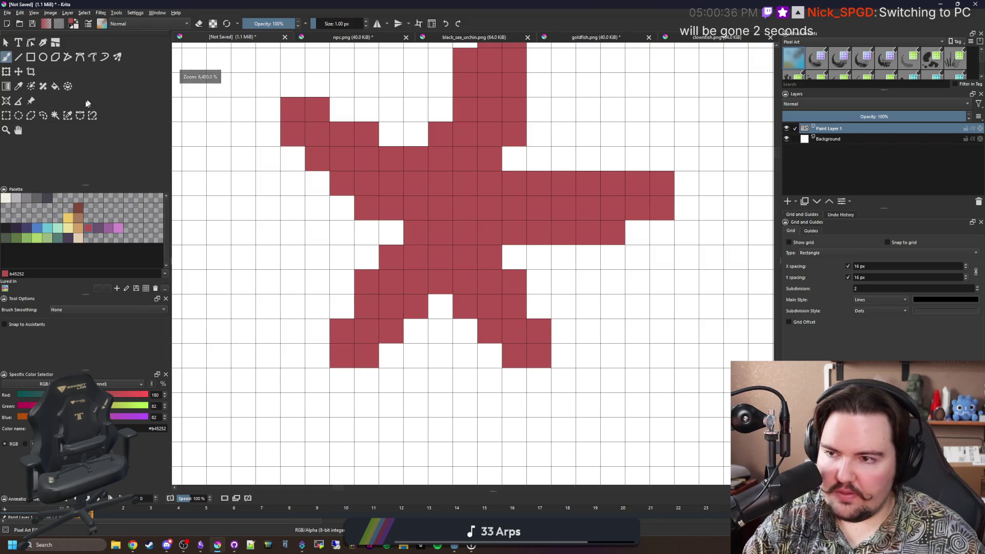
{"action": "left_click", "coordinate": [6, 115]}
Select the starfish's lower-left arm and shift it left with a transform
{"action": "left_click_drag", "start_coordinate": [384, 314], "coordinate": [429, 256]}
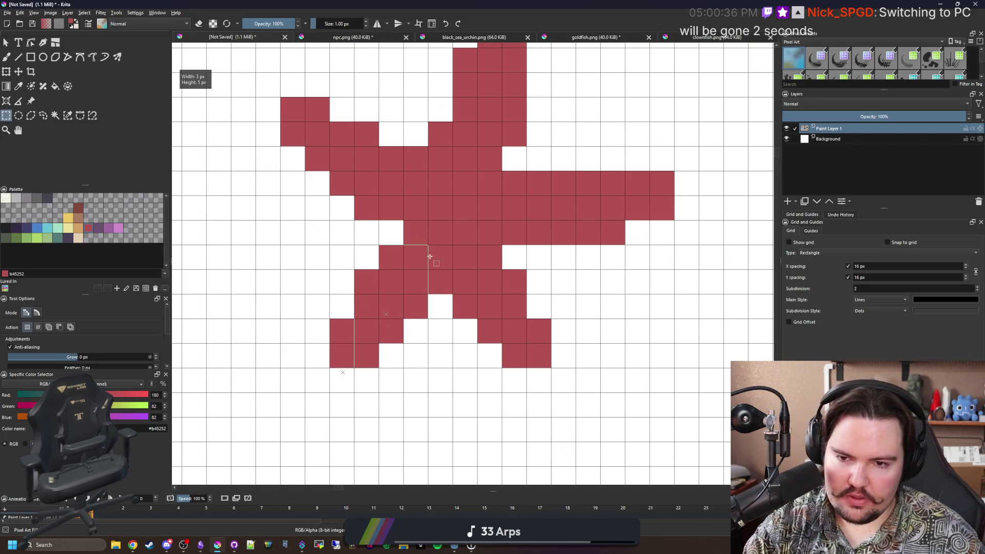
{"action": "left_click", "coordinate": [334, 369]}
{"action": "key", "text": "ctrl+t"}
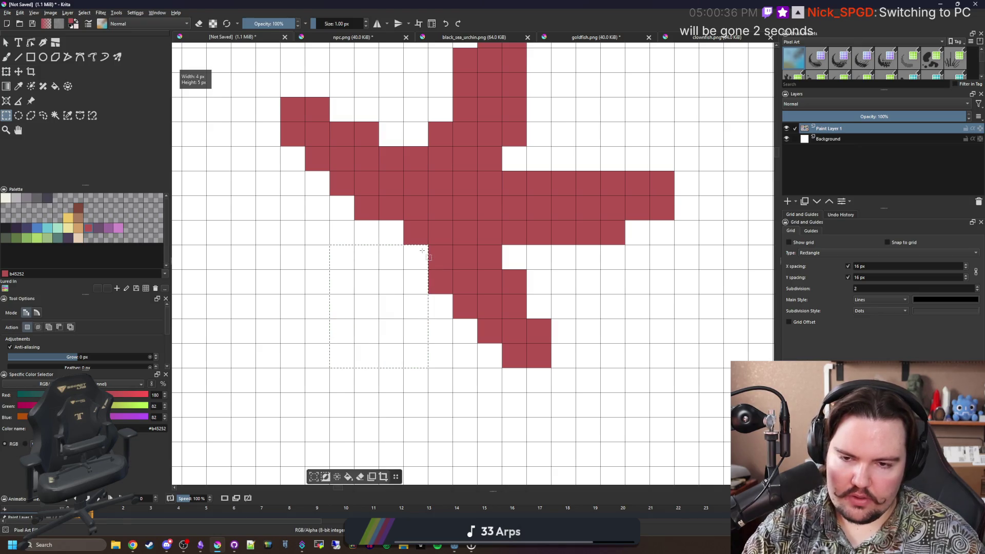
{"action": "mouse_move", "coordinate": [403, 277]}
{"action": "left_mouse_down"}
{"action": "mouse_move", "coordinate": [385, 281]}
{"action": "mouse_move", "coordinate": [414, 246]}
{"action": "left_mouse_up"}
{"action": "key", "text": "b"}
Add a few red pixels around the left and top arms of the starfish
{"action": "left_click", "coordinate": [393, 230]}
{"action": "scroll", "coordinate": [417, 301], "scroll_direction": "down", "scroll_amount": 5}
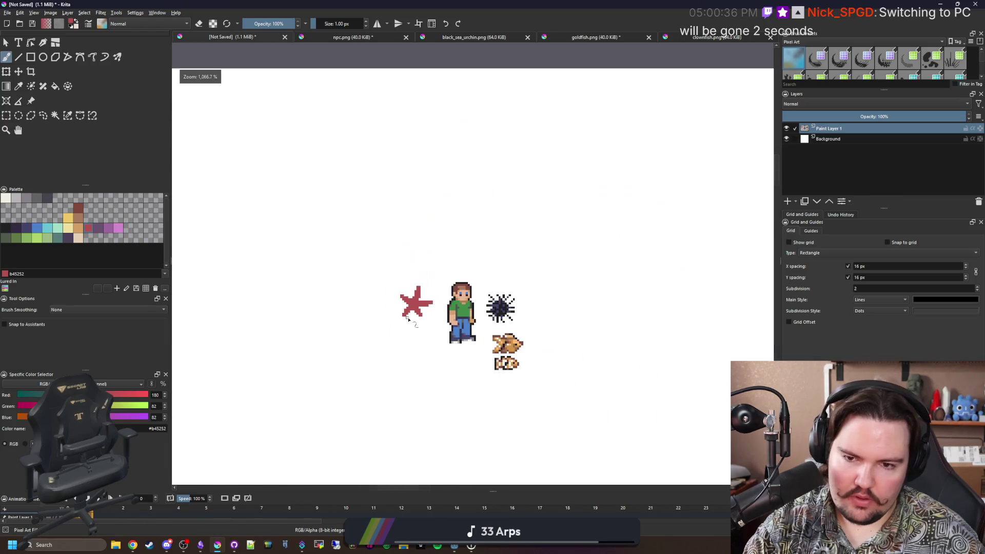
{"action": "scroll", "coordinate": [405, 327], "scroll_direction": "up", "scroll_amount": 3}
{"action": "scroll", "coordinate": [431, 255], "scroll_direction": "up", "scroll_amount": 3}
{"action": "left_click", "coordinate": [468, 212]}
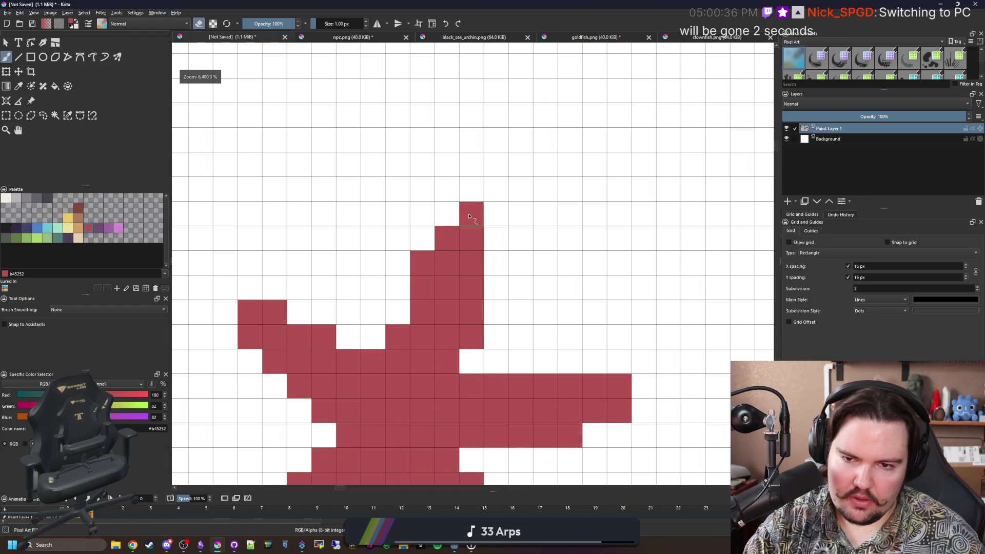
{"action": "scroll", "coordinate": [462, 216], "scroll_direction": "down", "scroll_amount": 4}
{"action": "scroll", "coordinate": [385, 244], "scroll_direction": "down", "scroll_amount": 2}
{"action": "scroll", "coordinate": [400, 231], "scroll_direction": "up", "scroll_amount": 3}
{"action": "scroll", "coordinate": [400, 231], "scroll_direction": "up", "scroll_amount": 3}
{"action": "left_click", "coordinate": [402, 244]}
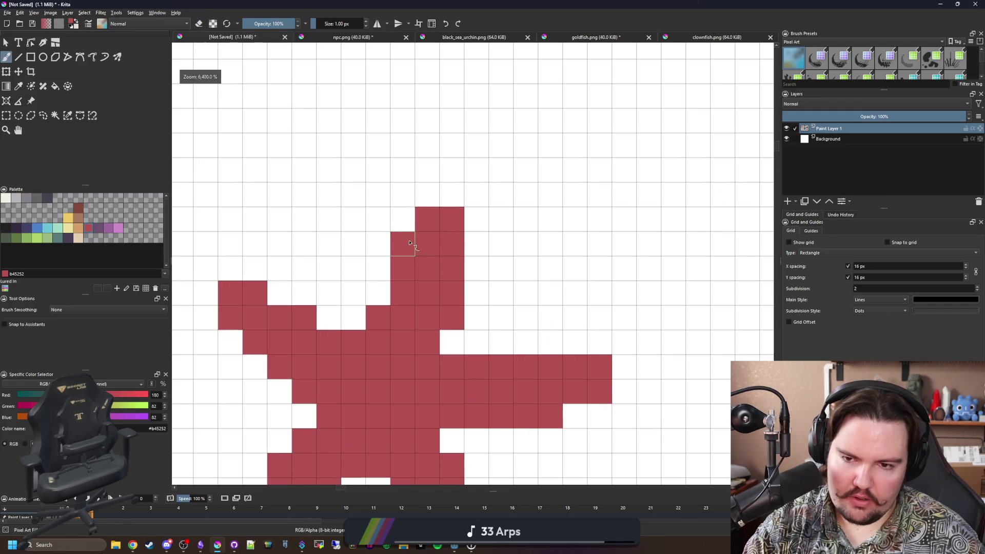
{"action": "scroll", "coordinate": [404, 254], "scroll_direction": "down", "scroll_amount": 4}
{"action": "scroll", "coordinate": [407, 232], "scroll_direction": "down", "scroll_amount": 2}
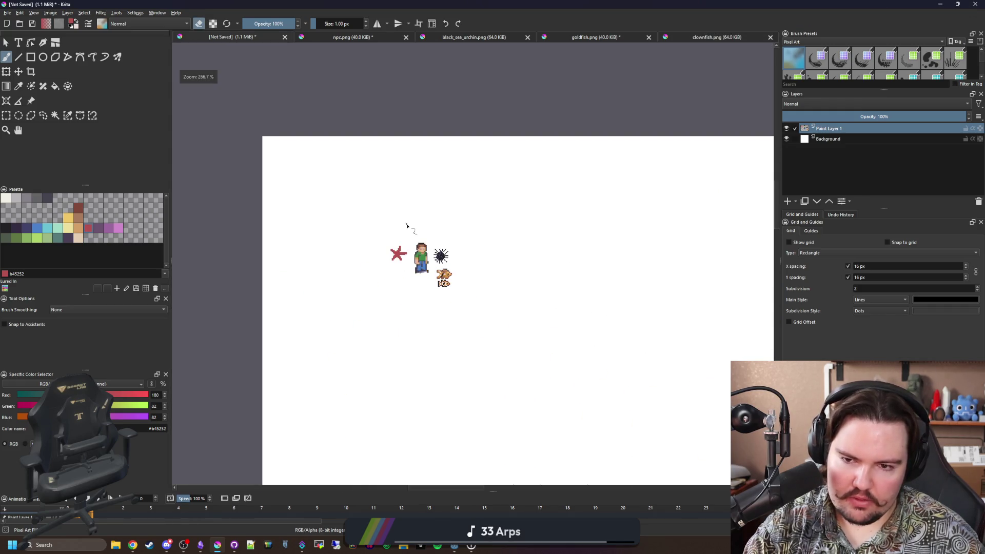
{"action": "scroll", "coordinate": [400, 251], "scroll_direction": "up", "scroll_amount": 5}
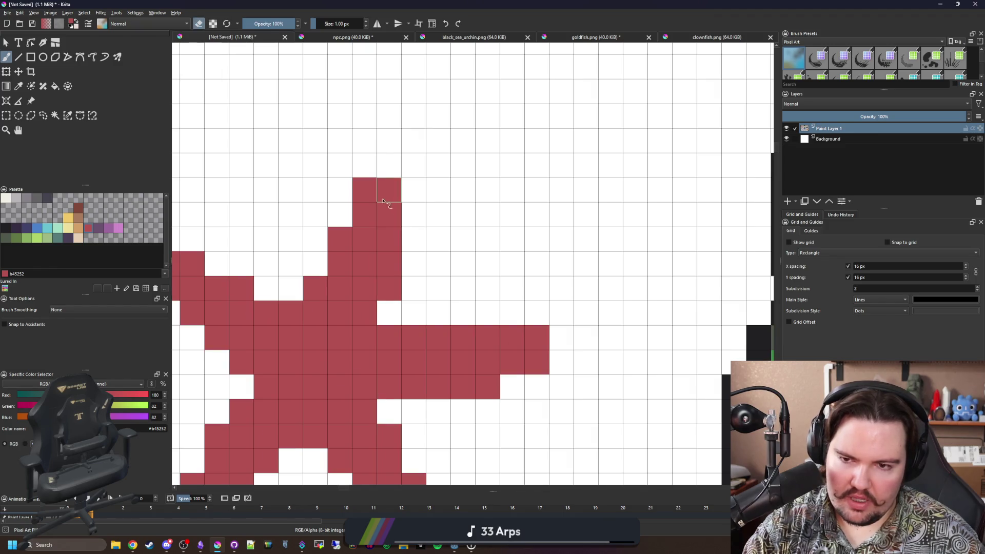
{"action": "scroll", "coordinate": [408, 260], "scroll_direction": "down", "scroll_amount": 2}
{"action": "scroll", "coordinate": [341, 258], "scroll_direction": "down", "scroll_amount": 1}
{"action": "scroll", "coordinate": [378, 221], "scroll_direction": "up", "scroll_amount": 2}
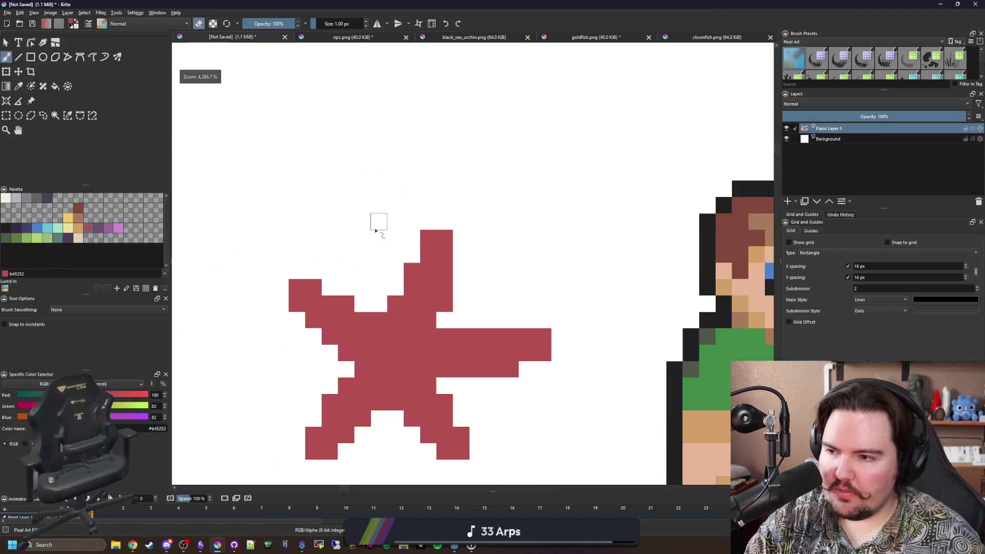
{"action": "scroll", "coordinate": [400, 332], "scroll_direction": "up", "scroll_amount": 1}
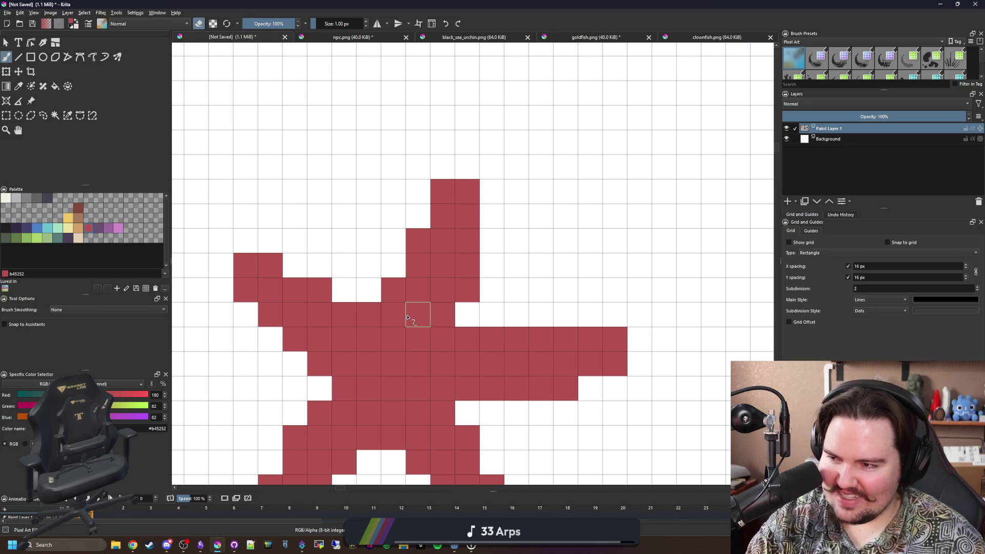
{"action": "left_click_drag", "start_coordinate": [440, 246], "coordinate": [455, 182]}
{"action": "scroll", "coordinate": [431, 276], "scroll_direction": "down", "scroll_amount": 1}
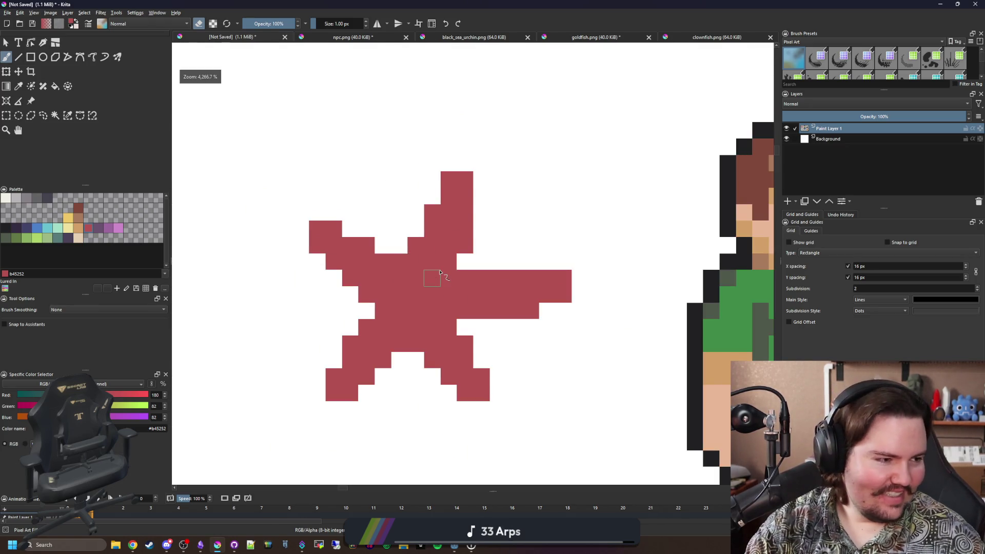
{"action": "scroll", "coordinate": [431, 277], "scroll_direction": "up", "scroll_amount": 1}
Flood-fill the starfish tan then darker brown, and return to the browser's starfish results
{"action": "left_click", "coordinate": [67, 228]}
{"action": "key", "text": "f"}
{"action": "left_click", "coordinate": [418, 270]}
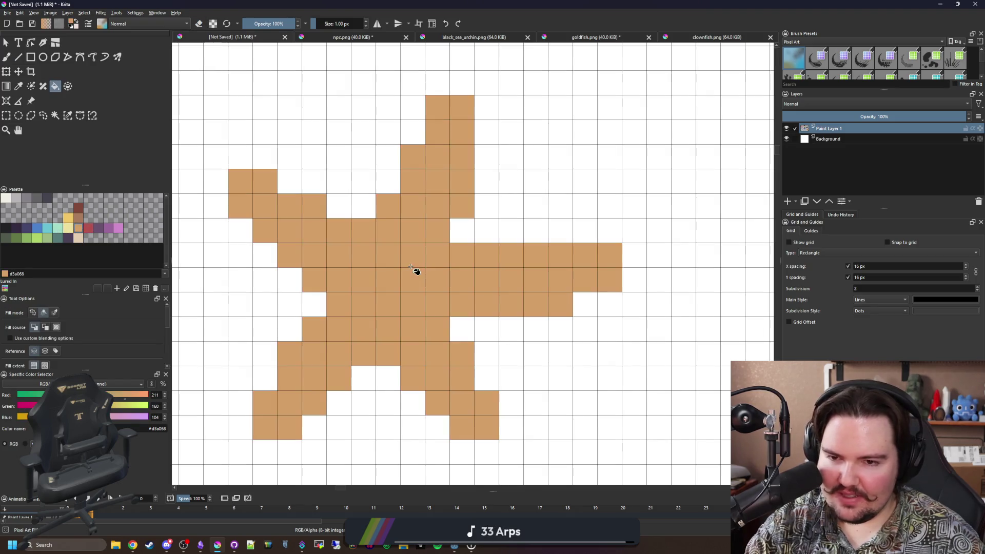
{"action": "scroll", "coordinate": [416, 271], "scroll_direction": "down", "scroll_amount": 1}
{"action": "scroll", "coordinate": [415, 271], "scroll_direction": "down", "scroll_amount": 3}
{"action": "scroll", "coordinate": [417, 271], "scroll_direction": "up", "scroll_amount": 5}
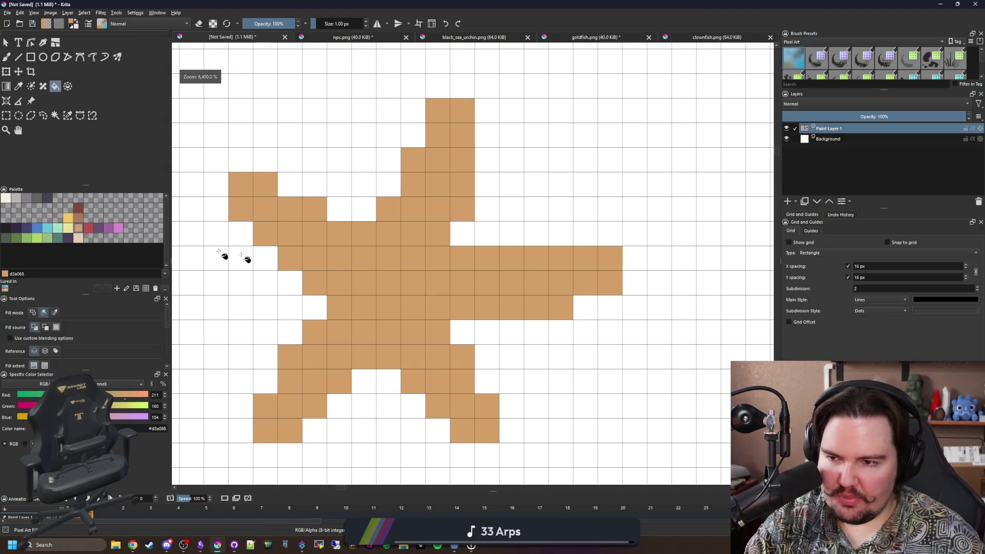
{"action": "left_click", "coordinate": [431, 274]}
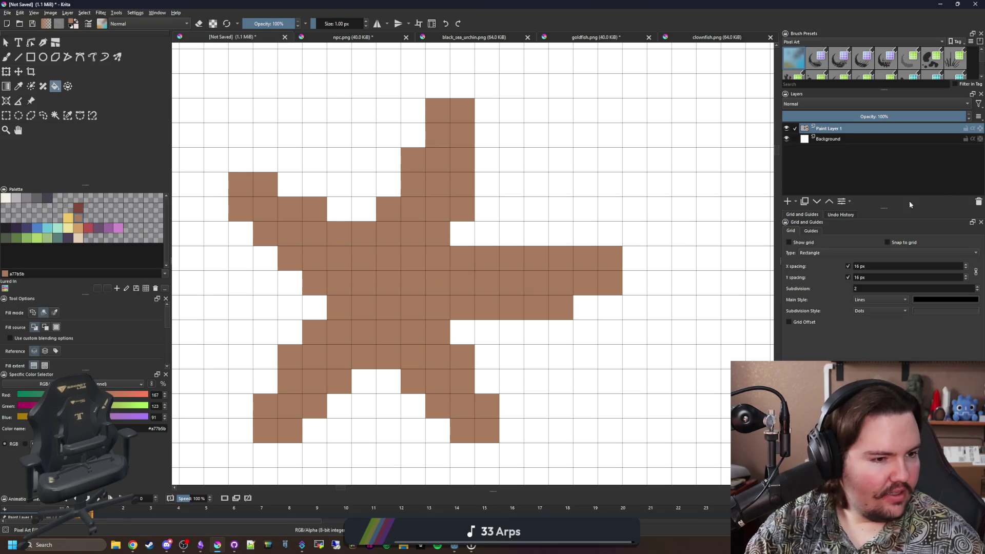
{"action": "key", "text": "alt+Tab"}
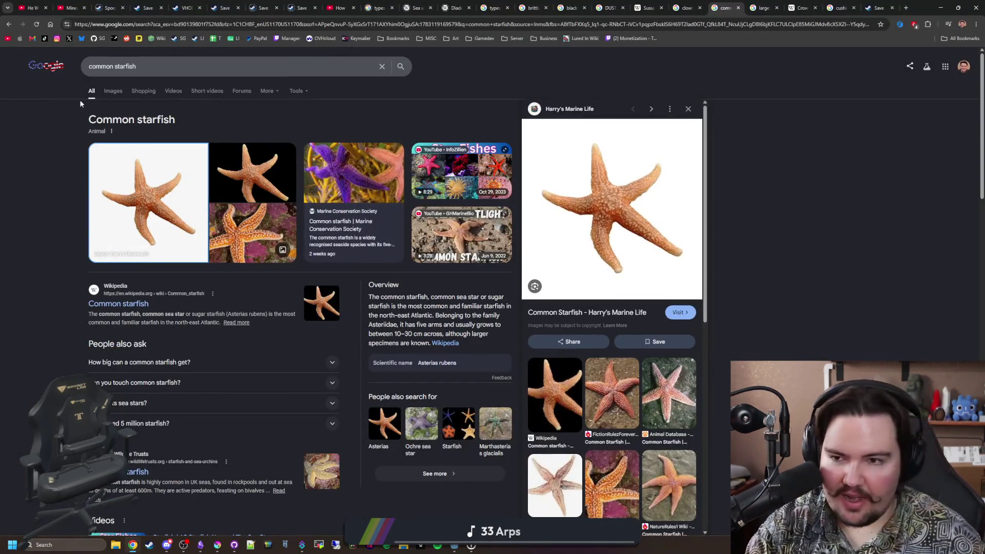
Preview several common starfish image results, ending on The Wildlife Trusts photo
{"action": "left_click", "coordinate": [113, 92]}
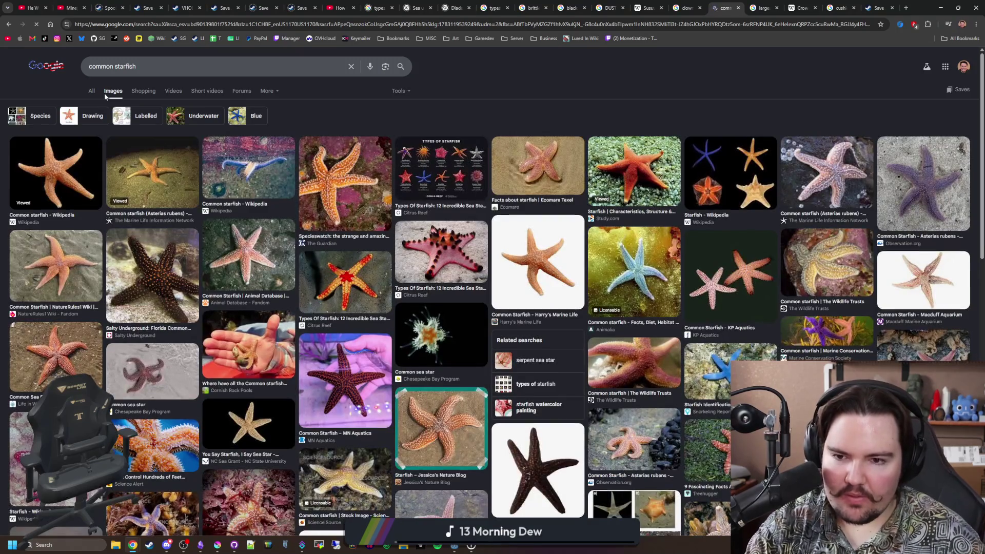
{"action": "left_click", "coordinate": [637, 182]}
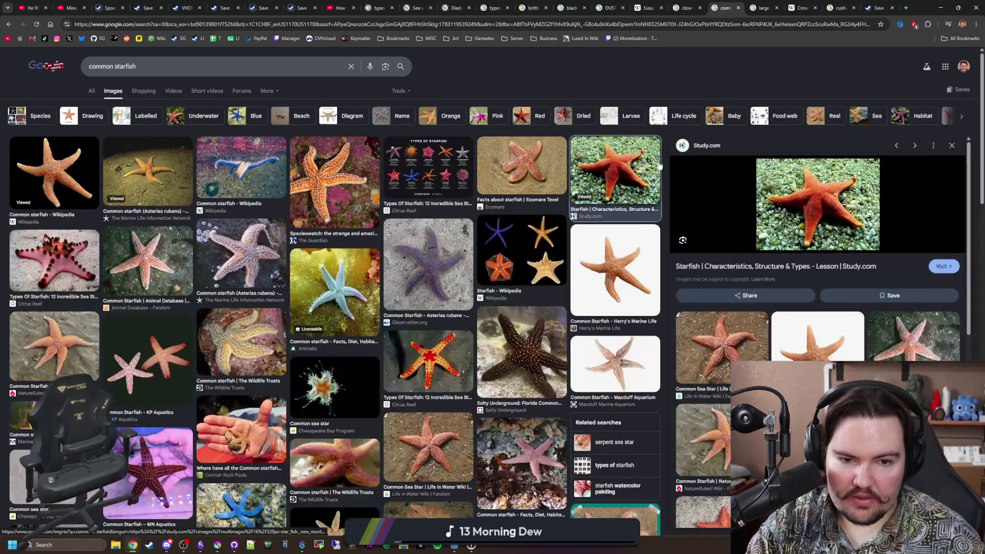
{"action": "left_click", "coordinate": [86, 179]}
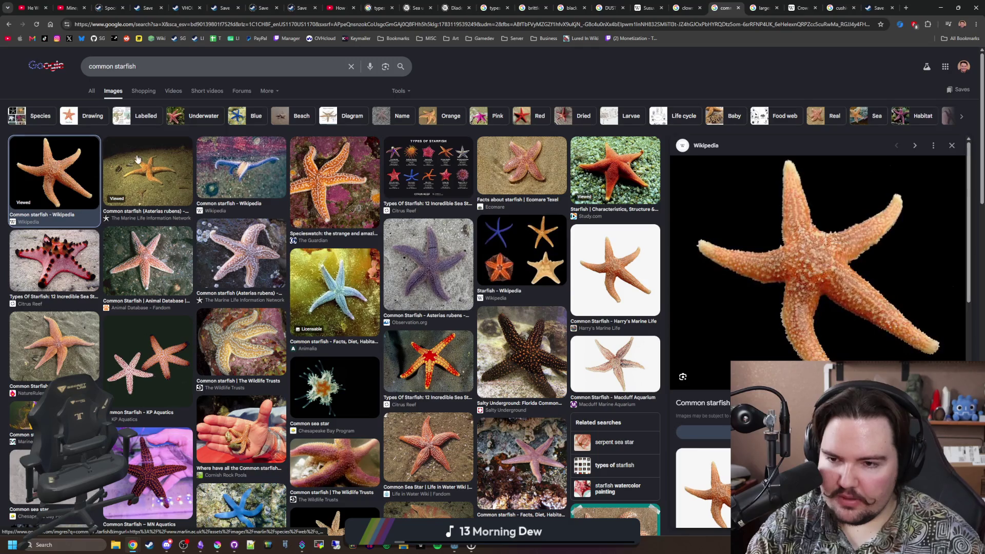
{"action": "left_click", "coordinate": [137, 158]}
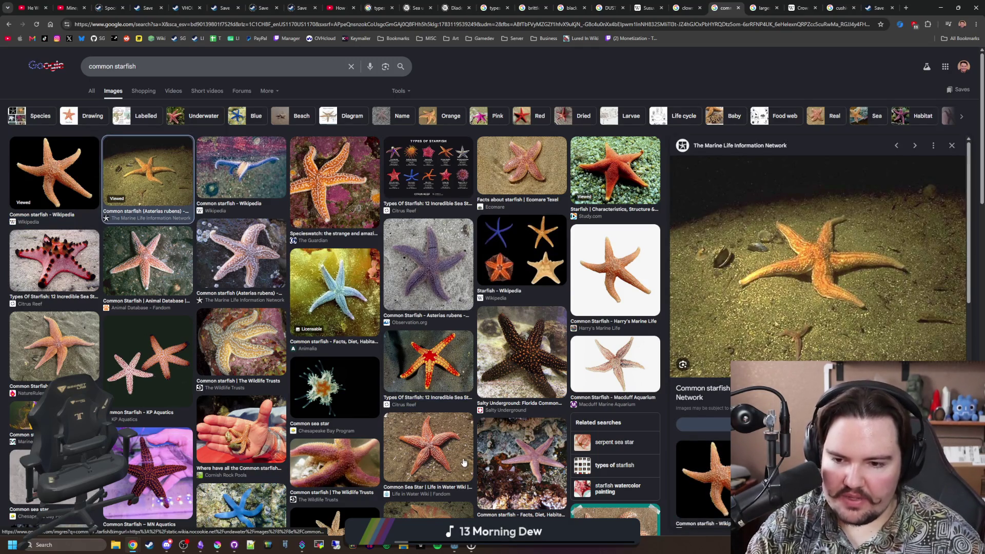
{"action": "left_click", "coordinate": [353, 454]}
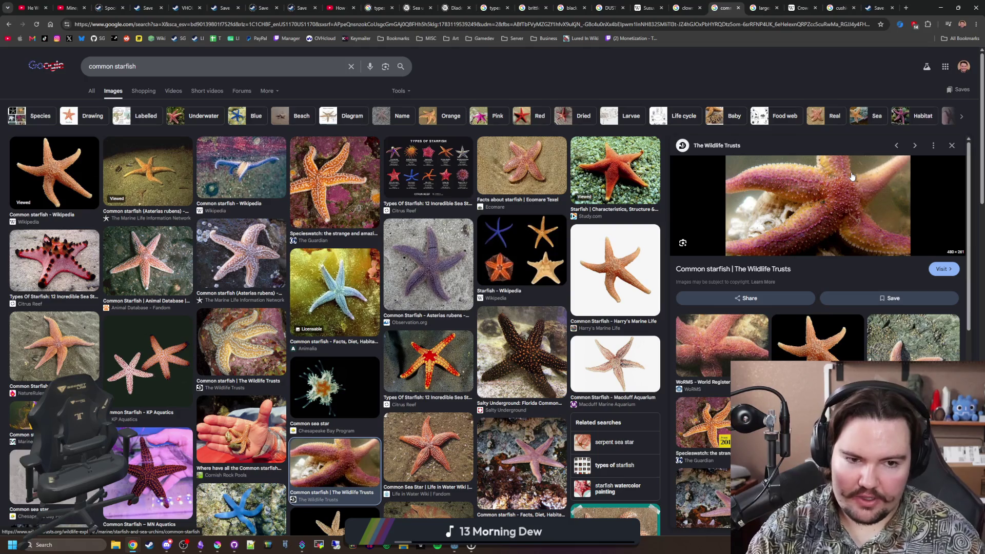
{"action": "scroll", "coordinate": [502, 339], "scroll_direction": "down", "scroll_amount": 3}
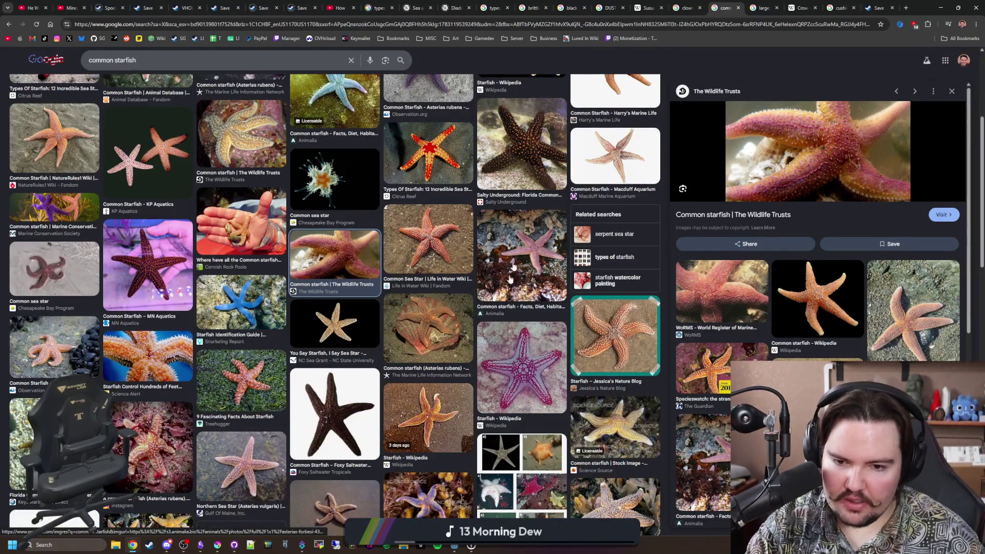
{"action": "scroll", "coordinate": [377, 293], "scroll_direction": "down", "scroll_amount": 3}
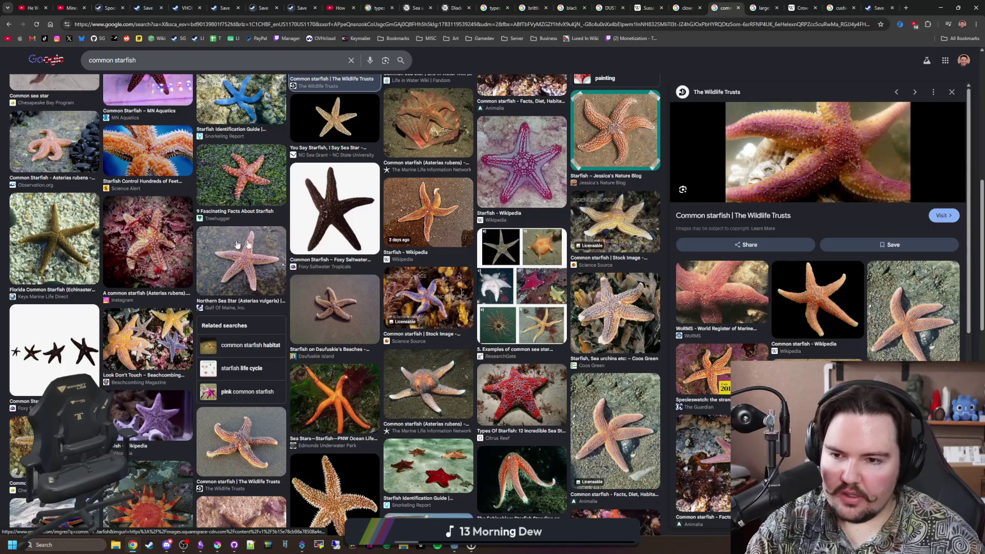
{"action": "scroll", "coordinate": [394, 245], "scroll_direction": "down", "scroll_amount": 3}
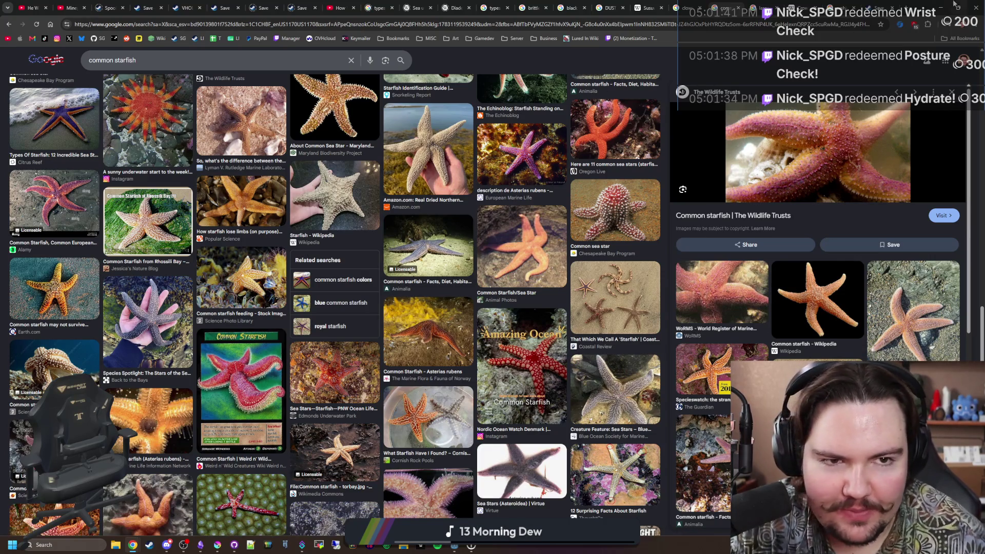
{"action": "key", "text": "ctrl+t"}
{"action": "type", "text": "patri"}
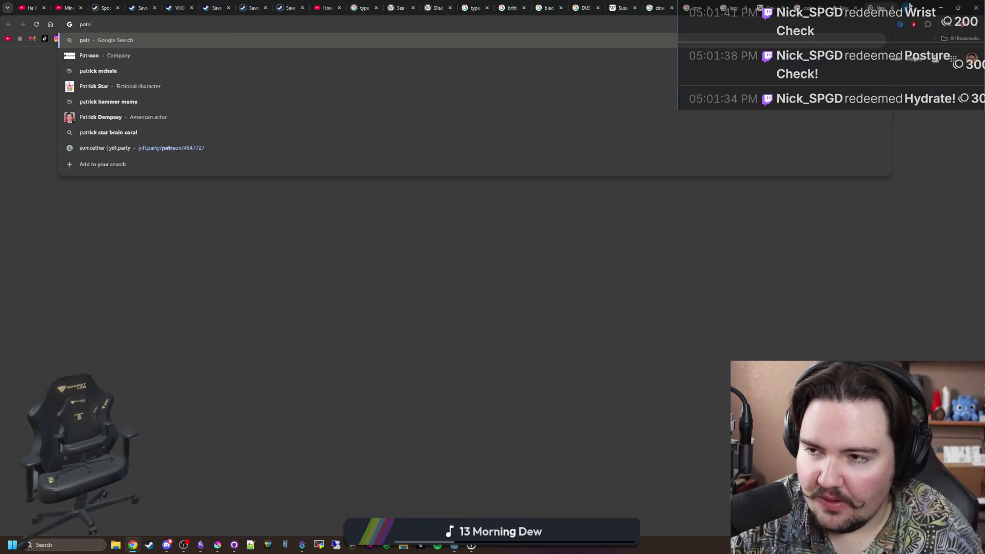
{"action": "type", "text": "ck quotes"}
Search 'patrick quotes' and open the DeviantArt 101 Awesome Patrick Star Quotes article
{"action": "key", "text": "Return"}
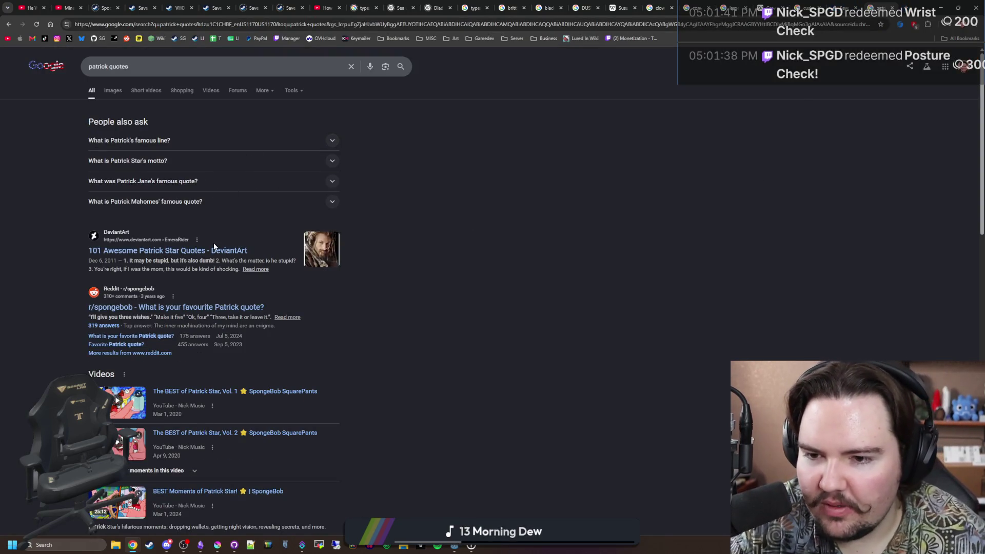
{"action": "left_click", "coordinate": [171, 142]}
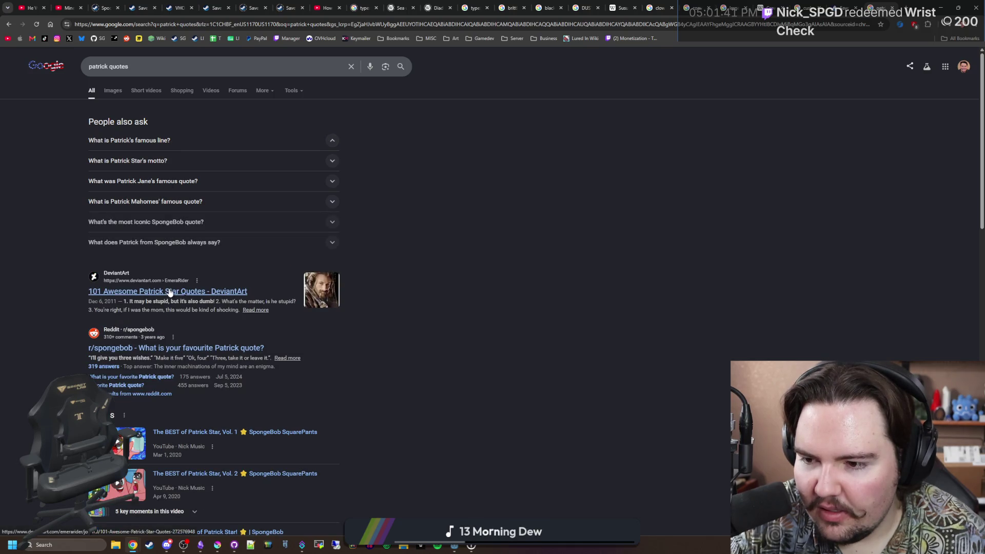
{"action": "middle_click", "coordinate": [171, 293]}
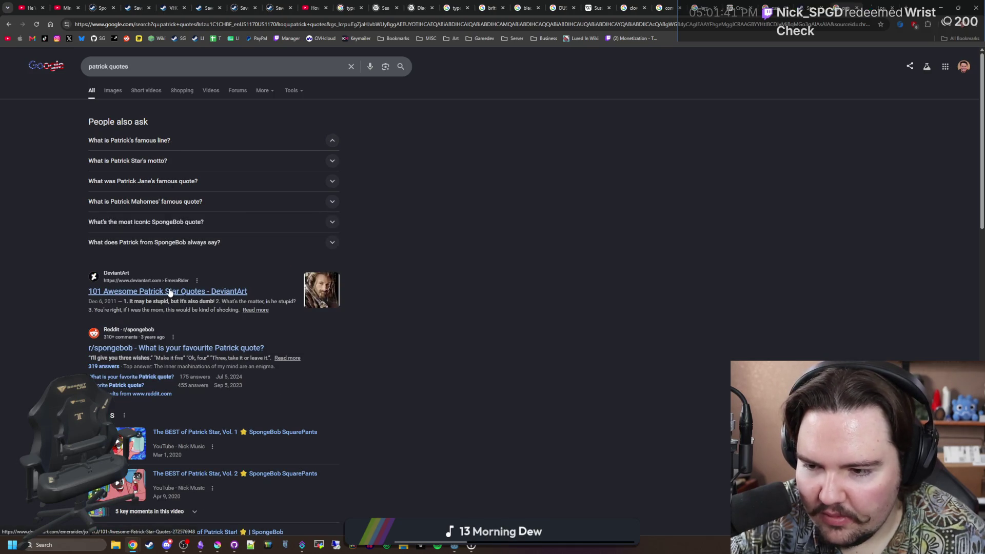
{"action": "left_click", "coordinate": [879, 9]}
{"action": "scroll", "coordinate": [356, 264], "scroll_direction": "down", "scroll_amount": 3}
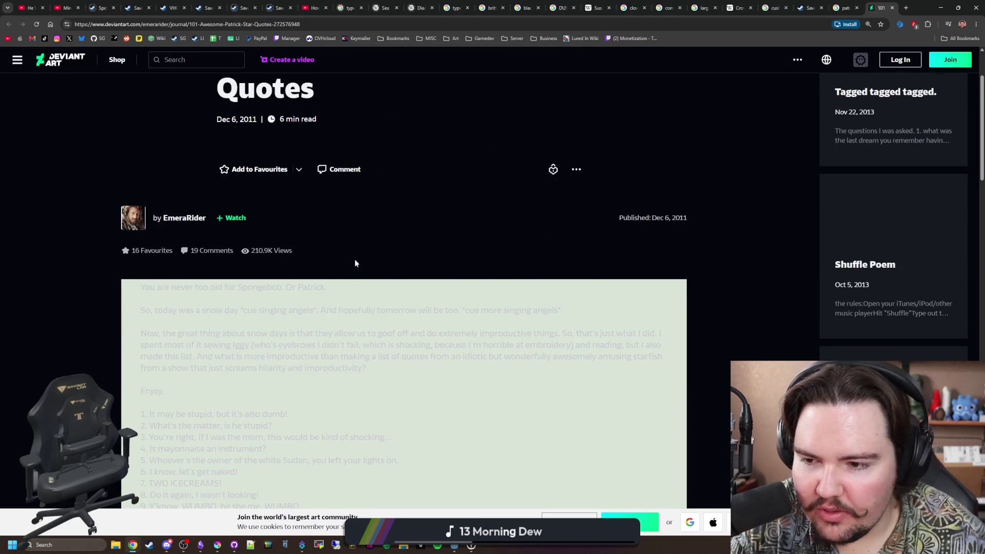
{"action": "scroll", "coordinate": [390, 197], "scroll_direction": "down", "scroll_amount": 1}
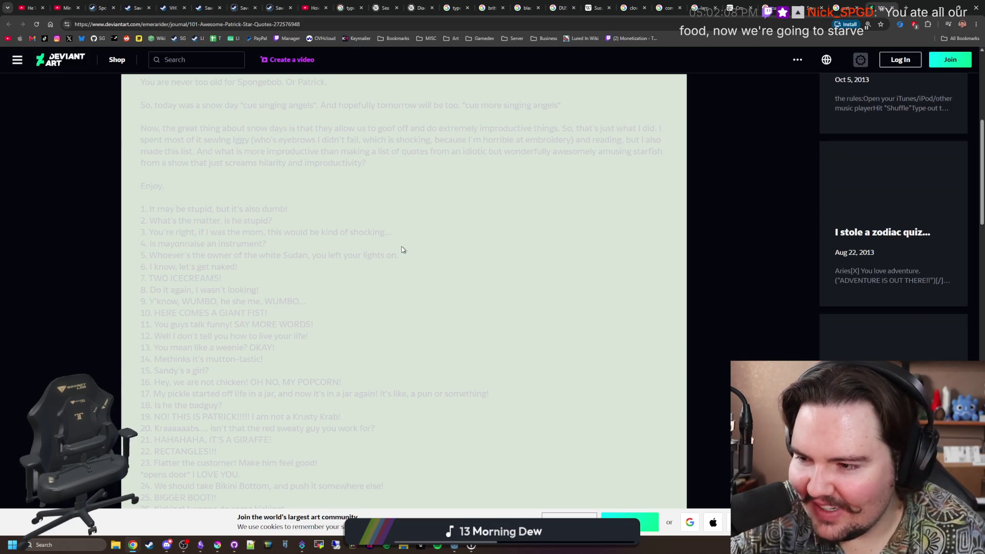
{"action": "scroll", "coordinate": [470, 286], "scroll_direction": "down", "scroll_amount": 1}
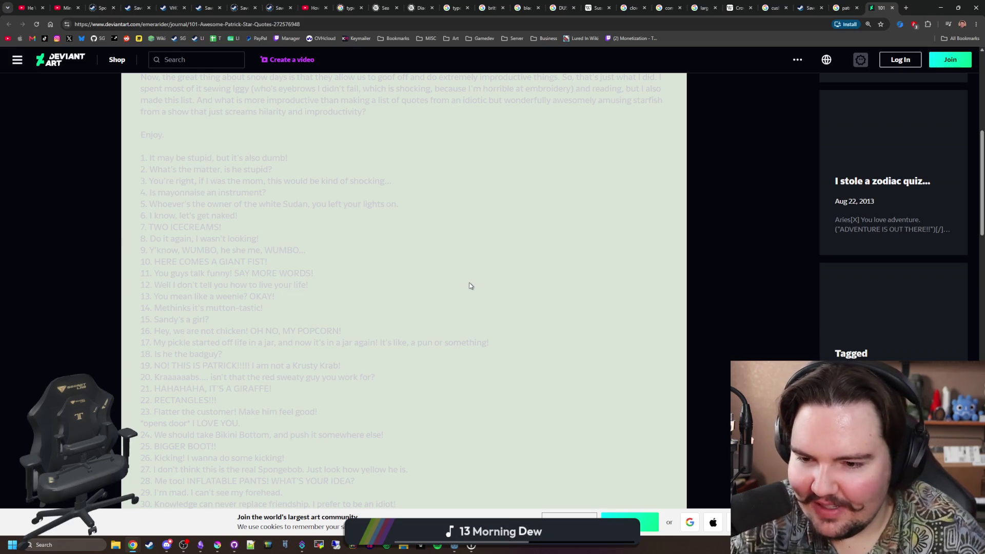
{"action": "scroll", "coordinate": [462, 281], "scroll_direction": "down", "scroll_amount": 1}
{"action": "scroll", "coordinate": [232, 303], "scroll_direction": "down", "scroll_amount": 1}
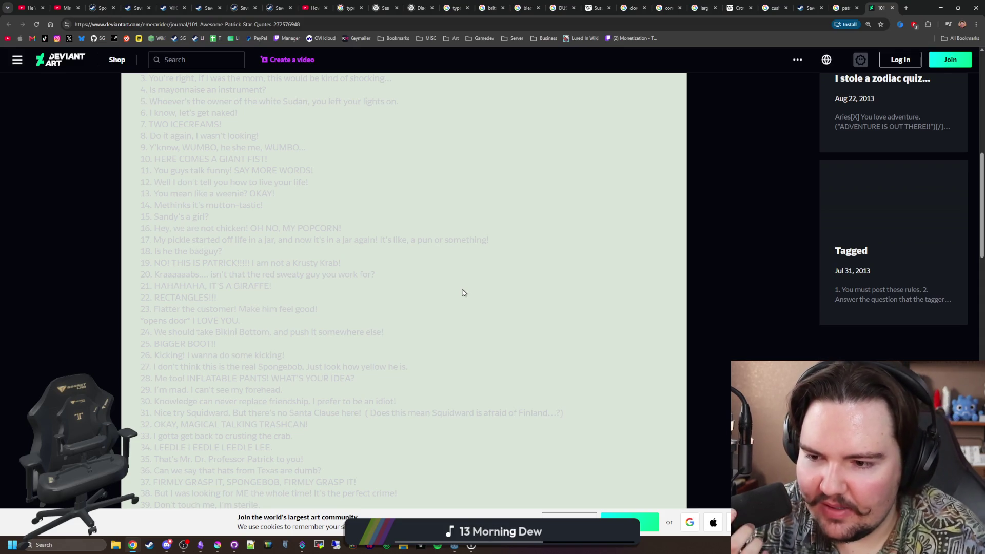
{"action": "scroll", "coordinate": [346, 146], "scroll_direction": "down", "scroll_amount": 1}
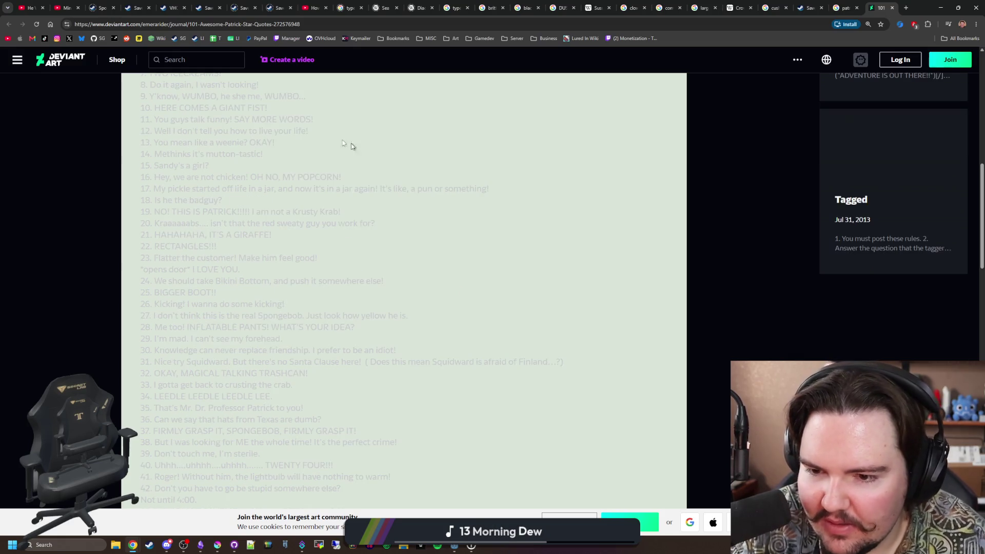
{"action": "scroll", "coordinate": [325, 136], "scroll_direction": "down", "scroll_amount": 1}
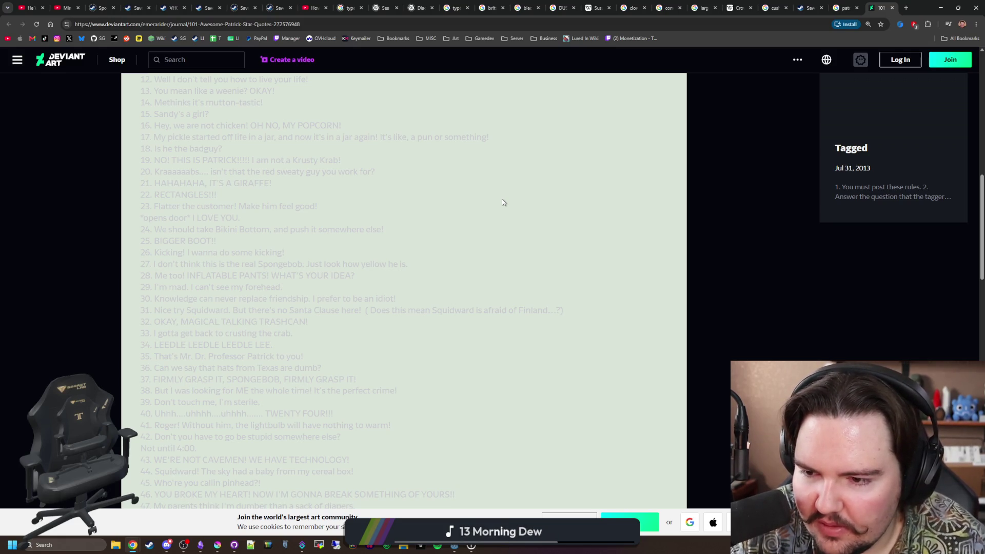
{"action": "scroll", "coordinate": [502, 202], "scroll_direction": "down", "scroll_amount": 1}
{"action": "scroll", "coordinate": [503, 203], "scroll_direction": "down", "scroll_amount": 1}
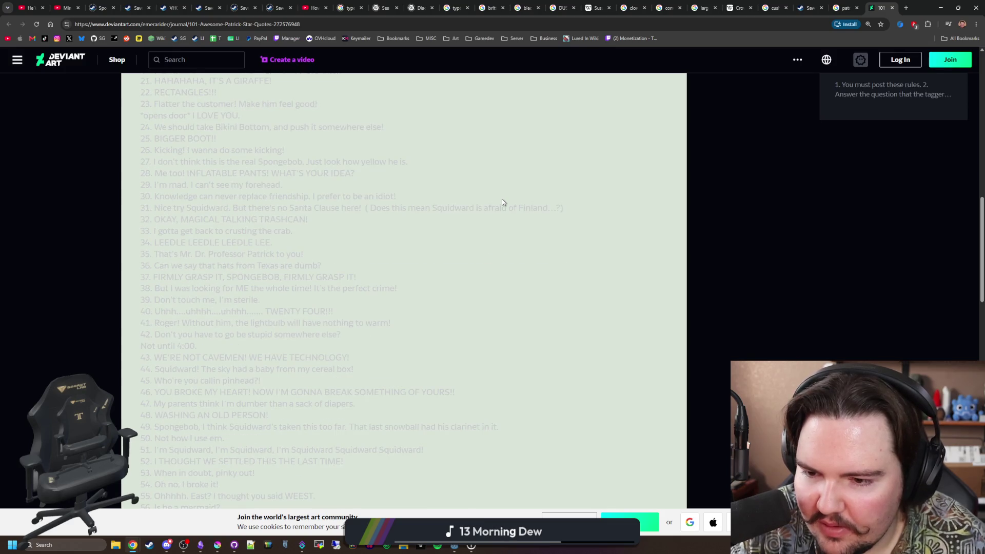
{"action": "scroll", "coordinate": [503, 202], "scroll_direction": "down", "scroll_amount": 2}
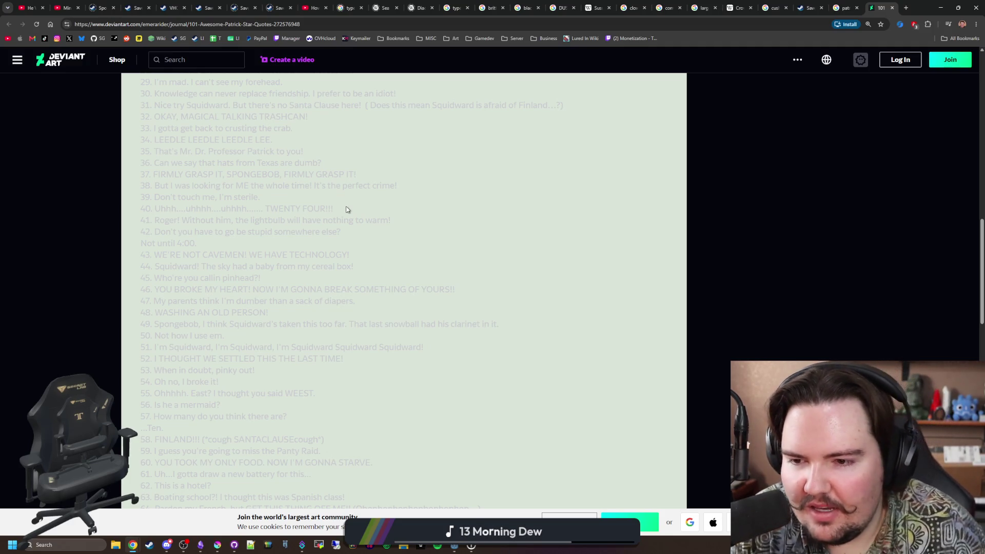
{"action": "scroll", "coordinate": [519, 212], "scroll_direction": "down", "scroll_amount": 1}
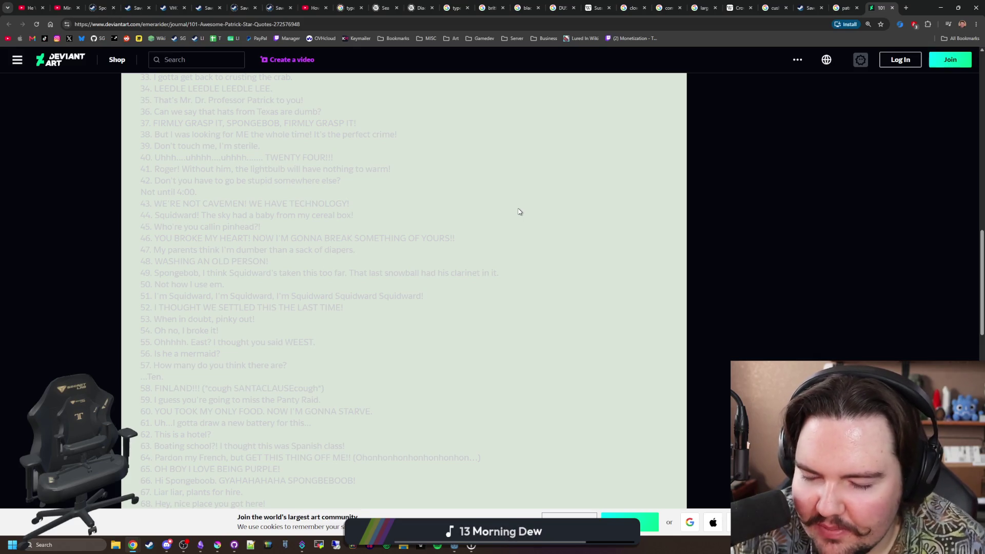
{"action": "scroll", "coordinate": [520, 212], "scroll_direction": "down", "scroll_amount": 1}
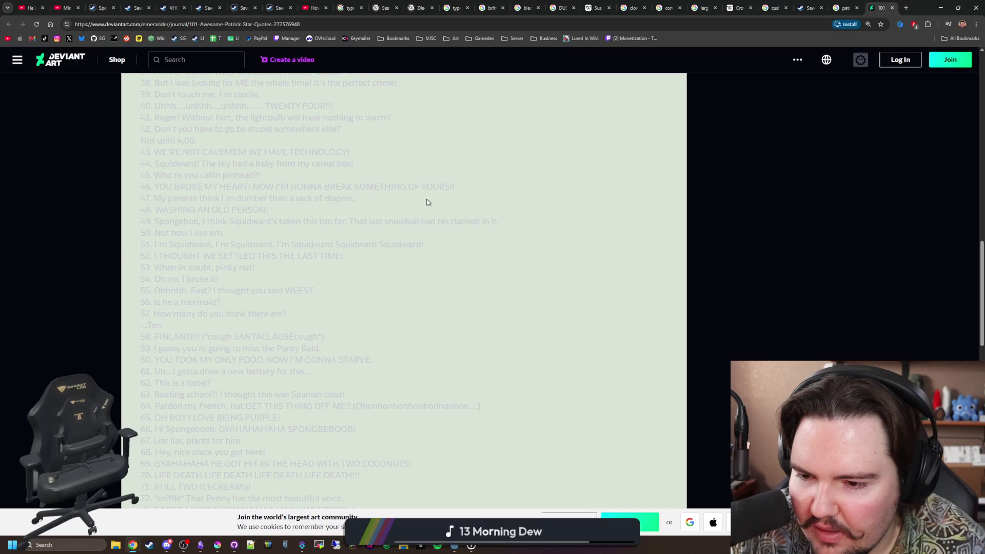
{"action": "scroll", "coordinate": [427, 202], "scroll_direction": "down", "scroll_amount": 1}
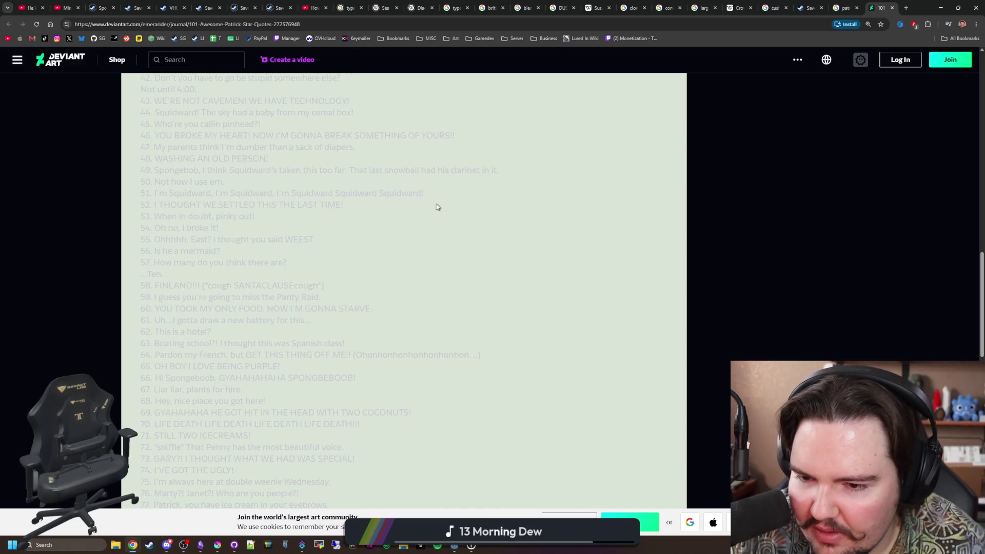
{"action": "scroll", "coordinate": [437, 206], "scroll_direction": "down", "scroll_amount": 1}
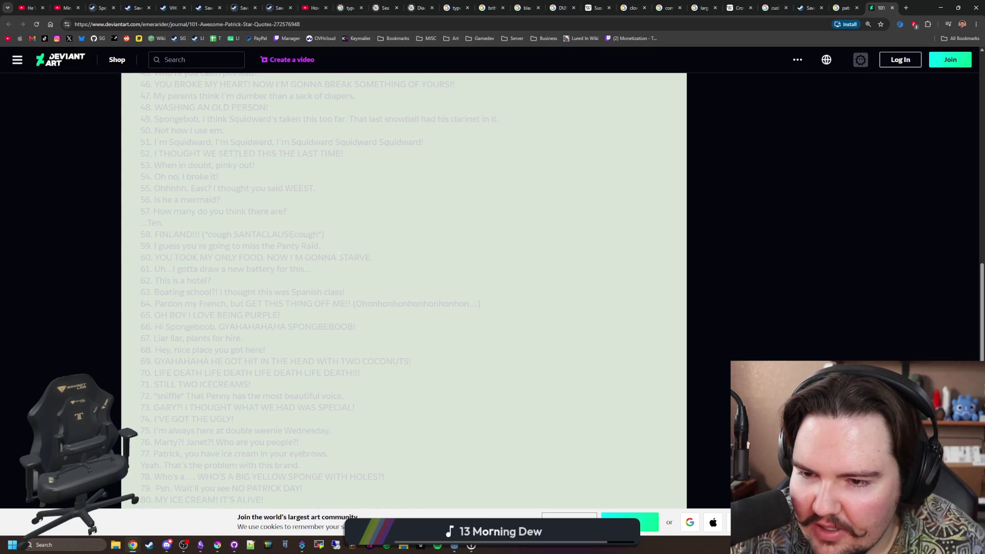
{"action": "scroll", "coordinate": [412, 213], "scroll_direction": "down", "scroll_amount": 1}
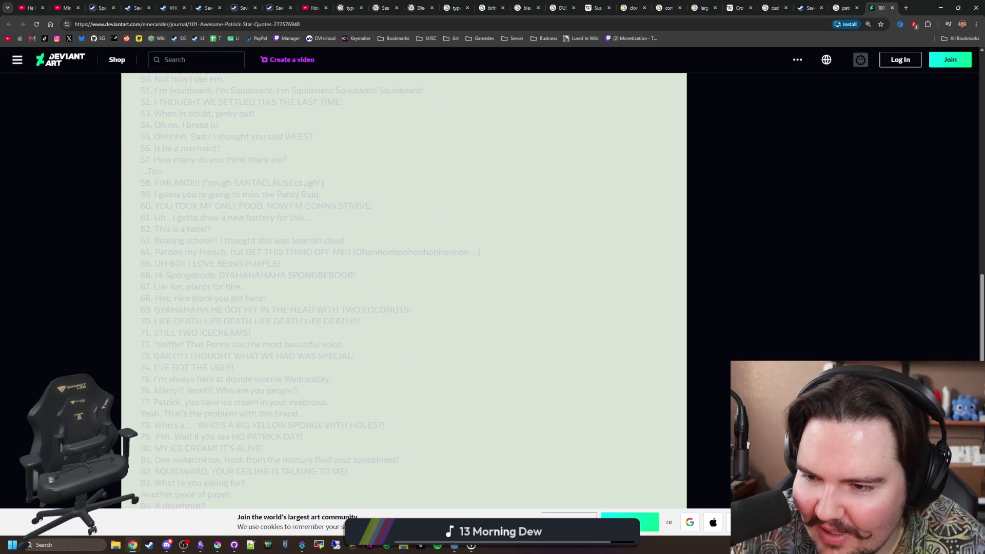
{"action": "scroll", "coordinate": [304, 180], "scroll_direction": "down", "scroll_amount": 1}
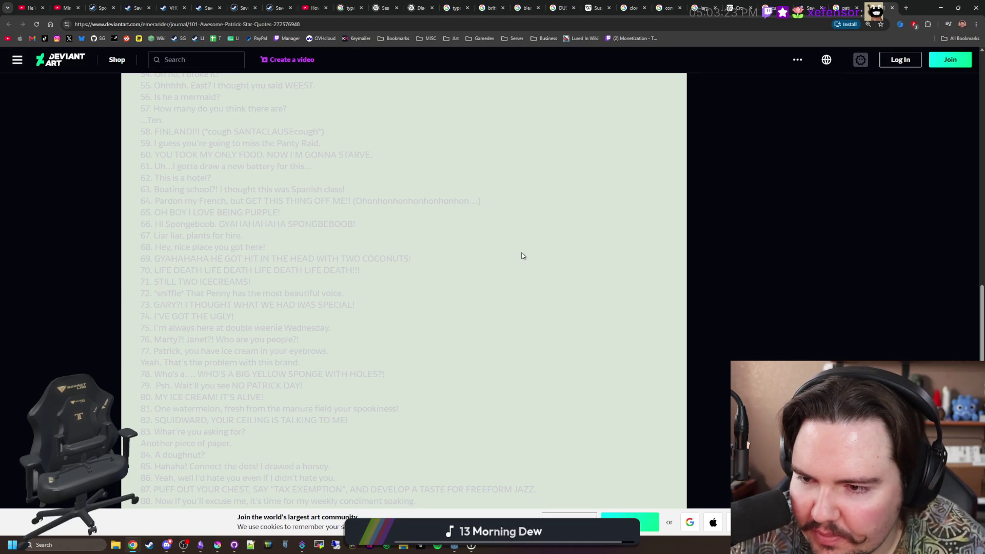
{"action": "scroll", "coordinate": [521, 255], "scroll_direction": "down", "scroll_amount": 1}
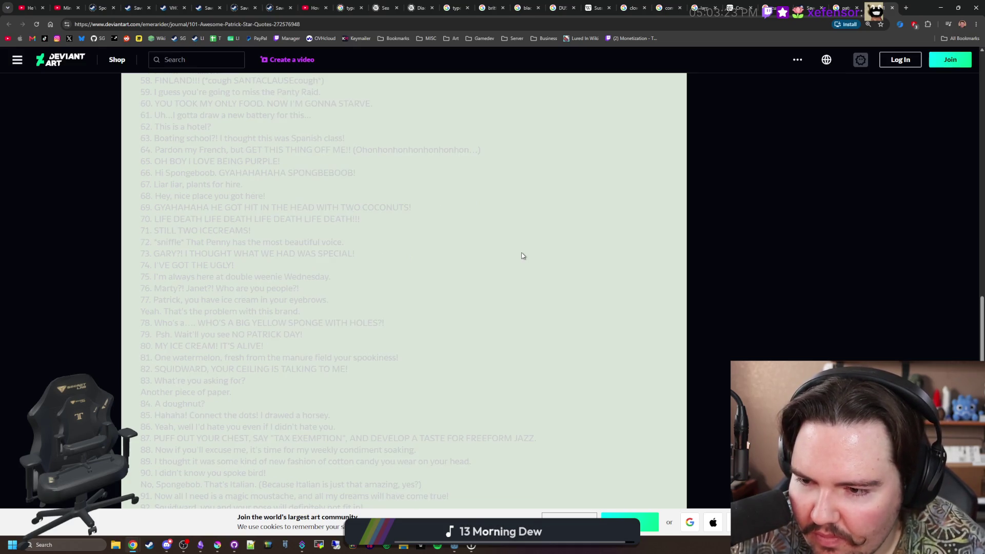
{"action": "scroll", "coordinate": [521, 256], "scroll_direction": "down", "scroll_amount": 3}
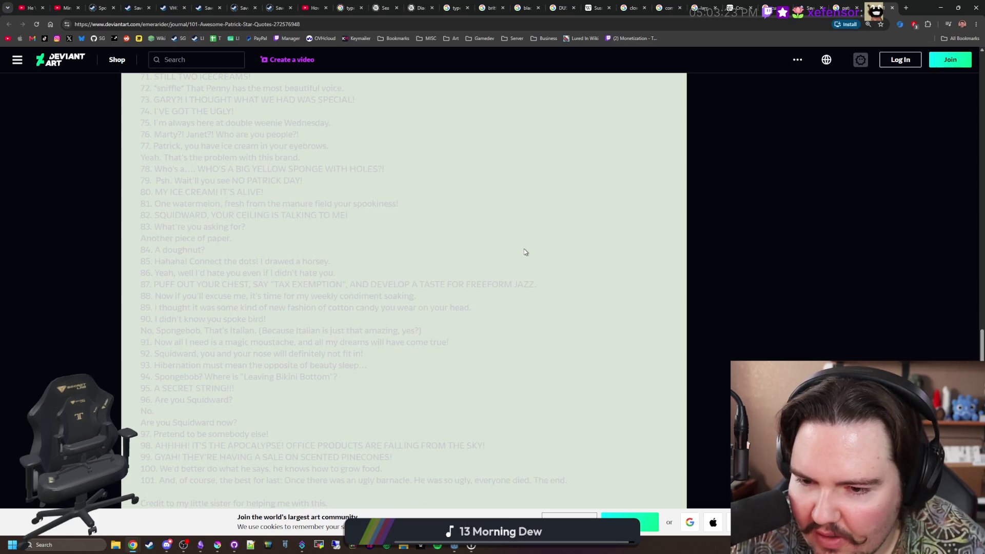
{"action": "scroll", "coordinate": [525, 252], "scroll_direction": "up", "scroll_amount": 5}
{"action": "scroll", "coordinate": [535, 247], "scroll_direction": "up", "scroll_amount": 5}
{"action": "scroll", "coordinate": [485, 271], "scroll_direction": "up", "scroll_amount": 2}
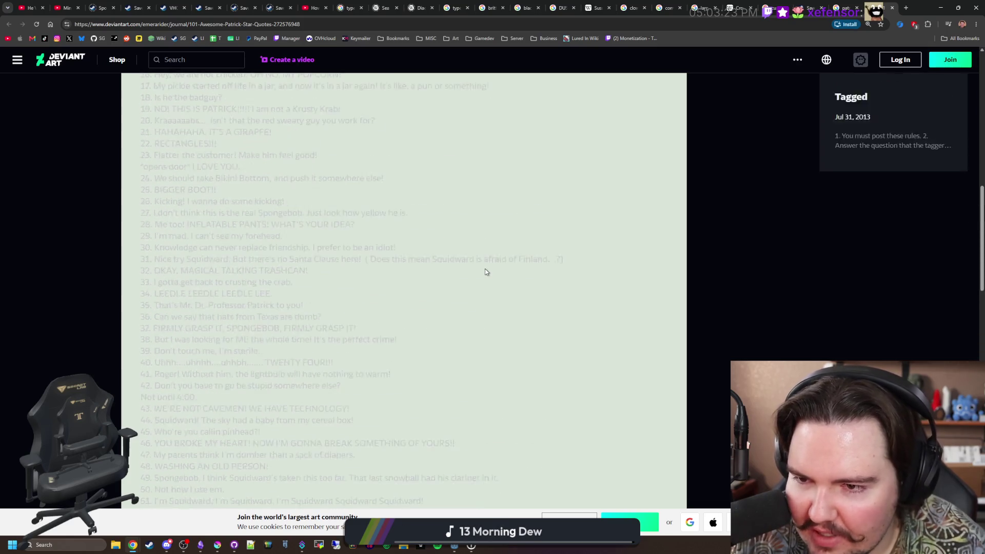
{"action": "scroll", "coordinate": [485, 271], "scroll_direction": "up", "scroll_amount": 2}
{"action": "scroll", "coordinate": [380, 247], "scroll_direction": "up", "scroll_amount": 3}
{"action": "scroll", "coordinate": [380, 247], "scroll_direction": "up", "scroll_amount": 2}
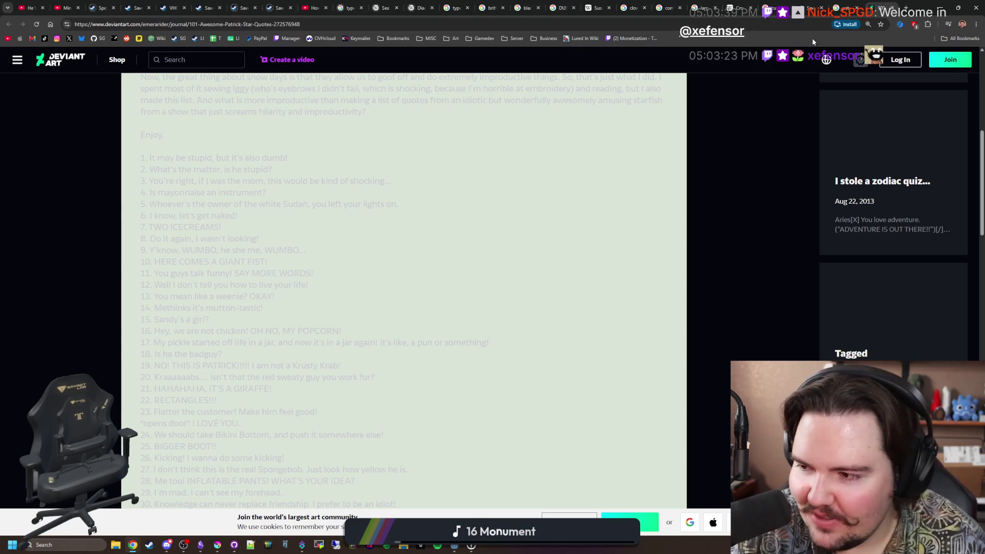
Search 'wumbo quote' in a new tab, then switch back to the Krita starfish
{"action": "key", "text": "ctrl+t"}
{"action": "type", "text": "wumb"}
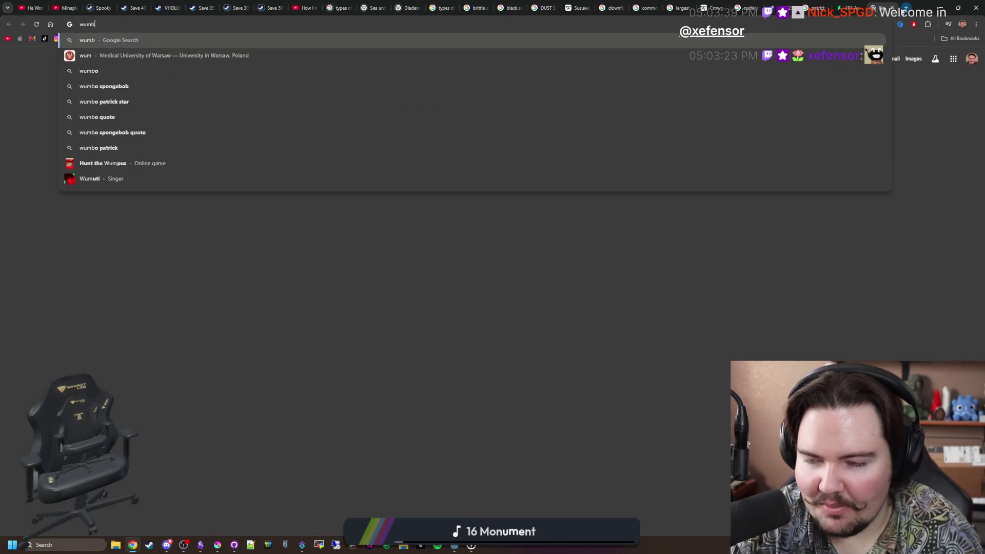
{"action": "type", "text": "o quote"}
{"action": "key", "text": "Return"}
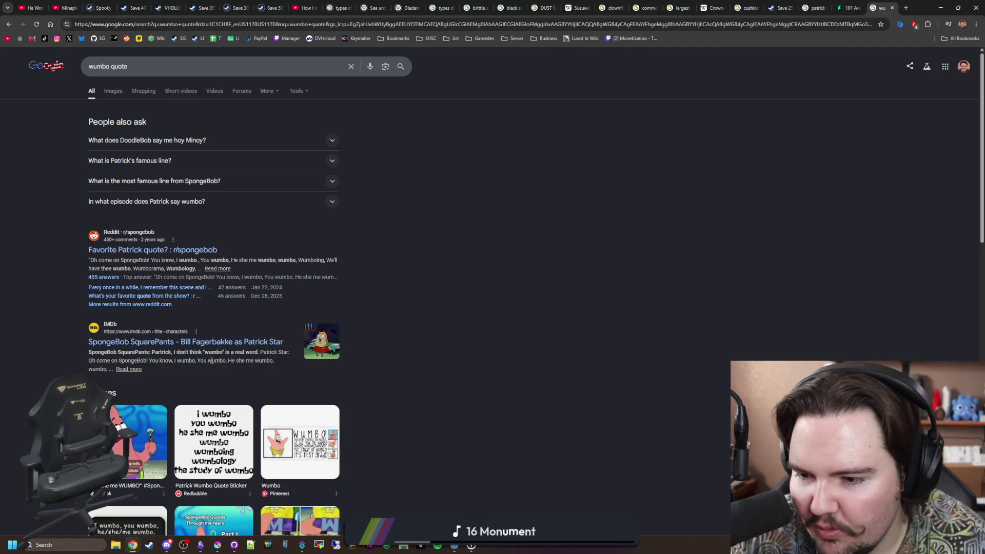
{"action": "key", "text": "alt+Tab"}
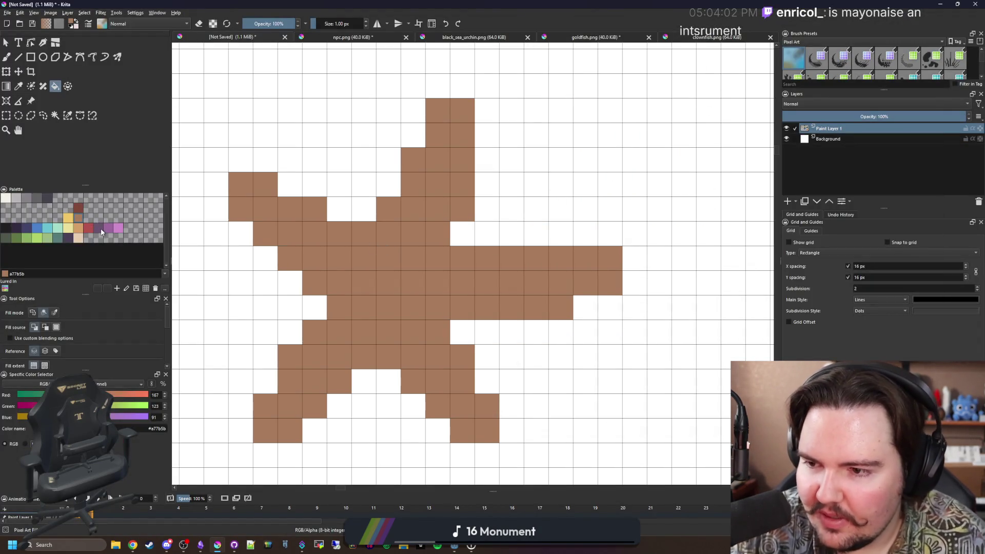
Fill the starfish purple, then brush tan cells into its centre and up the top arm
{"action": "left_click", "coordinate": [377, 279]}
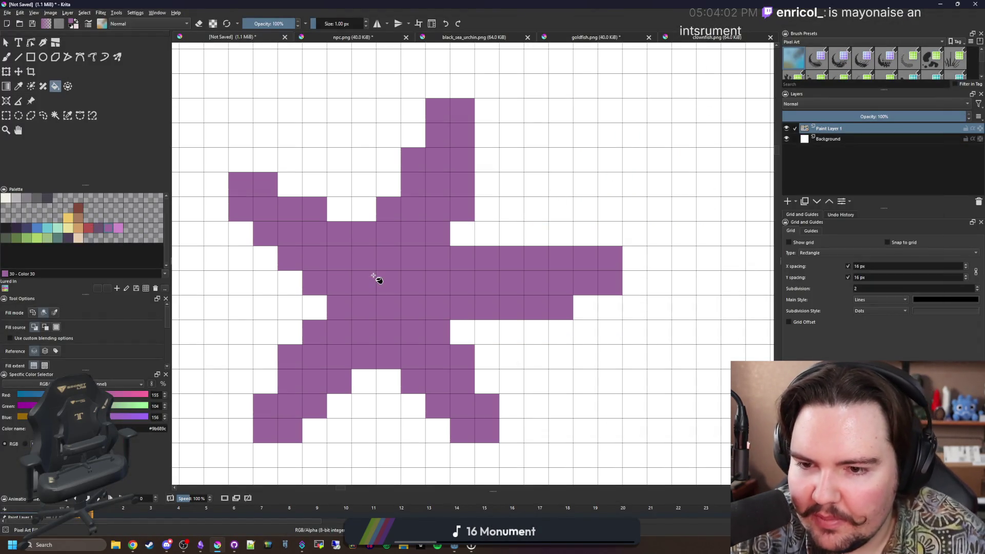
{"action": "left_click", "coordinate": [78, 228]}
{"action": "key", "text": "b"}
{"action": "mouse_move", "coordinate": [411, 282]}
{"action": "left_mouse_down"}
{"action": "mouse_move", "coordinate": [382, 277]}
{"action": "mouse_move", "coordinate": [408, 258]}
{"action": "mouse_move", "coordinate": [362, 258]}
{"action": "left_mouse_up"}
{"action": "left_click", "coordinate": [346, 265]}
{"action": "left_click", "coordinate": [314, 234]}
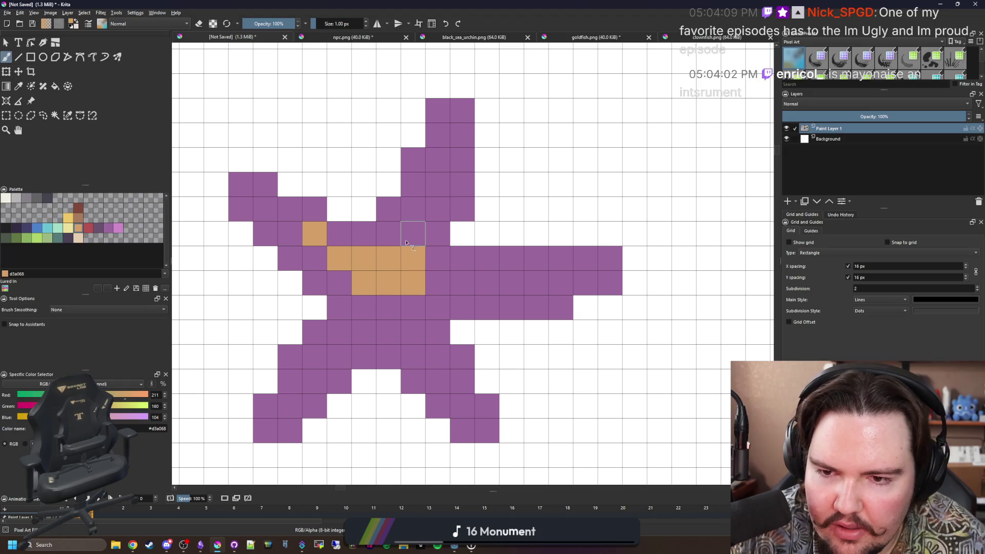
{"action": "left_click_drag", "start_coordinate": [412, 233], "coordinate": [389, 233]}
{"action": "left_click", "coordinate": [412, 208]}
{"action": "left_click_drag", "start_coordinate": [442, 201], "coordinate": [439, 158]}
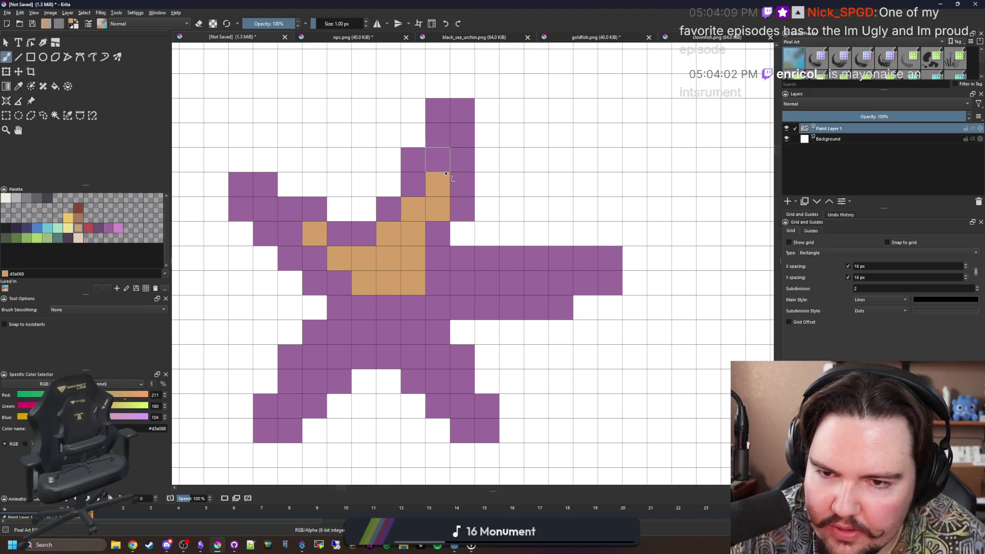
{"action": "left_click", "coordinate": [413, 184]}
Paint tan bands along the right, lower and upper-left arms, then switch to the starfish results
{"action": "mouse_move", "coordinate": [437, 282]}
{"action": "left_mouse_down"}
{"action": "mouse_move", "coordinate": [497, 287]}
{"action": "mouse_move", "coordinate": [562, 262]}
{"action": "left_mouse_up"}
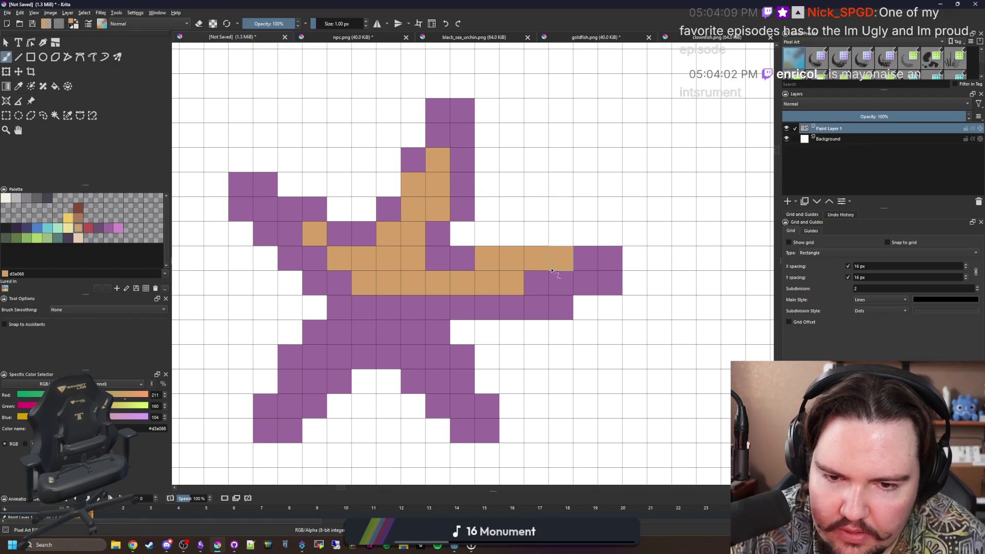
{"action": "mouse_move", "coordinate": [389, 317]}
{"action": "left_mouse_down"}
{"action": "mouse_move", "coordinate": [462, 381]}
{"action": "mouse_move", "coordinate": [363, 307]}
{"action": "mouse_move", "coordinate": [289, 368]}
{"action": "left_mouse_up"}
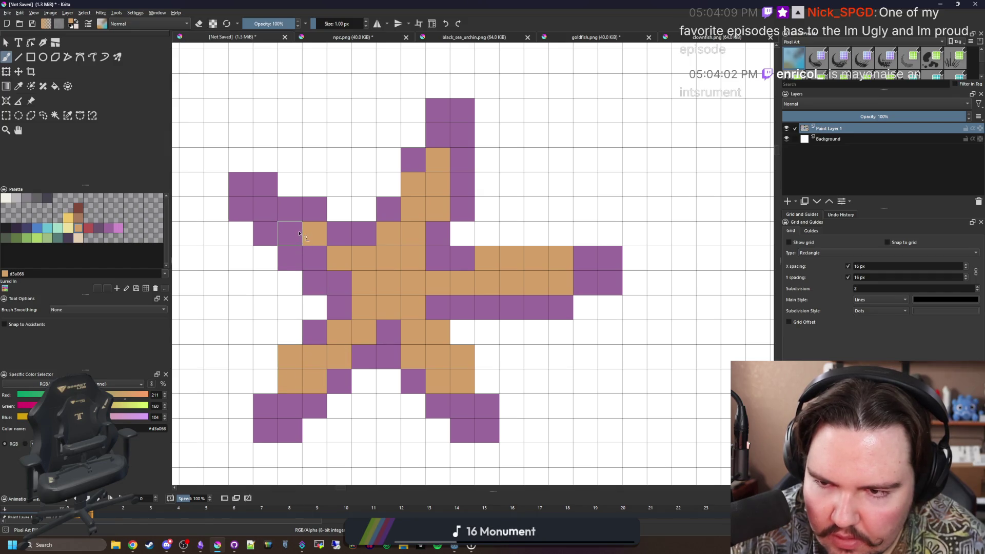
{"action": "mouse_move", "coordinate": [291, 231]}
{"action": "left_mouse_down"}
{"action": "mouse_move", "coordinate": [308, 208]}
{"action": "mouse_move", "coordinate": [316, 256]}
{"action": "mouse_move", "coordinate": [339, 231]}
{"action": "left_mouse_up"}
{"action": "scroll", "coordinate": [344, 248], "scroll_direction": "down", "scroll_amount": 4}
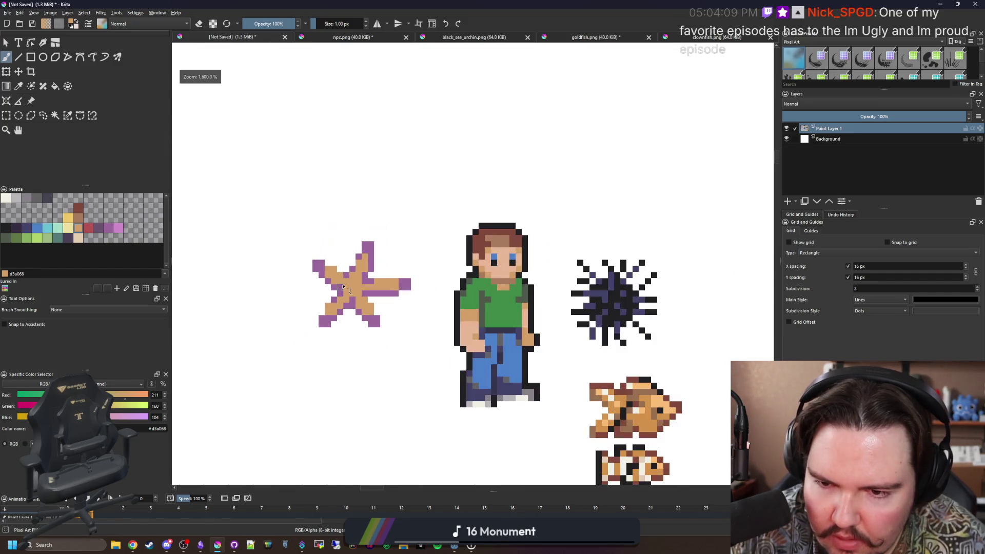
{"action": "scroll", "coordinate": [343, 248], "scroll_direction": "down", "scroll_amount": 4}
{"action": "scroll", "coordinate": [343, 266], "scroll_direction": "up", "scroll_amount": 8}
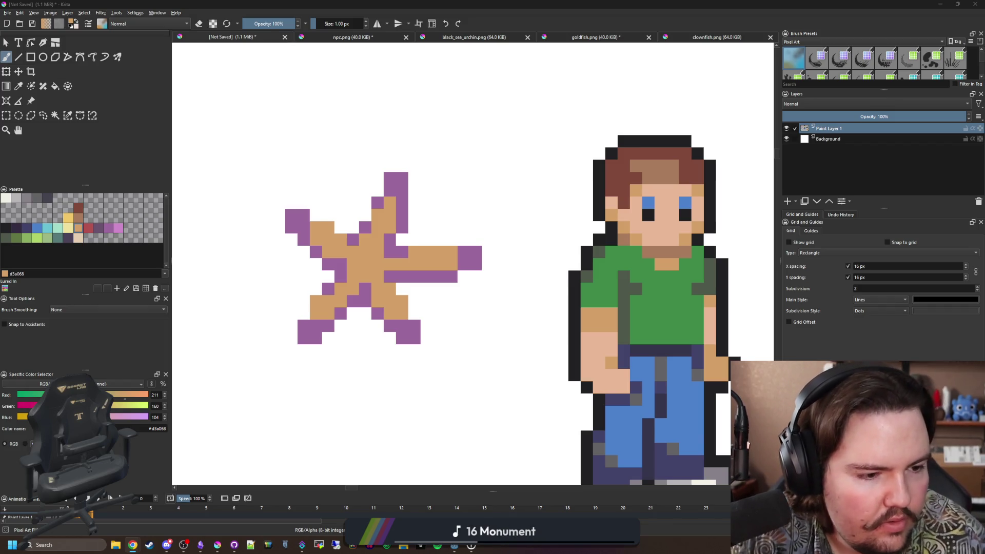
{"action": "left_click_drag", "start_coordinate": [461, 4], "coordinate": [475, 453]}
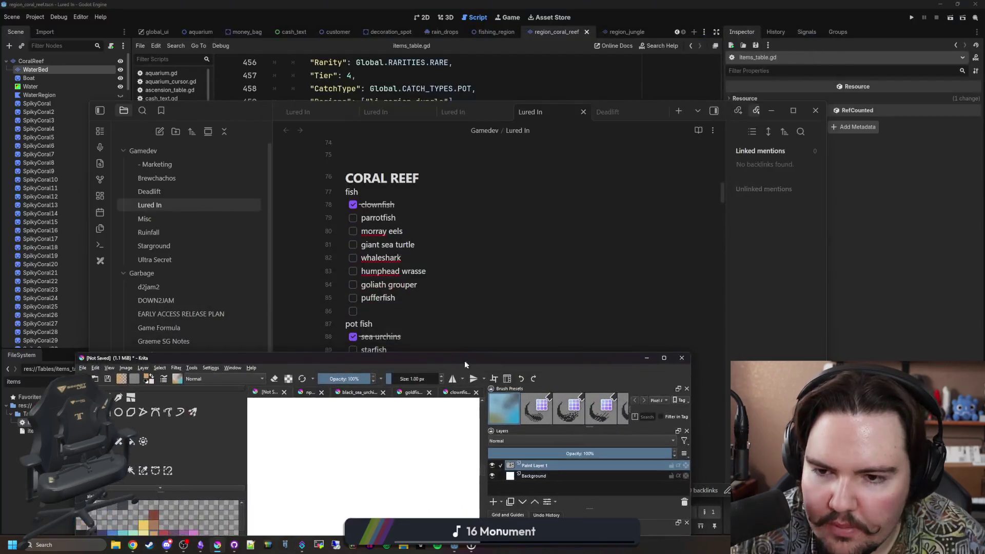
{"action": "double_click", "coordinate": [474, 453]}
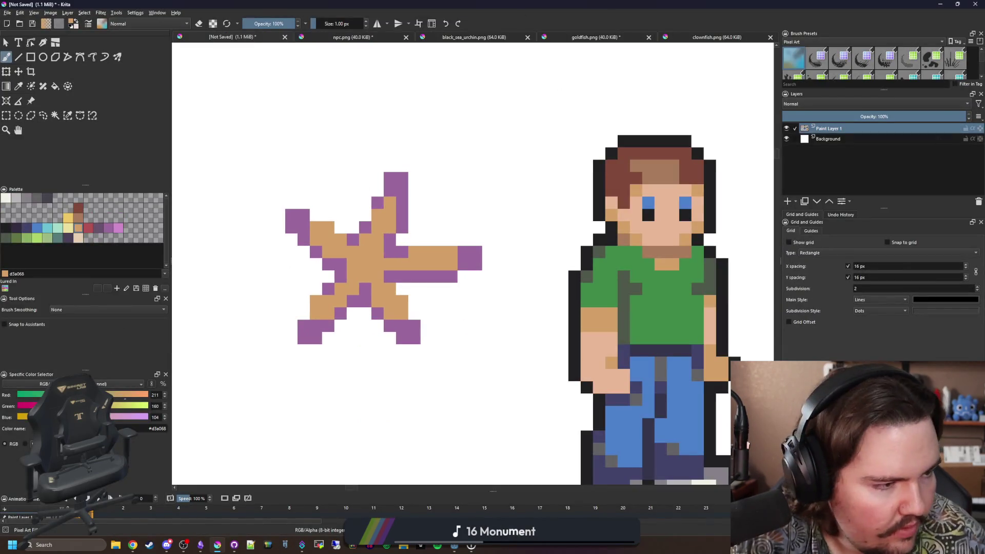
{"action": "key", "text": "alt+Tab"}
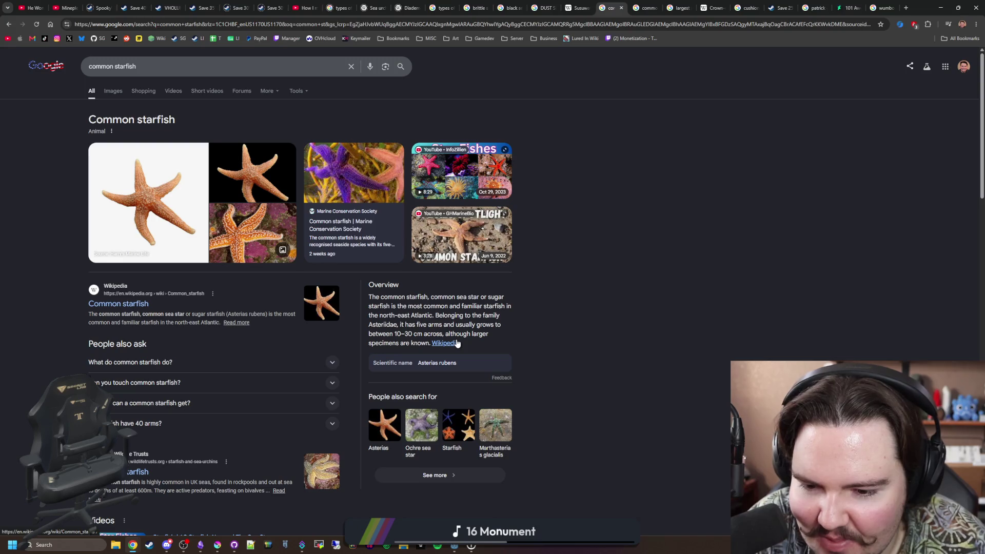
{"action": "scroll", "coordinate": [457, 344], "scroll_direction": "down", "scroll_amount": 1}
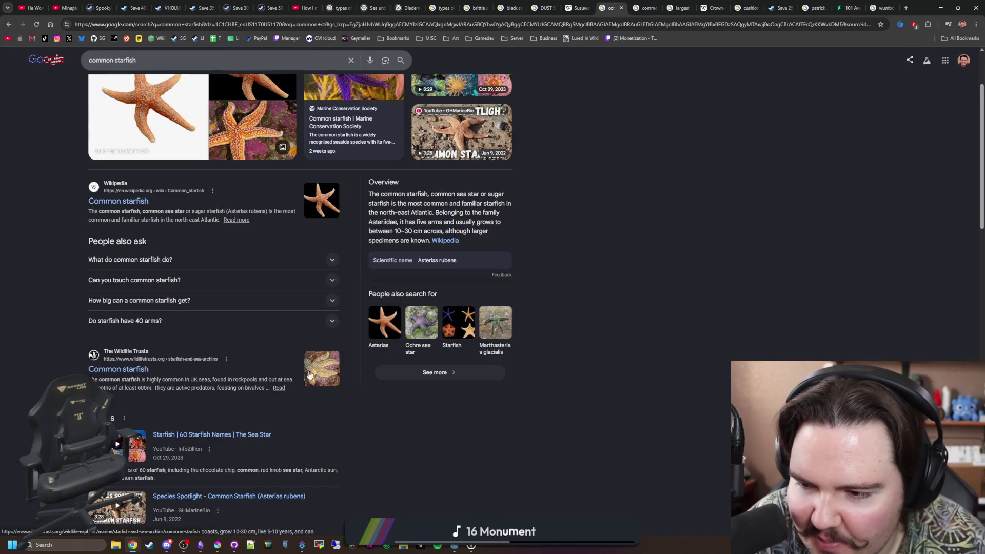
{"action": "scroll", "coordinate": [168, 294], "scroll_direction": "down", "scroll_amount": 2}
{"action": "scroll", "coordinate": [168, 294], "scroll_direction": "down", "scroll_amount": 3}
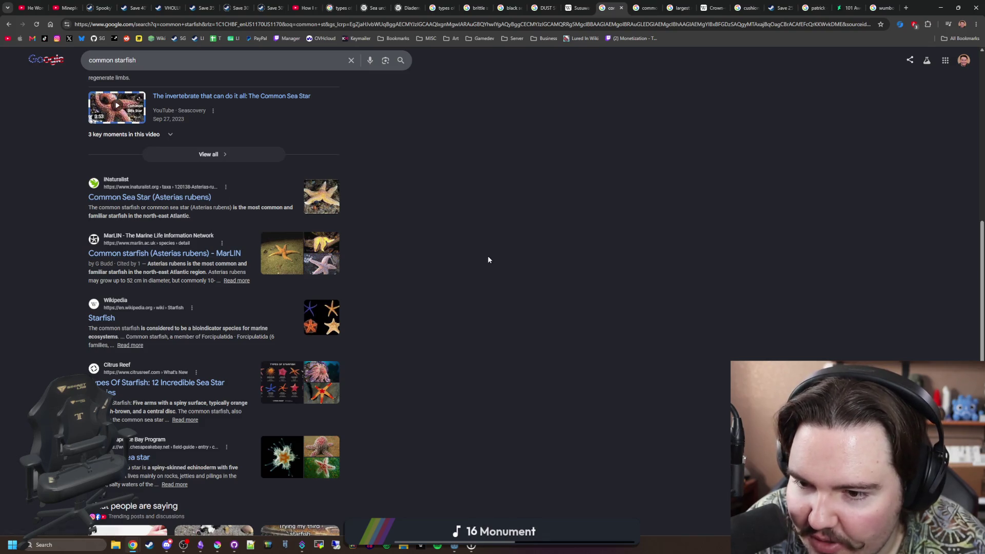
{"action": "scroll", "coordinate": [487, 258], "scroll_direction": "down", "scroll_amount": 2}
{"action": "scroll", "coordinate": [372, 248], "scroll_direction": "down", "scroll_amount": 3}
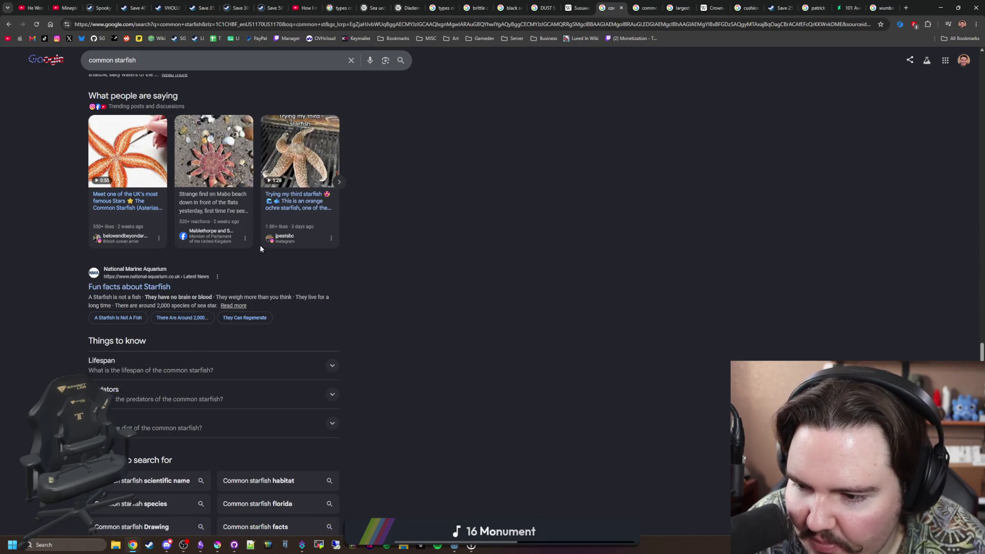
{"action": "scroll", "coordinate": [259, 245], "scroll_direction": "down", "scroll_amount": 2}
Enlarge the first common starfish photo at the top of the results, then return to Krita
{"action": "key", "text": "Home"}
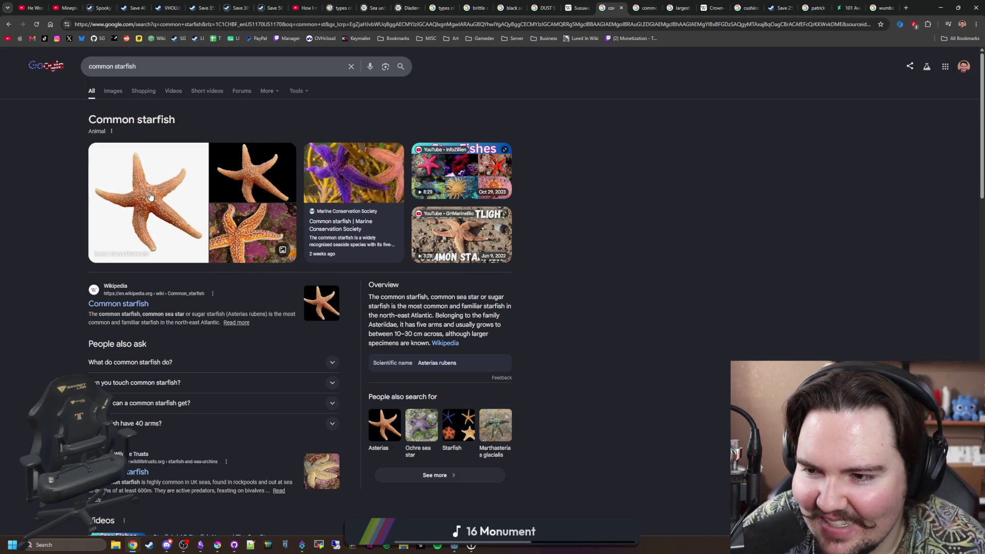
{"action": "left_click", "coordinate": [151, 198]}
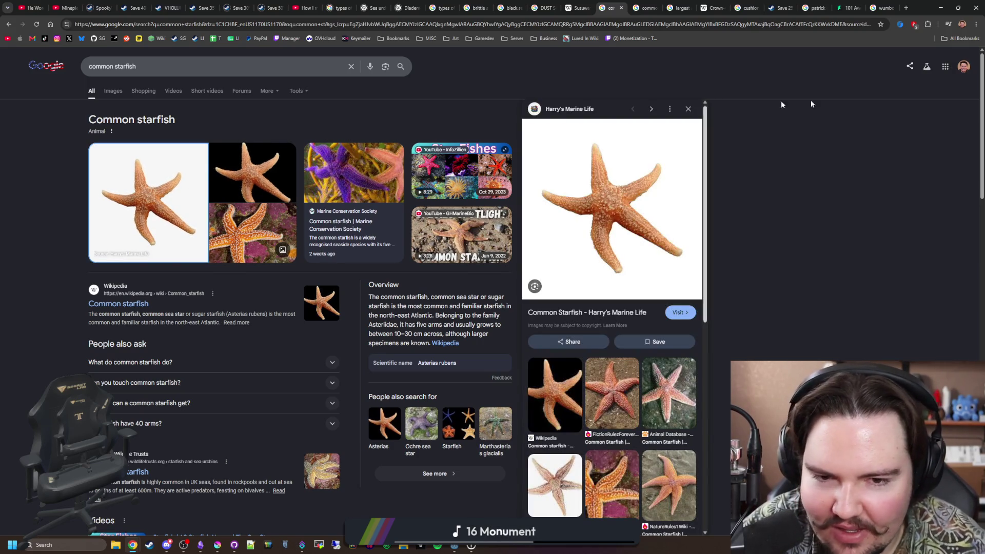
{"action": "key", "text": "alt+Tab"}
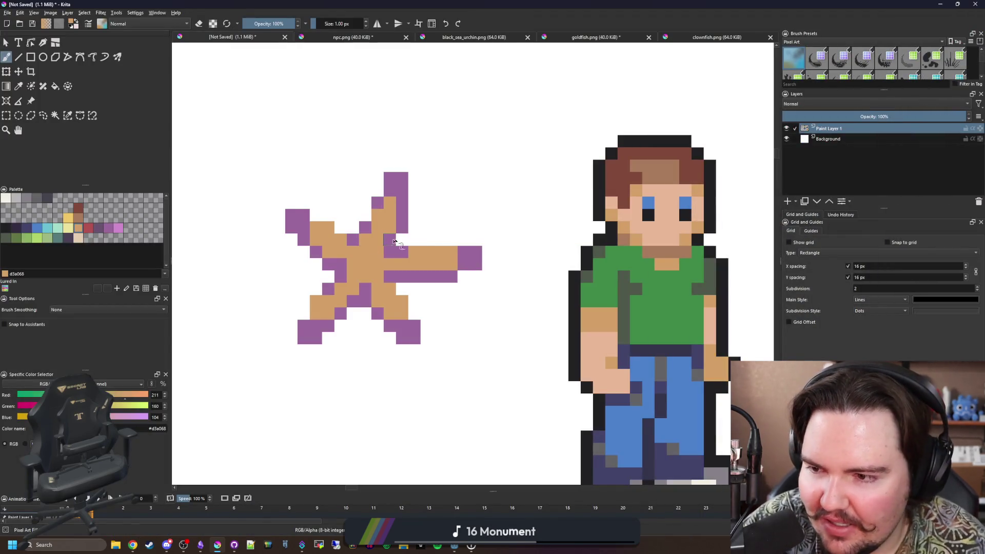
{"action": "scroll", "coordinate": [396, 242], "scroll_direction": "up", "scroll_amount": 2}
Dot cream highlight spots across the starfish's tan body and arms
{"action": "left_click", "coordinate": [524, 265]}
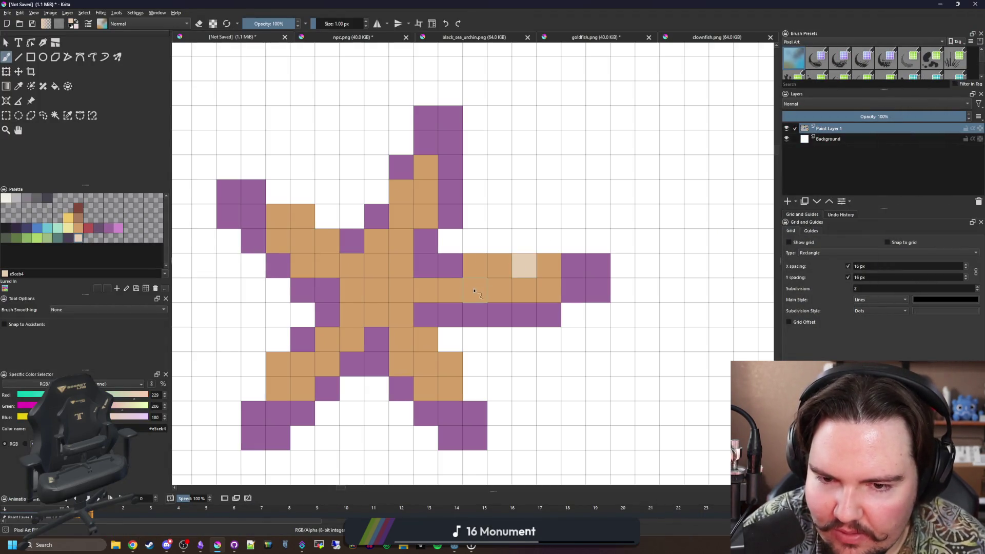
{"action": "left_click", "coordinate": [474, 290]}
{"action": "left_click", "coordinate": [401, 266]}
{"action": "left_click", "coordinate": [352, 290]}
{"action": "left_click", "coordinate": [327, 241]}
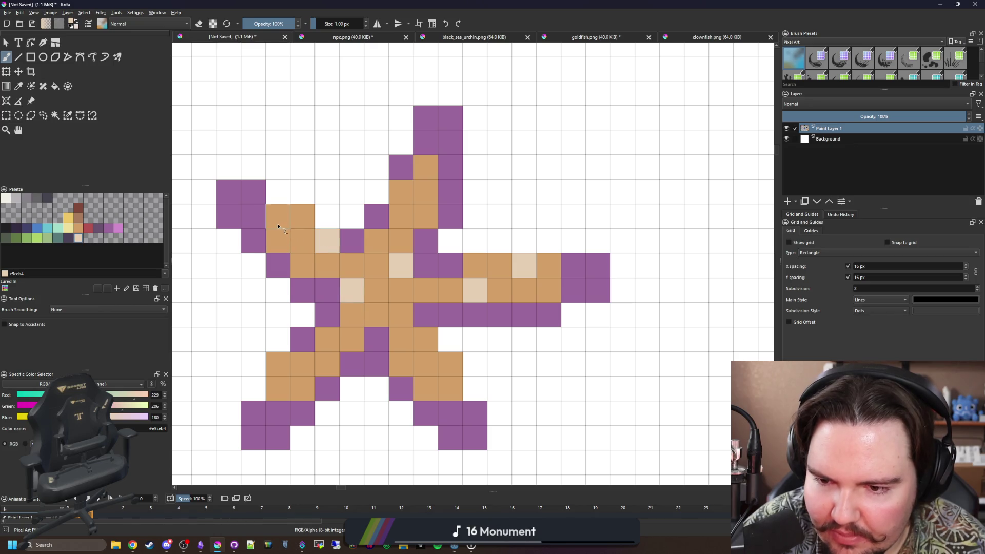
{"action": "left_click", "coordinate": [278, 217]}
{"action": "left_click", "coordinate": [351, 339]}
{"action": "left_click", "coordinate": [302, 365]}
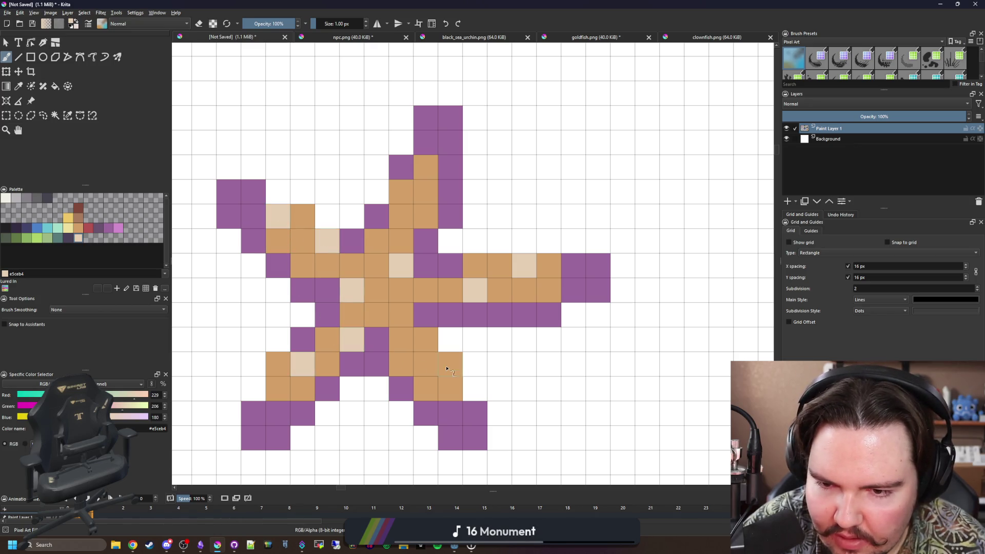
{"action": "left_click", "coordinate": [426, 191]}
{"action": "left_click", "coordinate": [401, 315]}
{"action": "scroll", "coordinate": [392, 312], "scroll_direction": "down", "scroll_amount": 5}
{"action": "scroll", "coordinate": [393, 312], "scroll_direction": "up", "scroll_amount": 4}
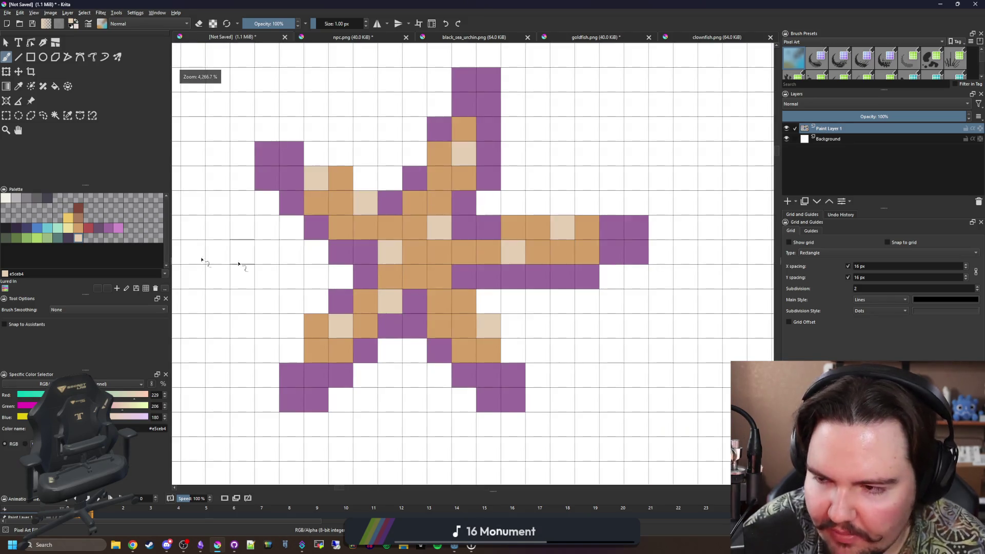
With #212123, outline the lower arms and lower-left arm in black
{"action": "left_click", "coordinate": [6, 229]}
{"action": "left_click", "coordinate": [390, 350]}
{"action": "left_click", "coordinate": [365, 375]}
{"action": "left_click", "coordinate": [316, 399]}
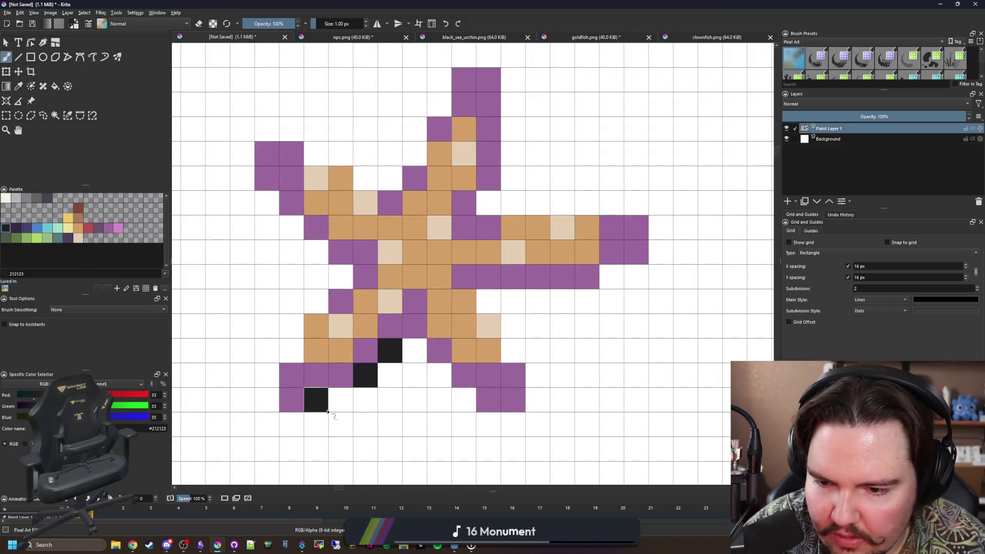
{"action": "key", "text": "ctrl+z"}
{"action": "left_click", "coordinate": [340, 400]}
{"action": "left_click_drag", "start_coordinate": [315, 424], "coordinate": [266, 399]}
{"action": "left_click", "coordinate": [266, 374]}
{"action": "left_click", "coordinate": [290, 351]}
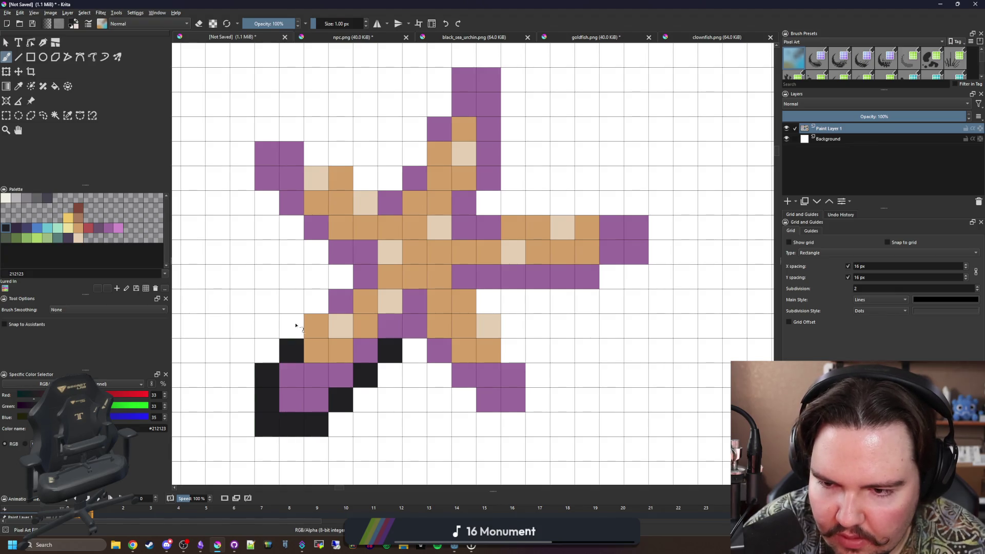
{"action": "left_click", "coordinate": [315, 301]}
Continue the black outline around the upper-left, top and right arms
{"action": "left_click", "coordinate": [340, 277]}
{"action": "left_click", "coordinate": [291, 326]}
{"action": "left_click", "coordinate": [315, 252]}
{"action": "left_click", "coordinate": [291, 228]}
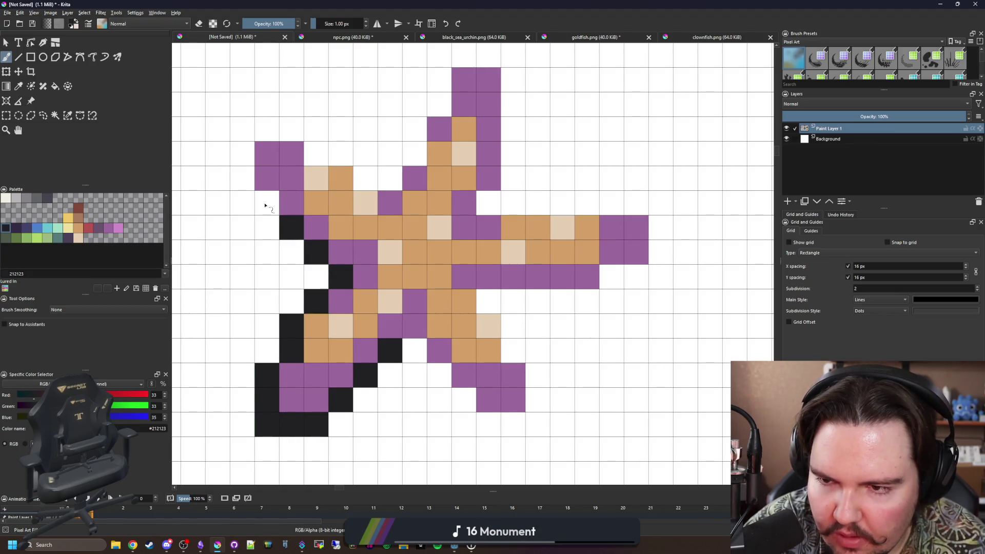
{"action": "left_click", "coordinate": [267, 202]}
{"action": "mouse_move", "coordinate": [241, 178]}
{"action": "left_mouse_down"}
{"action": "mouse_move", "coordinate": [244, 155]}
{"action": "mouse_move", "coordinate": [291, 129]}
{"action": "mouse_move", "coordinate": [390, 178]}
{"action": "mouse_move", "coordinate": [414, 128]}
{"action": "left_mouse_up"}
{"action": "mouse_move", "coordinate": [439, 104]}
{"action": "left_mouse_down"}
{"action": "mouse_move", "coordinate": [439, 80]}
{"action": "mouse_move", "coordinate": [504, 80]}
{"action": "mouse_move", "coordinate": [505, 204]}
{"action": "mouse_move", "coordinate": [612, 306]}
{"action": "left_mouse_up"}
{"action": "scroll", "coordinate": [443, 101], "scroll_direction": "up", "scroll_amount": 1}
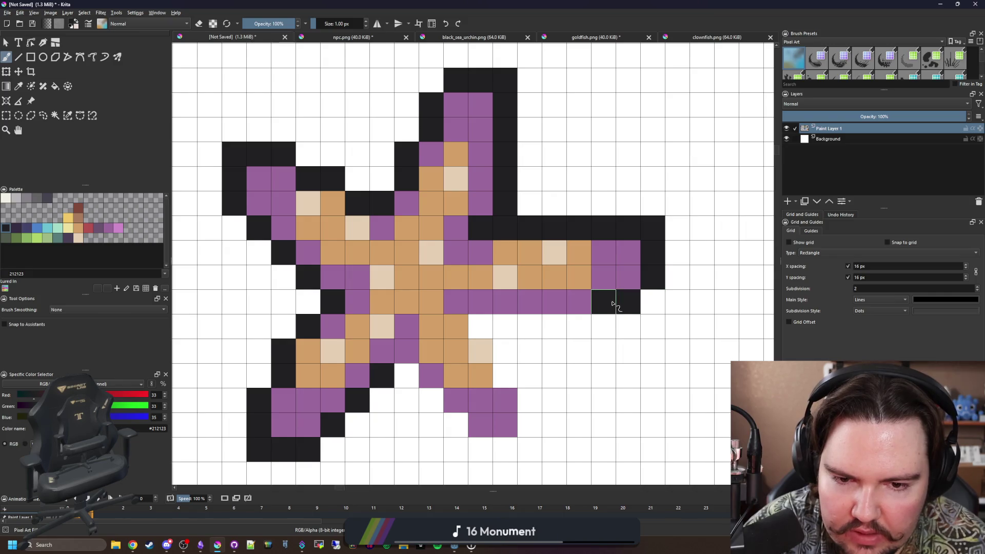
{"action": "mouse_move", "coordinate": [574, 334]}
{"action": "left_mouse_down"}
{"action": "mouse_move", "coordinate": [506, 352]}
{"action": "mouse_move", "coordinate": [530, 403]}
{"action": "mouse_move", "coordinate": [508, 450]}
{"action": "mouse_move", "coordinate": [481, 450]}
{"action": "mouse_move", "coordinate": [420, 388]}
{"action": "left_mouse_up"}
{"action": "scroll", "coordinate": [419, 389], "scroll_direction": "down", "scroll_amount": 2}
{"action": "scroll", "coordinate": [386, 354], "scroll_direction": "down", "scroll_amount": 3}
{"action": "scroll", "coordinate": [354, 323], "scroll_direction": "down", "scroll_amount": 2}
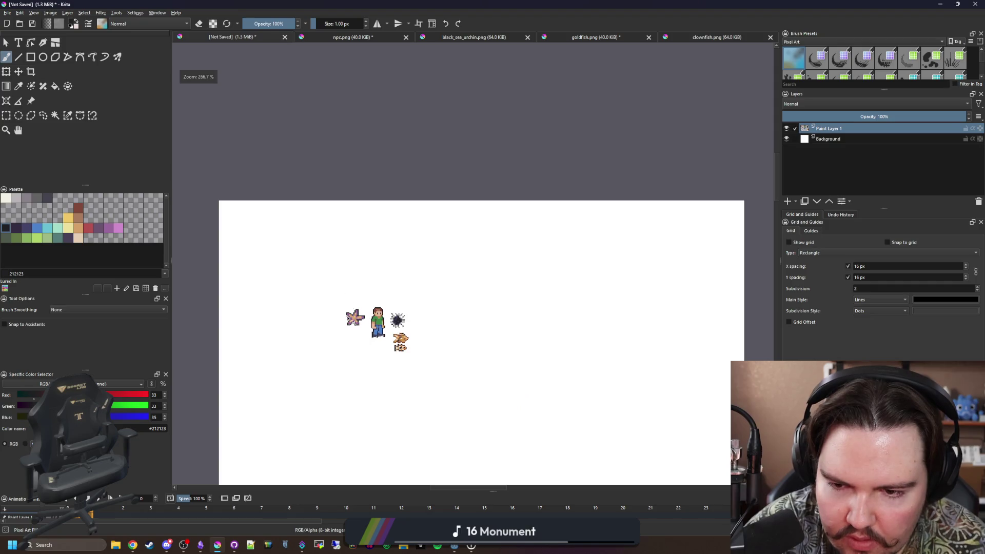
{"action": "scroll", "coordinate": [354, 323], "scroll_direction": "up", "scroll_amount": 1}
{"action": "scroll", "coordinate": [353, 326], "scroll_direction": "up", "scroll_amount": 3}
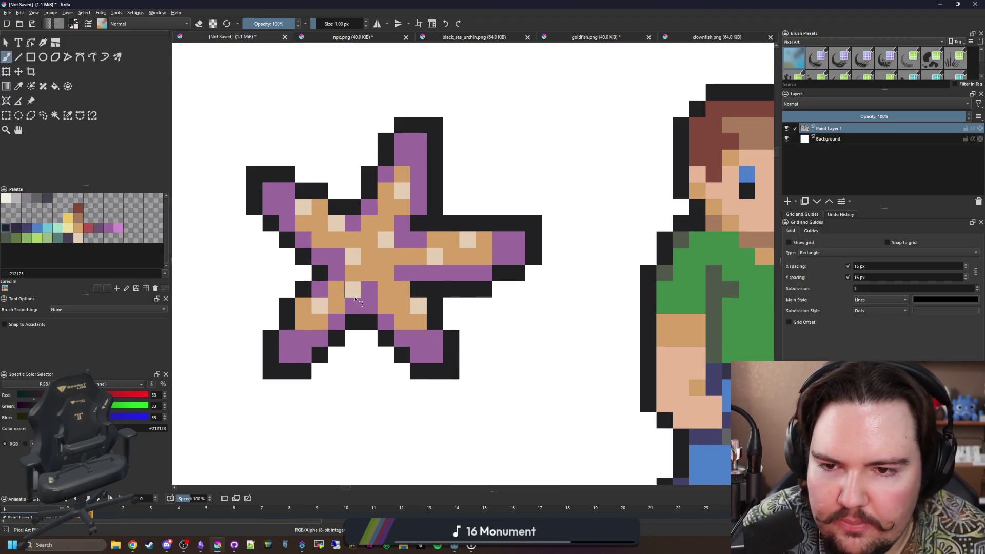
{"action": "scroll", "coordinate": [343, 186], "scroll_direction": "down", "scroll_amount": 1}
{"action": "scroll", "coordinate": [344, 185], "scroll_direction": "up", "scroll_amount": 1}
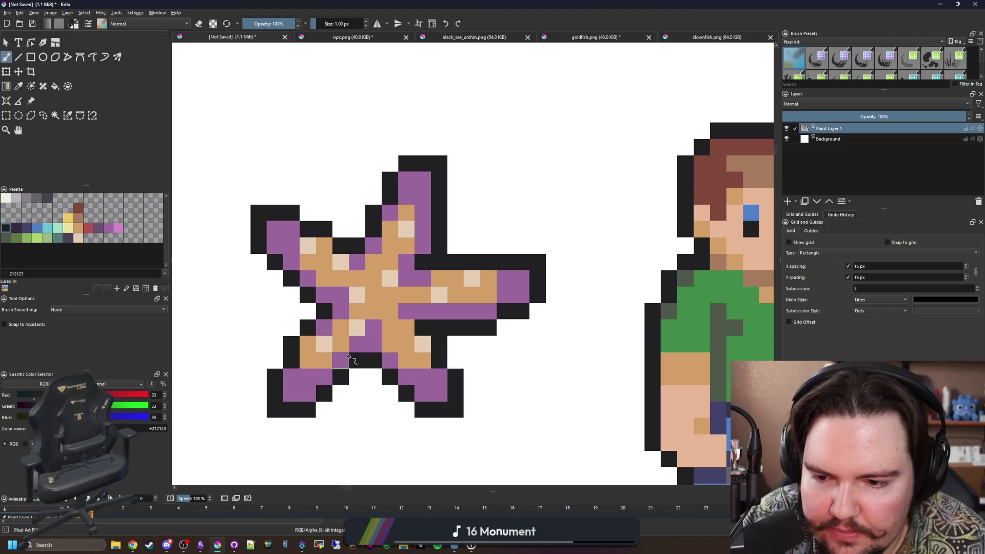
{"action": "scroll", "coordinate": [296, 389], "scroll_direction": "up", "scroll_amount": 1}
{"action": "scroll", "coordinate": [246, 321], "scroll_direction": "down", "scroll_amount": 1}
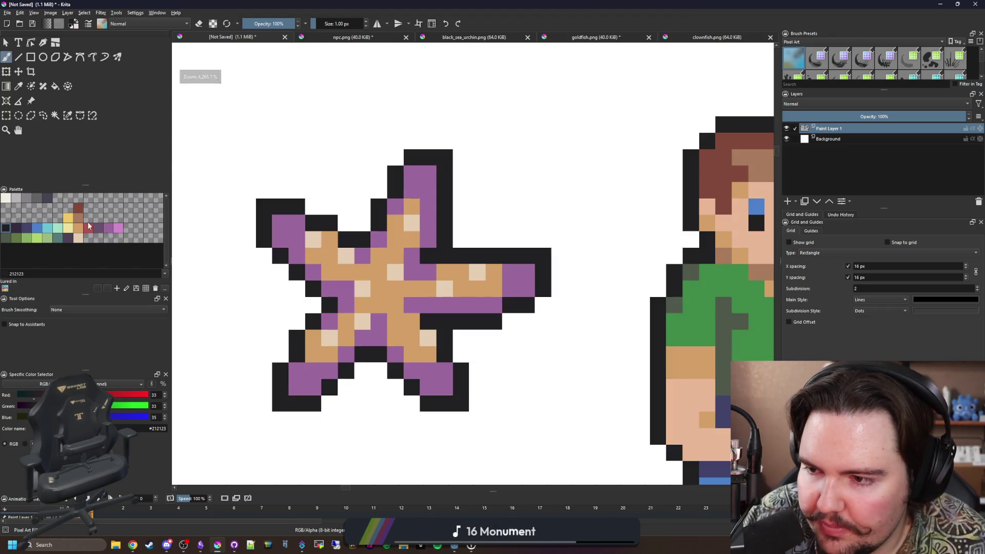
Select around the starfish and fill its black outline with dark blue #43436a
{"action": "left_click", "coordinate": [24, 233]}
{"action": "key", "text": "f"}
{"action": "left_click", "coordinate": [330, 222]}
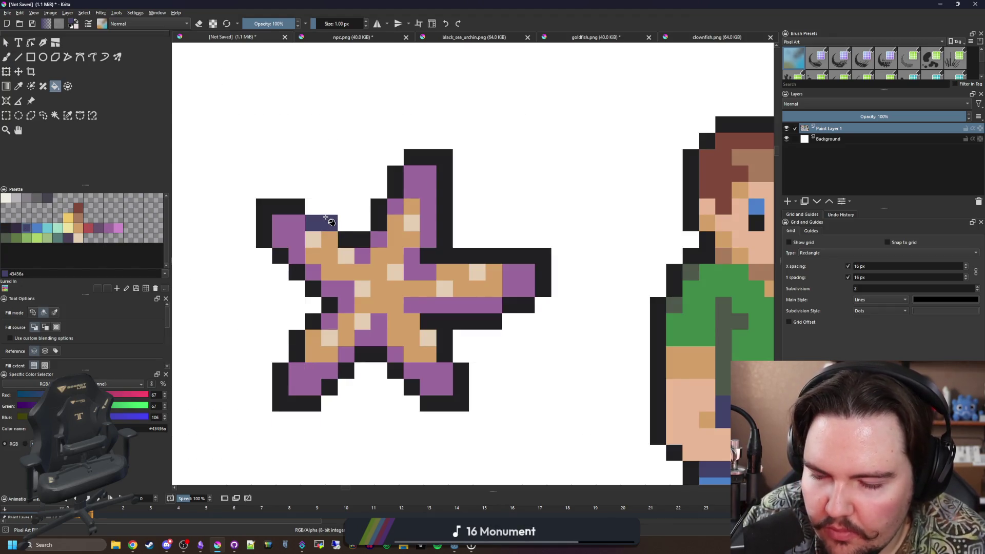
{"action": "key", "text": "ctrl+z"}
{"action": "left_click", "coordinate": [6, 115]}
{"action": "scroll", "coordinate": [311, 181], "scroll_direction": "down", "scroll_amount": 1}
{"action": "left_click_drag", "start_coordinate": [234, 133], "coordinate": [505, 391]}
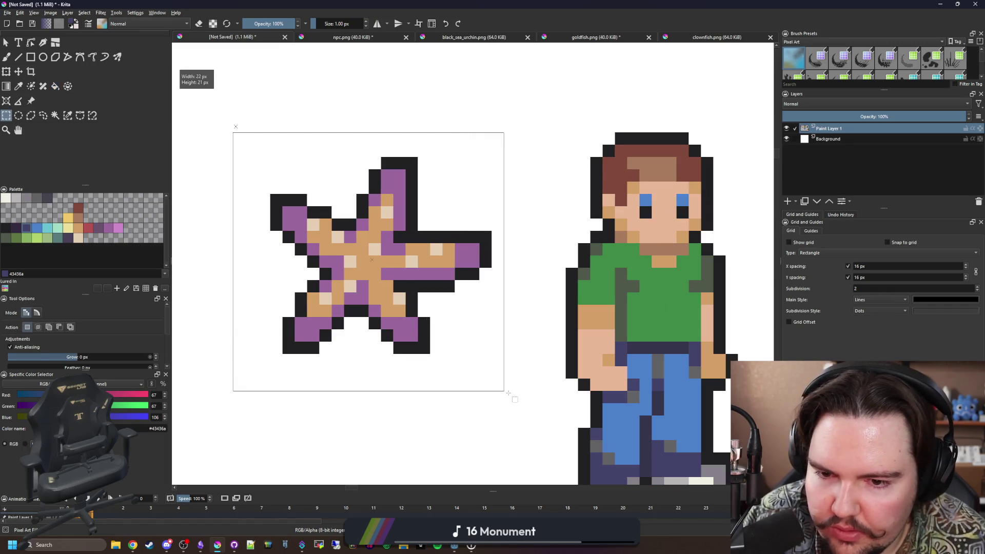
{"action": "key", "text": "f"}
{"action": "left_click", "coordinate": [355, 311]}
{"action": "scroll", "coordinate": [376, 316], "scroll_direction": "down", "scroll_amount": 3}
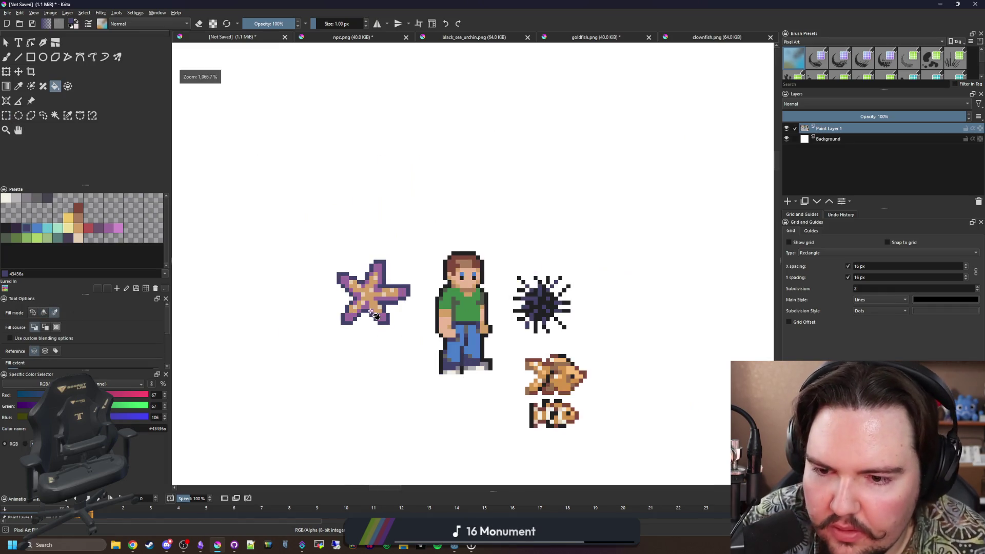
{"action": "scroll", "coordinate": [376, 324], "scroll_direction": "down", "scroll_amount": 3}
{"action": "scroll", "coordinate": [378, 341], "scroll_direction": "down", "scroll_amount": 1}
{"action": "scroll", "coordinate": [374, 323], "scroll_direction": "up", "scroll_amount": 5}
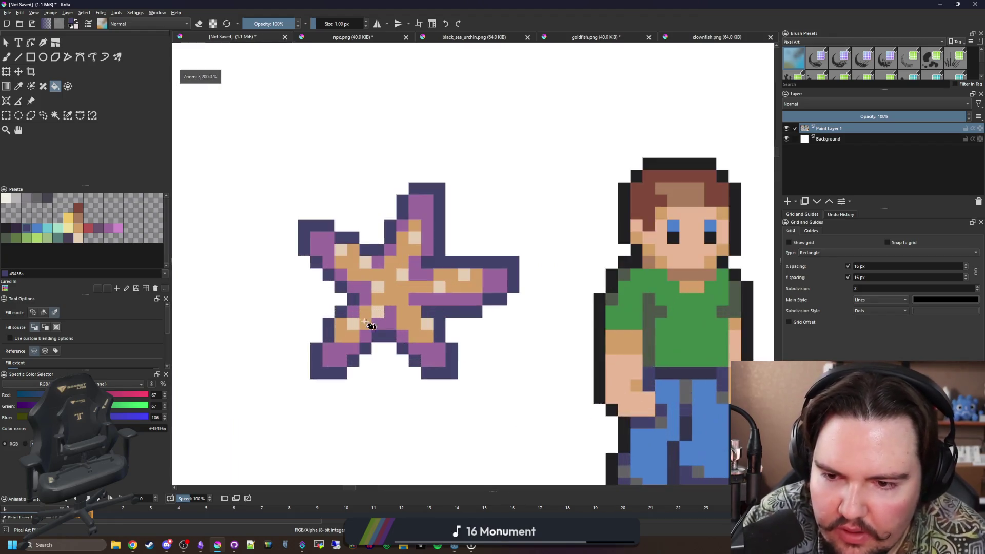
Brush tan over the purple edges on the left, top and right arms
{"action": "left_click", "coordinate": [18, 116]}
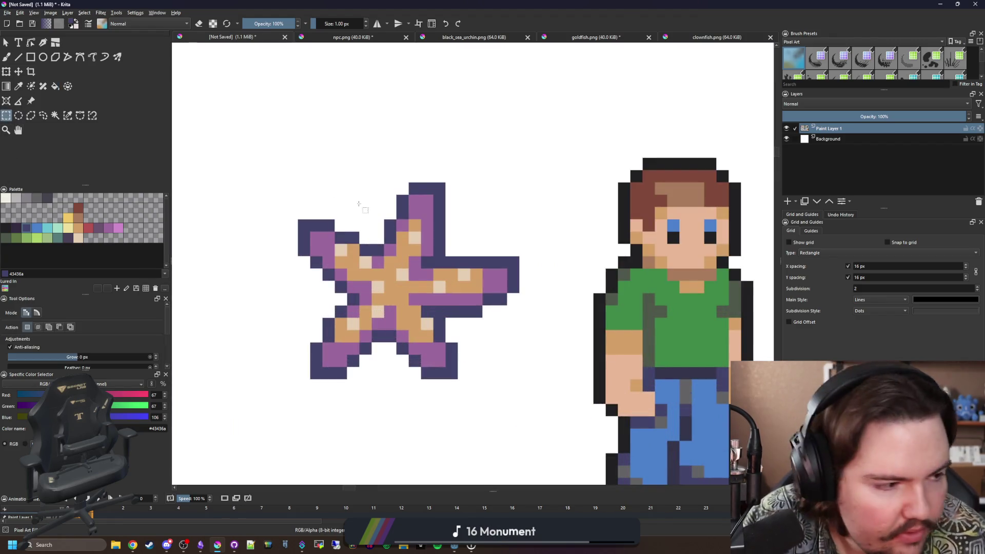
{"action": "scroll", "coordinate": [350, 253], "scroll_direction": "up", "scroll_amount": 2}
{"action": "key", "text": "b"}
{"action": "left_click", "coordinate": [352, 247], "text": "ctrl"}
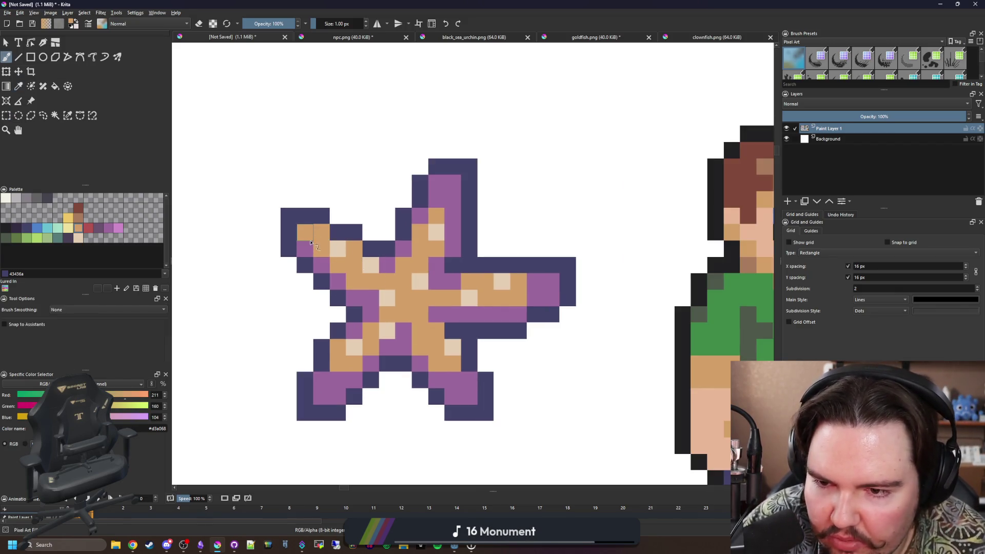
{"action": "left_click_drag", "start_coordinate": [312, 245], "coordinate": [307, 231]}
{"action": "left_click_drag", "start_coordinate": [461, 200], "coordinate": [439, 184]}
{"action": "left_click_drag", "start_coordinate": [548, 283], "coordinate": [537, 297]}
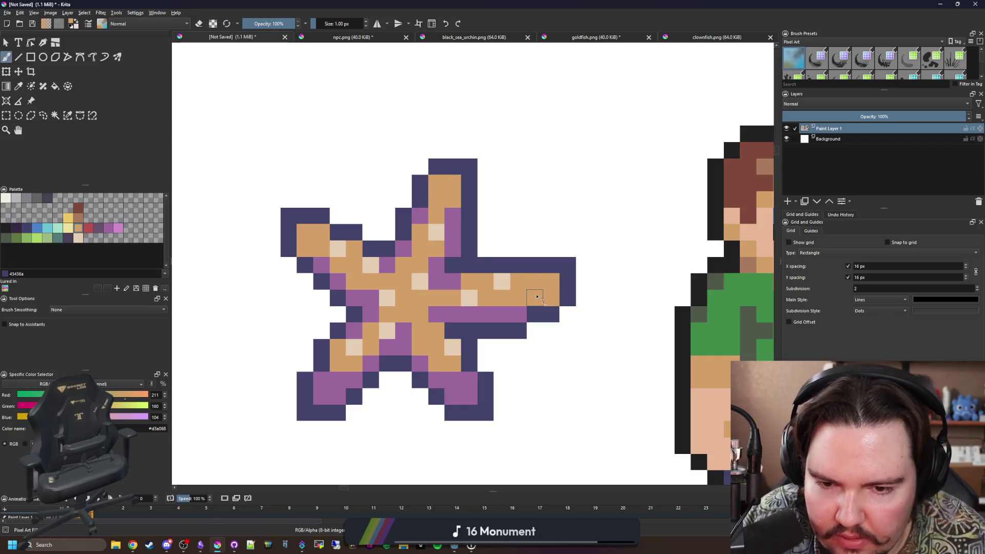
{"action": "left_click_drag", "start_coordinate": [469, 379], "coordinate": [454, 388]}
{"action": "mouse_move", "coordinate": [337, 382]}
{"action": "left_mouse_down"}
{"action": "mouse_move", "coordinate": [333, 396]}
{"action": "mouse_move", "coordinate": [322, 380]}
{"action": "left_mouse_up"}
{"action": "left_click", "coordinate": [354, 346], "text": "ctrl"}
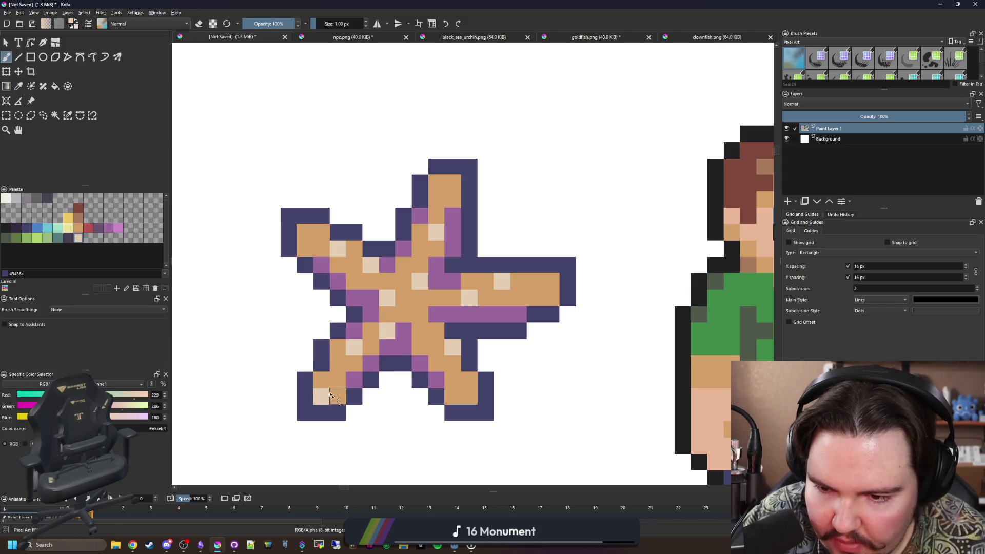
{"action": "left_click_drag", "start_coordinate": [453, 397], "coordinate": [469, 381]}
{"action": "left_click_drag", "start_coordinate": [551, 298], "coordinate": [551, 281]}
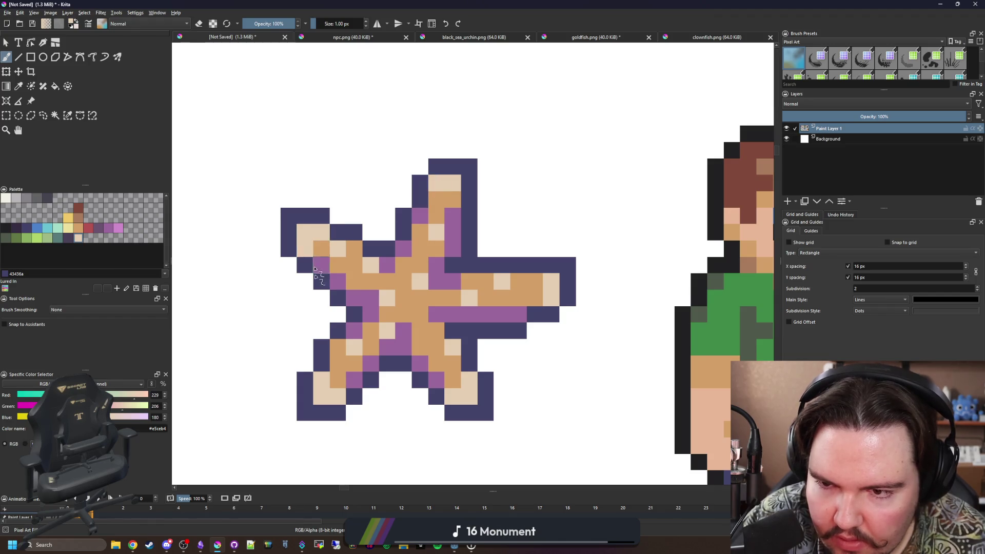
{"action": "scroll", "coordinate": [428, 339], "scroll_direction": "down", "scroll_amount": 3}
{"action": "scroll", "coordinate": [427, 339], "scroll_direction": "down", "scroll_amount": 3}
{"action": "scroll", "coordinate": [408, 309], "scroll_direction": "up", "scroll_amount": 3}
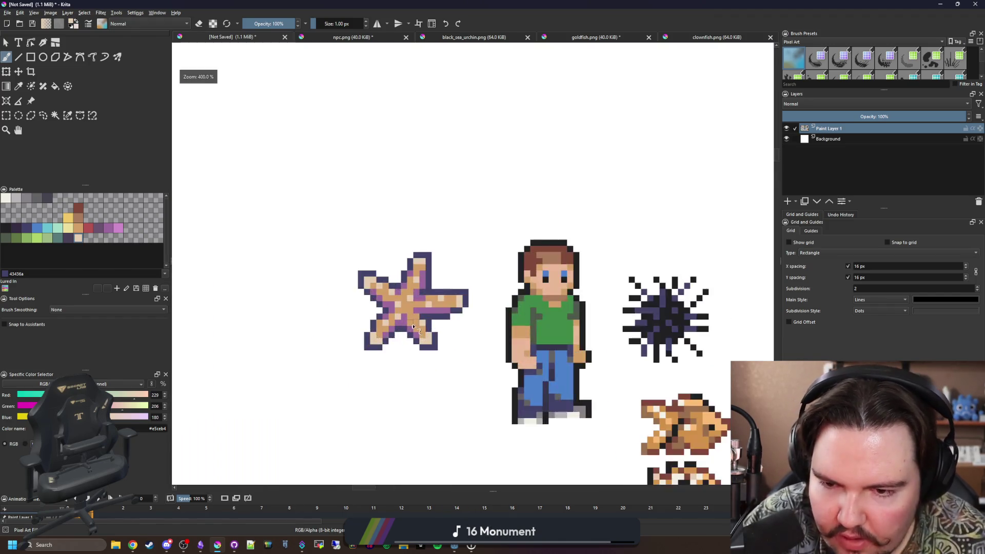
{"action": "scroll", "coordinate": [408, 308], "scroll_direction": "up", "scroll_amount": 1}
{"action": "scroll", "coordinate": [342, 266], "scroll_direction": "up", "scroll_amount": 1}
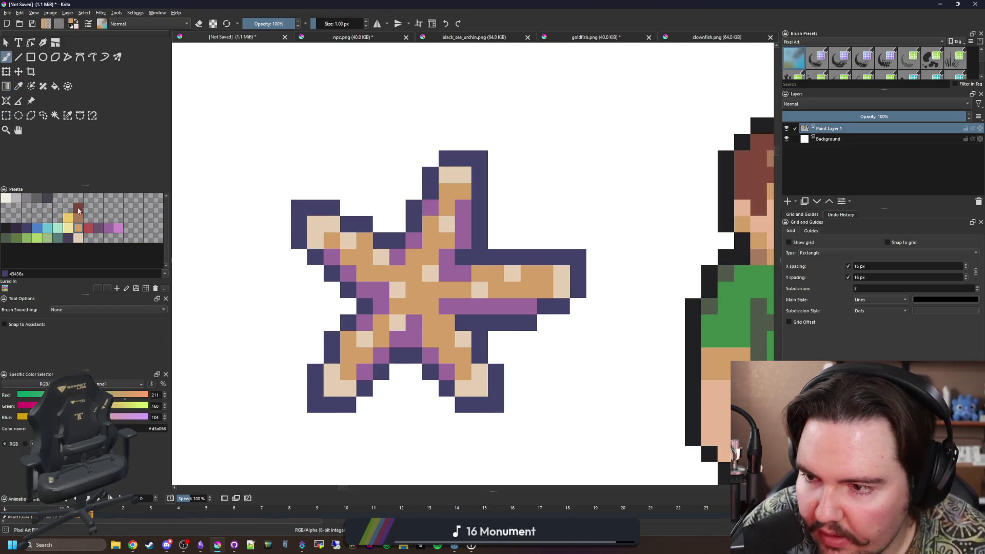
Paint the left, top, right and lower-right arm tips brown
{"action": "left_click", "coordinate": [83, 220]}
{"action": "left_click", "coordinate": [300, 223]}
{"action": "left_click_drag", "start_coordinate": [300, 208], "coordinate": [315, 208]}
{"action": "left_click", "coordinate": [463, 158]}
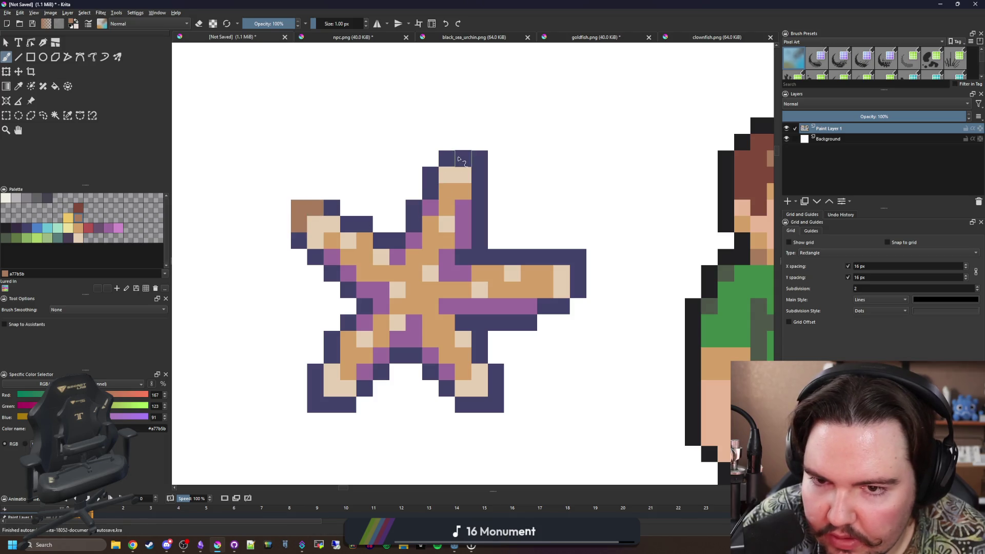
{"action": "left_click_drag", "start_coordinate": [561, 257], "coordinate": [581, 257]}
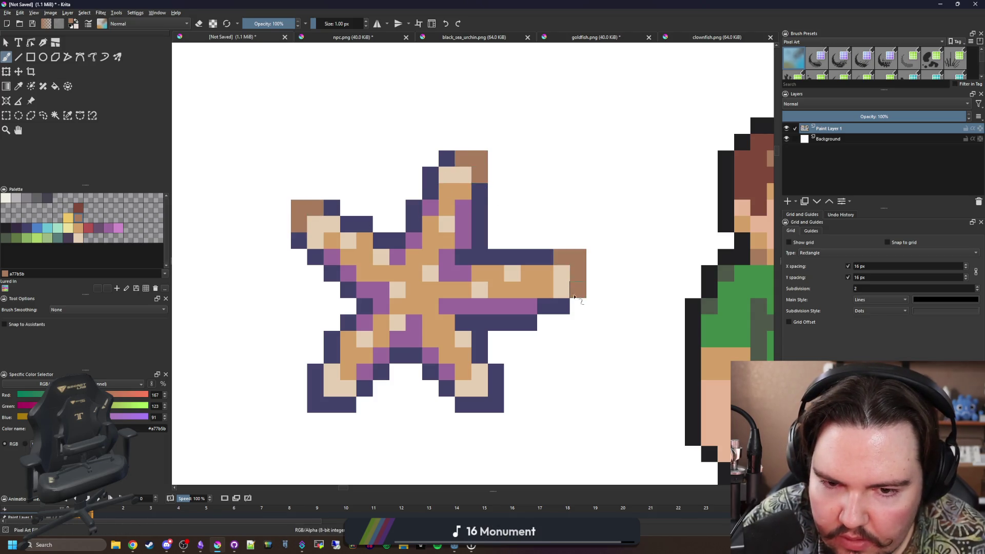
{"action": "left_click_drag", "start_coordinate": [458, 399], "coordinate": [497, 373]}
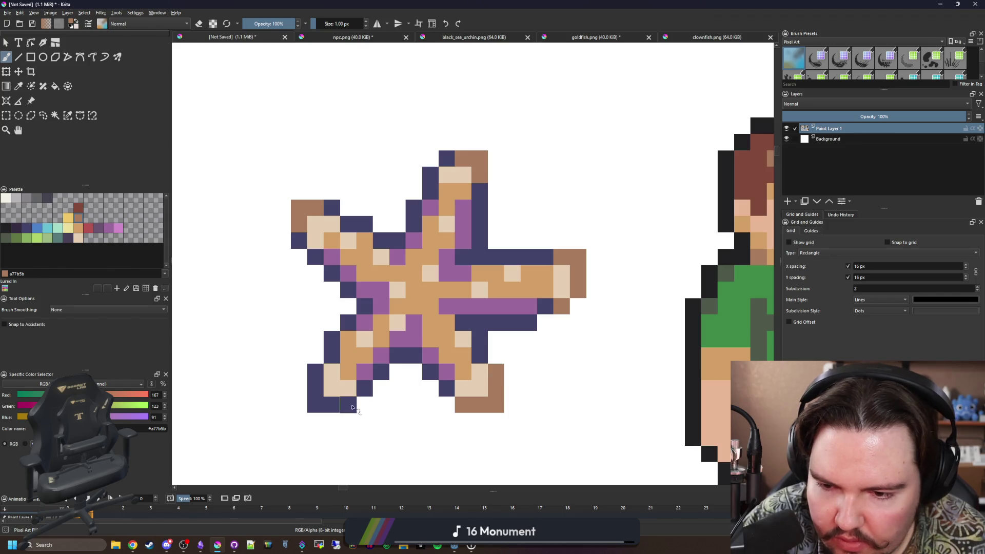
Repaint the lower-left arm tip and upper-left and top arm edges brown
{"action": "left_click_drag", "start_coordinate": [355, 408], "coordinate": [311, 374]}
{"action": "left_click", "coordinate": [331, 355]}
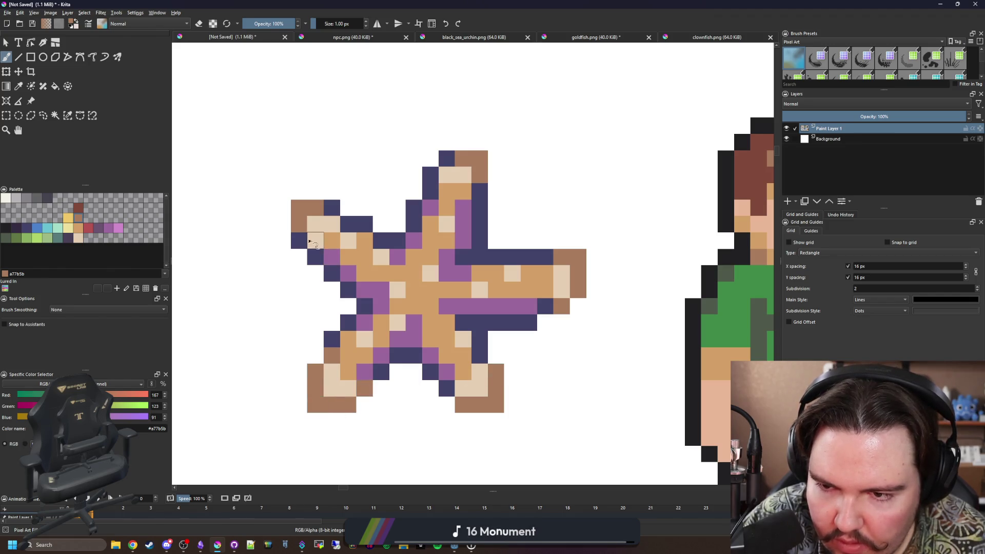
{"action": "left_click_drag", "start_coordinate": [315, 257], "coordinate": [350, 223]}
{"action": "scroll", "coordinate": [348, 224], "scroll_direction": "down", "scroll_amount": 1}
{"action": "scroll", "coordinate": [348, 224], "scroll_direction": "down", "scroll_amount": 2}
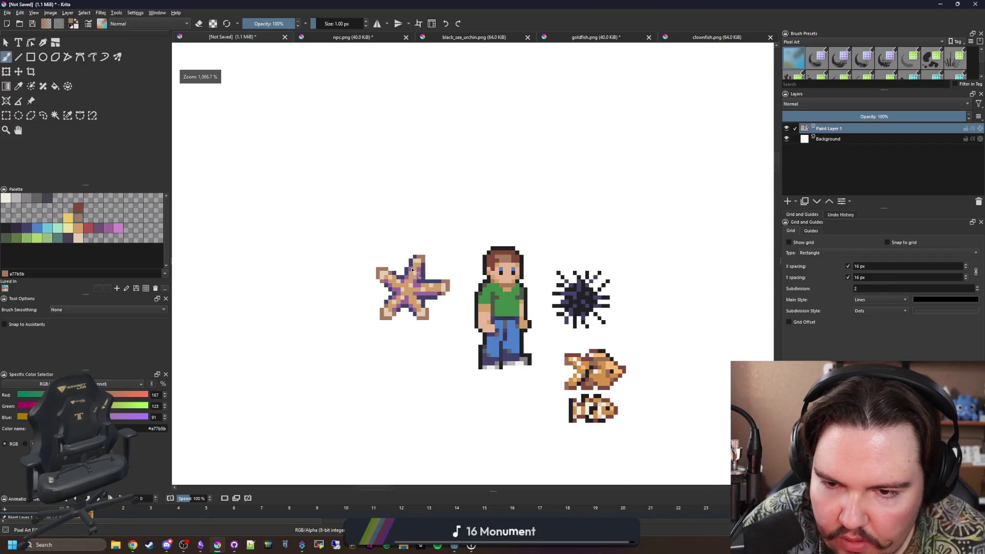
{"action": "scroll", "coordinate": [419, 239], "scroll_direction": "up", "scroll_amount": 2}
{"action": "left_click_drag", "start_coordinate": [419, 240], "coordinate": [408, 250]}
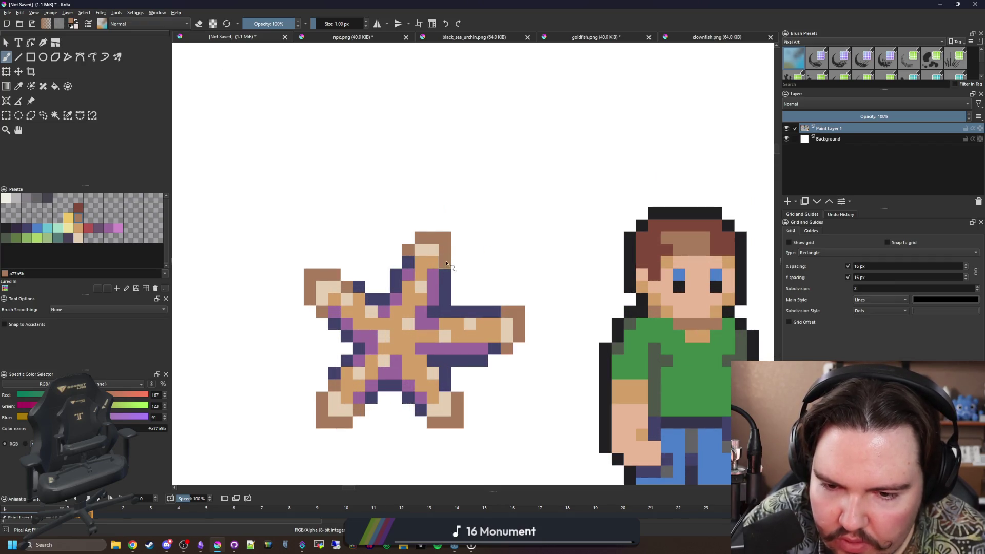
{"action": "scroll", "coordinate": [358, 254], "scroll_direction": "down", "scroll_amount": 4}
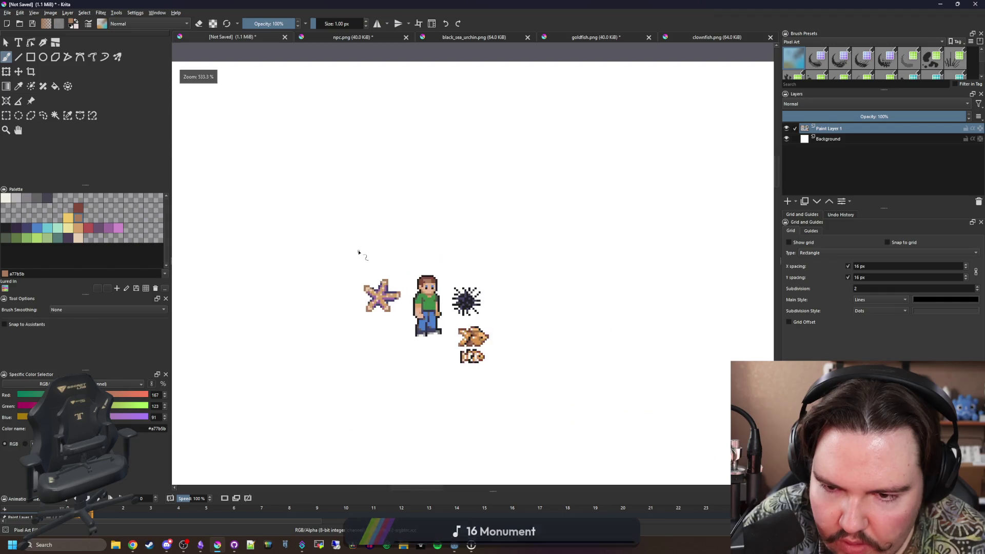
{"action": "scroll", "coordinate": [358, 253], "scroll_direction": "down", "scroll_amount": 2}
{"action": "scroll", "coordinate": [358, 253], "scroll_direction": "up", "scroll_amount": 3}
{"action": "scroll", "coordinate": [501, 281], "scroll_direction": "up", "scroll_amount": 4}
{"action": "scroll", "coordinate": [416, 283], "scroll_direction": "down", "scroll_amount": 2}
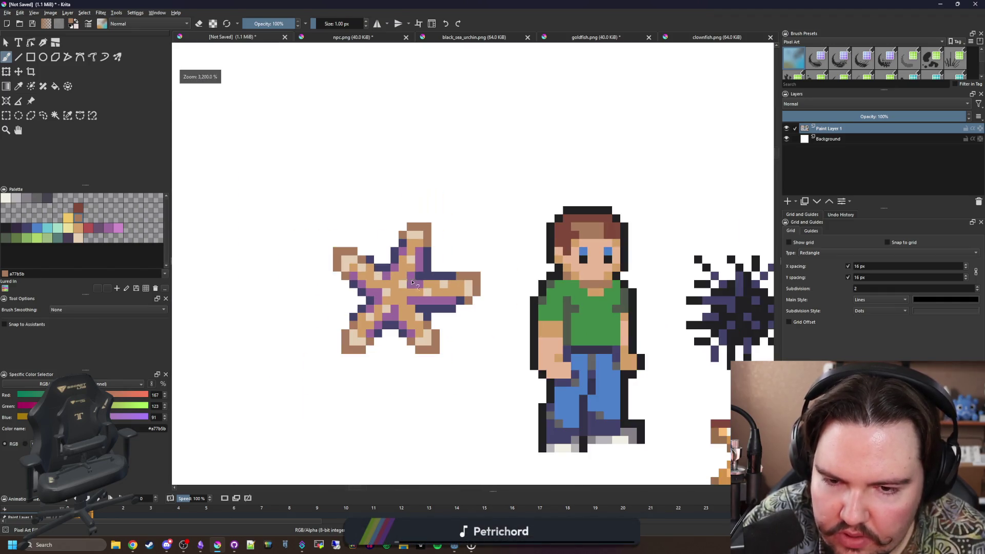
{"action": "key", "text": "ctrl+r"}
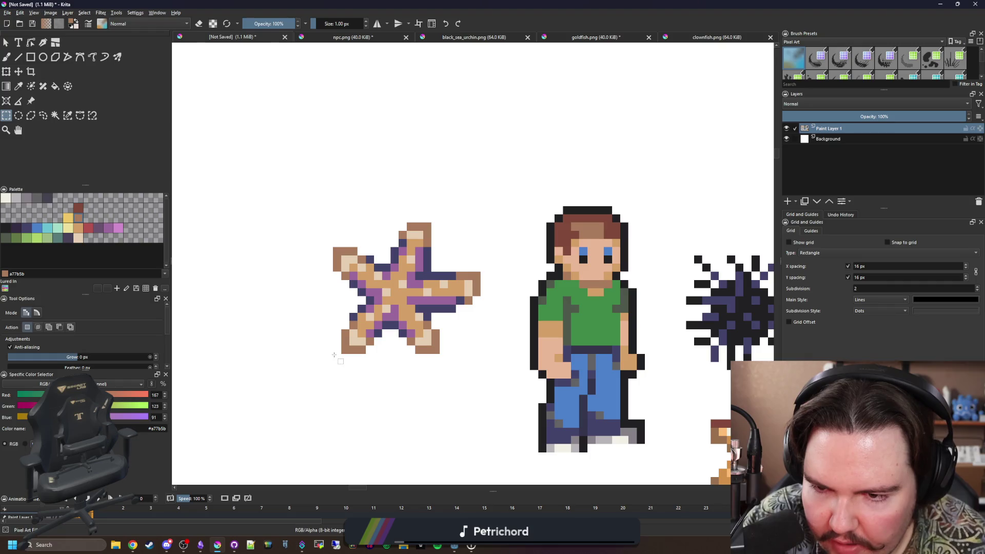
Copy a rectangle selection of the starfish into a new 18 by 16 pixel document created from the clipboard
{"action": "left_click_drag", "start_coordinate": [335, 361], "coordinate": [481, 222]}
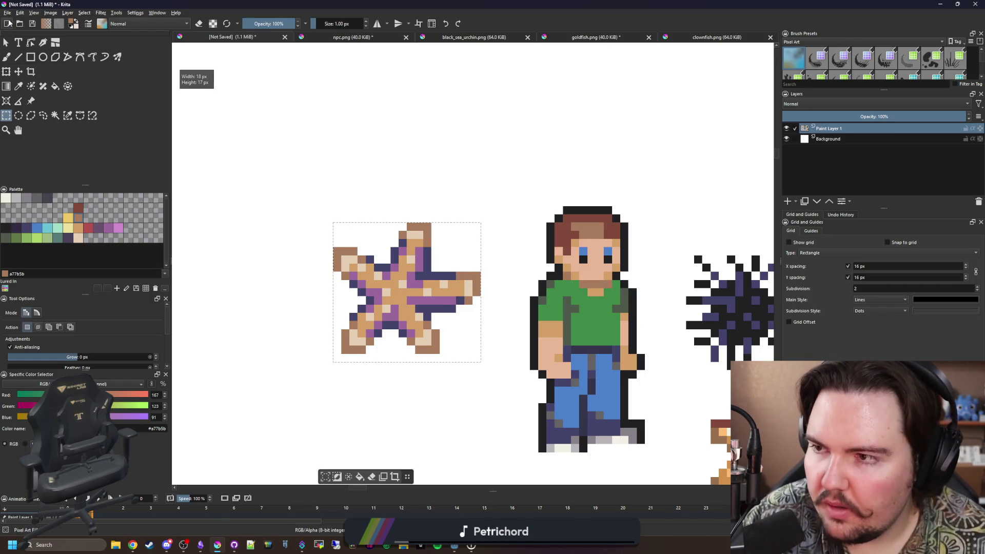
{"action": "left_click", "coordinate": [8, 13]}
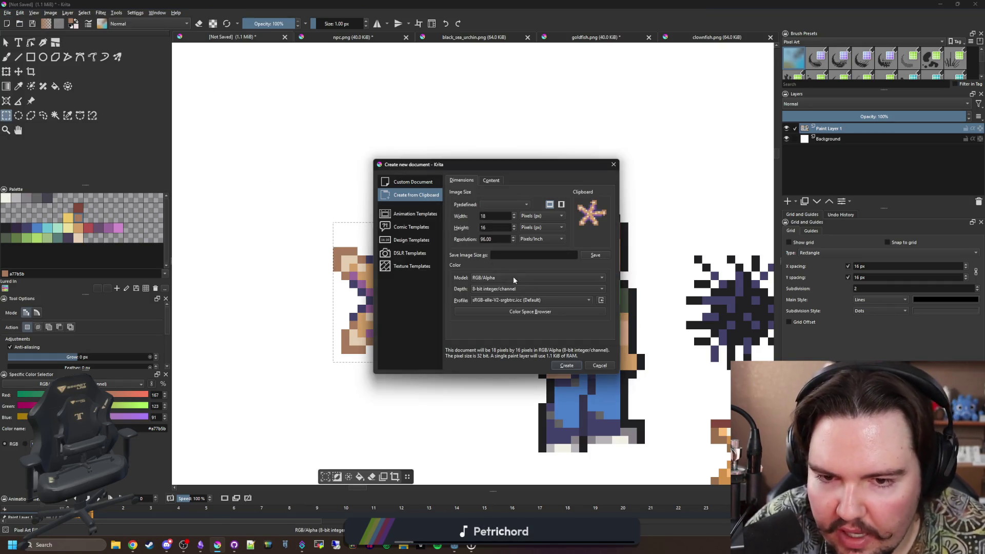
{"action": "left_click", "coordinate": [566, 365]}
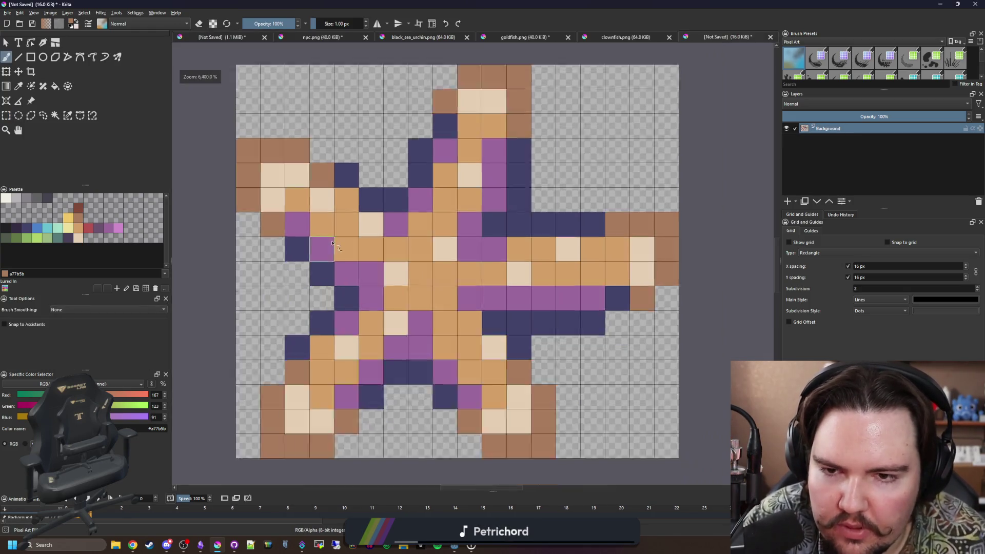
{"action": "scroll", "coordinate": [275, 135], "scroll_direction": "up", "scroll_amount": 1}
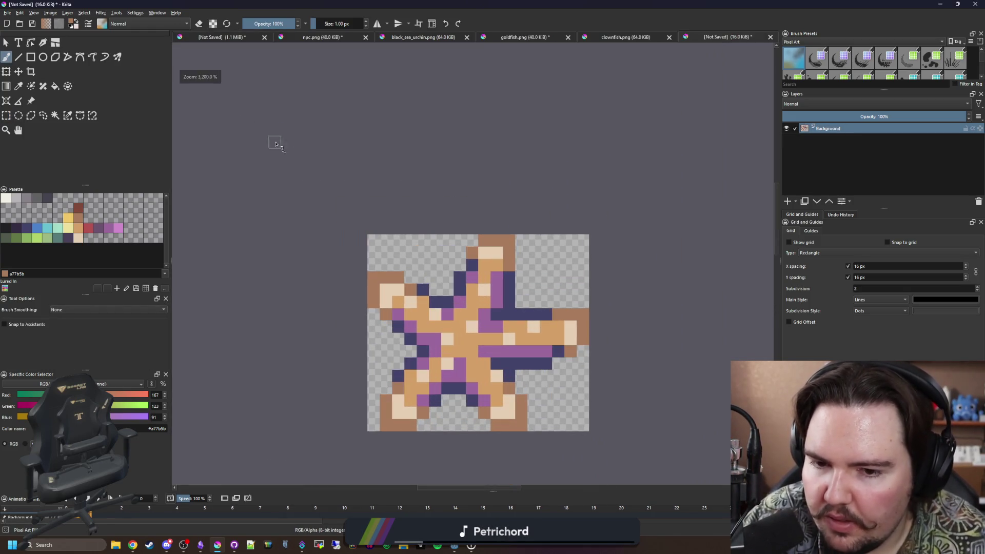
{"action": "scroll", "coordinate": [274, 139], "scroll_direction": "up", "scroll_amount": 1}
{"action": "scroll", "coordinate": [231, 115], "scroll_direction": "down", "scroll_amount": 2}
Resize the starfish canvas to 20 pixels wide via Image > Resize Canvas
{"action": "left_click", "coordinate": [51, 13]}
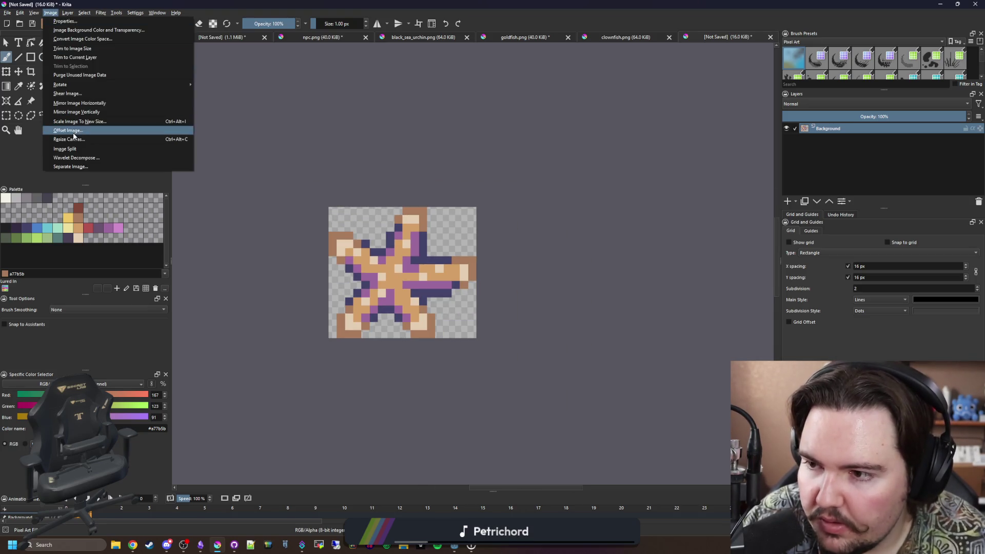
{"action": "left_click", "coordinate": [70, 141]}
{"action": "type", "text": "20"}
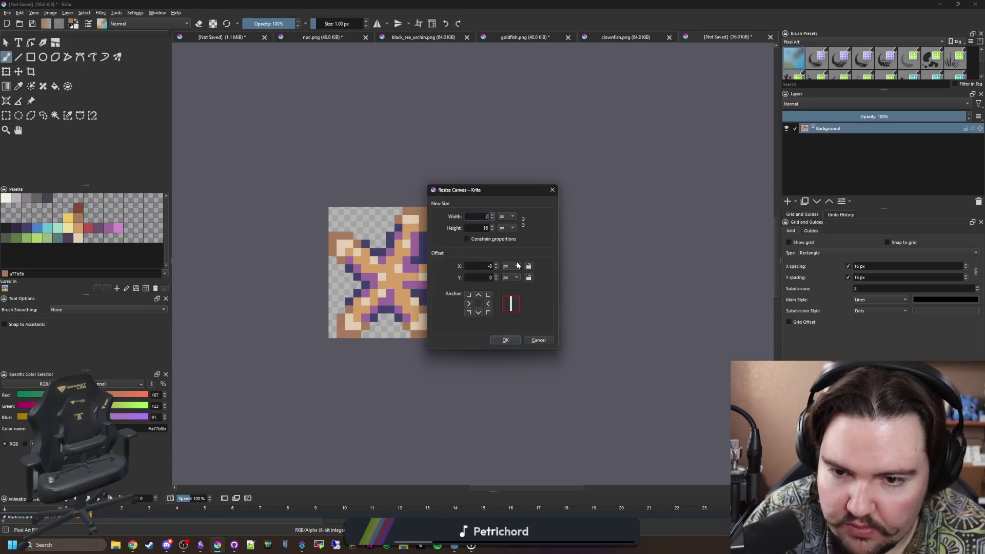
{"action": "double_click", "coordinate": [484, 227]}
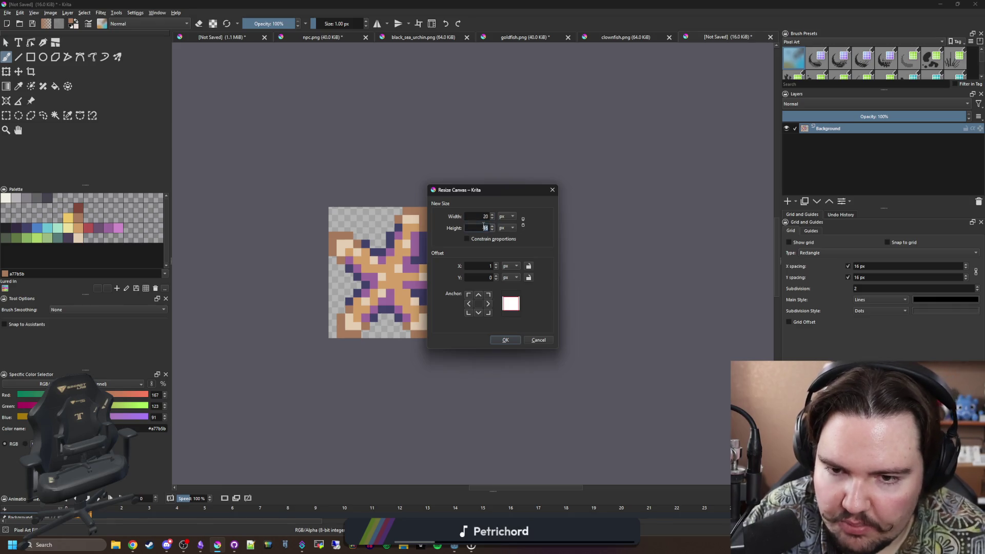
{"action": "left_click", "coordinate": [494, 340]}
Magic Wand the white border around the sprite and delete it to transparency
{"action": "left_click", "coordinate": [55, 115]}
{"action": "left_click", "coordinate": [325, 202]}
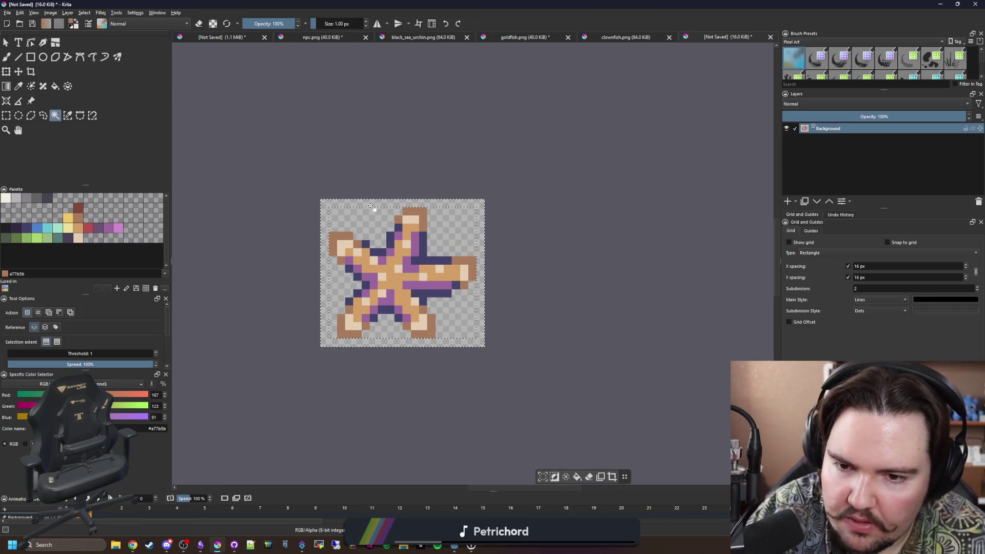
{"action": "key", "text": "Delete"}
{"action": "left_click", "coordinate": [11, 13]}
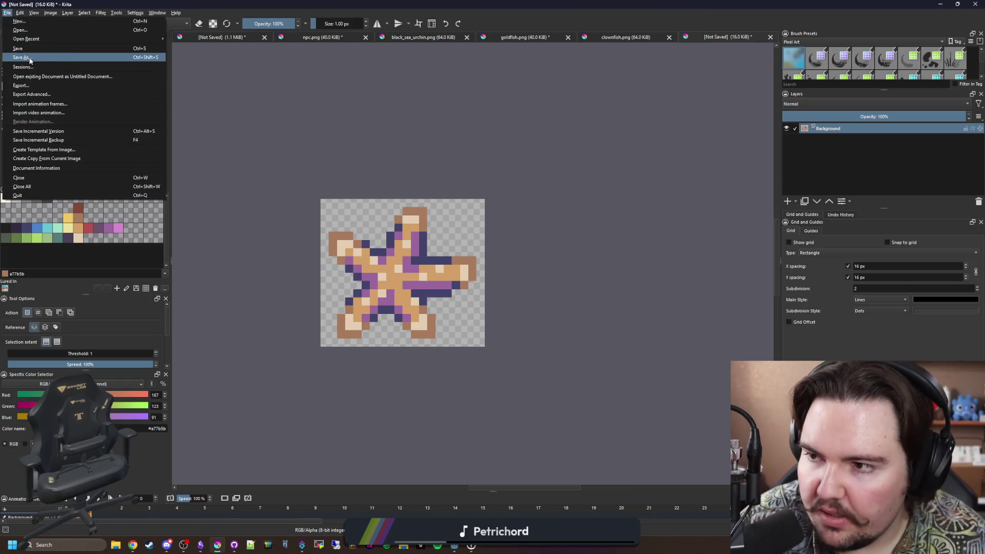
Save the starfish as common_starfish in PNG format and accept the export options
{"action": "left_click", "coordinate": [32, 62]}
{"action": "type", "text": "comm"}
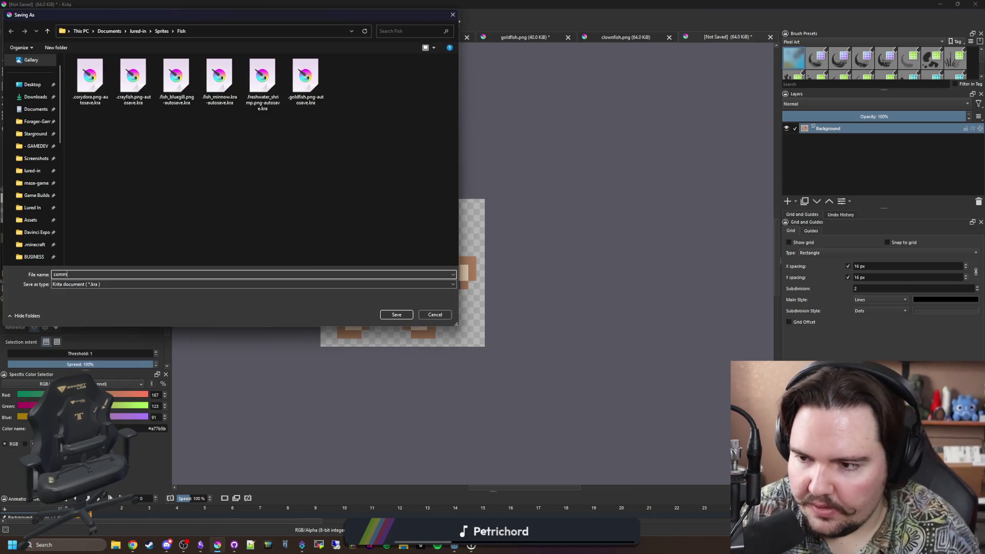
{"action": "type", "text": "on_starfish"}
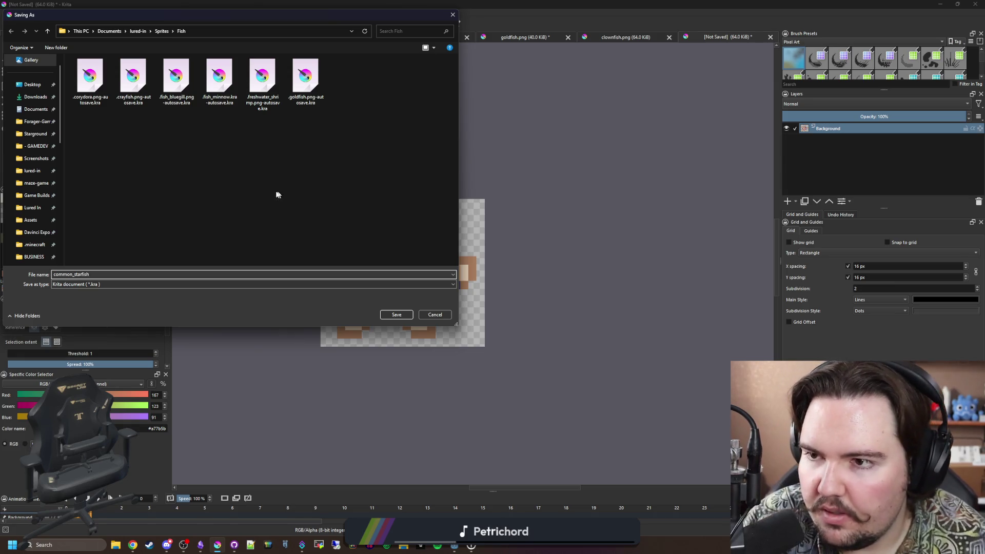
{"action": "left_click", "coordinate": [95, 283]}
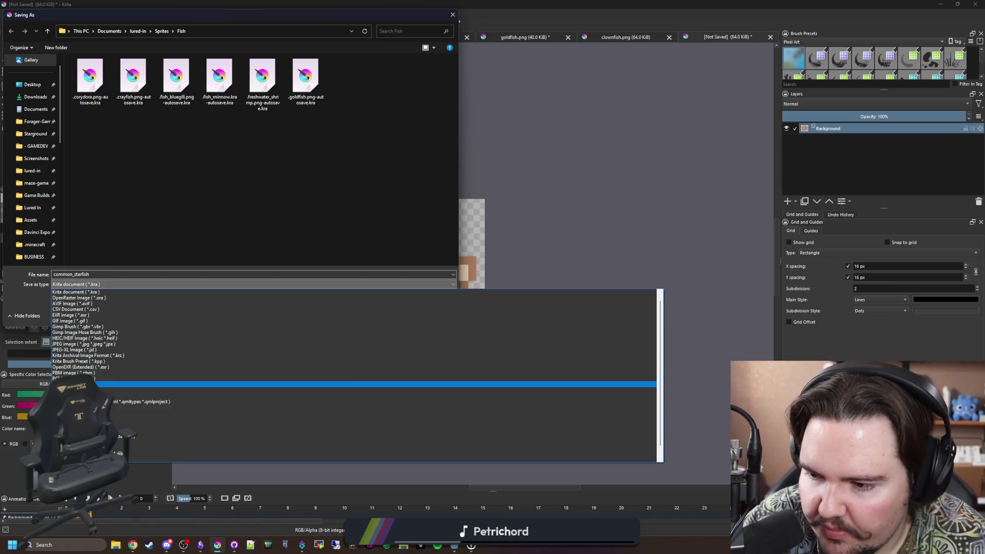
{"action": "left_click", "coordinate": [152, 342]}
{"action": "left_click", "coordinate": [396, 314]}
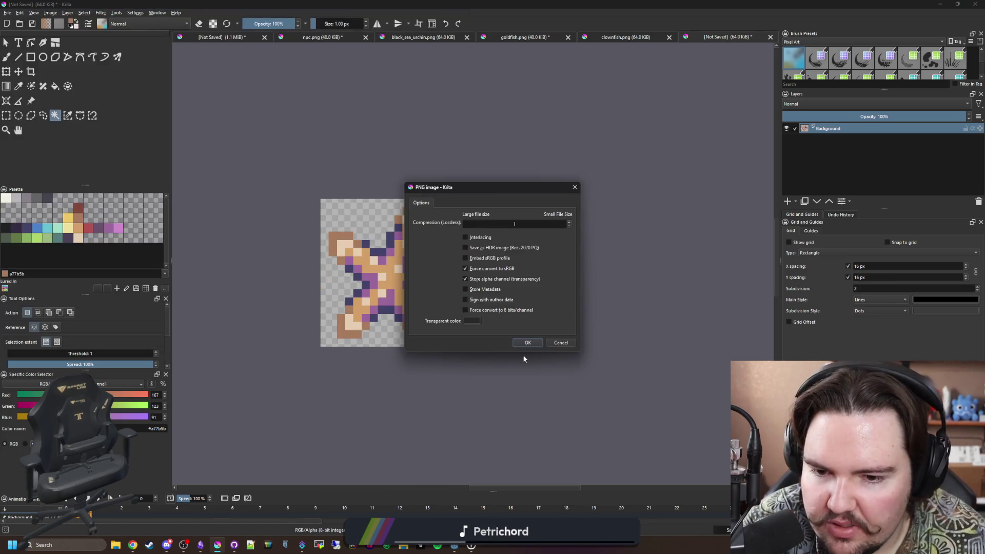
{"action": "left_click", "coordinate": [523, 342]}
{"action": "key", "text": "super+Down"}
{"action": "key", "text": "super+Down"}
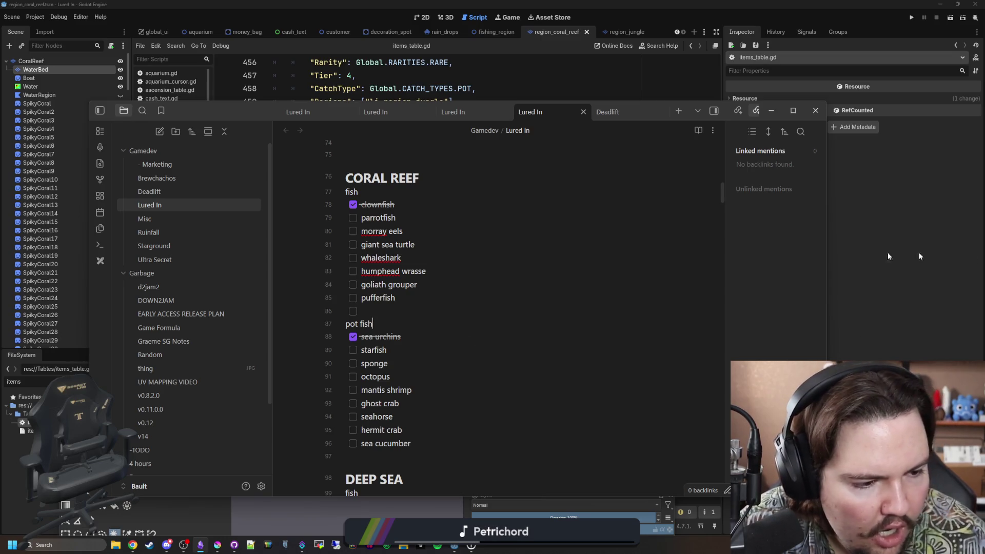
Tick starfish in the Obsidian coral reef checklist and return to the Godot script
{"action": "left_click", "coordinate": [352, 351]}
{"action": "key", "text": "super+Down"}
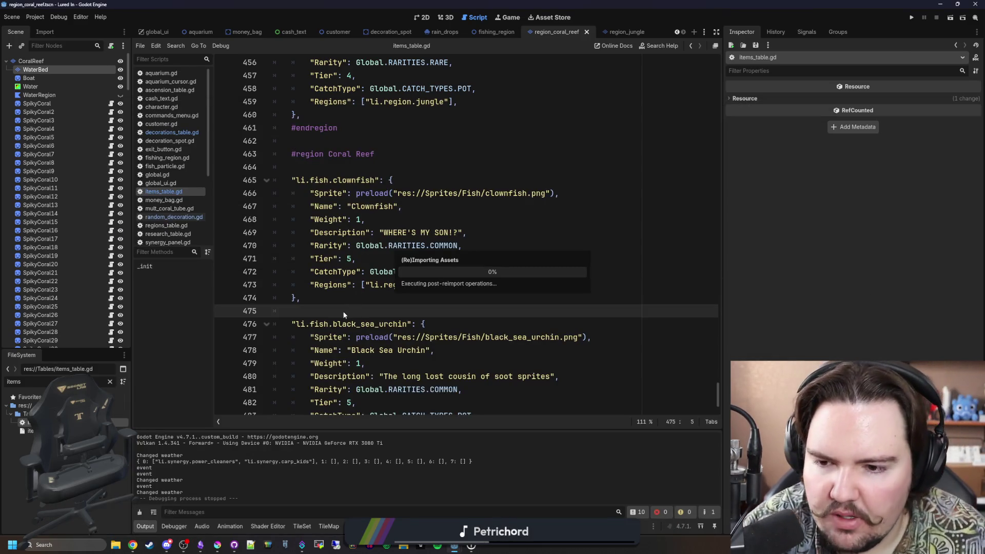
Duplicate the black_sea_urchin entry below itself in items_table.gd and fix its indentation
{"action": "left_click_drag", "start_coordinate": [314, 372], "coordinate": [234, 247]}
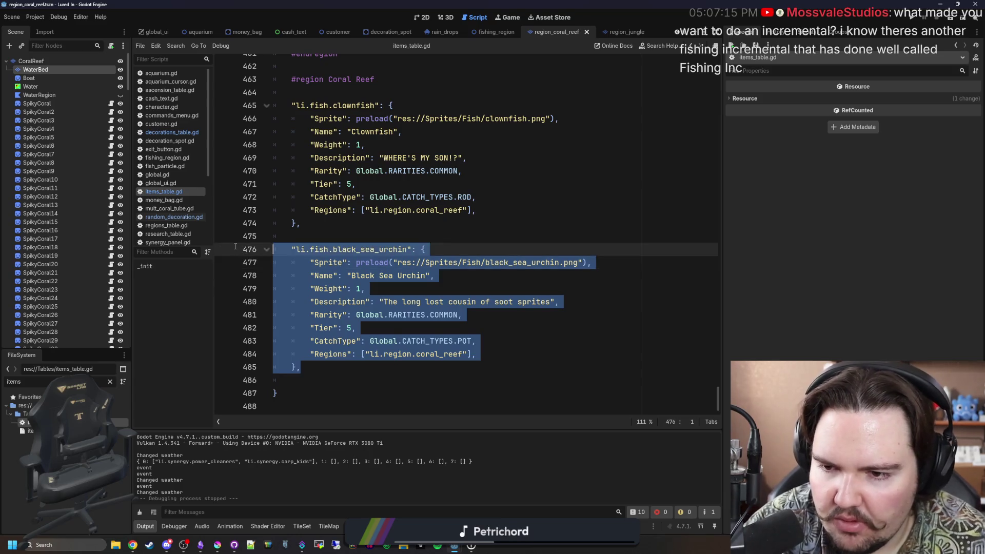
{"action": "left_click", "coordinate": [319, 381]}
{"action": "key", "text": "Return"}
{"action": "type", "text": "\"li.fish.black_sea_urchin\": { \t\t\"Sprite\": preload(\"res://Sprites/Fish/black_sea_urchin.png\"), \t\t\"Name\": \"Black Sea Urchin\", \t\t\"Weight\": 1, \t\t\"Description\": \"The long lost cousin of soot sprites\", \t\t\"Rarity\": Global.RARITIES.COMMON, \t\t\"Tier\": 5, \t\t\"CatchType\": Global.CATCH_TYPES.POT, \t\t\"Regions\": [\"li.region.coral_reef\"], \t},"}
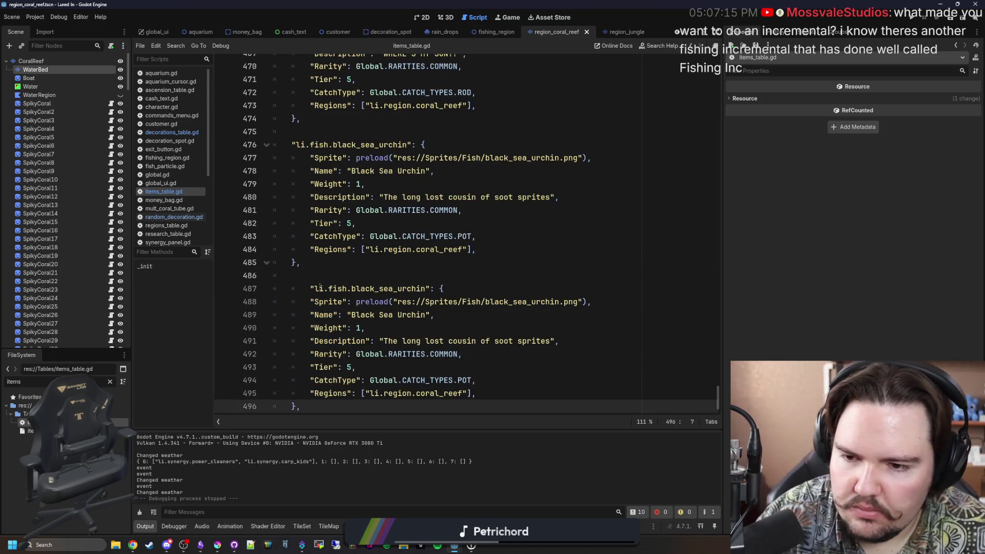
{"action": "left_click", "coordinate": [306, 277]}
{"action": "key", "text": "BackSpace"}
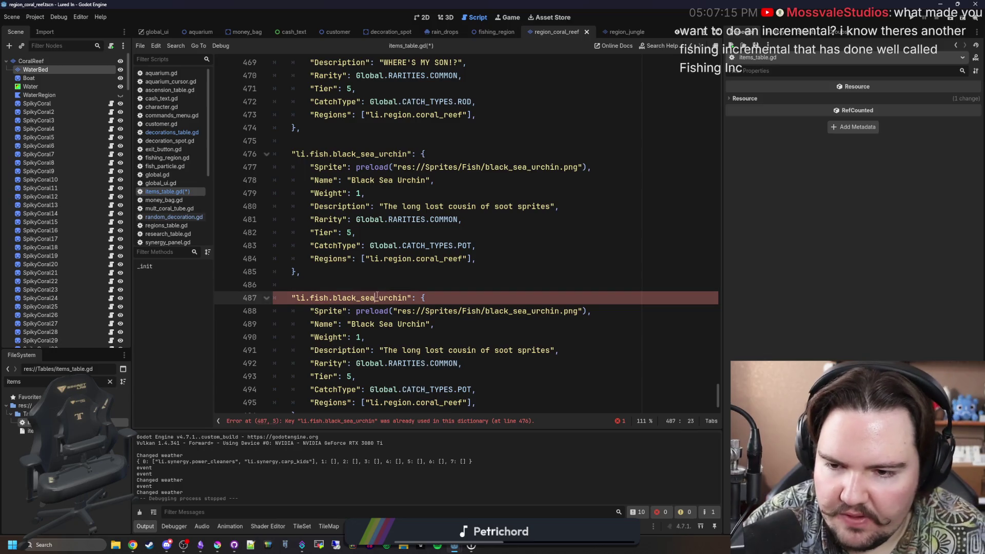
Rename the duplicated entry's key and its display name to Common Starfish
{"action": "double_click", "coordinate": [376, 298]}
{"action": "type", "text": "common"}
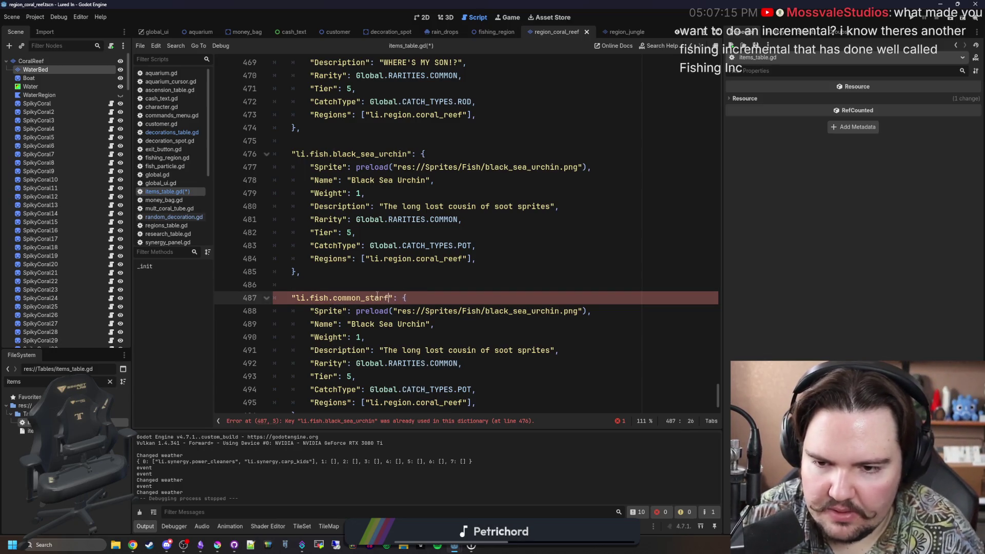
{"action": "type", "text": "ish"}
{"action": "double_click", "coordinate": [414, 324]}
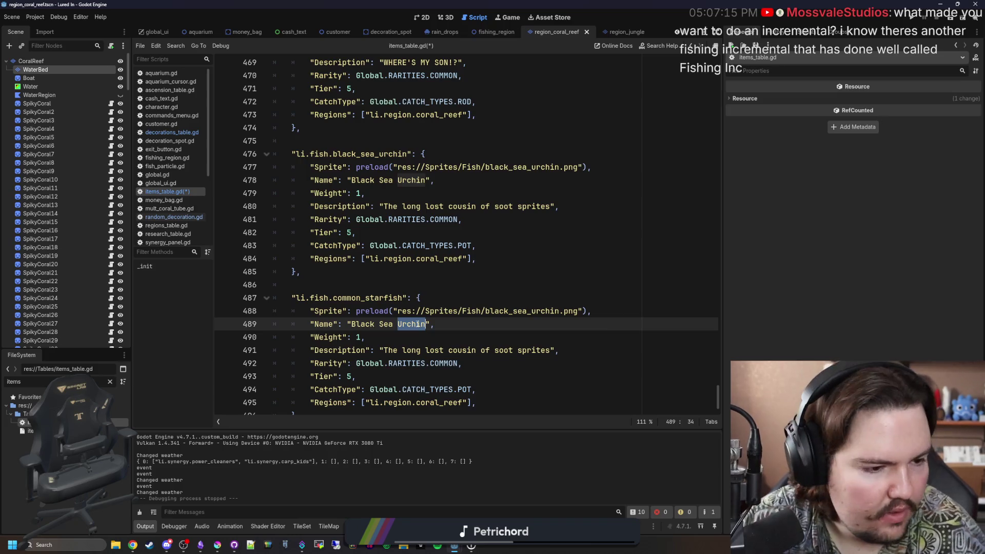
{"action": "key", "text": "BackSpace"}
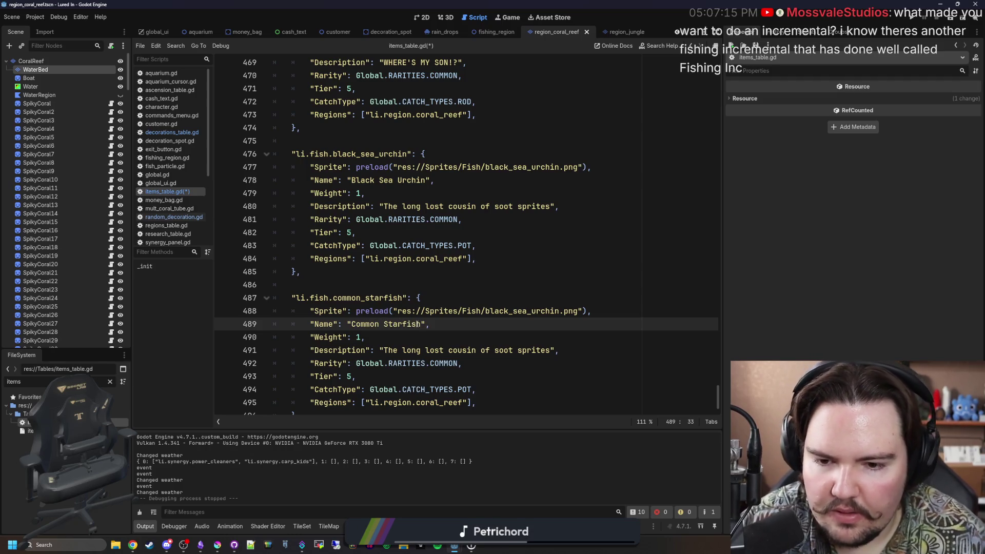
{"action": "scroll", "coordinate": [539, 315], "scroll_direction": "down", "scroll_amount": 1}
Replace the starfish description with "I wumbo, you wumbo"
{"action": "left_click", "coordinate": [542, 314]}
{"action": "key", "text": "Down"}
{"action": "key", "text": "Down"}
{"action": "key", "text": "Up"}
{"action": "key", "text": "Up"}
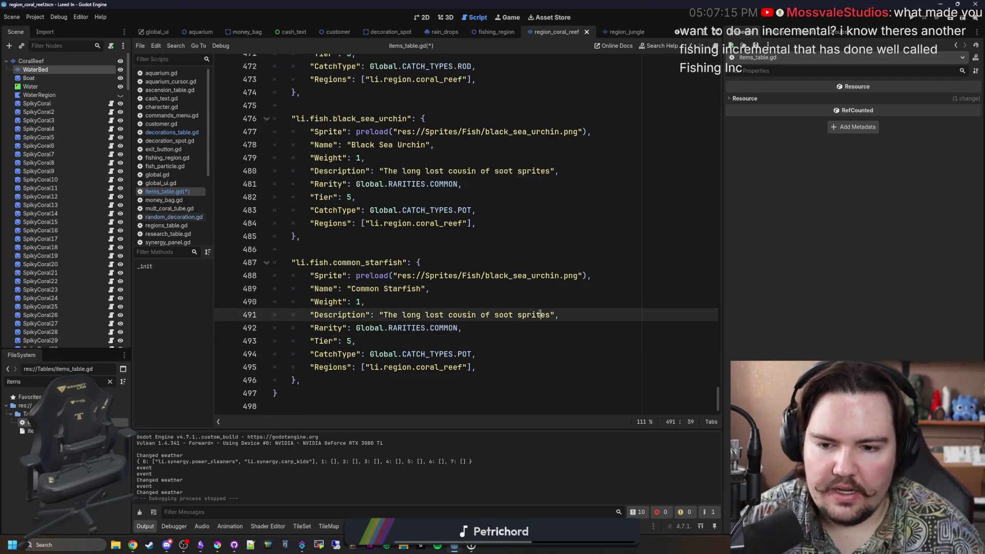
{"action": "double_click", "coordinate": [541, 314]}
{"action": "key", "text": "BackSpace"}
{"action": "key", "text": "BackSpace"}
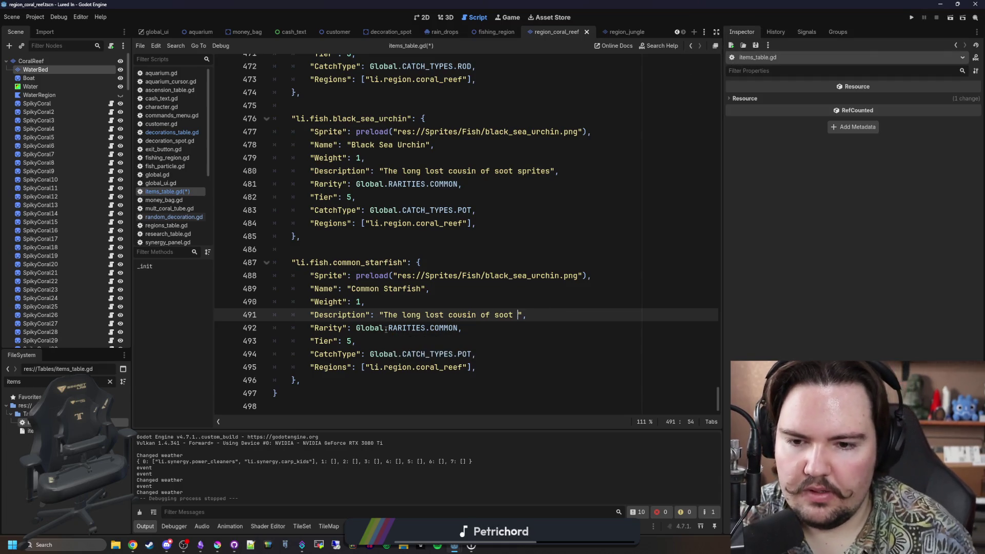
{"action": "key", "text": "BackSpace"}
{"action": "key", "text": "BackSpace"}
{"action": "key", "text": "BackSpace"}
{"action": "key", "text": "BackSpace"}
{"action": "key", "text": "BackSpace"}
{"action": "key", "text": "BackSpace"}
{"action": "key", "text": "BackSpace"}
{"action": "key", "text": "BackSpace"}
{"action": "key", "text": "BackSpace"}
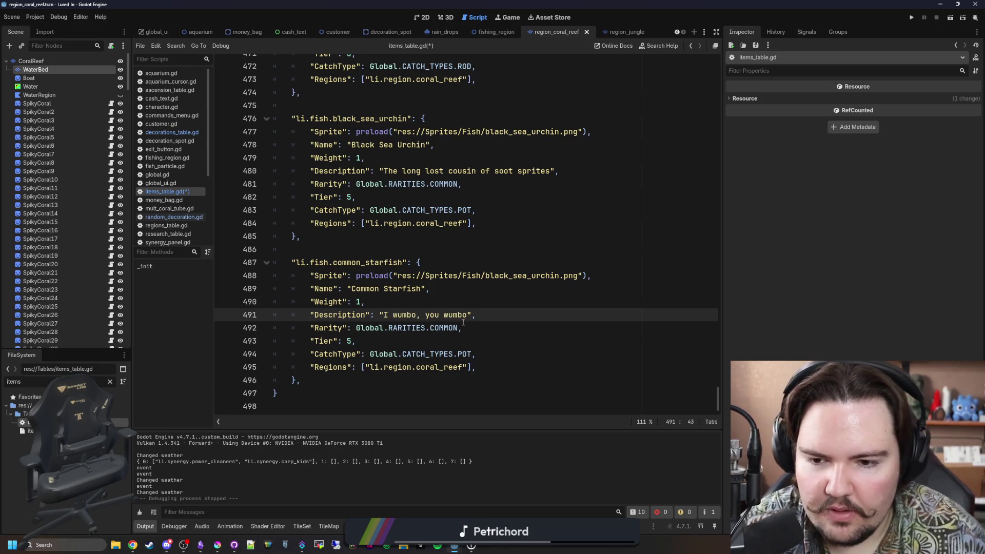
{"action": "key", "text": "Up"}
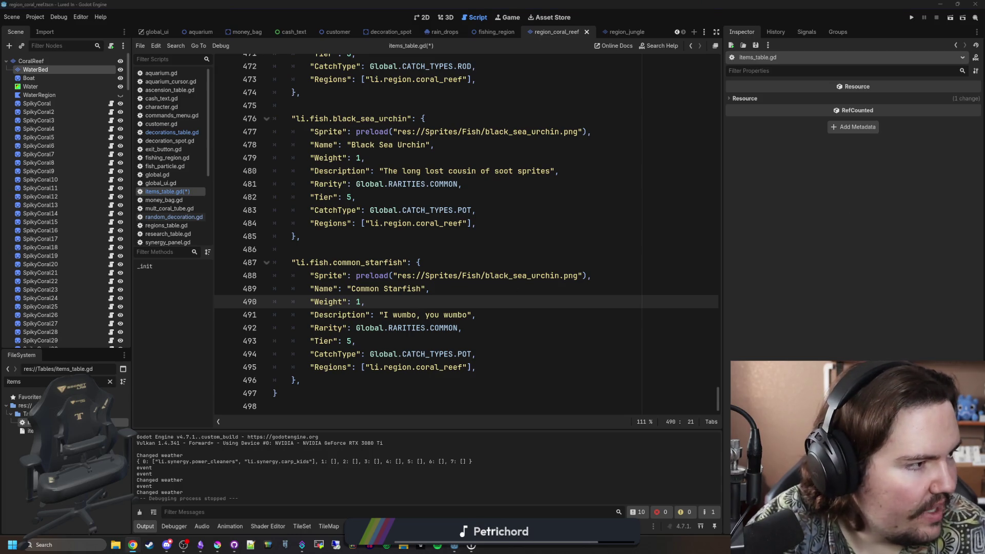
{"action": "type", "text": "fishing inc"}
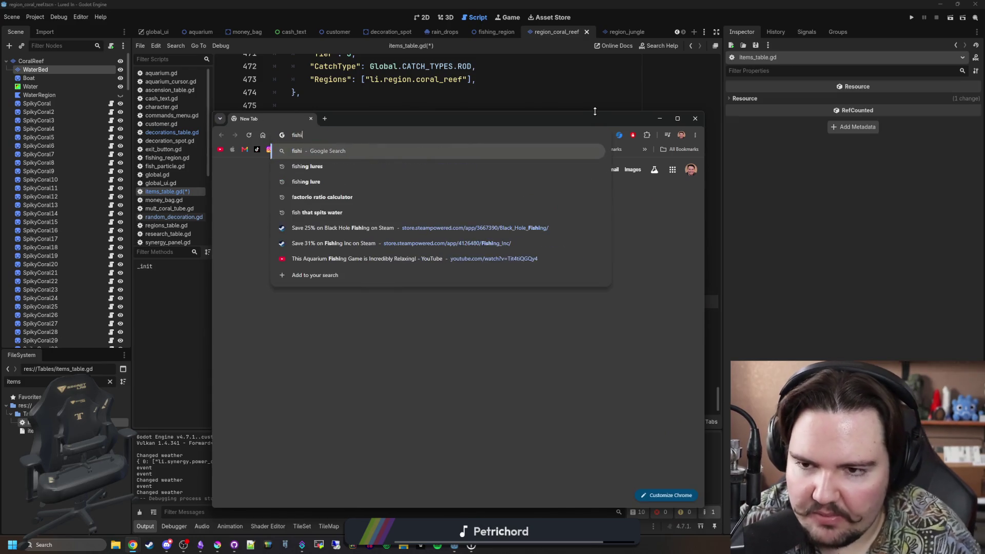
Search Google for fishing inc, open its Steam store page and enlarge a screenshot
{"action": "key", "text": "Return"}
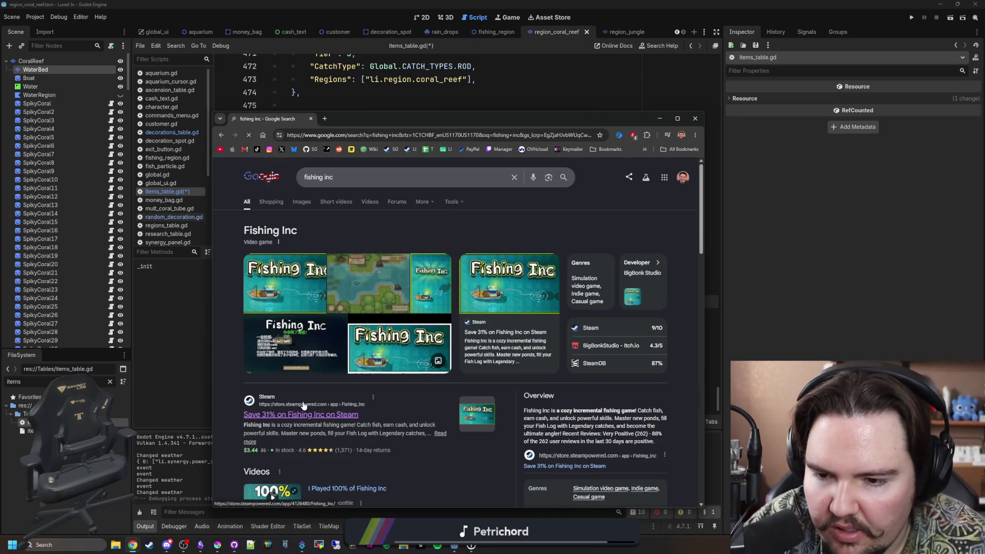
{"action": "left_click", "coordinate": [388, 306]}
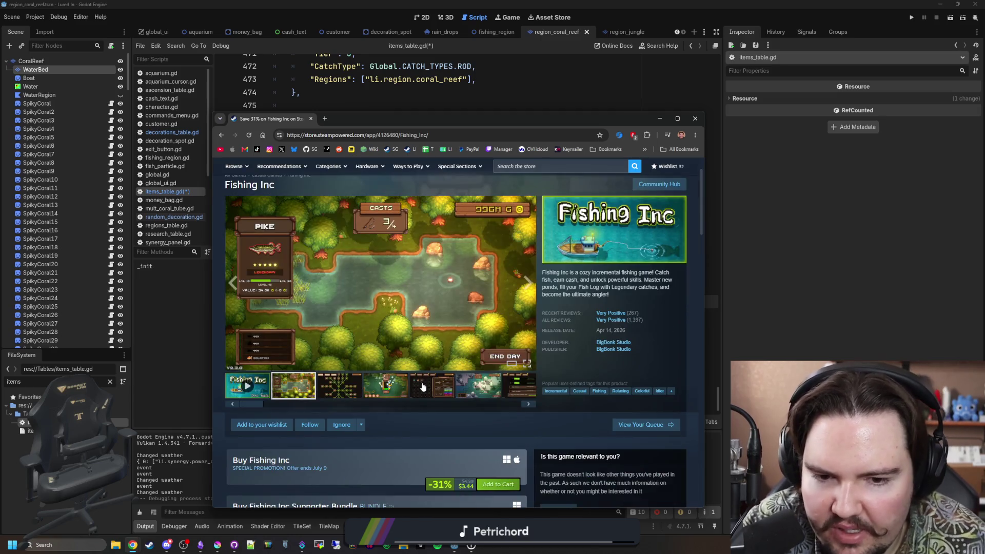
{"action": "left_click", "coordinate": [336, 390]}
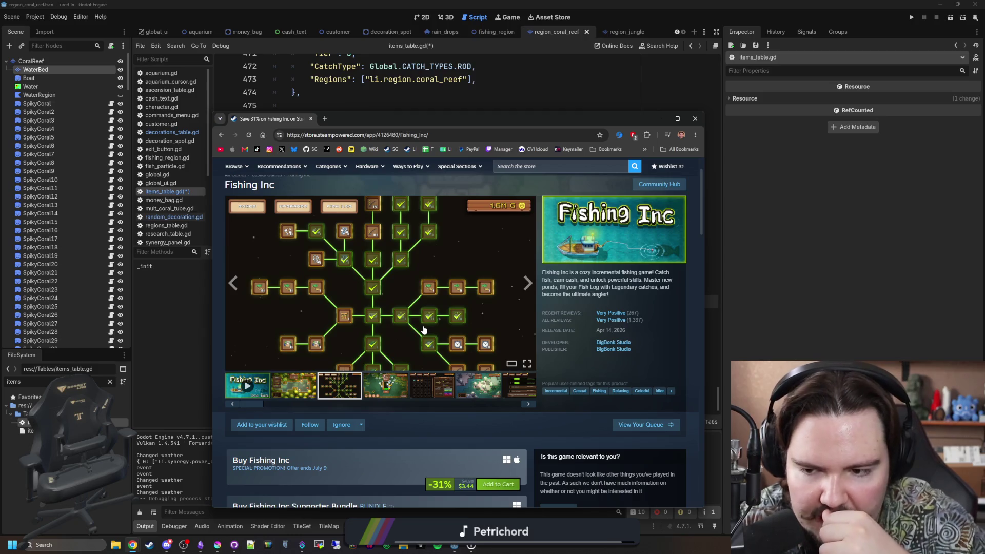
{"action": "left_click", "coordinate": [423, 331]}
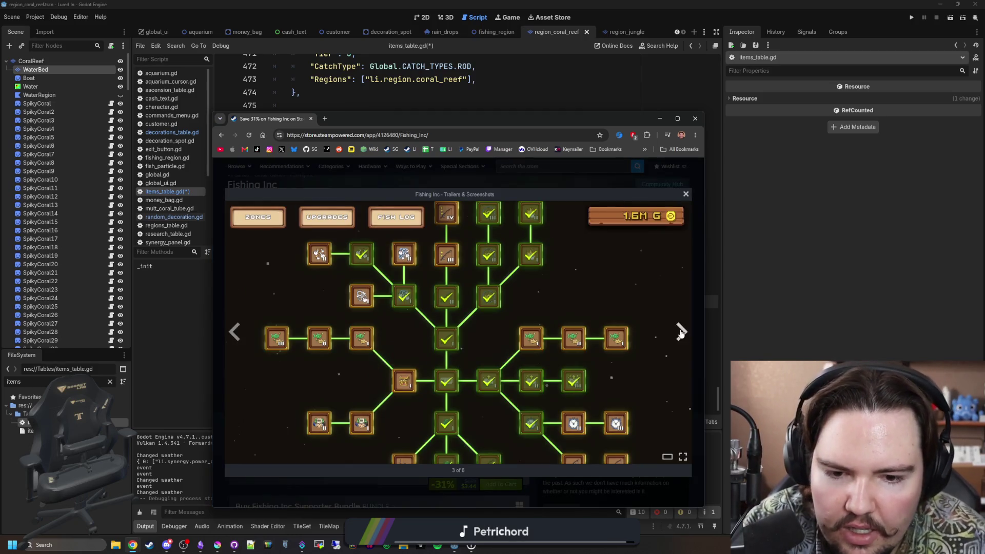
Page through the whole Fishing Inc screenshot gallery, then close the viewer
{"action": "left_click", "coordinate": [680, 331]}
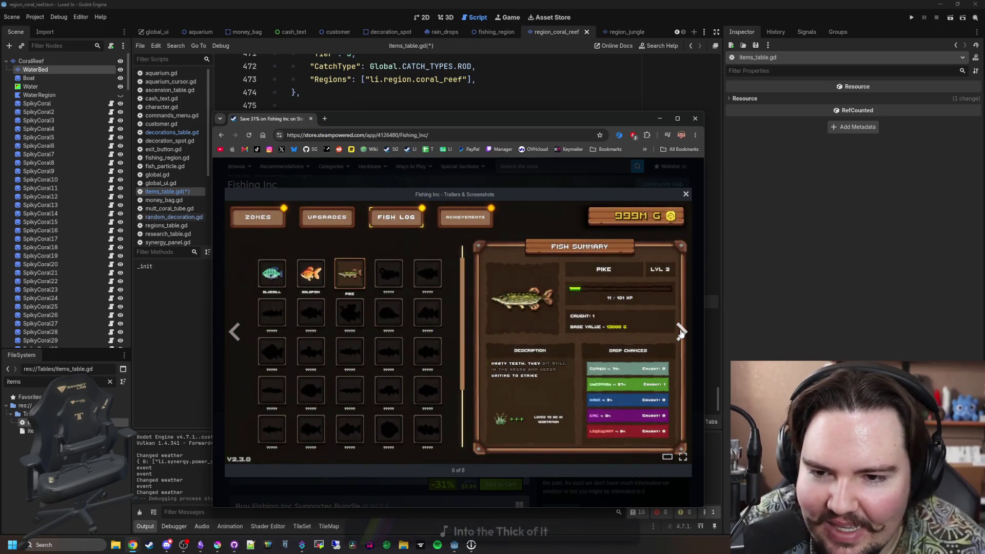
{"action": "left_click", "coordinate": [681, 330]}
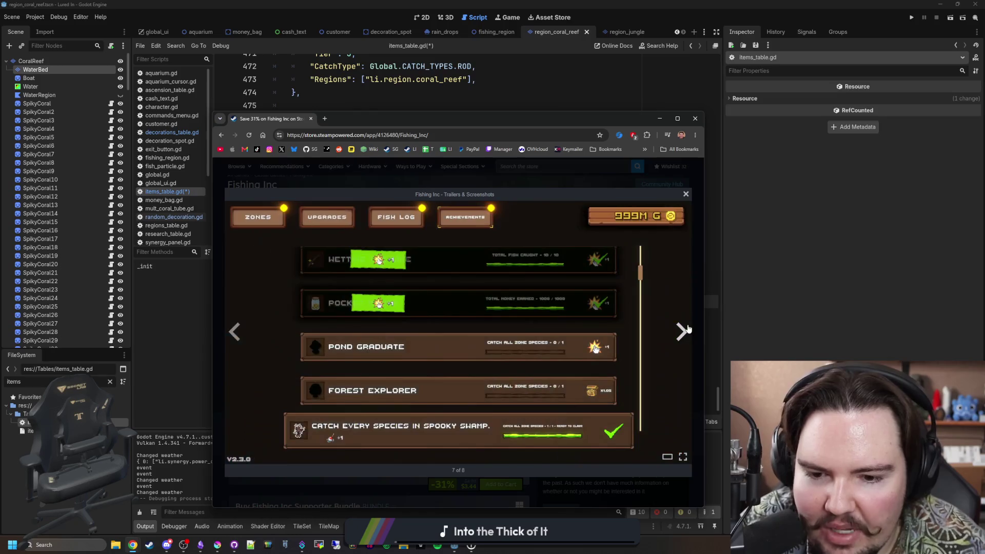
{"action": "left_click", "coordinate": [681, 331]}
{"action": "left_click", "coordinate": [681, 331]}
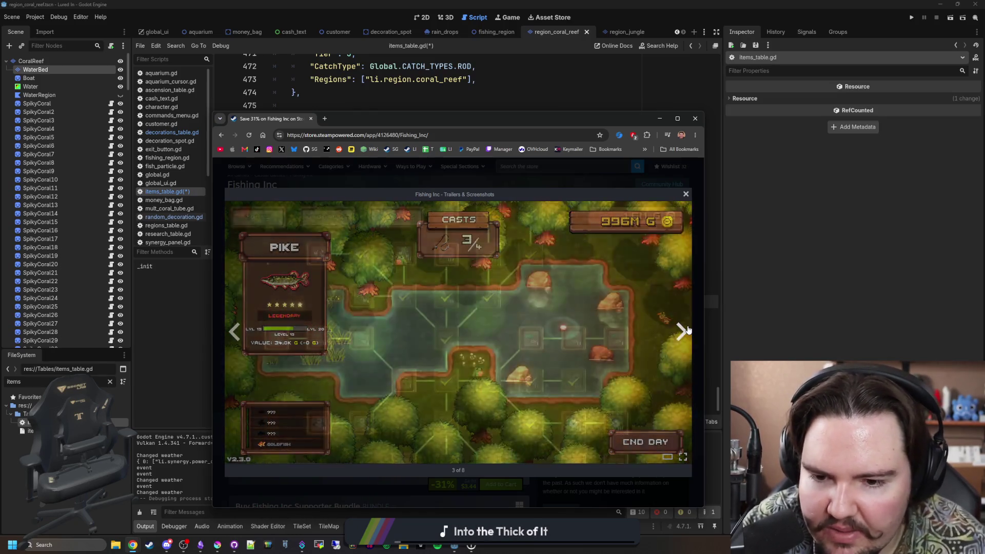
{"action": "left_click", "coordinate": [682, 331]}
{"action": "left_click", "coordinate": [682, 331]}
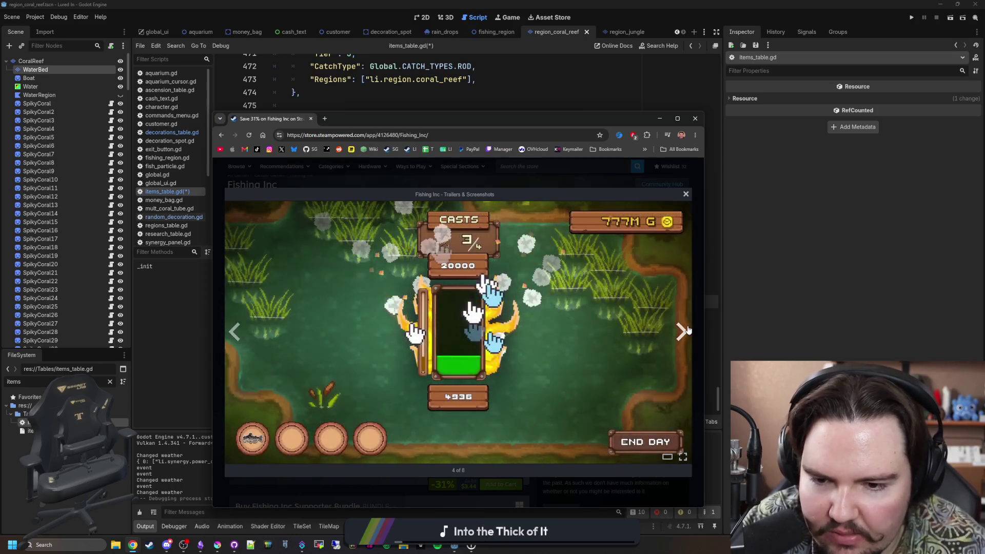
{"action": "left_click", "coordinate": [688, 330]}
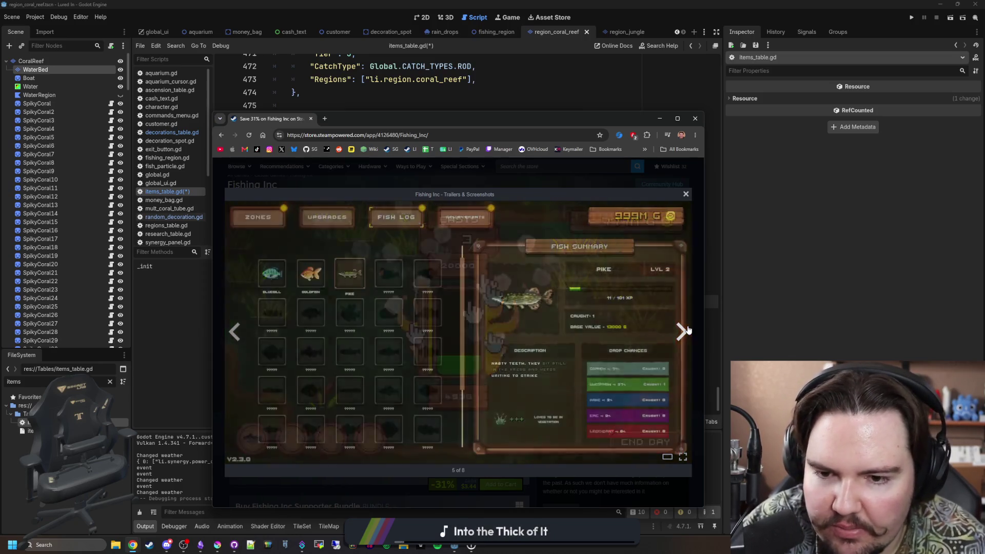
{"action": "left_click", "coordinate": [687, 330]}
{"action": "left_click", "coordinate": [682, 331]}
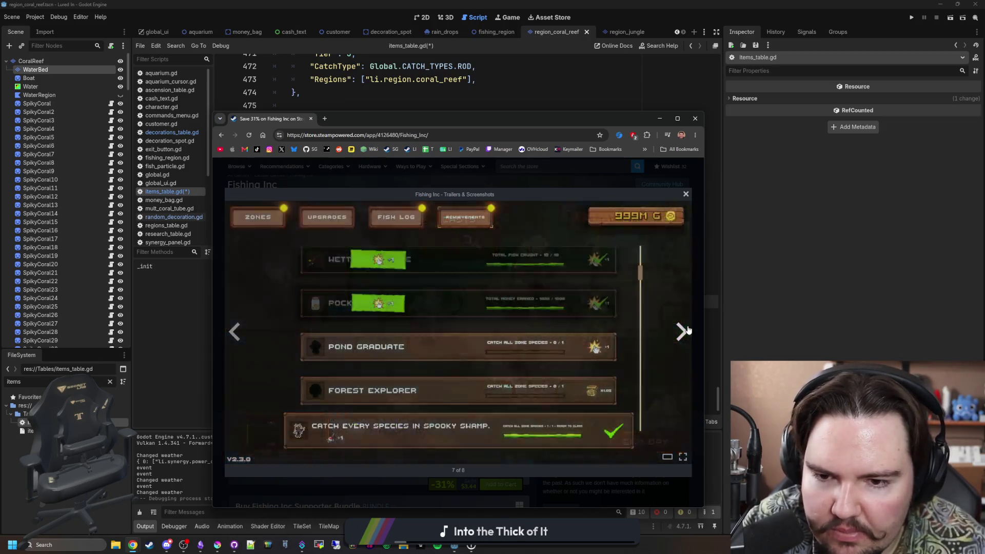
{"action": "left_click", "coordinate": [682, 331]}
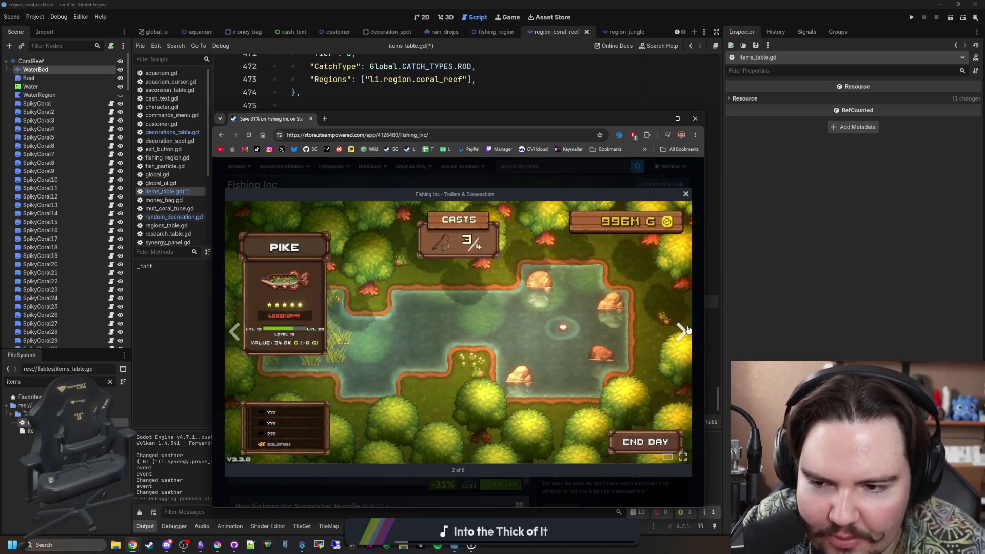
{"action": "left_click", "coordinate": [682, 331]}
{"action": "left_click", "coordinate": [681, 331]}
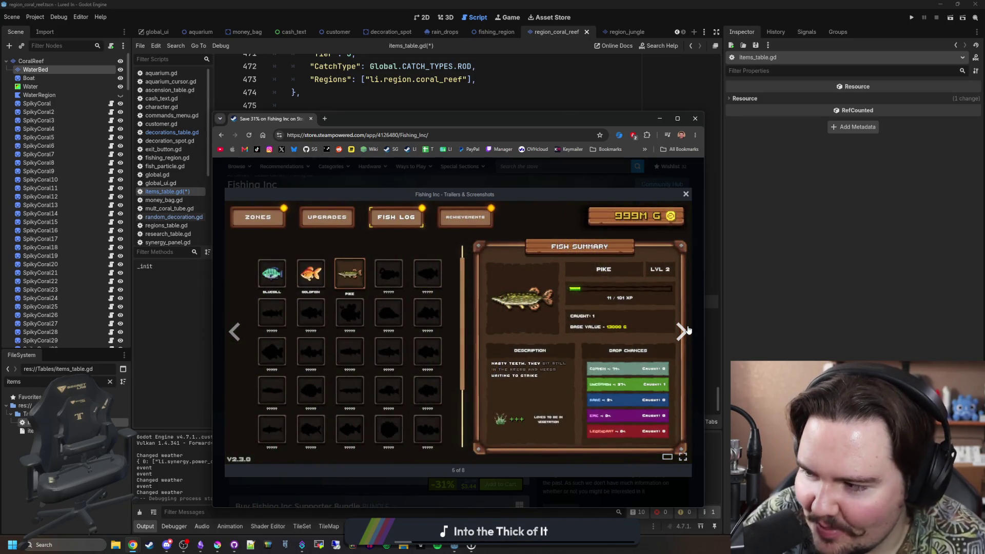
{"action": "left_click", "coordinate": [681, 331]}
{"action": "left_click", "coordinate": [682, 331]}
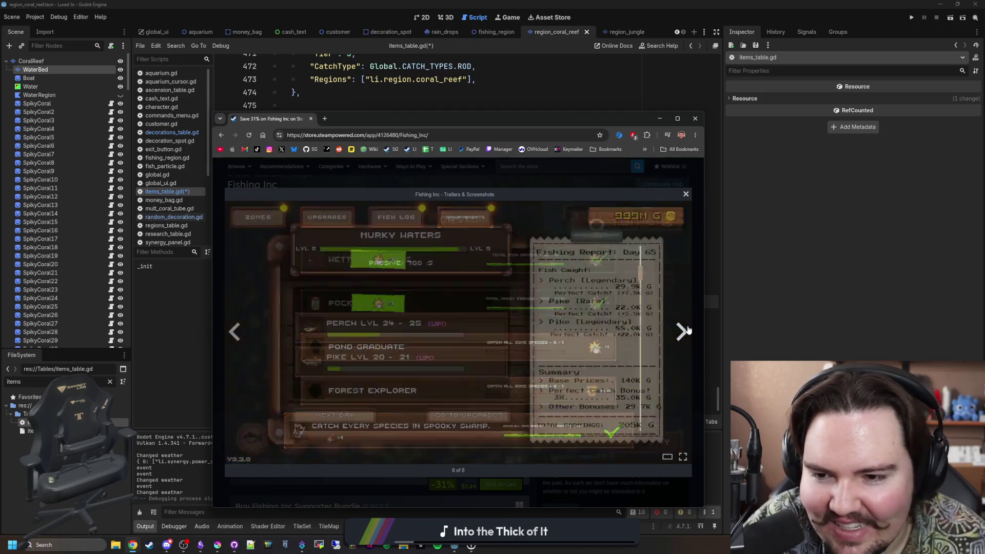
{"action": "left_click", "coordinate": [682, 332]}
{"action": "left_click", "coordinate": [682, 331]}
{"action": "left_click", "coordinate": [682, 331]}
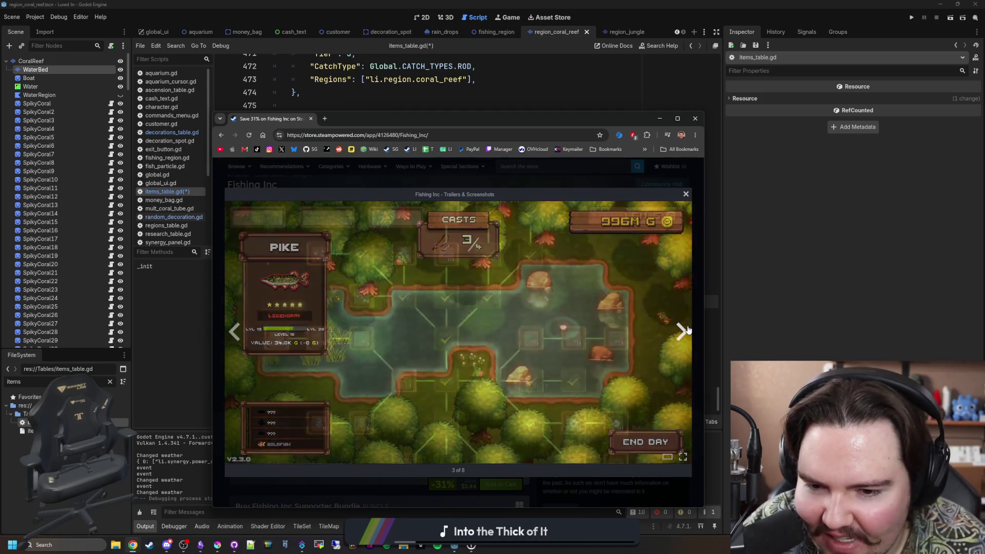
{"action": "left_click", "coordinate": [682, 331]}
{"action": "left_click", "coordinate": [682, 331]}
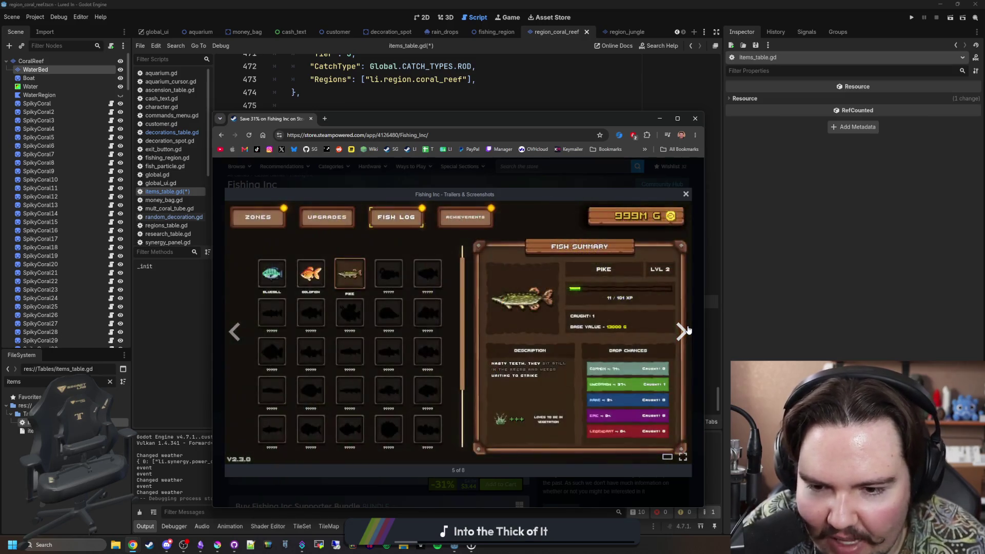
{"action": "left_click", "coordinate": [682, 331]}
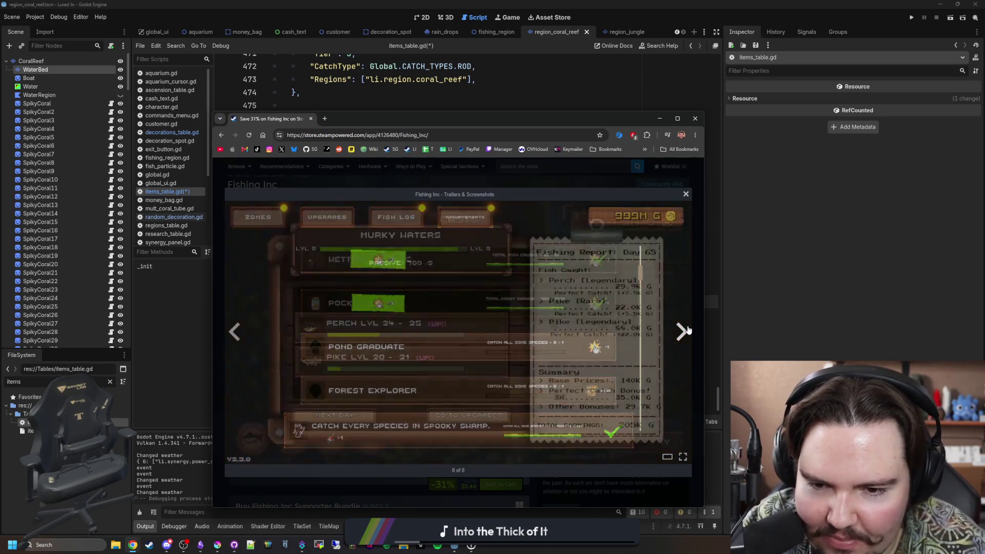
{"action": "left_click", "coordinate": [681, 331]}
{"action": "left_click", "coordinate": [682, 331]}
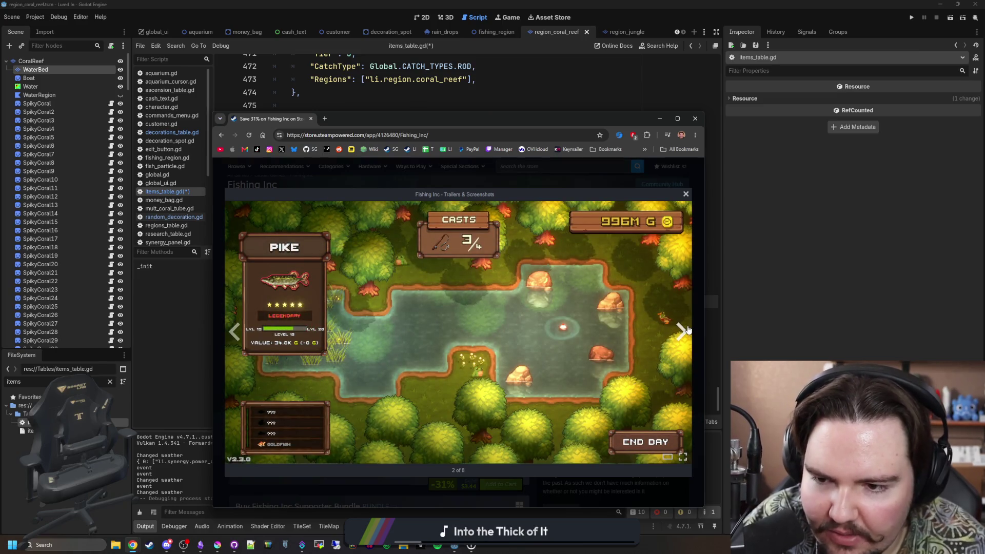
{"action": "left_click", "coordinate": [682, 331]}
{"action": "left_click", "coordinate": [683, 330]}
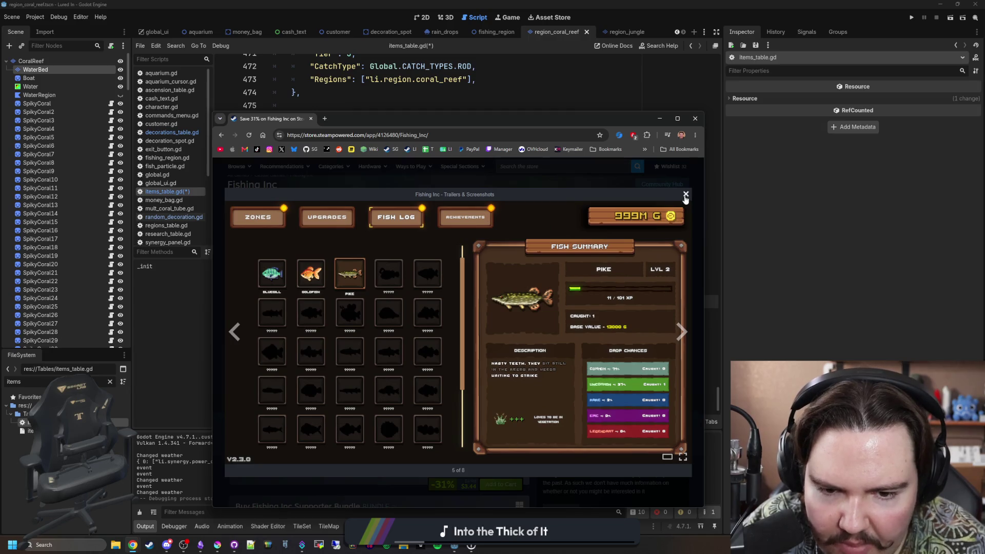
{"action": "left_click", "coordinate": [686, 196]}
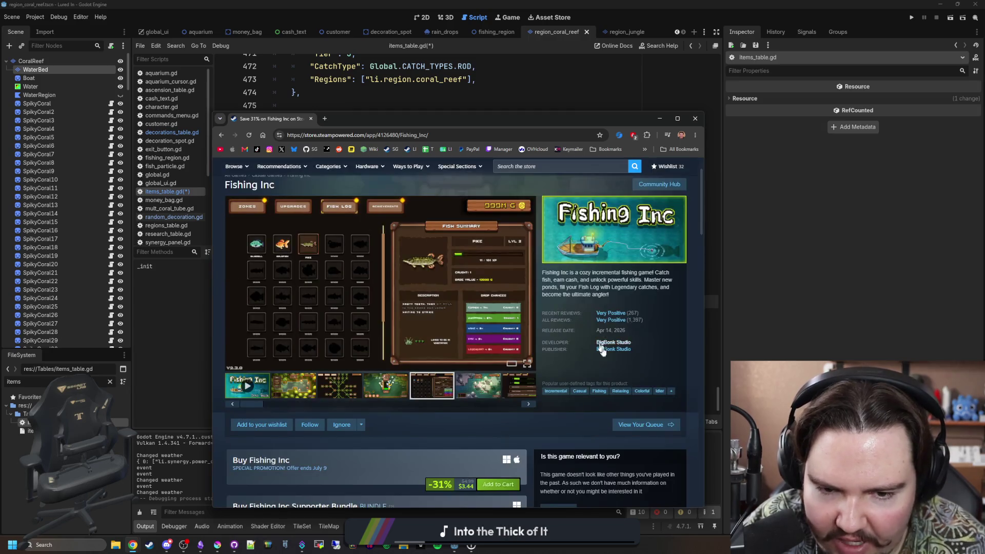
{"action": "scroll", "coordinate": [614, 370], "scroll_direction": "down", "scroll_amount": 2}
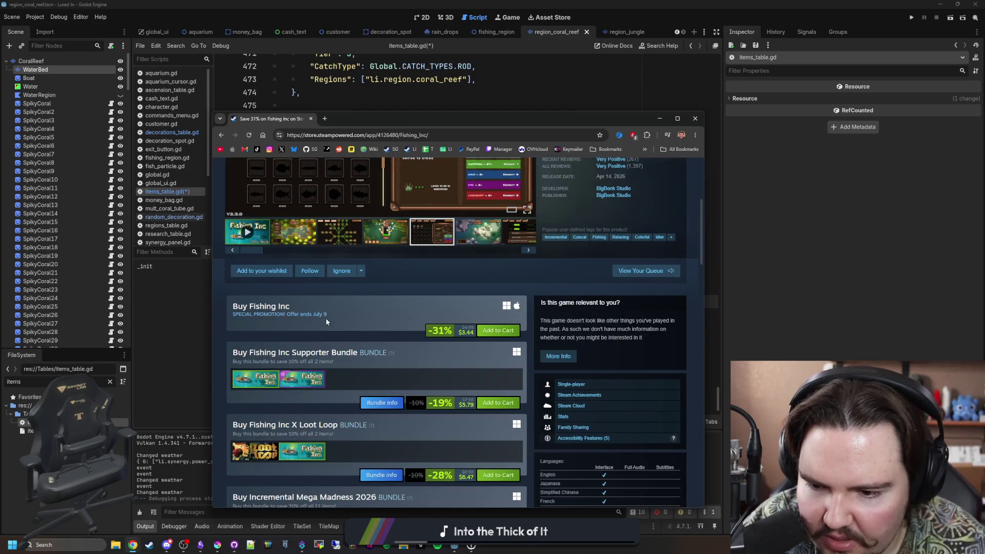
{"action": "scroll", "coordinate": [325, 317], "scroll_direction": "down", "scroll_amount": 1}
{"action": "scroll", "coordinate": [326, 318], "scroll_direction": "down", "scroll_amount": 1}
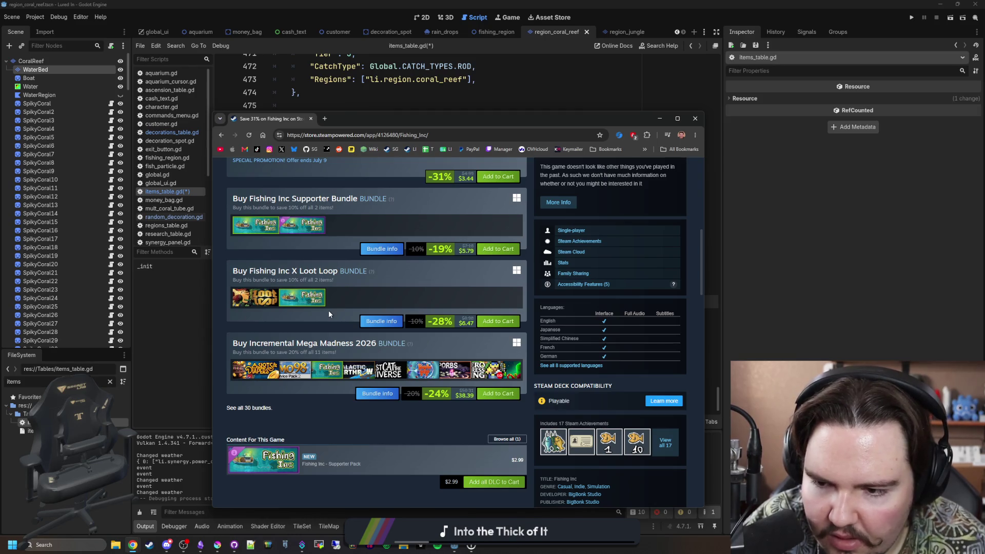
Browse the Keep on Fishing bundle and Fishing Inc bundle list, land on the Fishing Inc page, then close the browser
{"action": "left_click", "coordinate": [251, 408]}
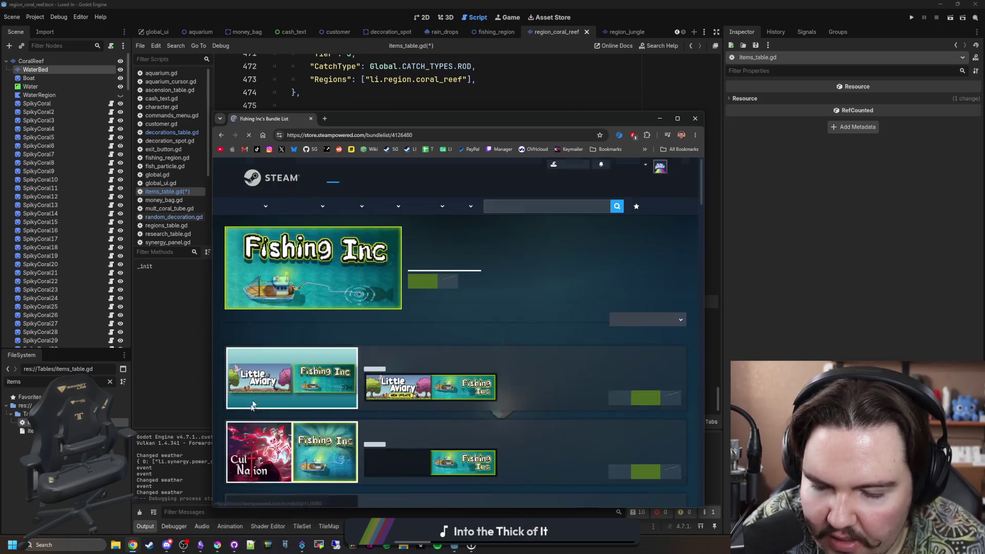
{"action": "scroll", "coordinate": [291, 338], "scroll_direction": "down", "scroll_amount": 5}
{"action": "scroll", "coordinate": [291, 338], "scroll_direction": "down", "scroll_amount": 5}
{"action": "scroll", "coordinate": [293, 337], "scroll_direction": "down", "scroll_amount": 5}
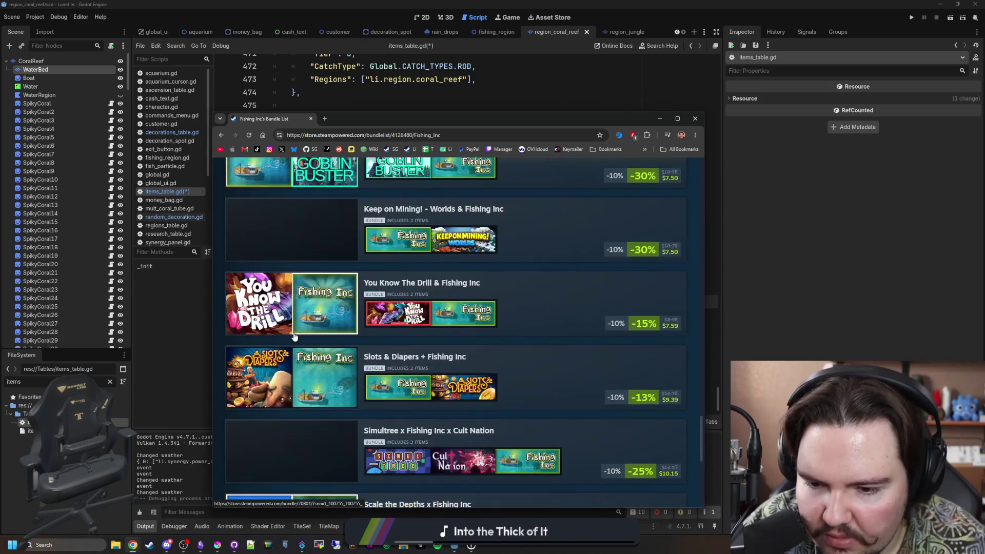
{"action": "scroll", "coordinate": [293, 336], "scroll_direction": "down", "scroll_amount": 2}
{"action": "scroll", "coordinate": [293, 337], "scroll_direction": "down", "scroll_amount": 4}
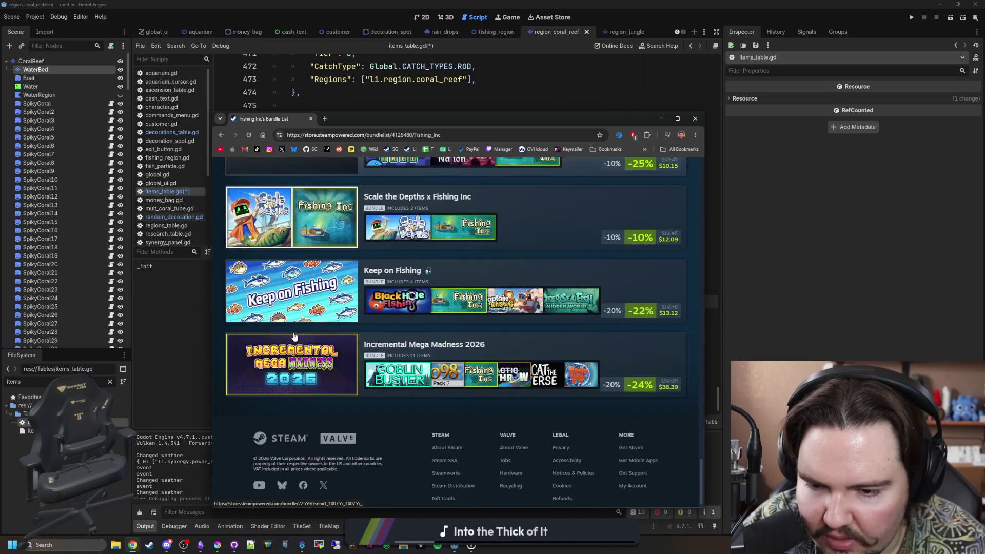
{"action": "left_click", "coordinate": [318, 288]}
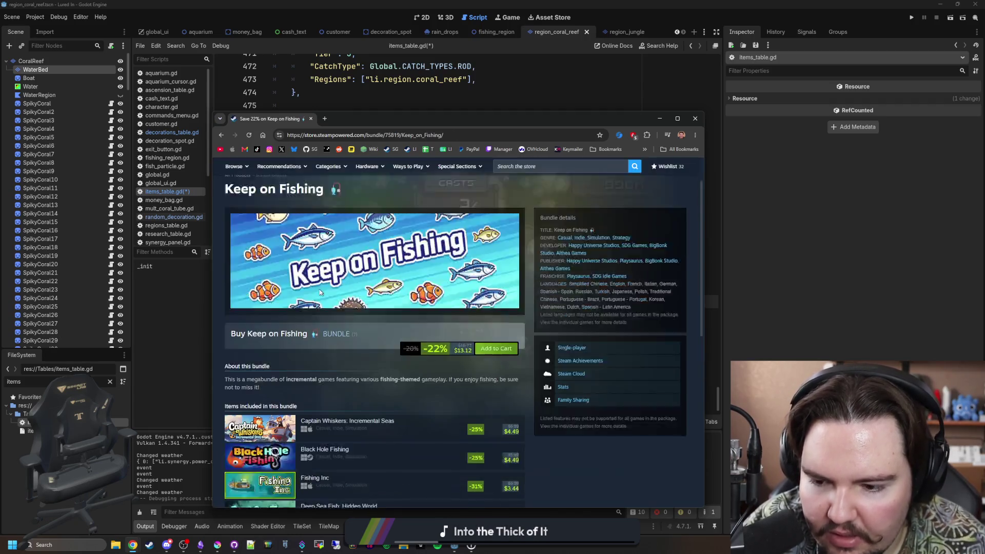
{"action": "scroll", "coordinate": [319, 288], "scroll_direction": "down", "scroll_amount": 2}
{"action": "scroll", "coordinate": [318, 288], "scroll_direction": "down", "scroll_amount": 3}
{"action": "scroll", "coordinate": [319, 292], "scroll_direction": "up", "scroll_amount": 2}
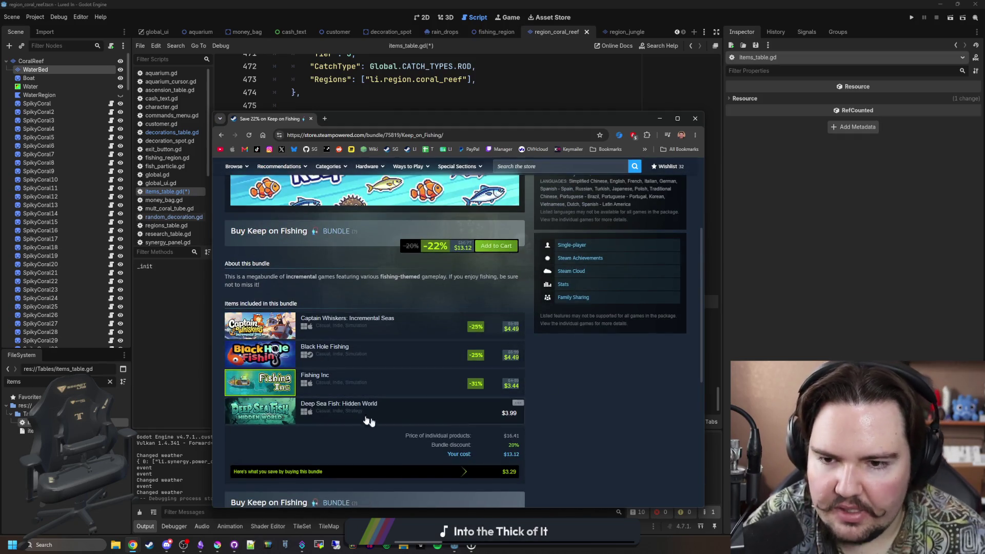
{"action": "scroll", "coordinate": [312, 410], "scroll_direction": "up", "scroll_amount": 2}
{"action": "scroll", "coordinate": [312, 411], "scroll_direction": "down", "scroll_amount": 1}
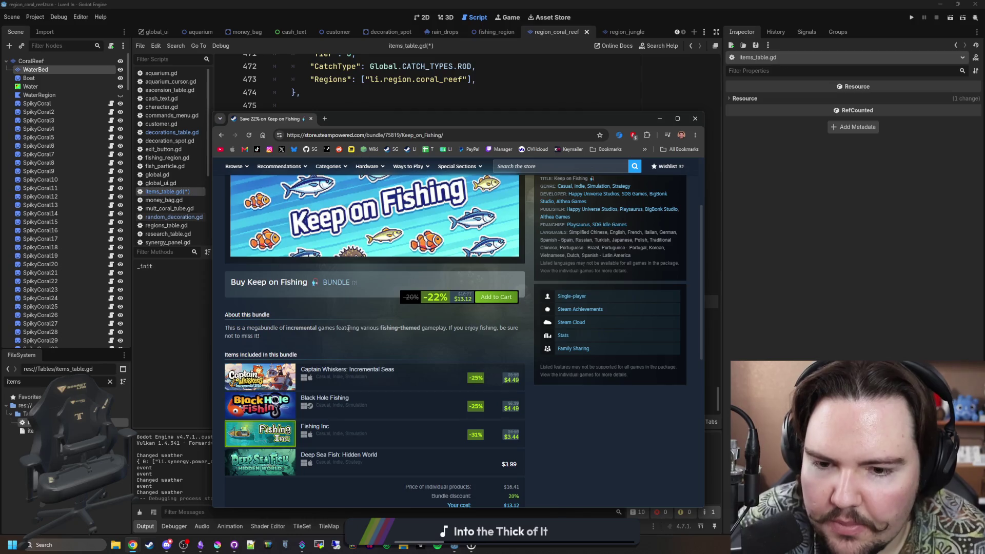
{"action": "scroll", "coordinate": [348, 328], "scroll_direction": "down", "scroll_amount": 1}
{"action": "scroll", "coordinate": [348, 329], "scroll_direction": "down", "scroll_amount": 2}
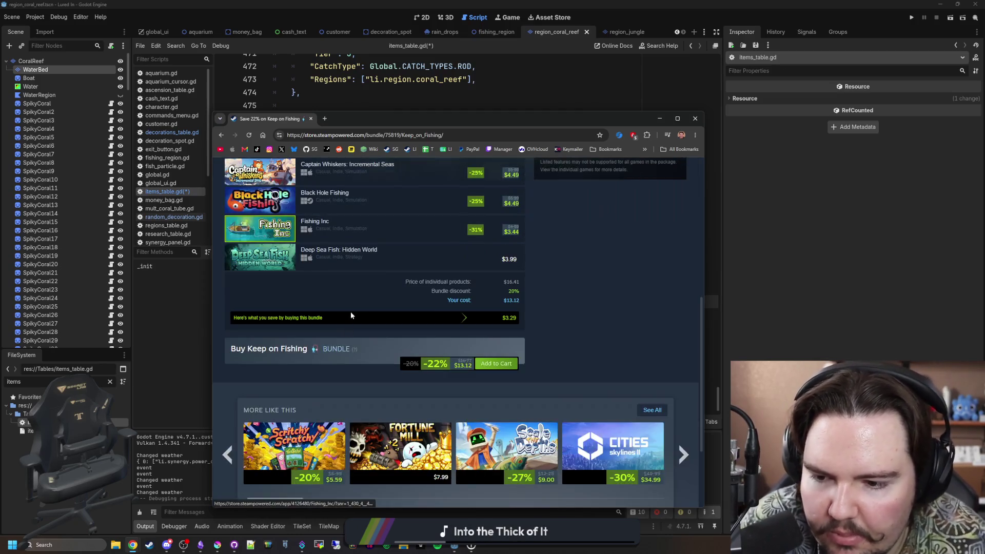
{"action": "left_click", "coordinate": [350, 312]}
{"action": "scroll", "coordinate": [292, 367], "scroll_direction": "up", "scroll_amount": 2}
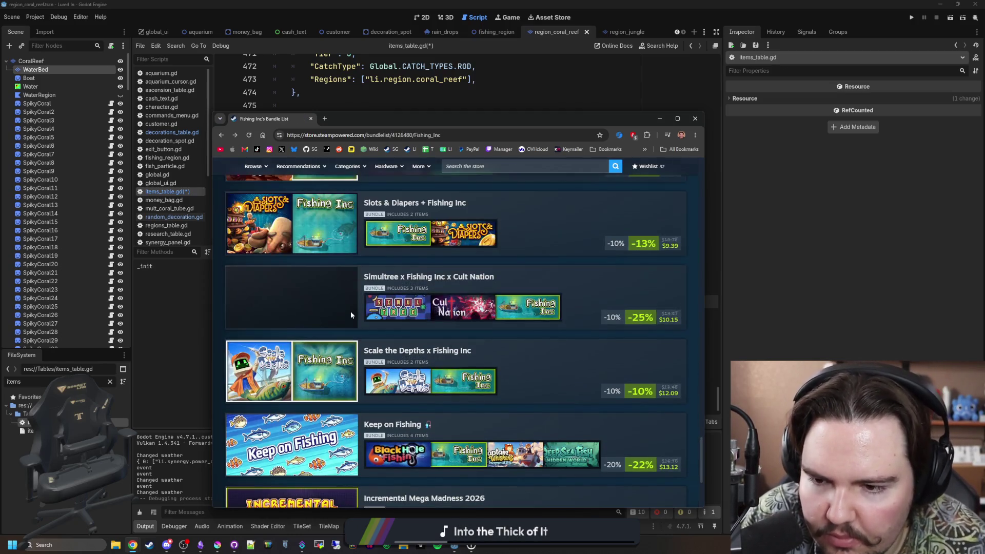
{"action": "scroll", "coordinate": [361, 367], "scroll_direction": "down", "scroll_amount": 5}
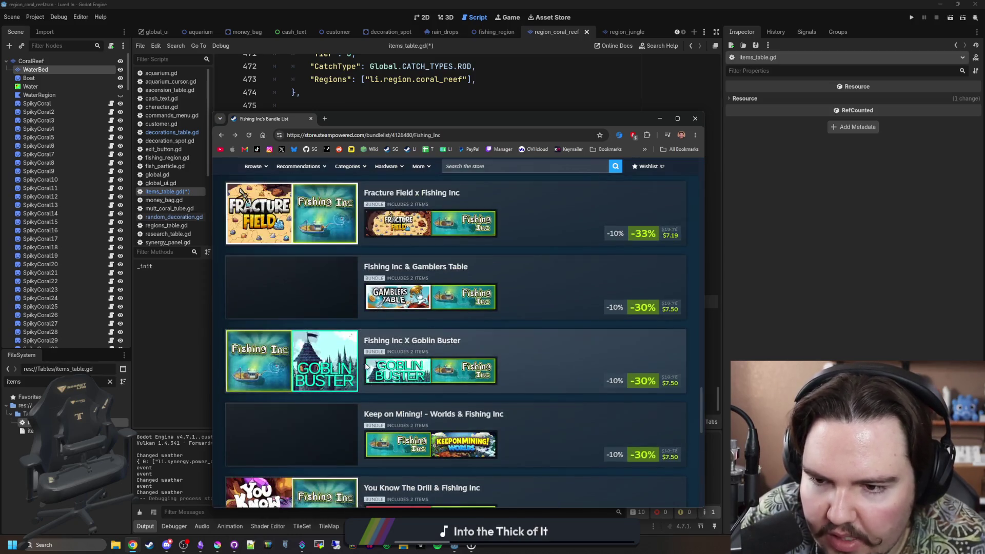
{"action": "scroll", "coordinate": [373, 362], "scroll_direction": "down", "scroll_amount": 1}
{"action": "scroll", "coordinate": [347, 369], "scroll_direction": "up", "scroll_amount": 3}
{"action": "scroll", "coordinate": [314, 360], "scroll_direction": "up", "scroll_amount": 4}
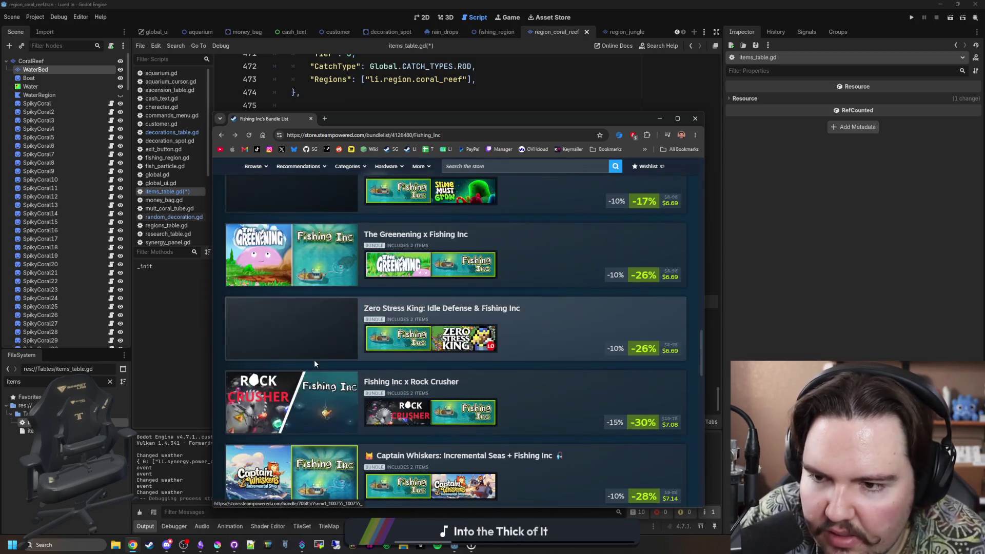
{"action": "scroll", "coordinate": [313, 359], "scroll_direction": "up", "scroll_amount": 5}
{"action": "scroll", "coordinate": [314, 364], "scroll_direction": "up", "scroll_amount": 4}
{"action": "scroll", "coordinate": [315, 363], "scroll_direction": "up", "scroll_amount": 5}
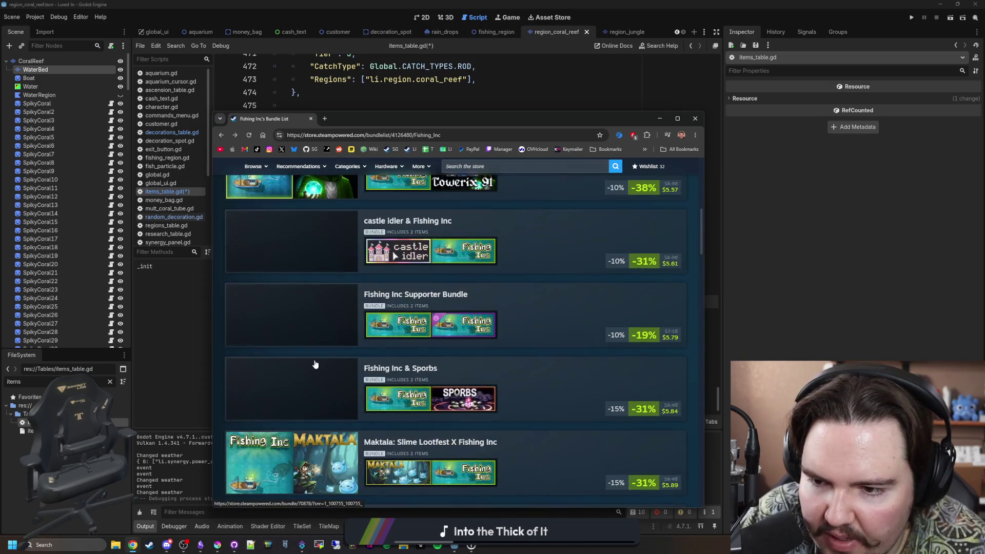
{"action": "scroll", "coordinate": [314, 364], "scroll_direction": "up", "scroll_amount": 5}
{"action": "scroll", "coordinate": [314, 359], "scroll_direction": "up", "scroll_amount": 1}
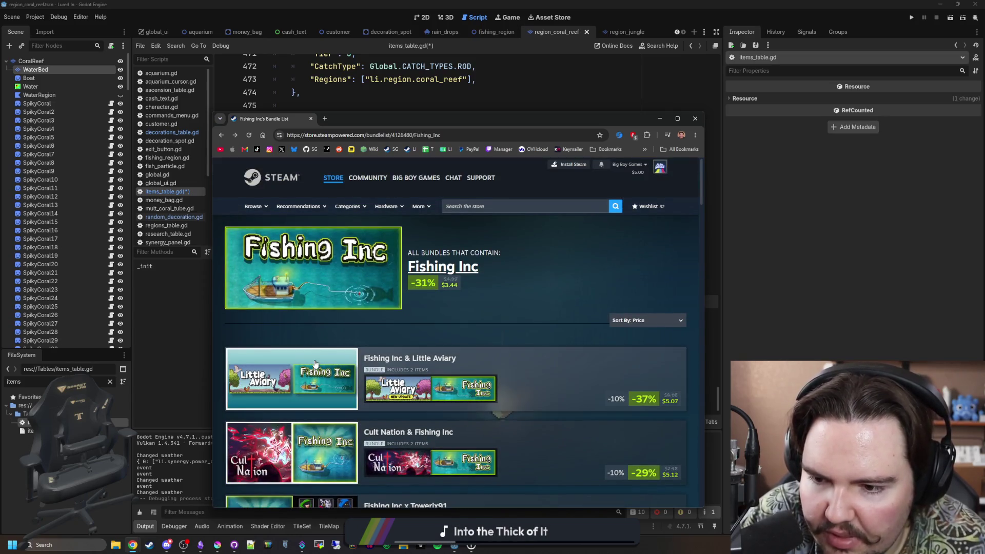
{"action": "left_click", "coordinate": [567, 279]}
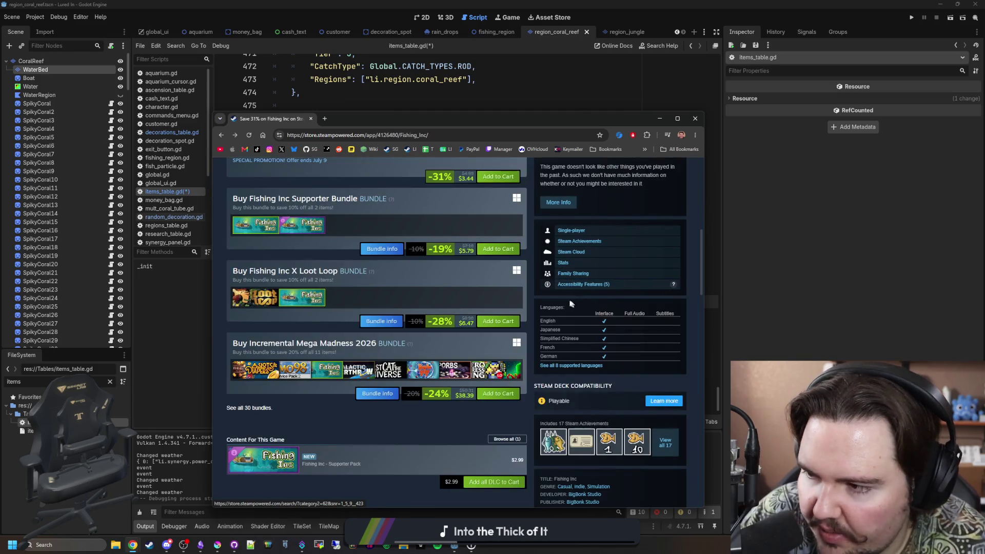
{"action": "scroll", "coordinate": [561, 296], "scroll_direction": "up", "scroll_amount": 10}
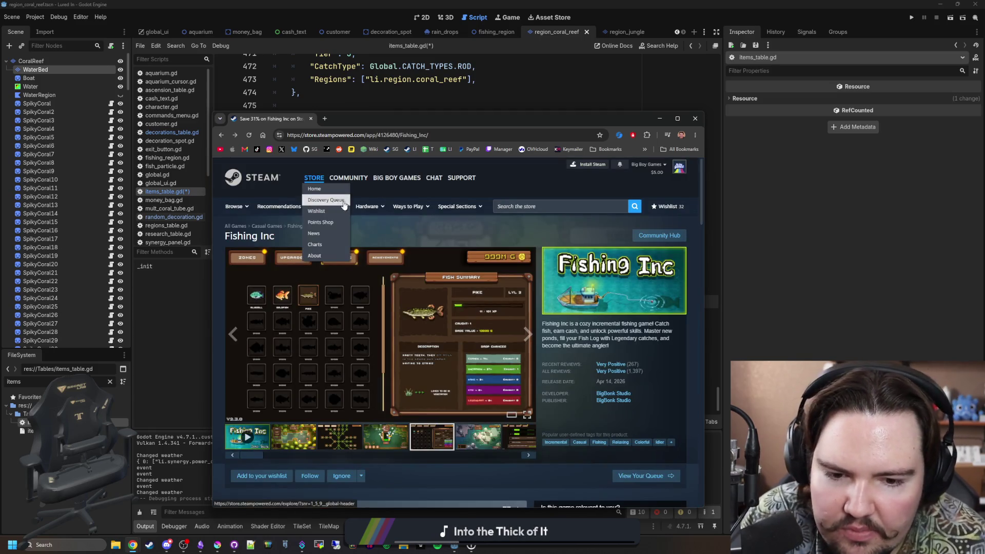
{"action": "mouse_move", "coordinate": [270, 119]}
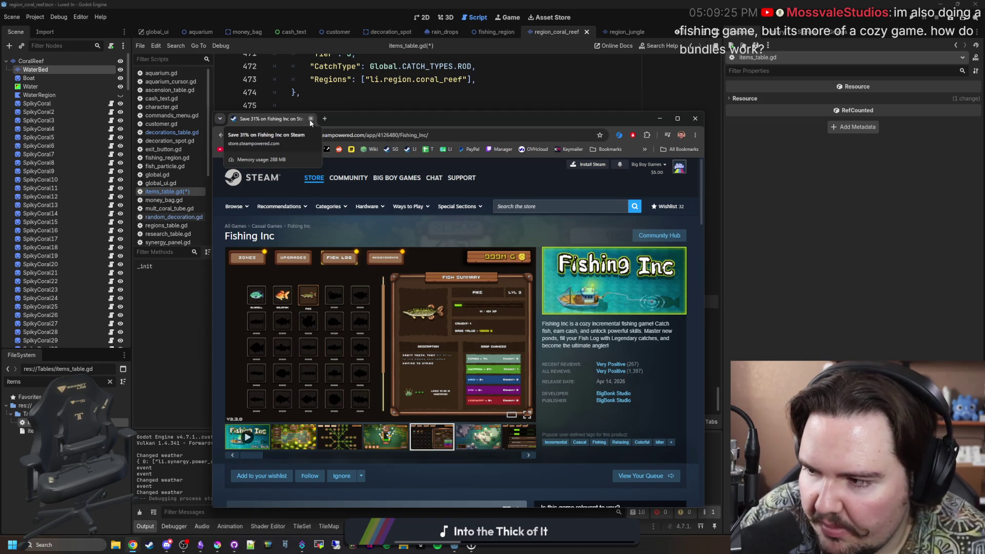
{"action": "left_click", "coordinate": [310, 119]}
Change the Common Starfish sprite path to common_starfish.png via autocomplete and save the script
{"action": "left_click", "coordinate": [421, 253]}
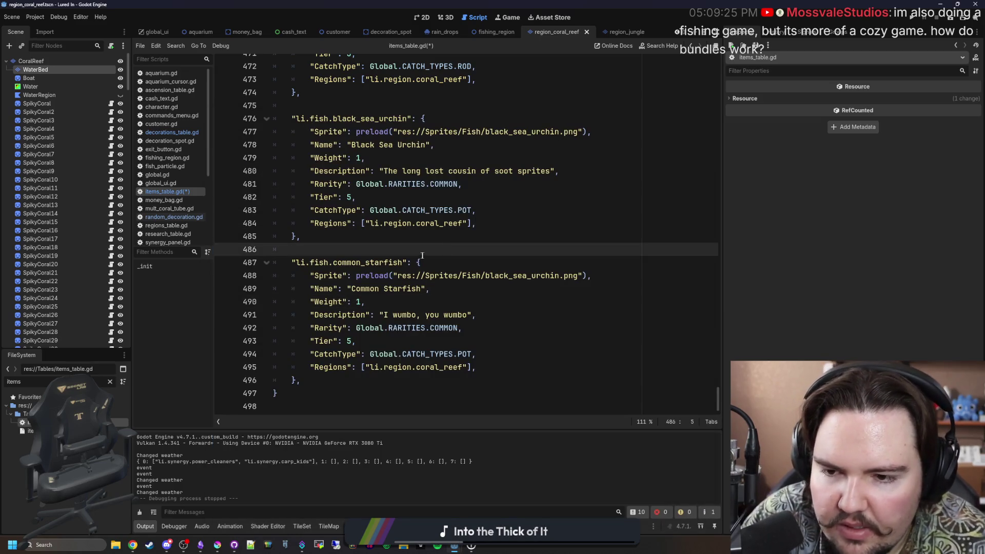
{"action": "key", "text": "ctrl+s"}
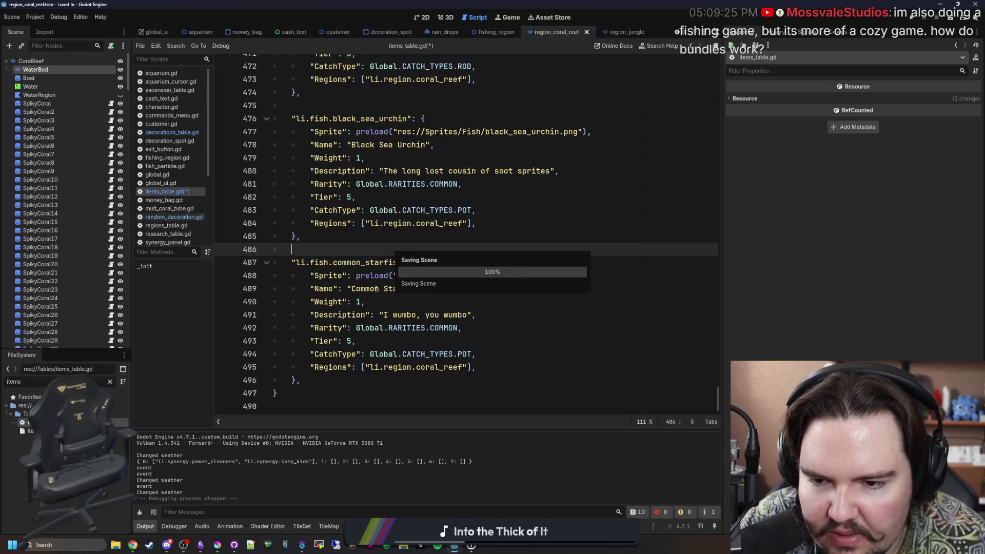
{"action": "double_click", "coordinate": [524, 276]}
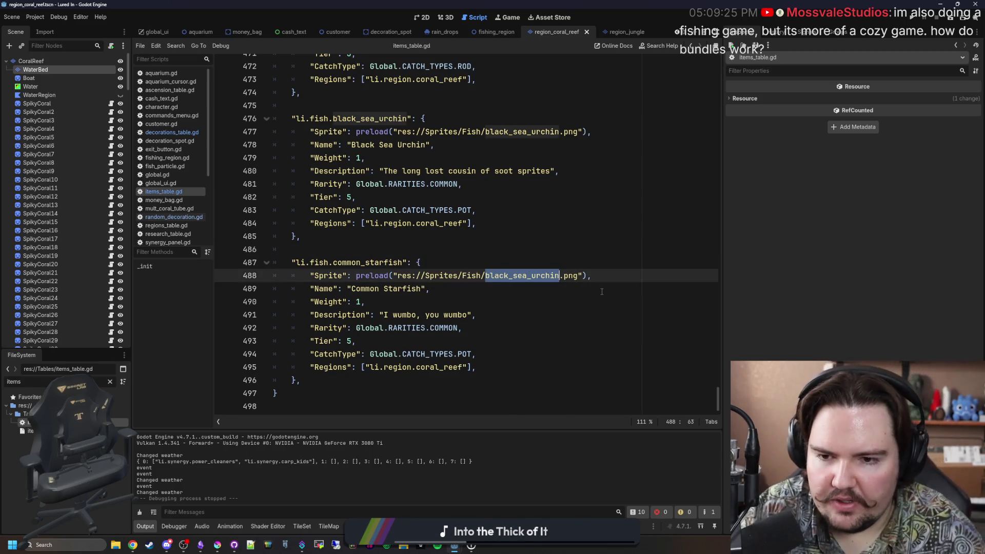
{"action": "key", "text": "BackSpace"}
{"action": "type", "text": "comm"}
{"action": "key", "text": "Return"}
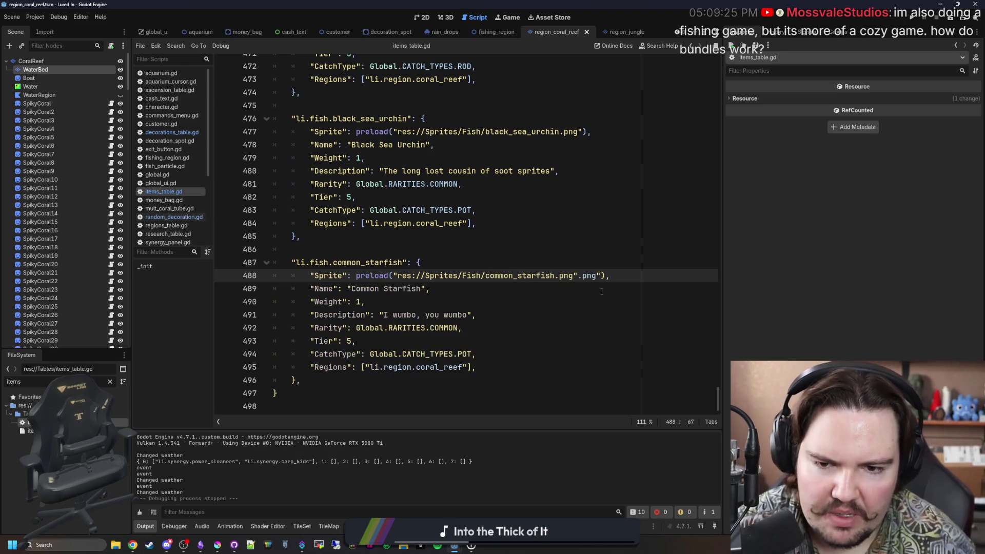
{"action": "key", "text": "BackSpace"}
{"action": "key", "text": "BackSpace"}
{"action": "key", "text": "BackSpace"}
{"action": "key", "text": "Delete"}
{"action": "key", "text": "Delete"}
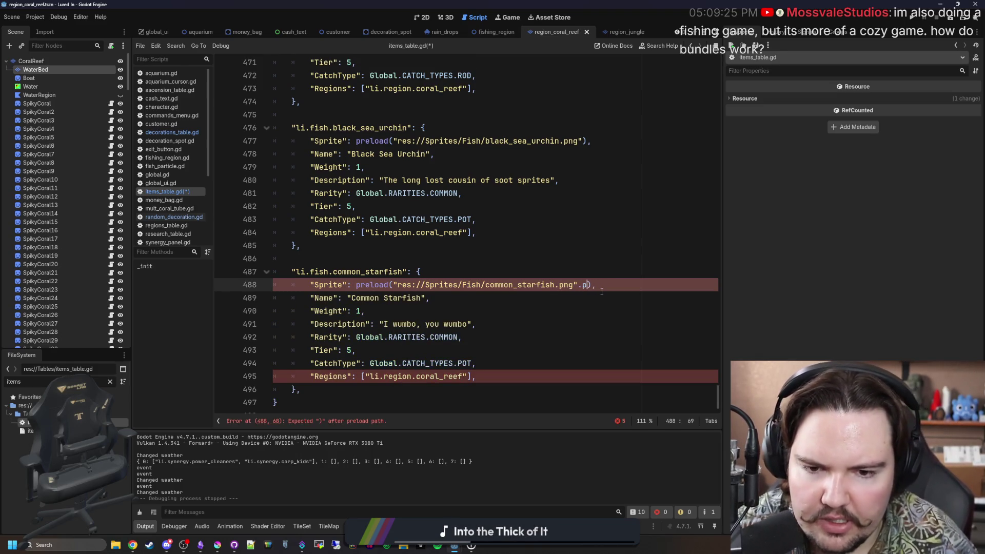
{"action": "type", "text": ")"}
{"action": "left_click", "coordinate": [608, 311]}
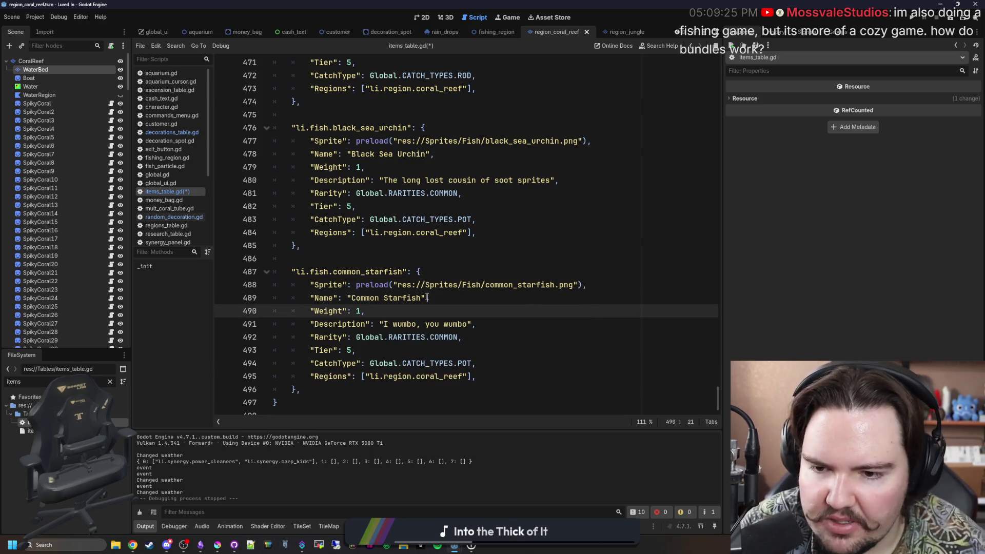
{"action": "key", "text": "ctrl+s"}
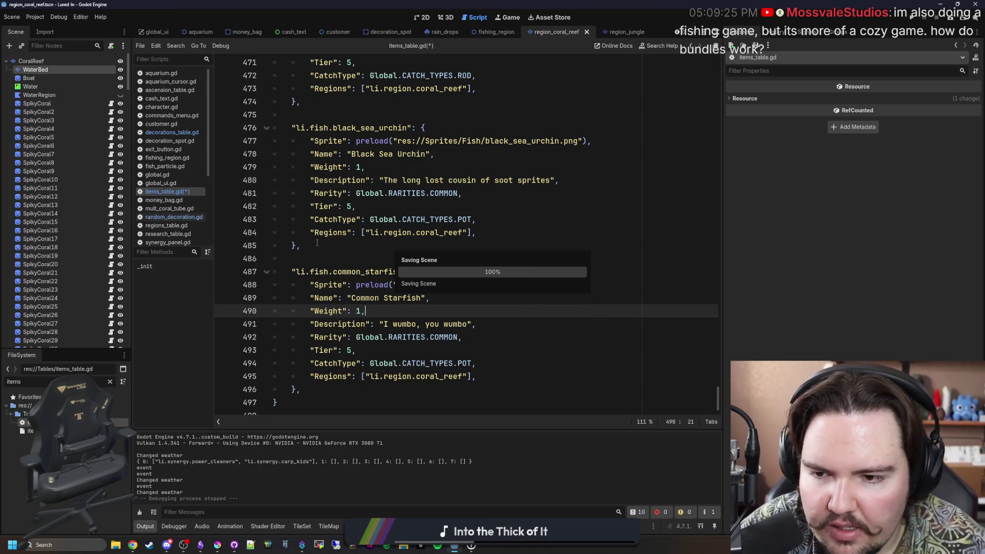
{"action": "scroll", "coordinate": [321, 257], "scroll_direction": "up", "scroll_amount": 4}
Save items_table.gd again, bring up the Obsidian coral reef notes and launch Chrome
{"action": "left_click", "coordinate": [337, 266]}
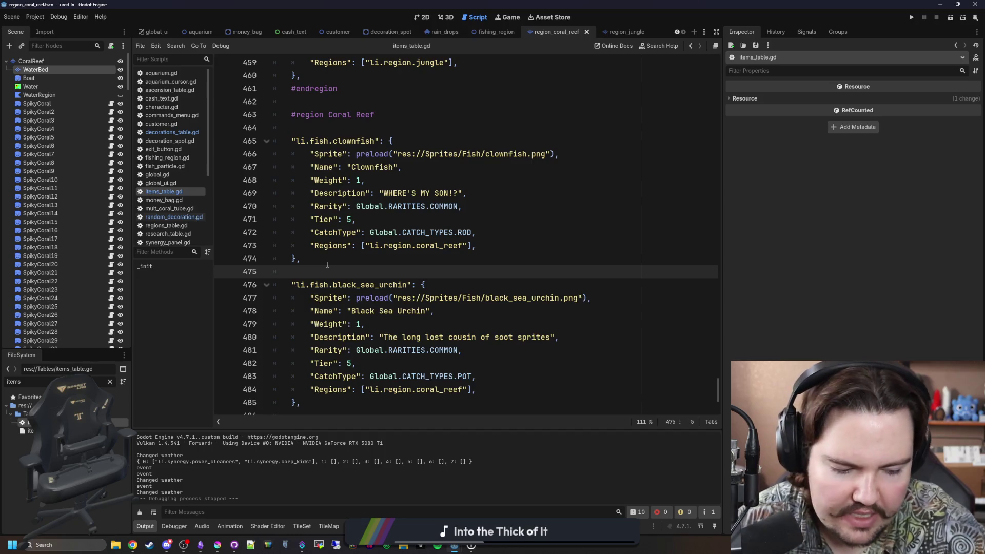
{"action": "key", "text": "ctrl+s"}
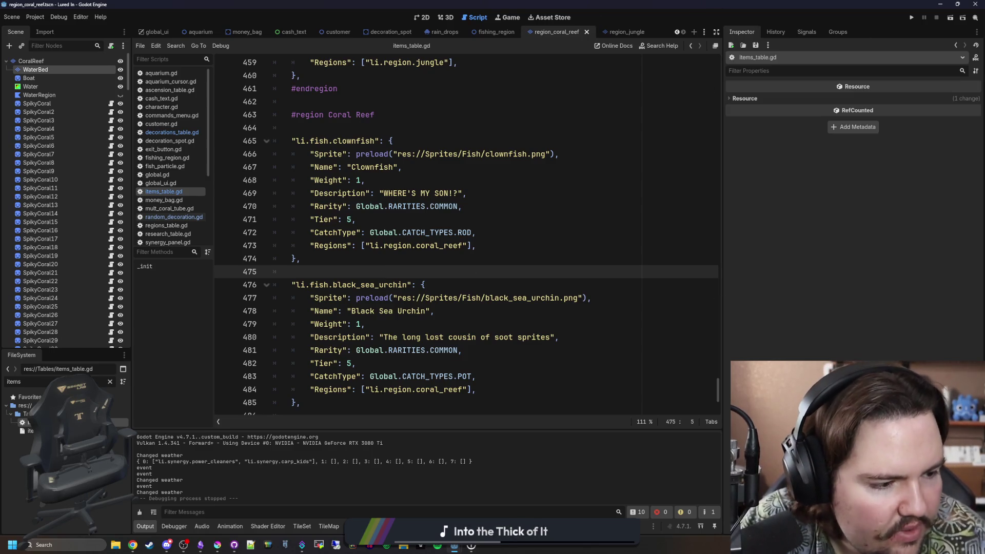
{"action": "key", "text": "ctrl+s"}
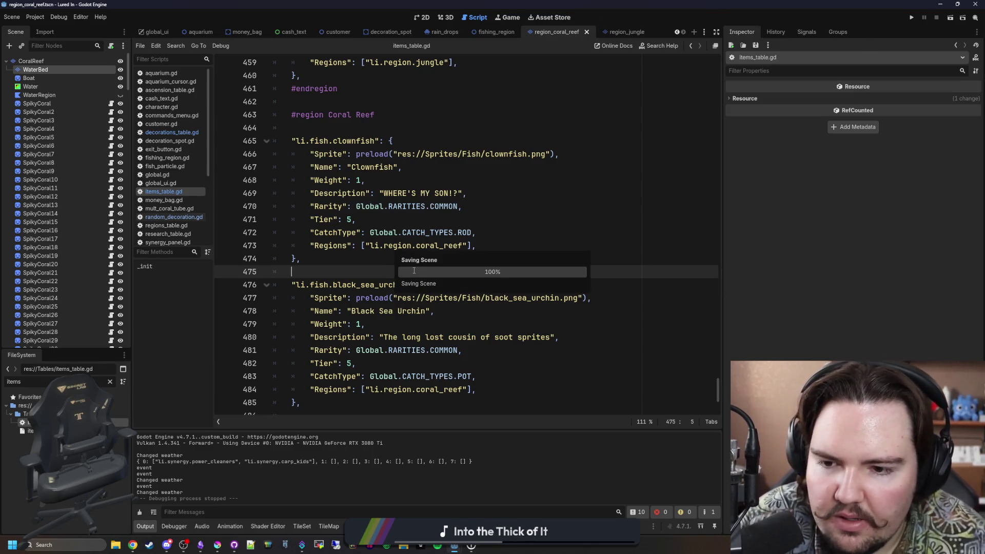
{"action": "left_click", "coordinate": [433, 258]}
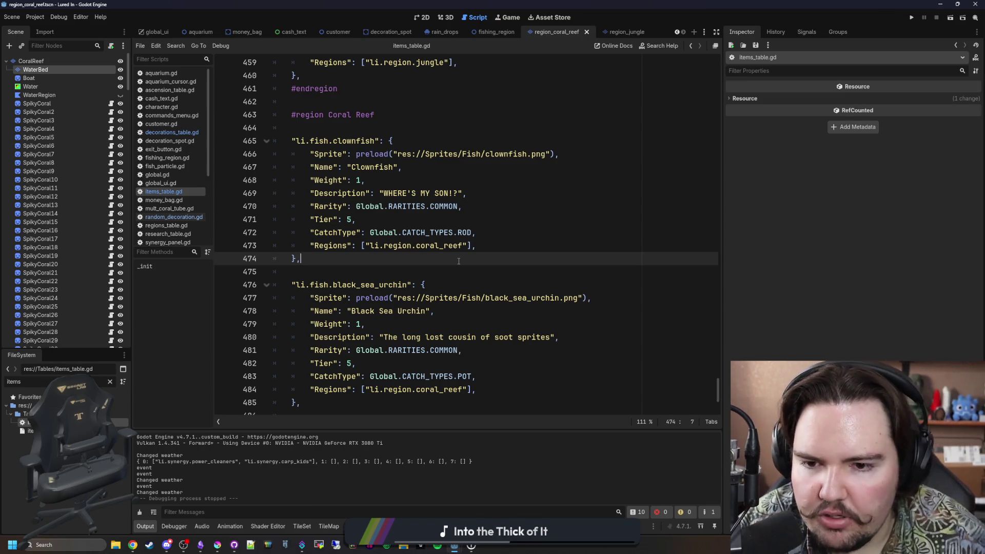
{"action": "left_click", "coordinate": [200, 543]}
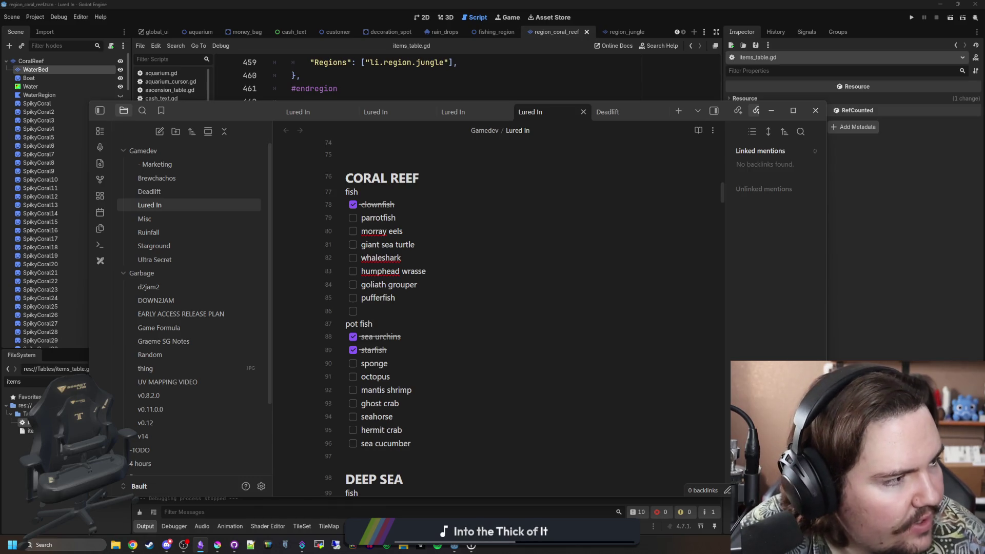
{"action": "left_click", "coordinate": [133, 546]}
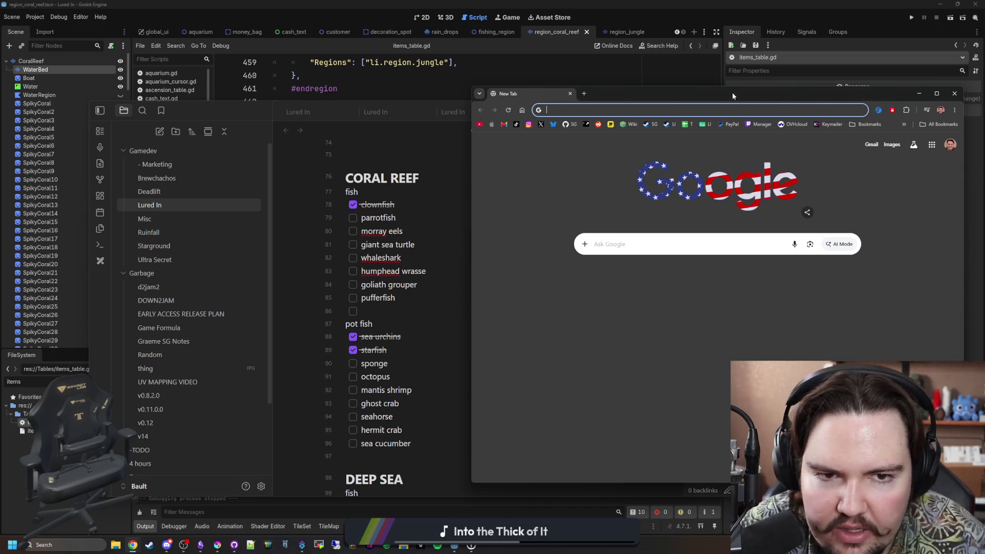
Nudge the new blank Chrome window slightly right beside the notes
{"action": "left_click_drag", "start_coordinate": [731, 92], "coordinate": [739, 93]}
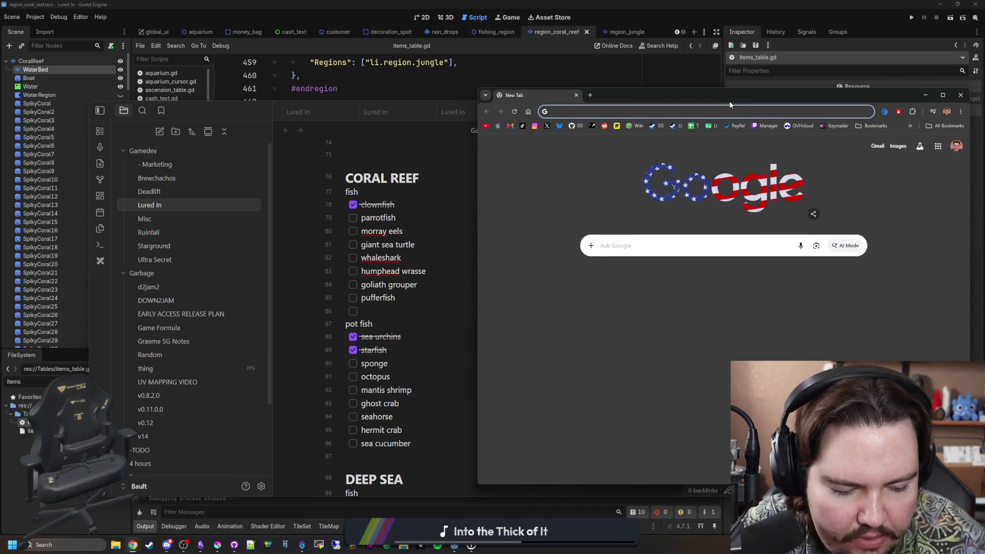
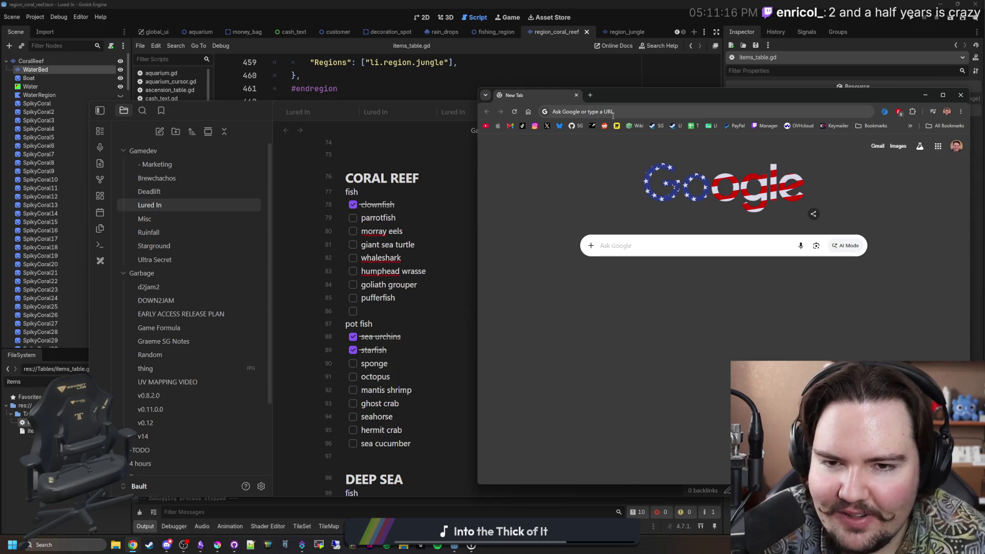
Move the Chrome window further right and focus the address bar for a new search
{"action": "mouse_move", "coordinate": [639, 103]}
{"action": "left_mouse_down"}
{"action": "mouse_move", "coordinate": [742, 109]}
{"action": "mouse_move", "coordinate": [717, 108]}
{"action": "left_mouse_up"}
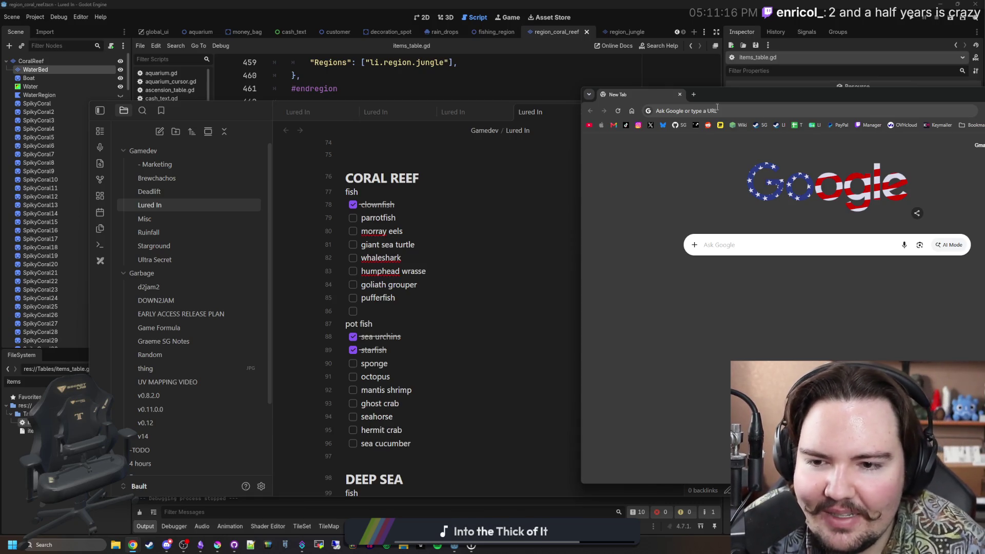
{"action": "left_click", "coordinate": [717, 110]}
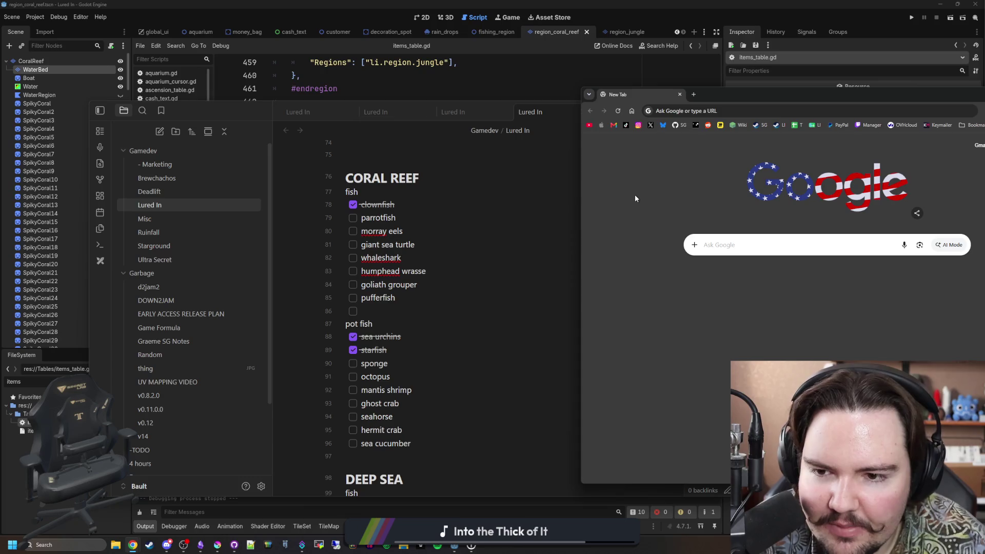
{"action": "left_click", "coordinate": [726, 110]}
{"action": "type", "text": "par"}
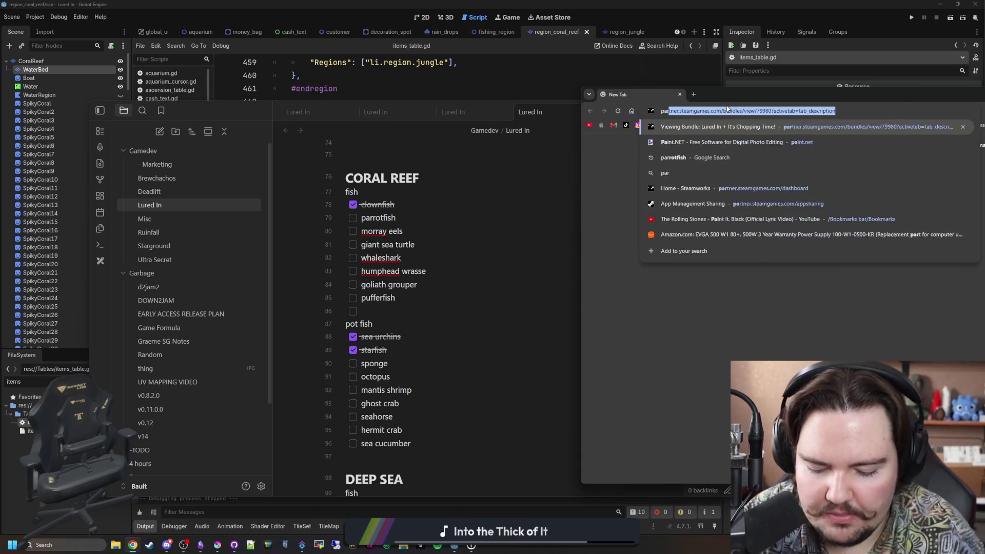
{"action": "type", "text": "rotfish"}
Run the parrotfish search and preview the bumphead parrotfish photo in image results
{"action": "key", "text": "Return"}
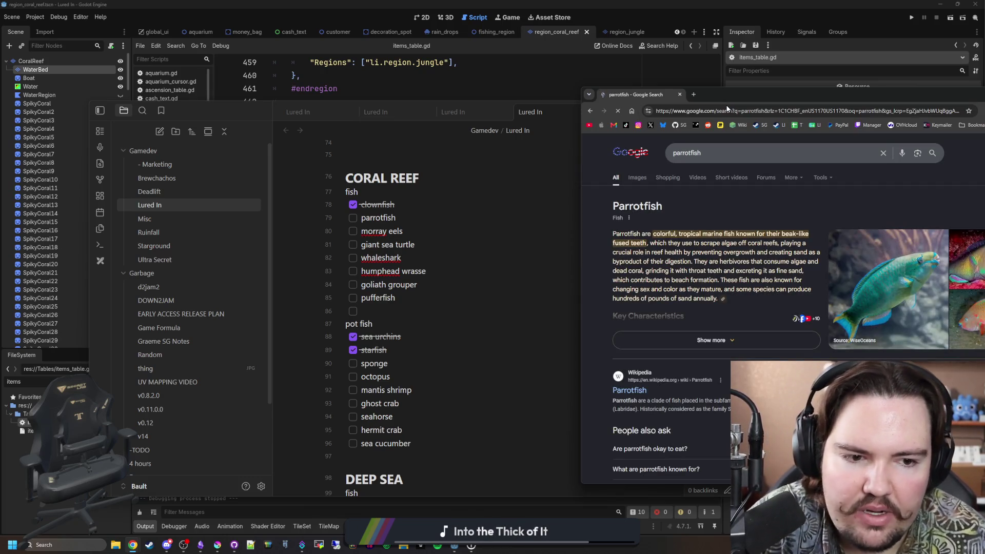
{"action": "left_click", "coordinate": [637, 177]}
{"action": "left_click_drag", "start_coordinate": [716, 97], "coordinate": [636, 94]}
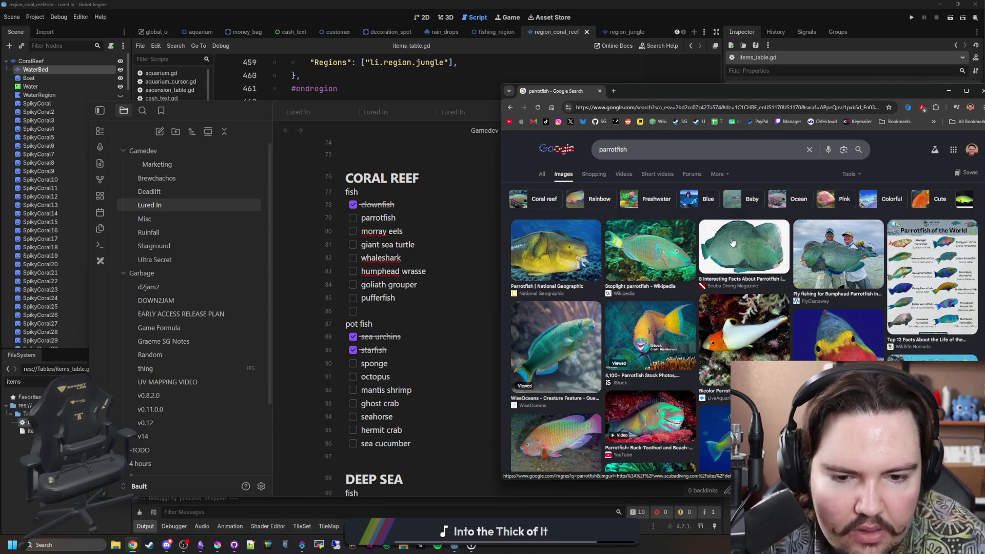
{"action": "scroll", "coordinate": [732, 244], "scroll_direction": "down", "scroll_amount": 1}
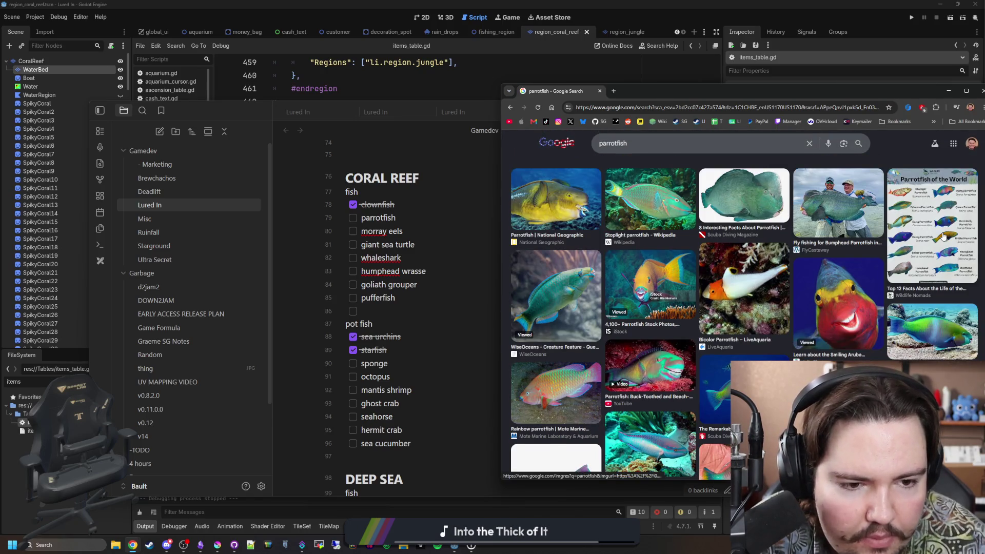
{"action": "left_click", "coordinate": [854, 216]}
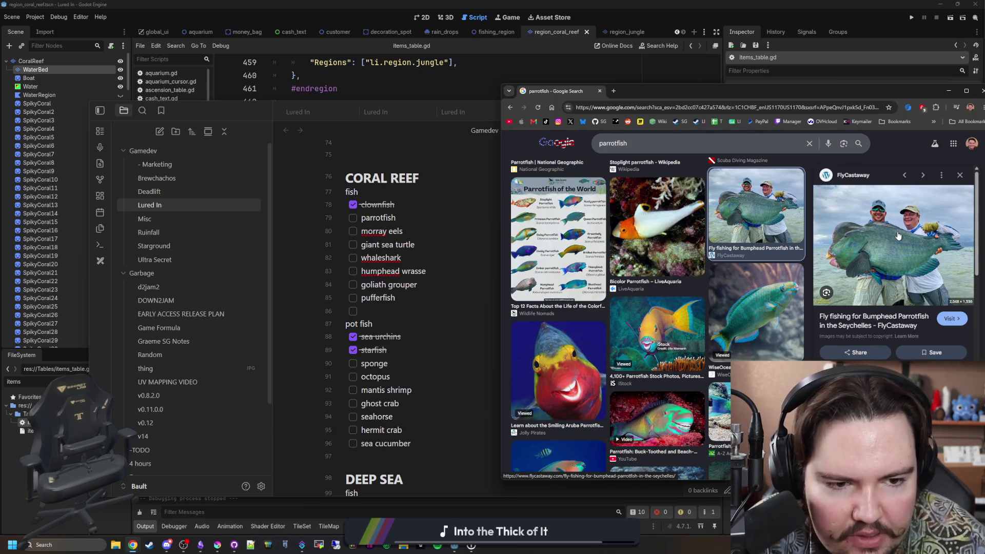
{"action": "scroll", "coordinate": [754, 223], "scroll_direction": "up", "scroll_amount": 1}
Return to All results, expand the overview and search for green humphead parrotfish
{"action": "left_click", "coordinate": [536, 174]}
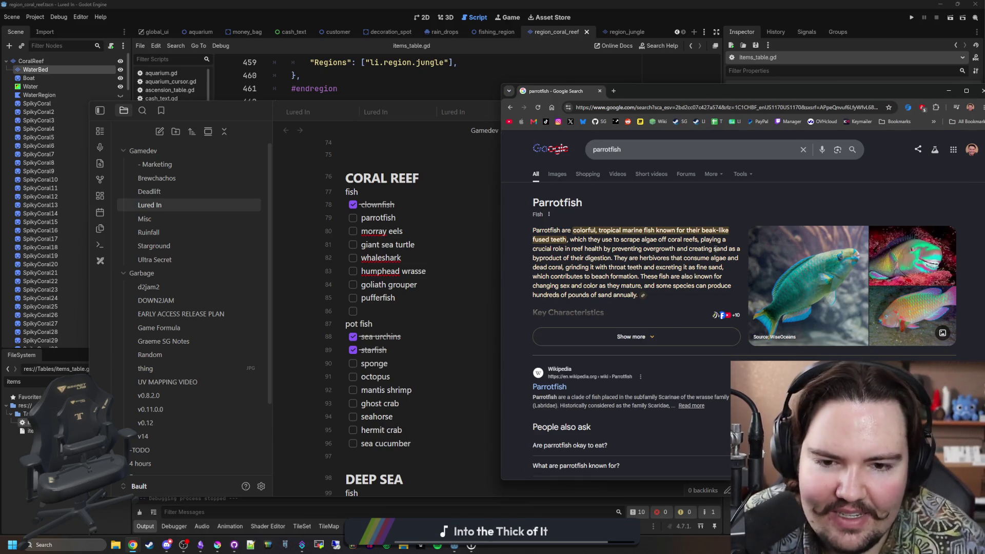
{"action": "left_click", "coordinate": [630, 336]}
{"action": "scroll", "coordinate": [659, 268], "scroll_direction": "down", "scroll_amount": 5}
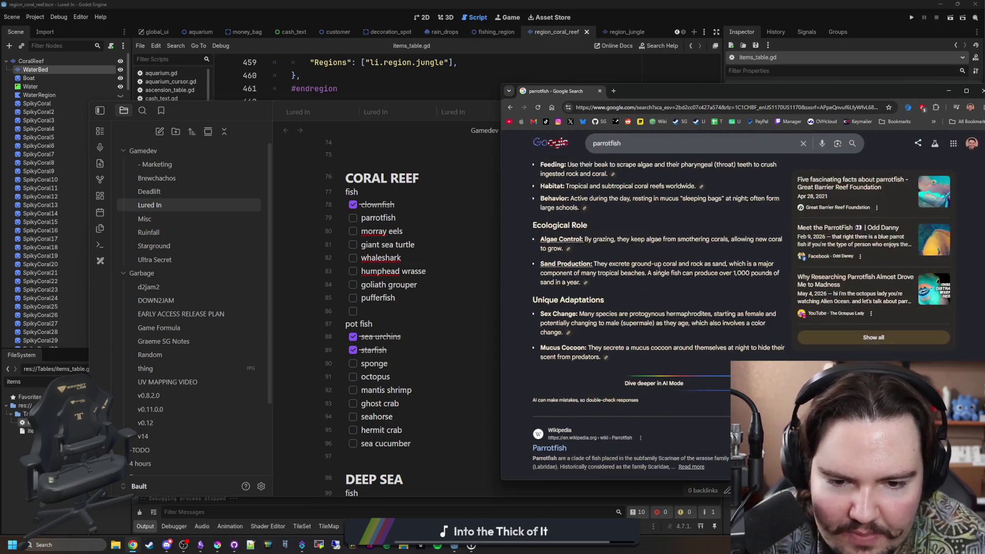
{"action": "scroll", "coordinate": [631, 253], "scroll_direction": "down", "scroll_amount": 3}
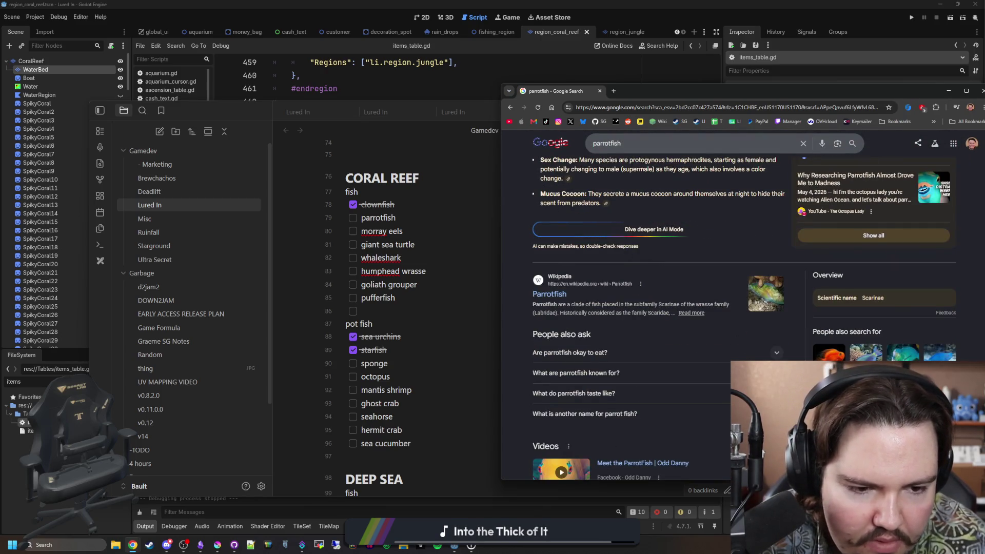
{"action": "left_click", "coordinate": [884, 350]}
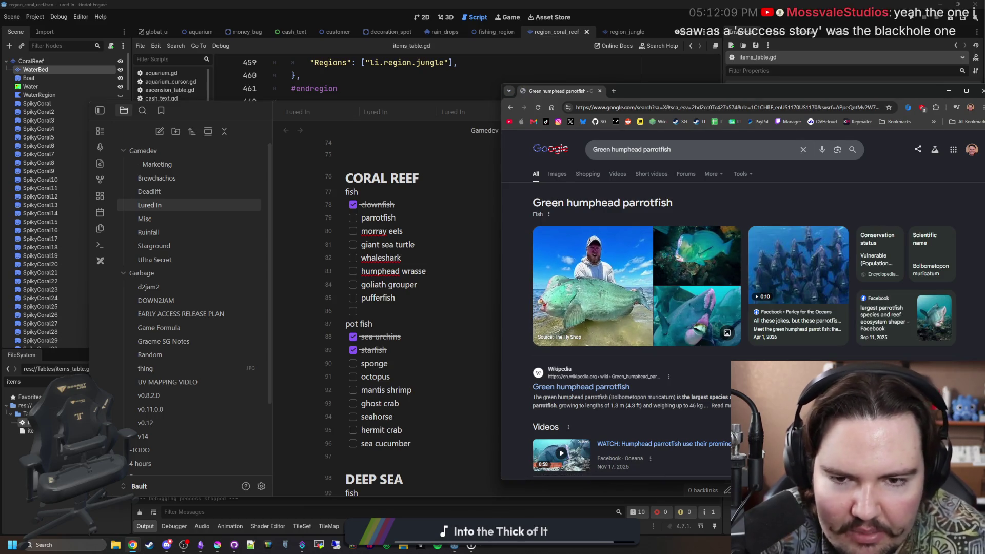
Browse green humphead parrotfish images, then load the Lured In Steam store page in a new tab
{"action": "left_click", "coordinate": [561, 175]}
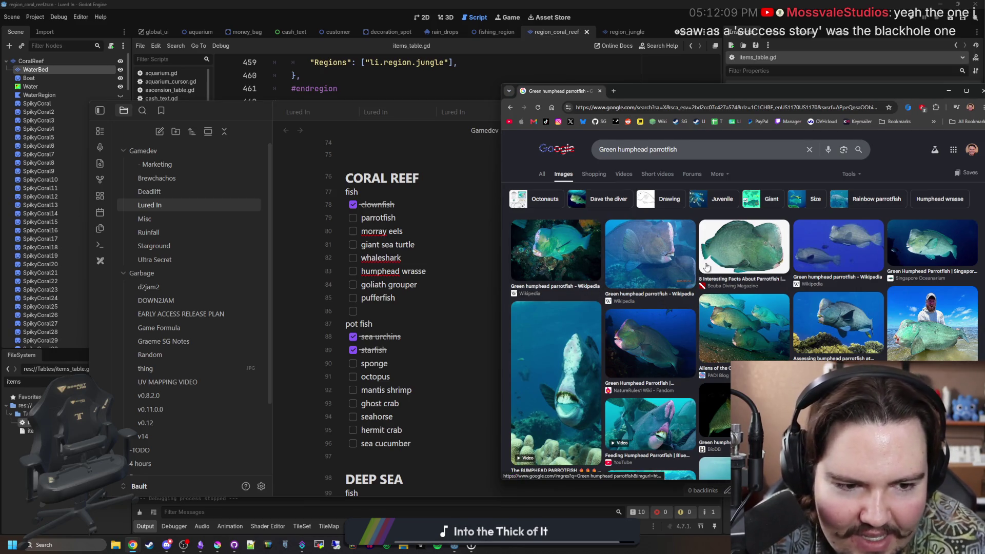
{"action": "scroll", "coordinate": [829, 306], "scroll_direction": "down", "scroll_amount": 3}
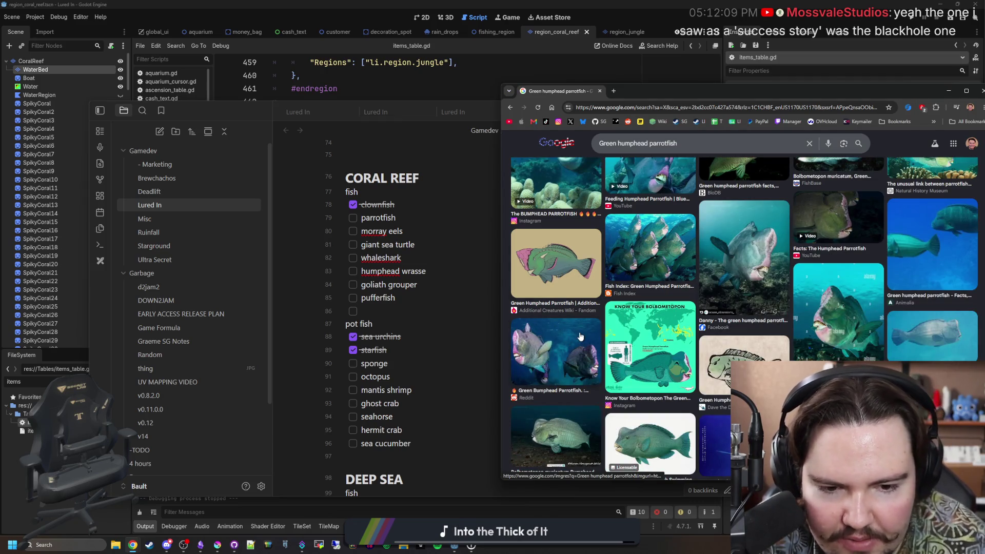
{"action": "scroll", "coordinate": [581, 337], "scroll_direction": "down", "scroll_amount": 1}
{"action": "scroll", "coordinate": [580, 337], "scroll_direction": "up", "scroll_amount": 5}
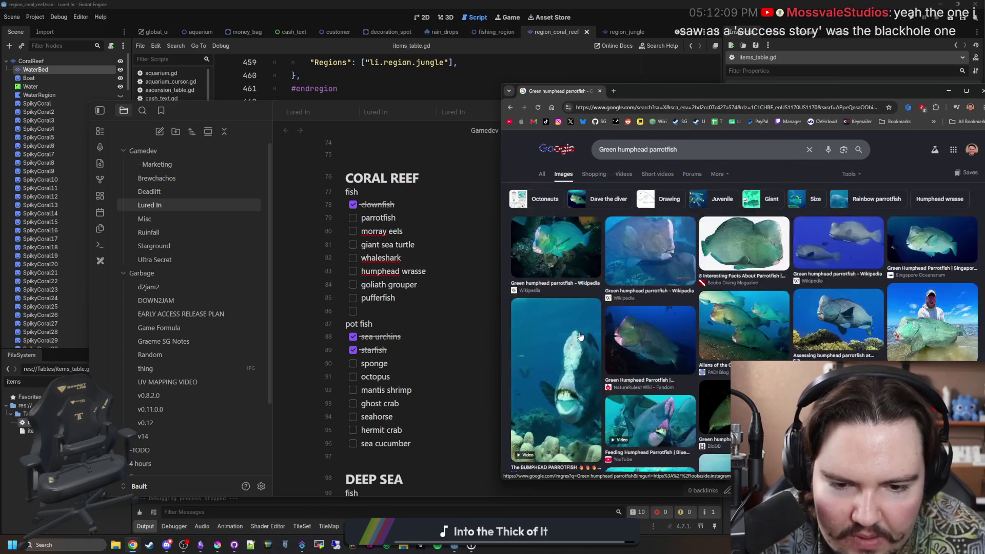
{"action": "scroll", "coordinate": [566, 259], "scroll_direction": "down", "scroll_amount": 4}
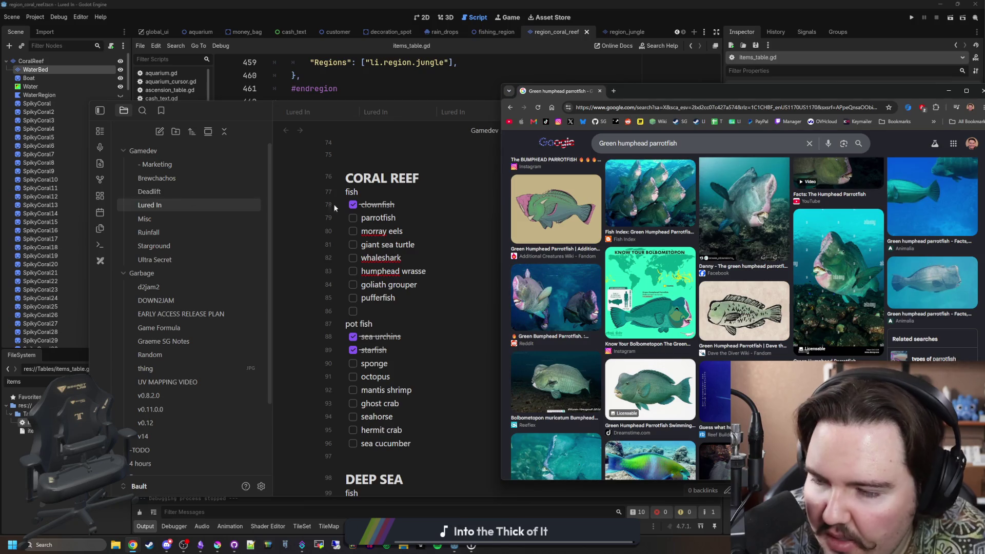
{"action": "left_click", "coordinate": [612, 92]}
{"action": "mouse_move", "coordinate": [778, 95]}
{"action": "left_mouse_down"}
{"action": "mouse_move", "coordinate": [650, 86]}
{"action": "mouse_move", "coordinate": [552, 98]}
{"action": "left_mouse_up"}
{"action": "left_click", "coordinate": [570, 114]}
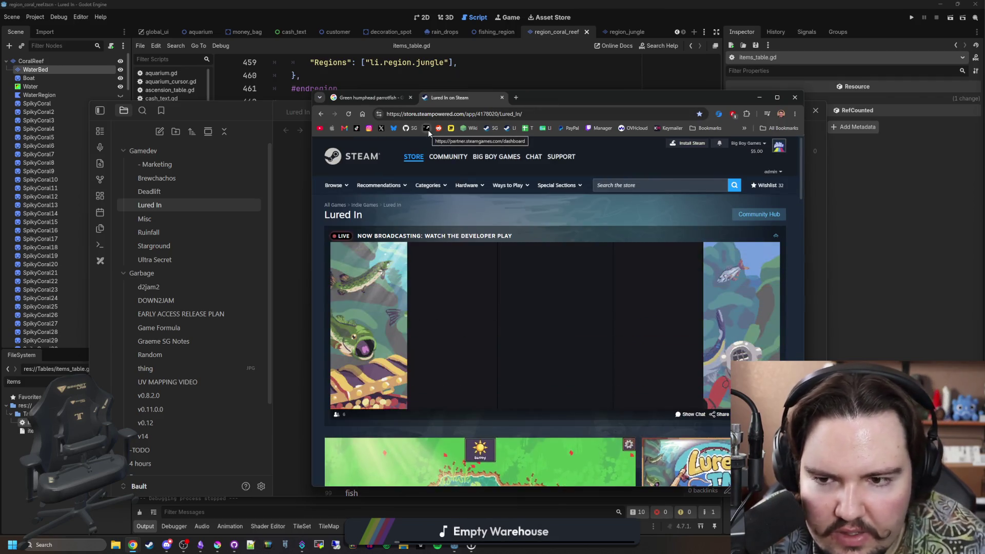
{"action": "scroll", "coordinate": [586, 262], "scroll_direction": "down", "scroll_amount": 3}
{"action": "scroll", "coordinate": [646, 307], "scroll_direction": "up", "scroll_amount": 3}
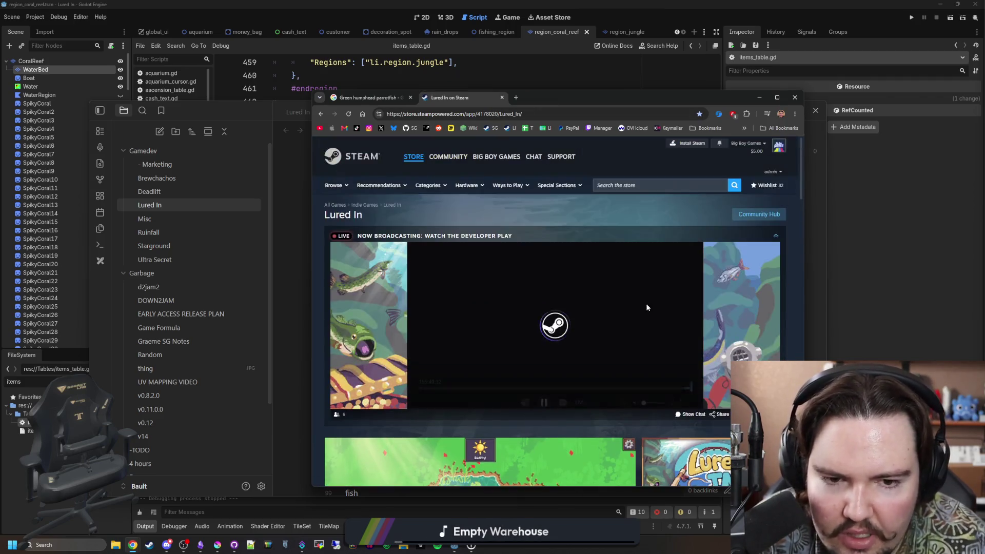
{"action": "scroll", "coordinate": [646, 307], "scroll_direction": "down", "scroll_amount": 3}
{"action": "scroll", "coordinate": [520, 380], "scroll_direction": "down", "scroll_amount": 3}
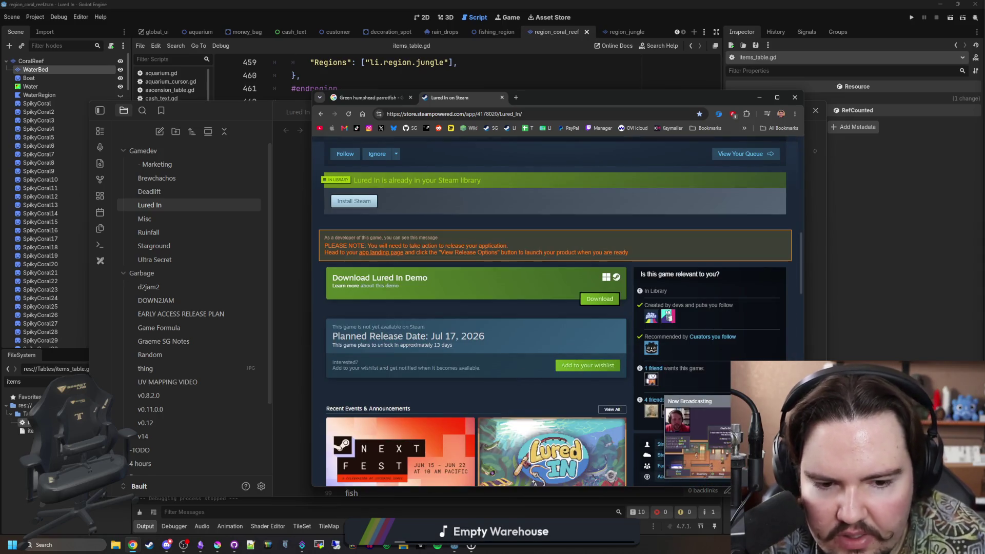
{"action": "scroll", "coordinate": [517, 358], "scroll_direction": "down", "scroll_amount": 3}
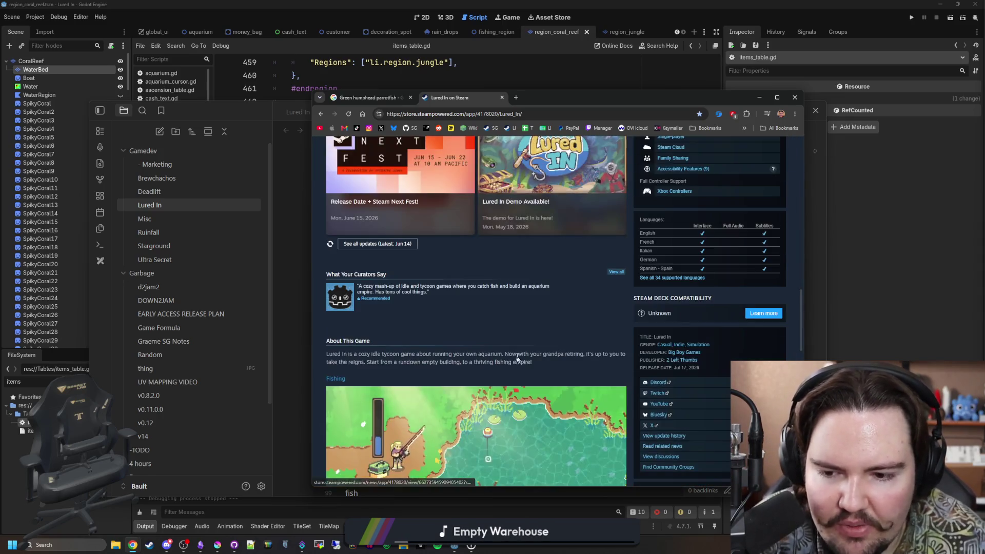
{"action": "scroll", "coordinate": [518, 354], "scroll_direction": "up", "scroll_amount": 3}
{"action": "scroll", "coordinate": [525, 336], "scroll_direction": "up", "scroll_amount": 3}
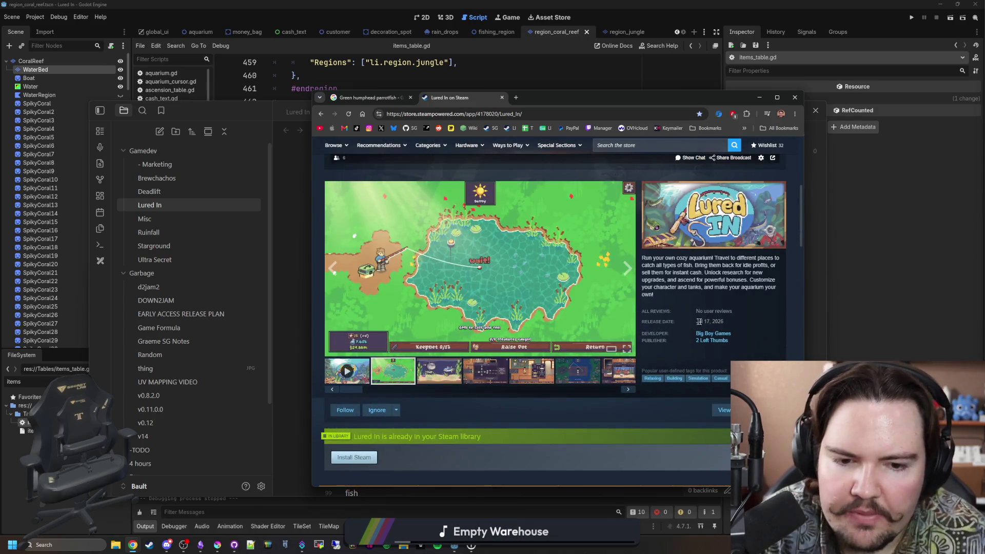
Visit the Big Boy Games curator page, return to Lured In and request its curator reviews
{"action": "left_click", "coordinate": [716, 334]}
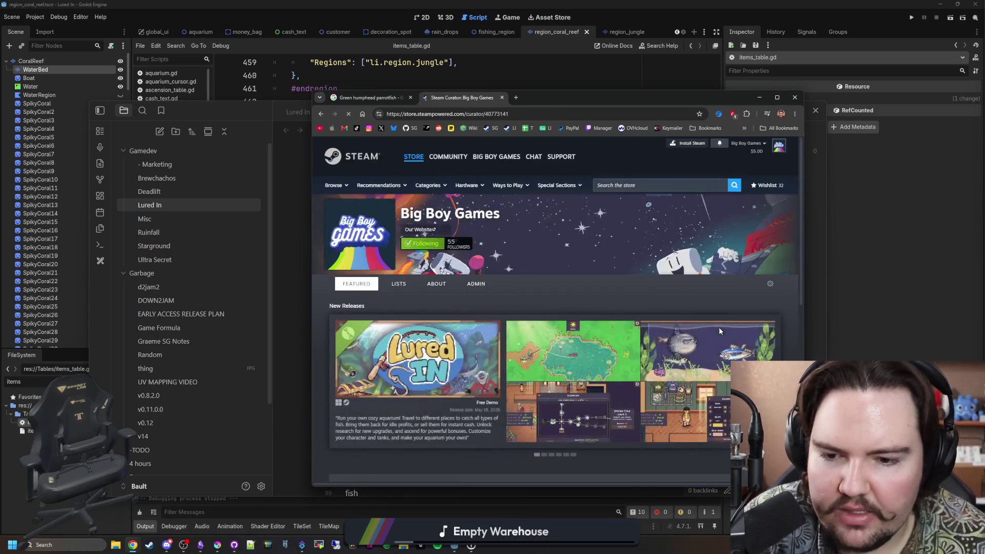
{"action": "scroll", "coordinate": [429, 300], "scroll_direction": "down", "scroll_amount": 2}
{"action": "scroll", "coordinate": [428, 299], "scroll_direction": "down", "scroll_amount": 1}
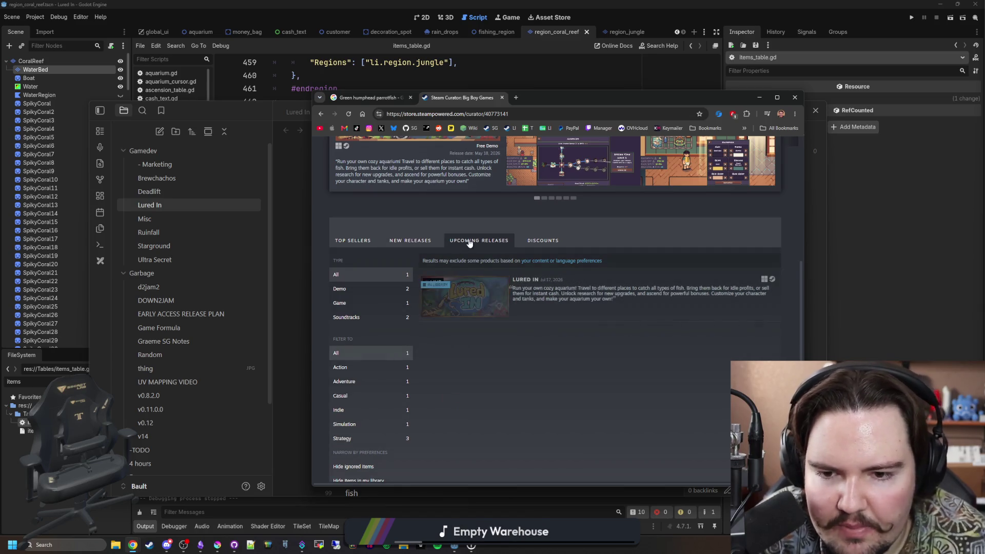
{"action": "left_click", "coordinate": [447, 292]}
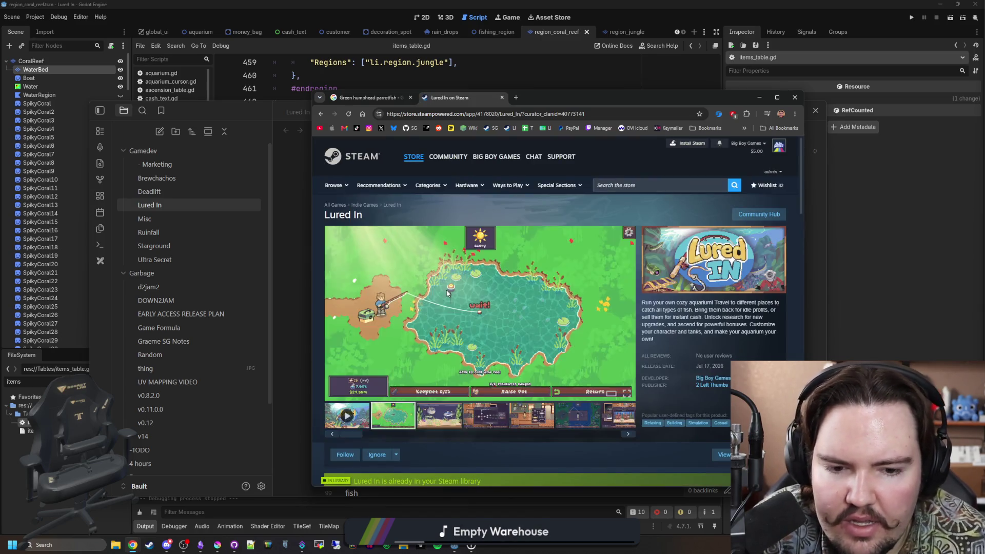
{"action": "scroll", "coordinate": [448, 292], "scroll_direction": "down", "scroll_amount": 5}
{"action": "scroll", "coordinate": [539, 346], "scroll_direction": "down", "scroll_amount": 3}
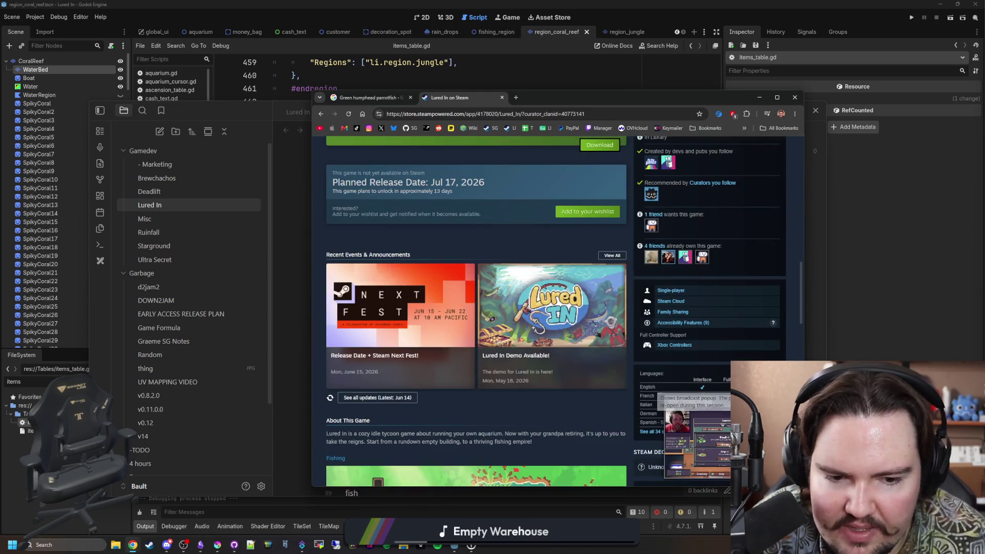
{"action": "scroll", "coordinate": [476, 331], "scroll_direction": "down", "scroll_amount": 1}
{"action": "scroll", "coordinate": [478, 326], "scroll_direction": "down", "scroll_amount": 2}
{"action": "scroll", "coordinate": [479, 329], "scroll_direction": "down", "scroll_amount": 2}
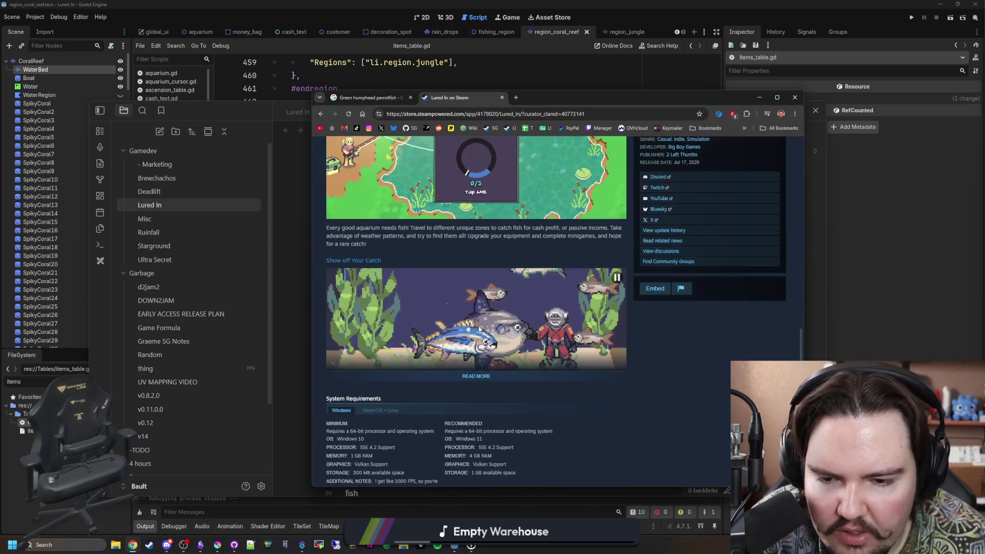
{"action": "scroll", "coordinate": [478, 330], "scroll_direction": "down", "scroll_amount": 3}
{"action": "scroll", "coordinate": [478, 330], "scroll_direction": "down", "scroll_amount": 3}
{"action": "scroll", "coordinate": [477, 330], "scroll_direction": "down", "scroll_amount": 2}
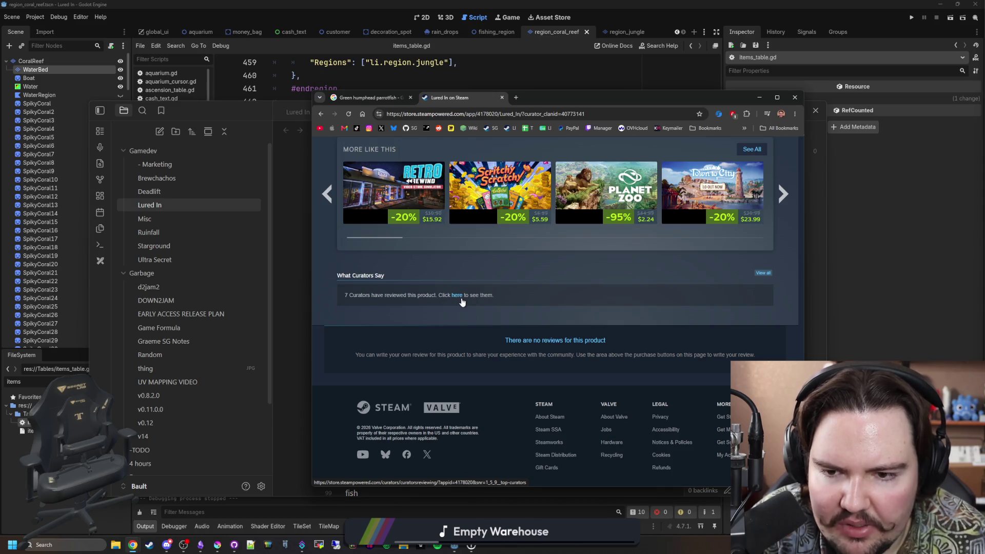
{"action": "left_click", "coordinate": [459, 296]}
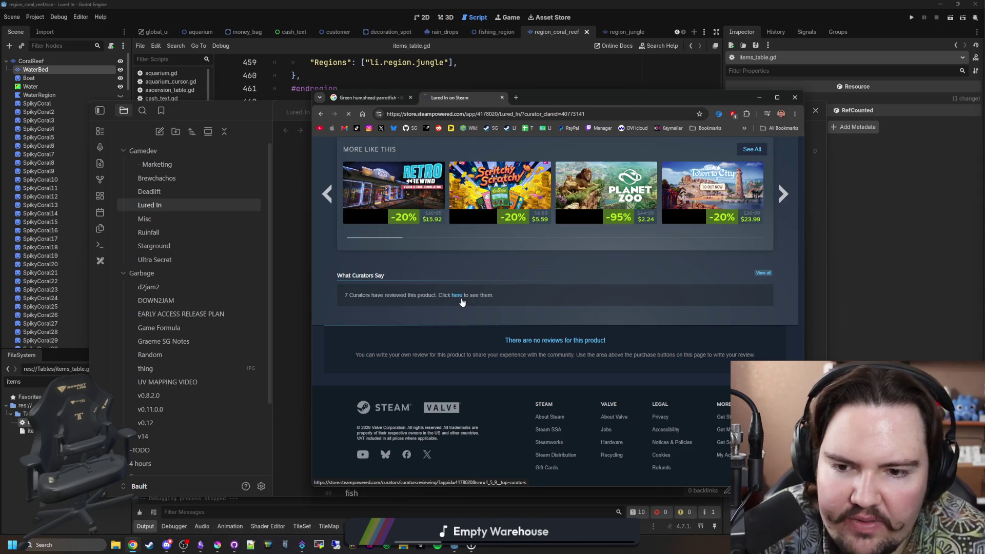
{"action": "scroll", "coordinate": [518, 305], "scroll_direction": "down", "scroll_amount": 2}
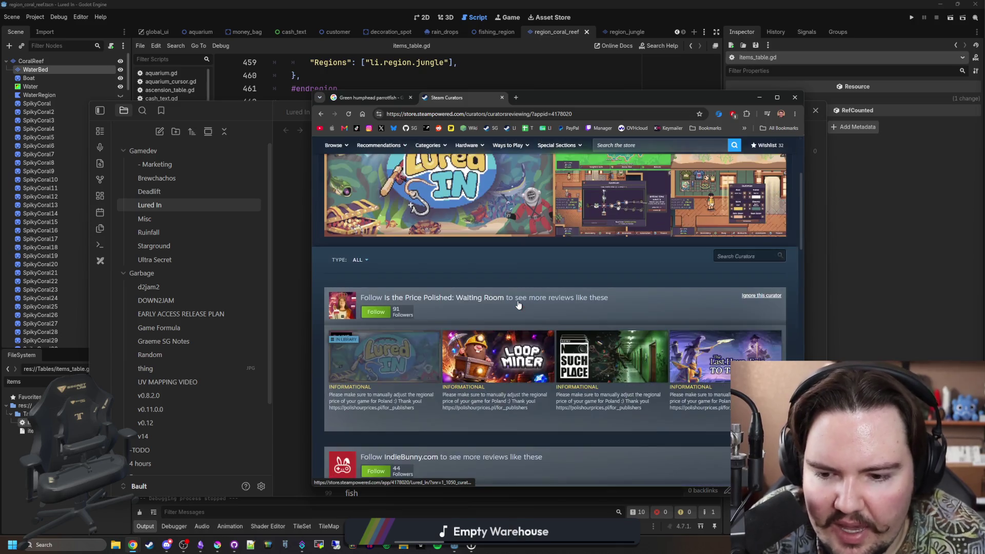
{"action": "left_click", "coordinate": [363, 260]}
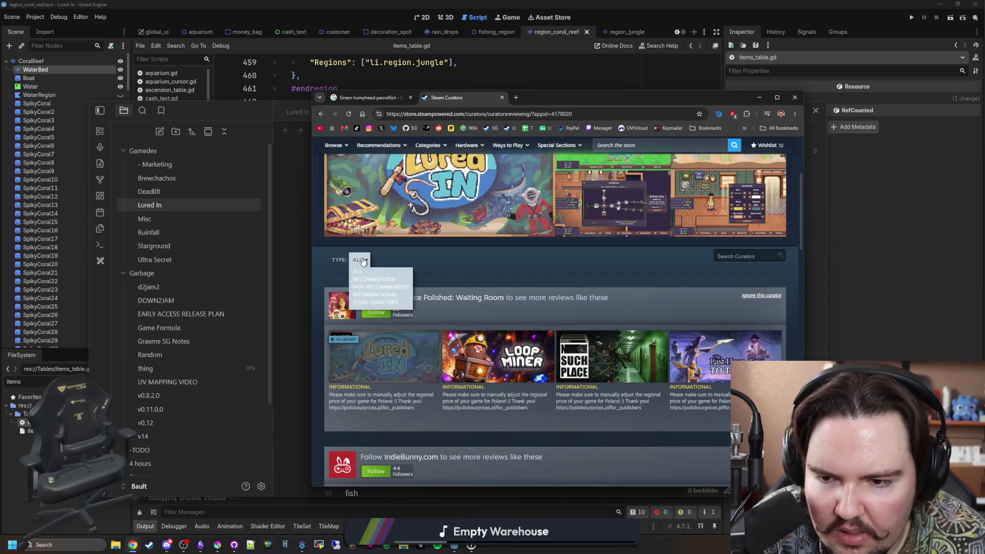
{"action": "scroll", "coordinate": [361, 258], "scroll_direction": "down", "scroll_amount": 2}
{"action": "scroll", "coordinate": [362, 257], "scroll_direction": "down", "scroll_amount": 1}
{"action": "scroll", "coordinate": [388, 269], "scroll_direction": "down", "scroll_amount": 3}
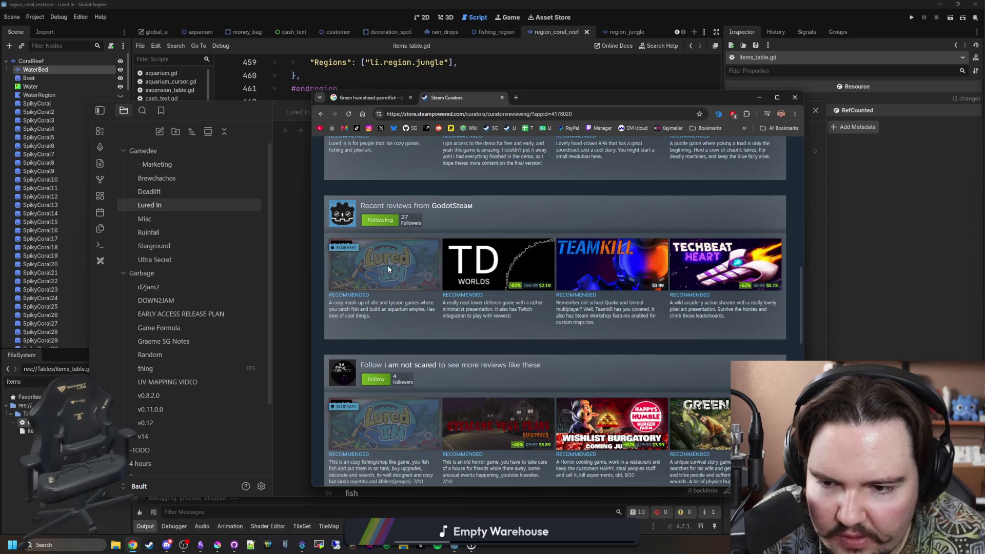
{"action": "scroll", "coordinate": [415, 289], "scroll_direction": "down", "scroll_amount": 1}
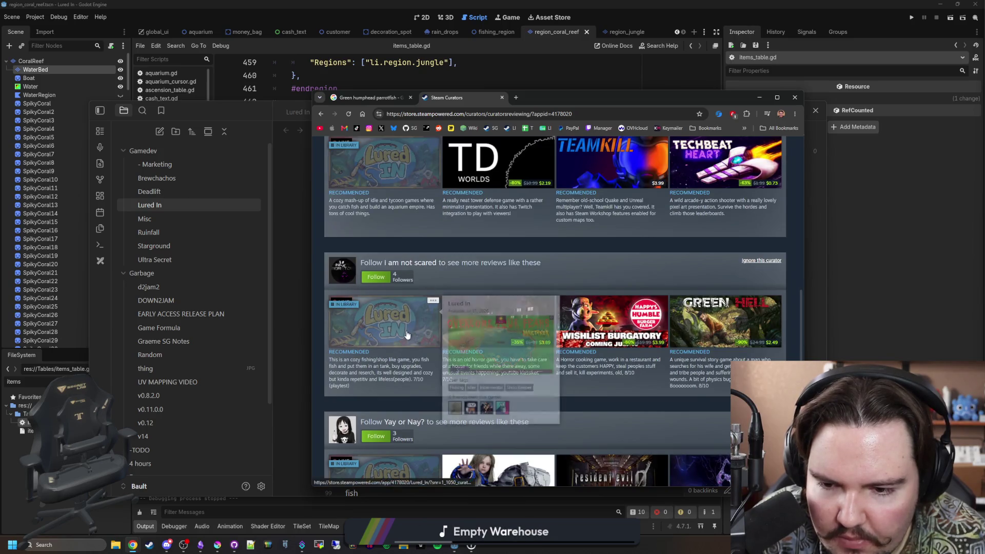
{"action": "scroll", "coordinate": [403, 351], "scroll_direction": "down", "scroll_amount": 1}
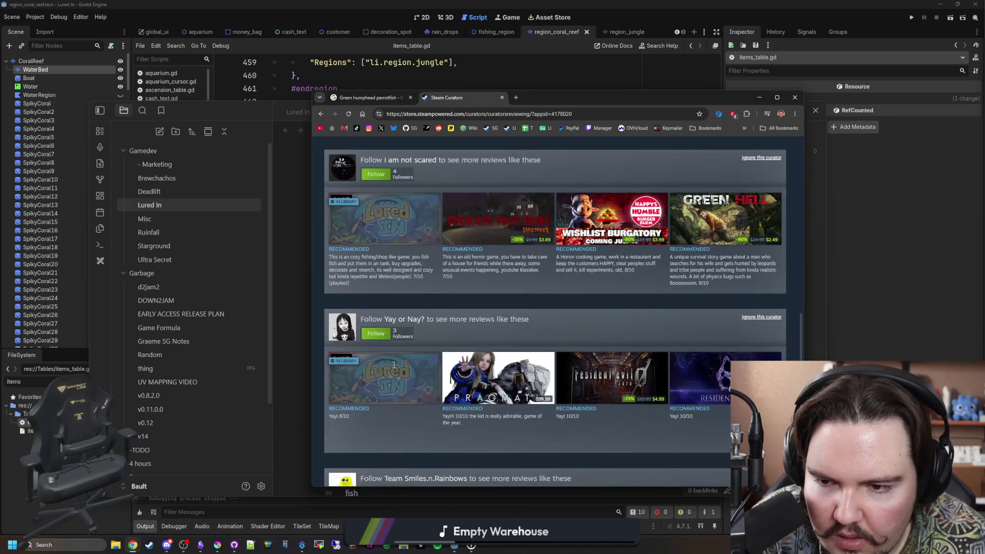
{"action": "scroll", "coordinate": [396, 363], "scroll_direction": "down", "scroll_amount": 2}
{"action": "scroll", "coordinate": [402, 360], "scroll_direction": "down", "scroll_amount": 1}
{"action": "scroll", "coordinate": [409, 356], "scroll_direction": "down", "scroll_amount": 1}
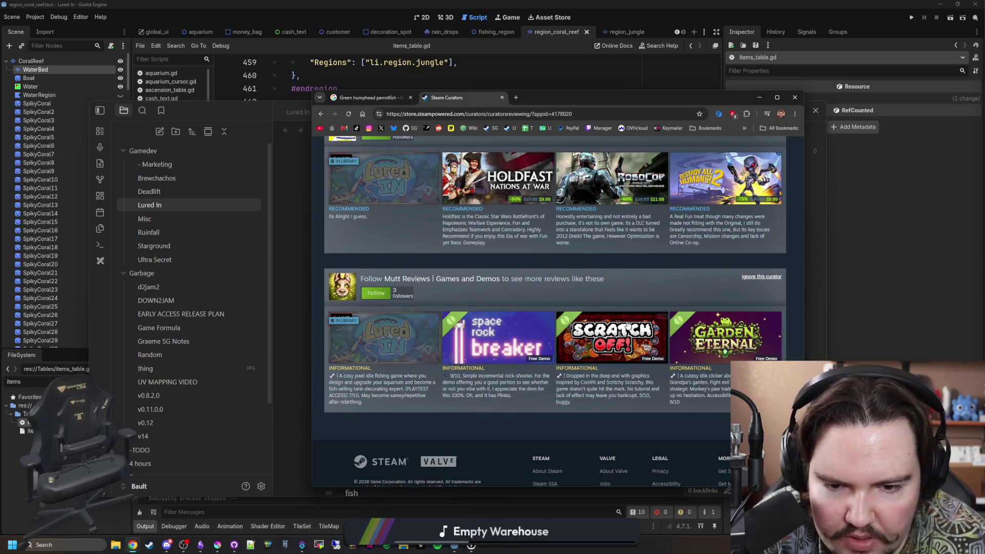
{"action": "mouse_move", "coordinate": [611, 337]}
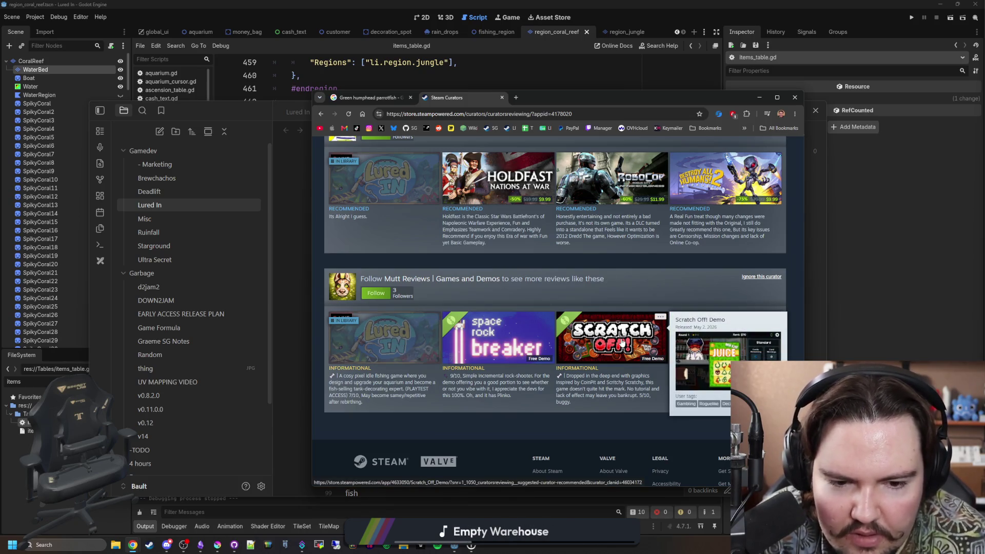
{"action": "left_click", "coordinate": [607, 339]}
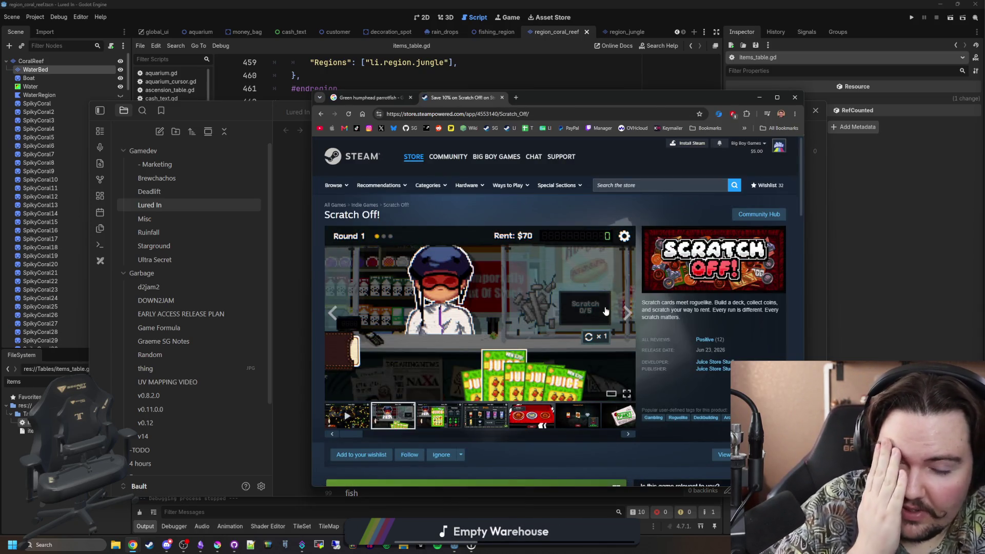
{"action": "scroll", "coordinate": [616, 285], "scroll_direction": "down", "scroll_amount": 1}
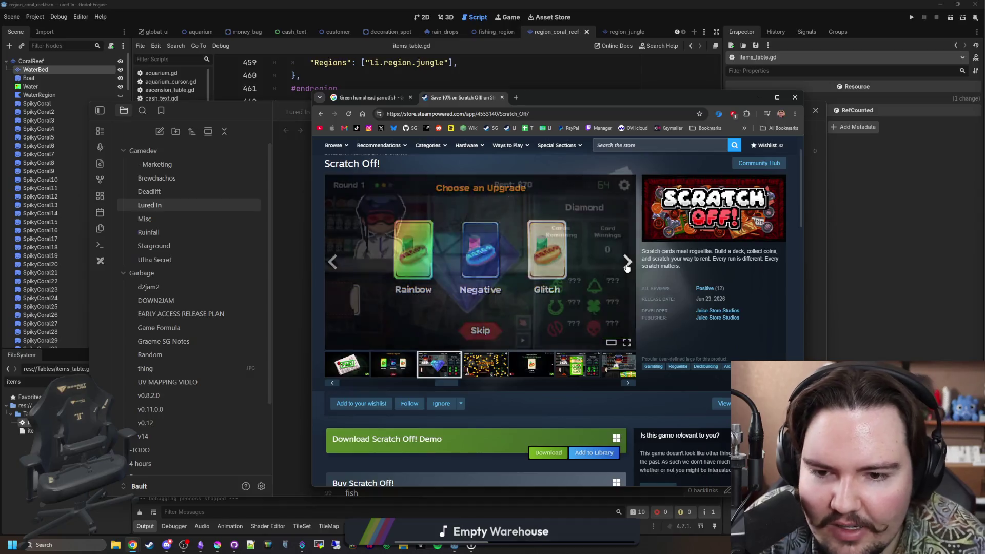
Step through the Scratch Off! screenshot carousel, including the Bell Ringer shot
{"action": "left_click", "coordinate": [627, 262]}
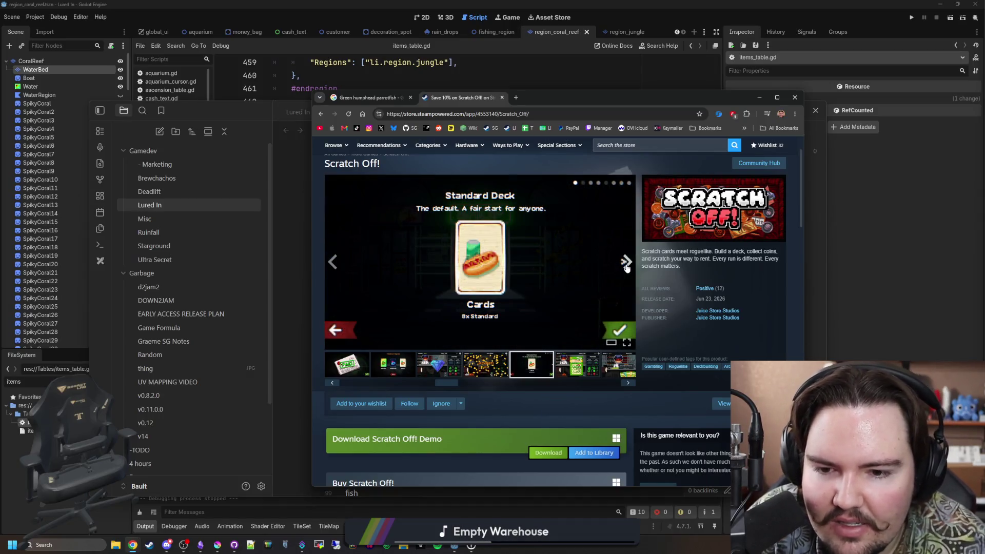
{"action": "left_click", "coordinate": [628, 263]}
{"action": "left_click", "coordinate": [627, 263]}
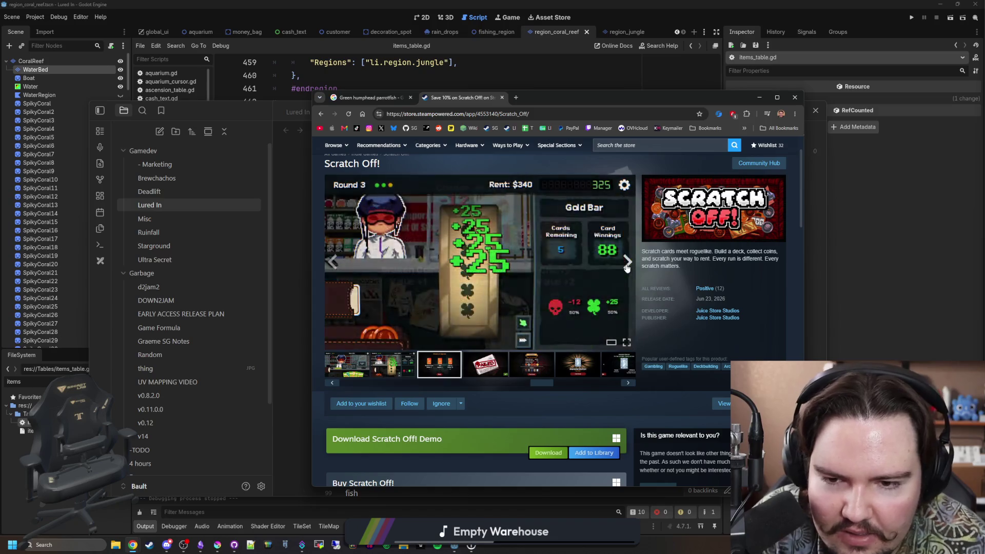
{"action": "left_click", "coordinate": [627, 263]}
{"action": "left_click", "coordinate": [627, 263]}
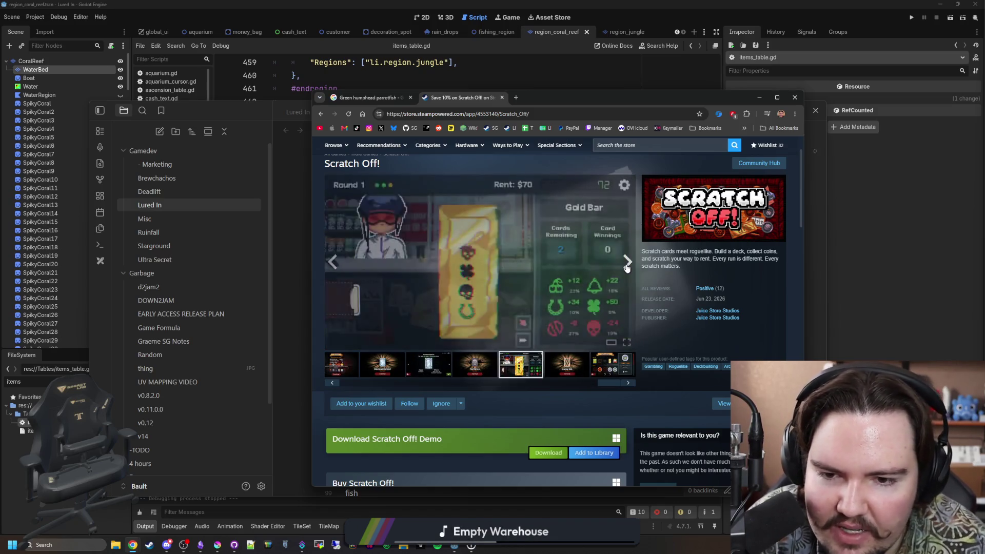
{"action": "left_click", "coordinate": [627, 262]}
{"action": "left_click", "coordinate": [627, 262]}
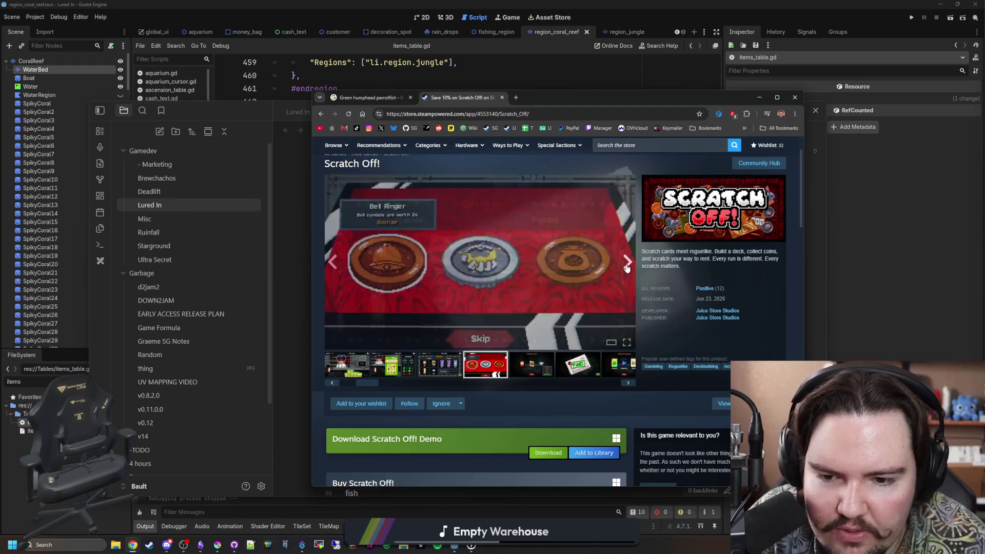
{"action": "left_click", "coordinate": [627, 263]}
{"action": "scroll", "coordinate": [458, 272], "scroll_direction": "down", "scroll_amount": 5}
{"action": "scroll", "coordinate": [464, 268], "scroll_direction": "down", "scroll_amount": 5}
{"action": "scroll", "coordinate": [464, 268], "scroll_direction": "down", "scroll_amount": 5}
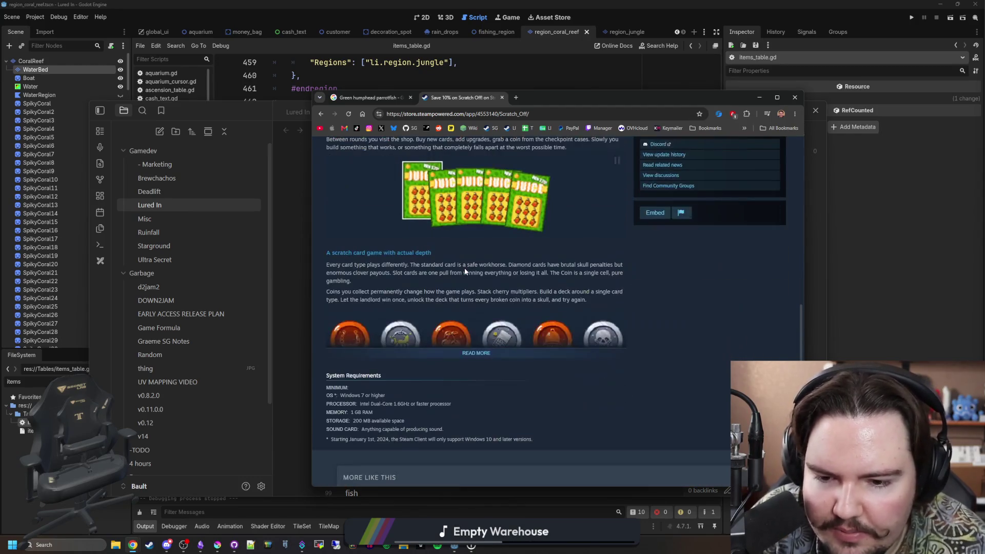
{"action": "scroll", "coordinate": [464, 268], "scroll_direction": "up", "scroll_amount": 15}
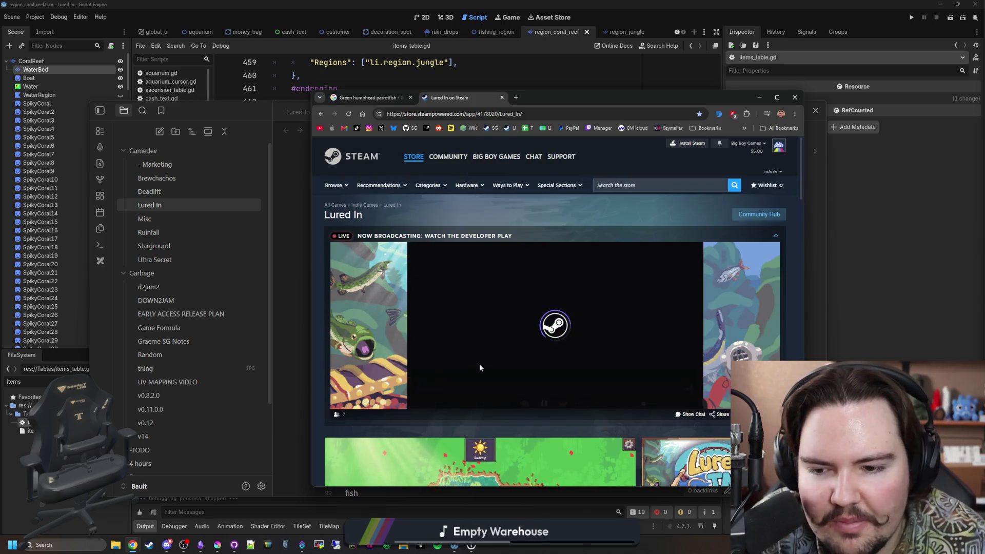
{"action": "scroll", "coordinate": [473, 367], "scroll_direction": "down", "scroll_amount": 3}
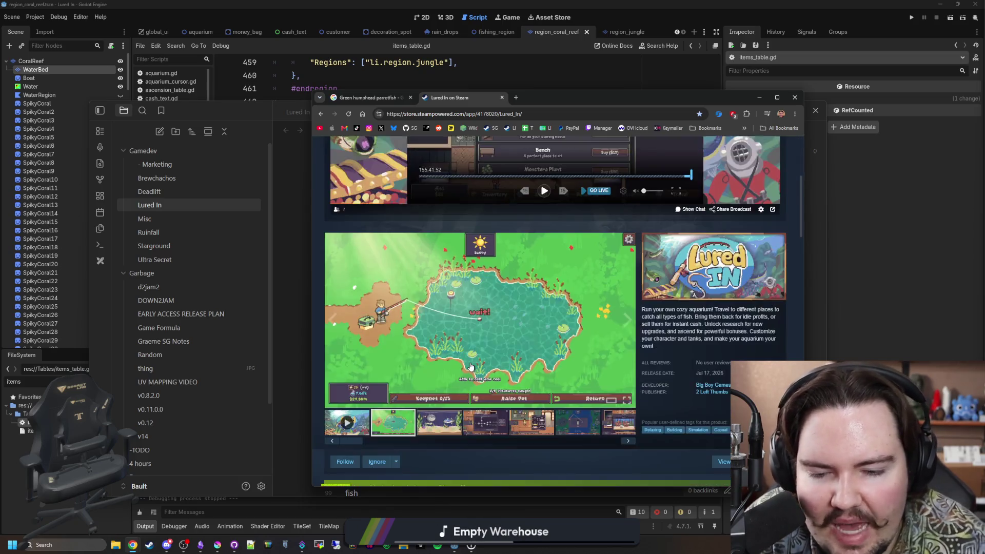
{"action": "scroll", "coordinate": [470, 367], "scroll_direction": "down", "scroll_amount": 2}
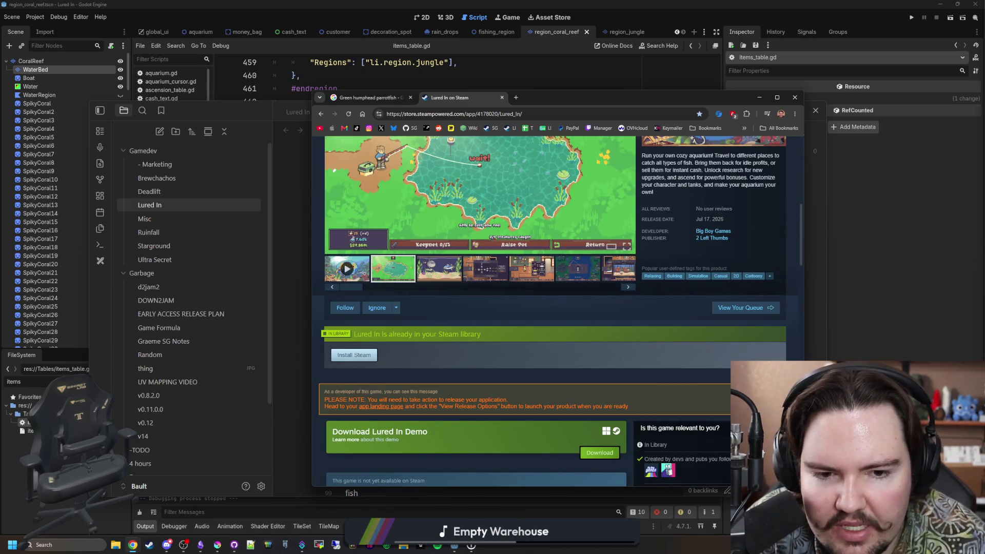
{"action": "scroll", "coordinate": [437, 344], "scroll_direction": "down", "scroll_amount": 2}
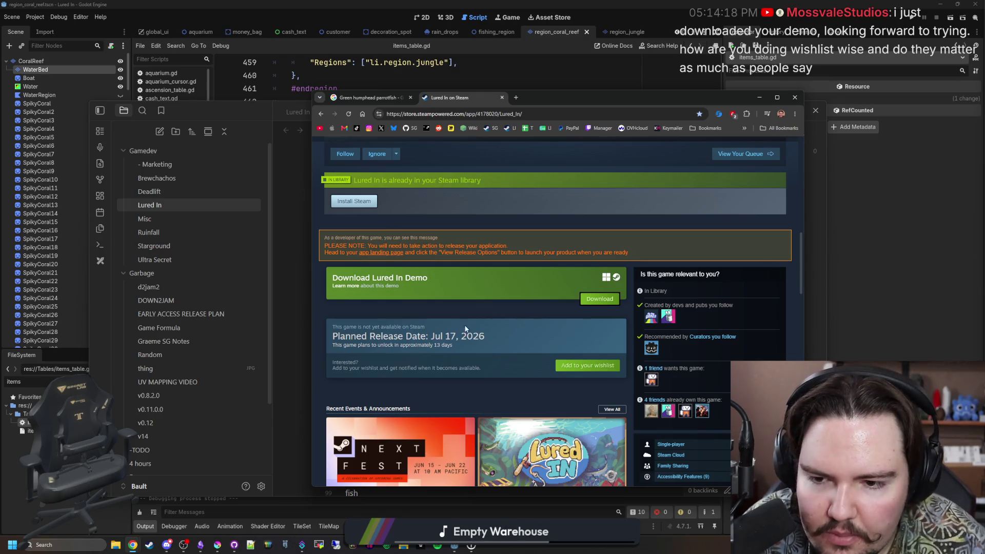
{"action": "scroll", "coordinate": [343, 292], "scroll_direction": "down", "scroll_amount": 2}
{"action": "scroll", "coordinate": [435, 352], "scroll_direction": "up", "scroll_amount": 5}
{"action": "scroll", "coordinate": [434, 351], "scroll_direction": "down", "scroll_amount": 3}
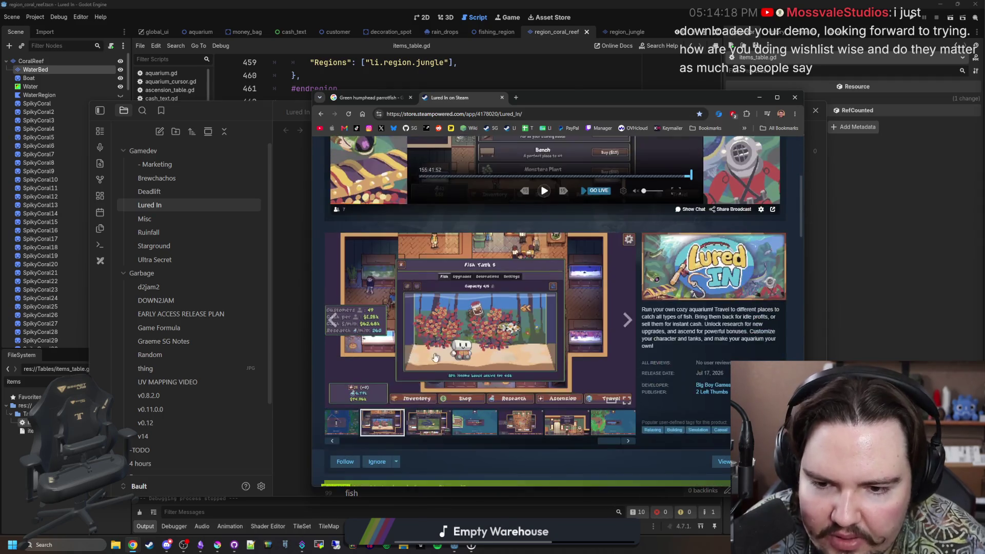
{"action": "scroll", "coordinate": [440, 353], "scroll_direction": "down", "scroll_amount": 1}
Page through the enlarged Lured In screenshots up to Ascension, then start a new browser tab
{"action": "left_click", "coordinate": [443, 330]}
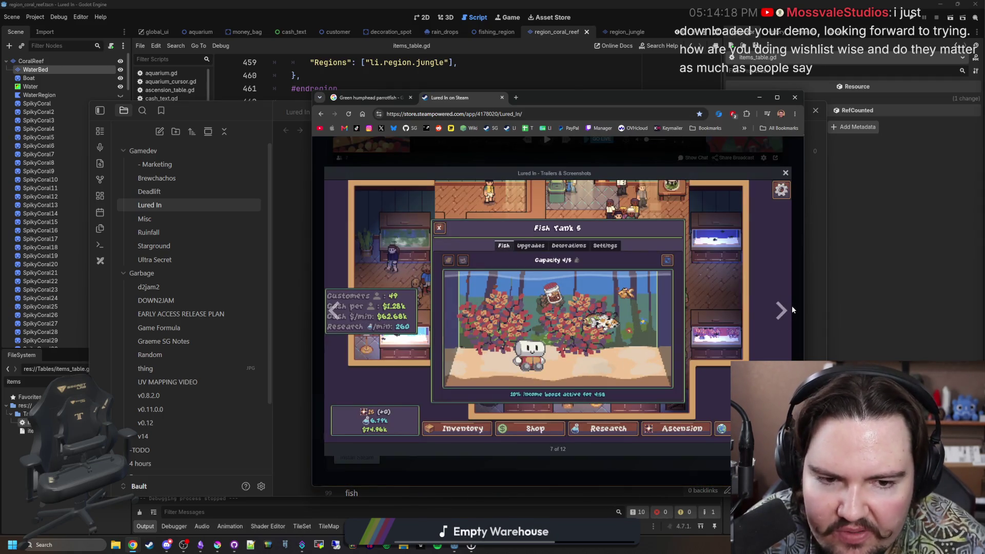
{"action": "left_click", "coordinate": [782, 310]}
{"action": "left_click", "coordinate": [782, 311]}
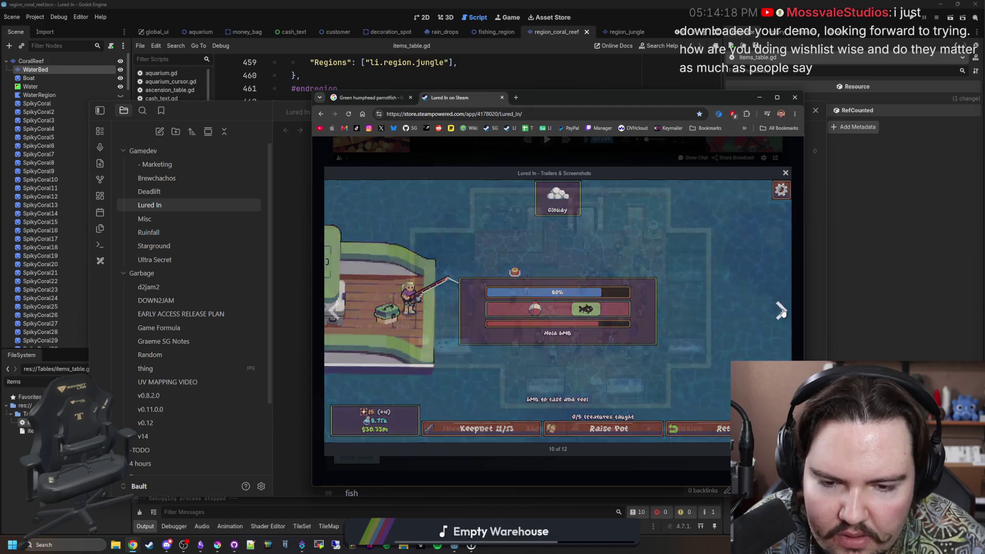
{"action": "left_click", "coordinate": [781, 309]}
{"action": "left_click", "coordinate": [333, 310]}
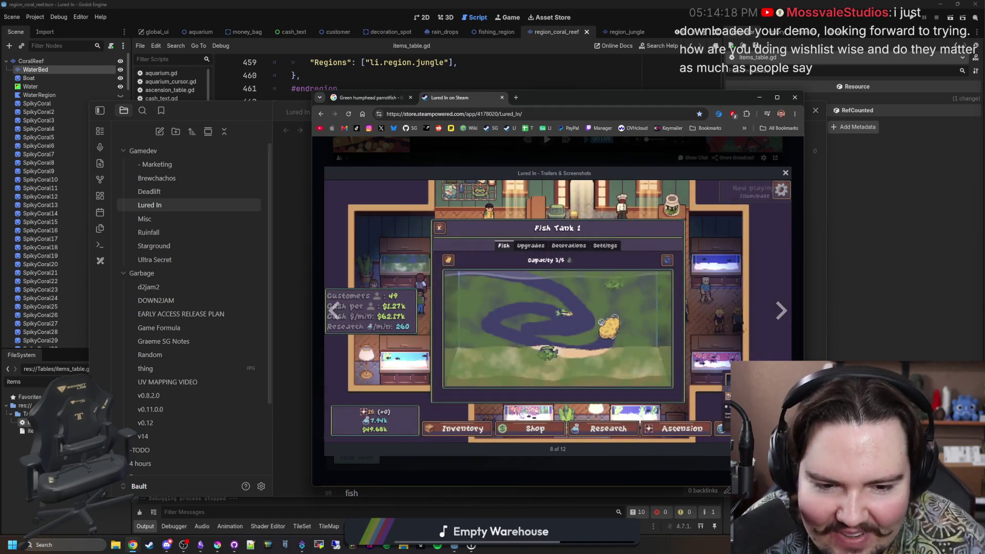
{"action": "left_click", "coordinate": [782, 310]}
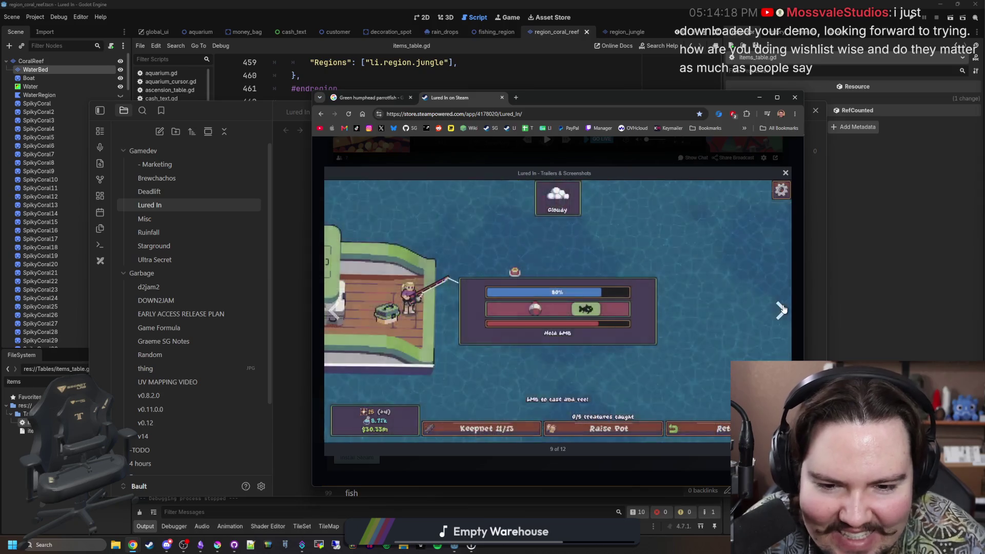
{"action": "left_click", "coordinate": [783, 310]}
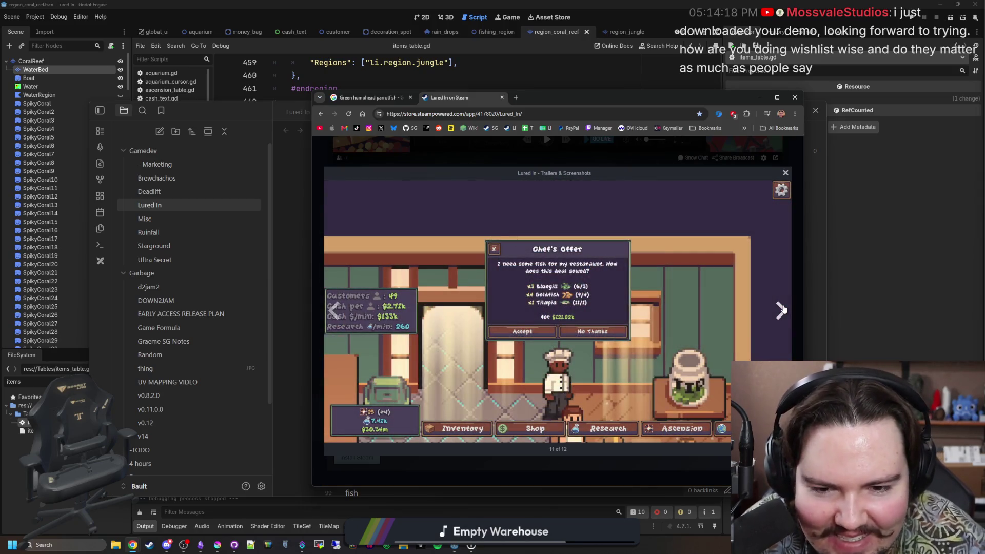
{"action": "left_click", "coordinate": [782, 311]}
{"action": "left_click", "coordinate": [781, 310]}
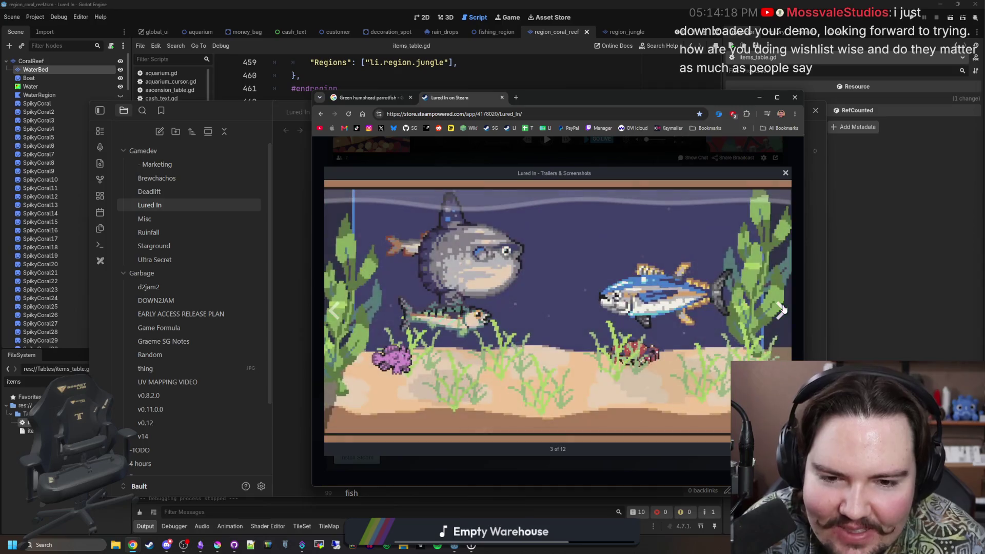
{"action": "left_click", "coordinate": [781, 309]}
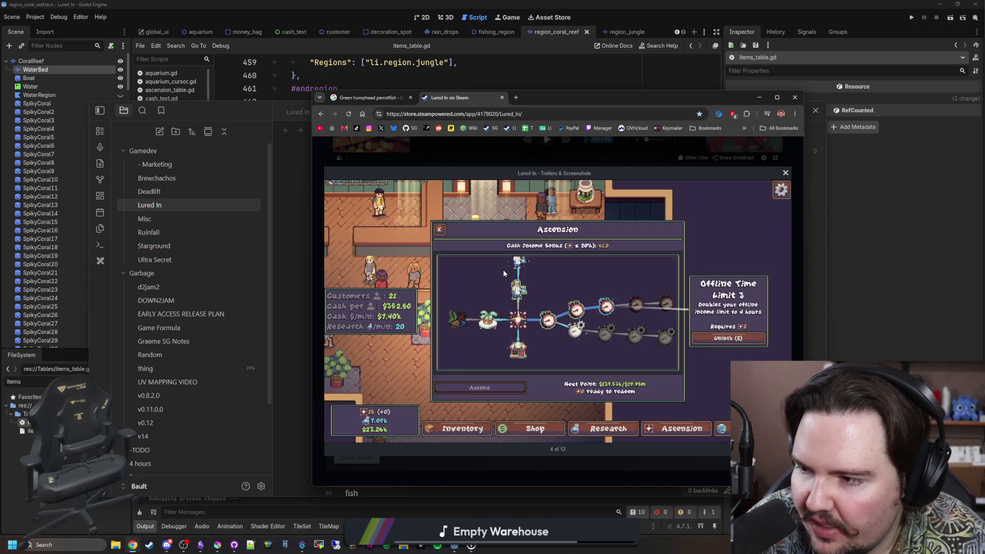
{"action": "left_click", "coordinate": [515, 97]}
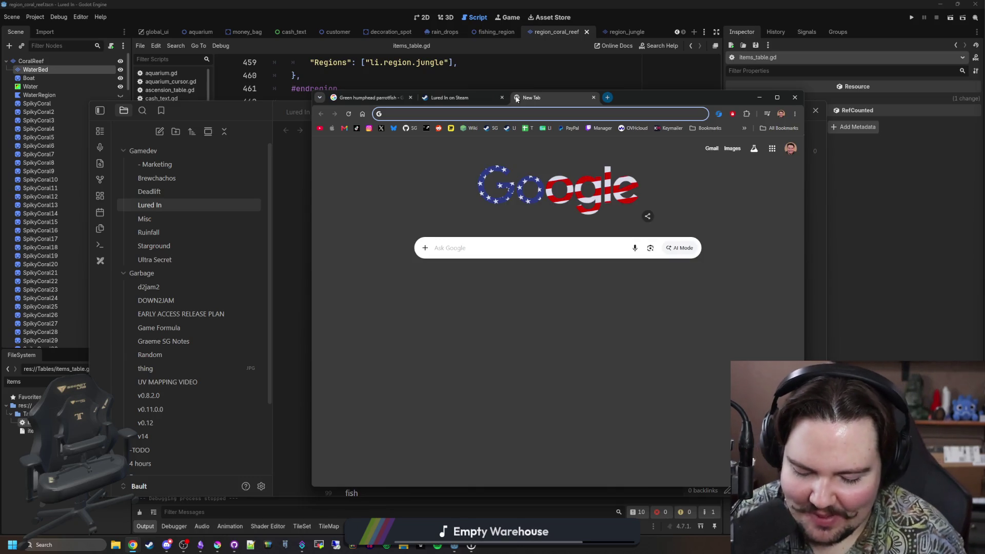
{"action": "type", "text": "game about"}
Search for A Game About Feeding A Black Hole and load its Steam page from the results
{"action": "key", "text": "Return"}
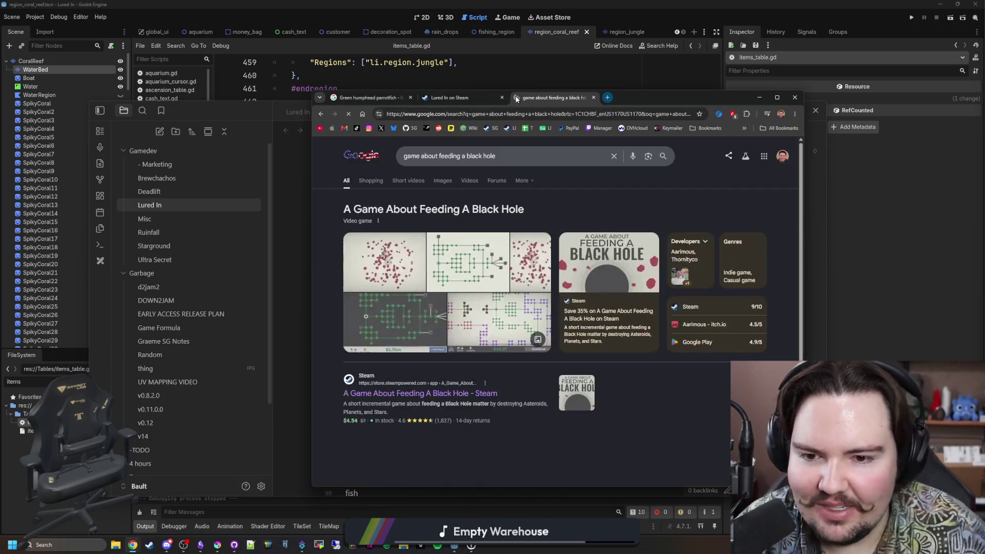
{"action": "left_click", "coordinate": [385, 353]}
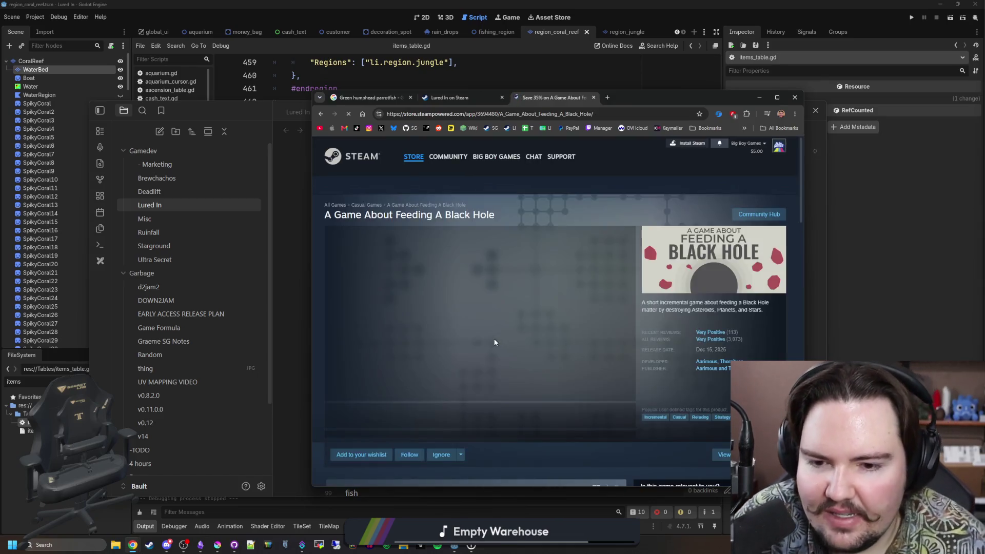
{"action": "scroll", "coordinate": [493, 338], "scroll_direction": "down", "scroll_amount": 5}
{"action": "scroll", "coordinate": [493, 338], "scroll_direction": "down", "scroll_amount": 2}
{"action": "scroll", "coordinate": [493, 338], "scroll_direction": "down", "scroll_amount": 3}
{"action": "scroll", "coordinate": [410, 360], "scroll_direction": "down", "scroll_amount": 1}
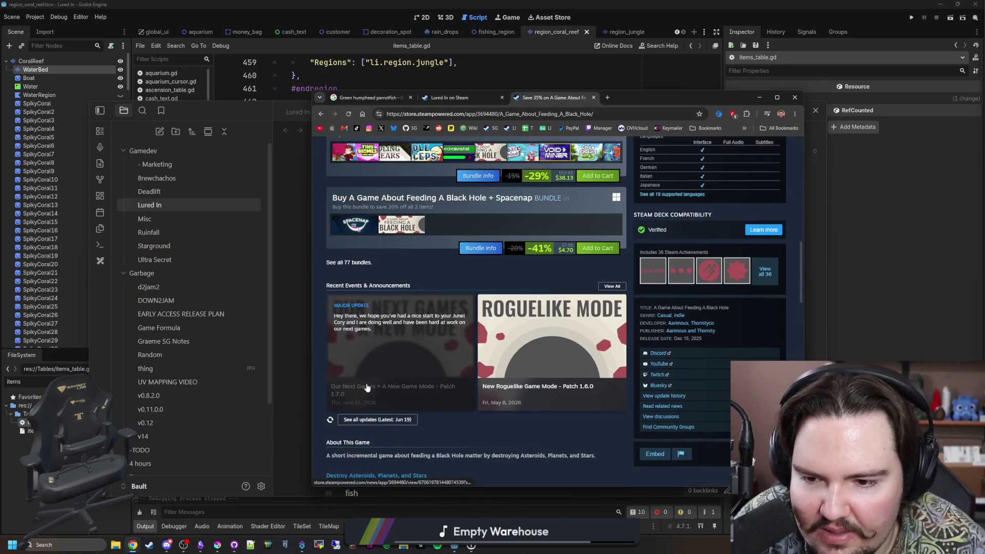
{"action": "scroll", "coordinate": [364, 274], "scroll_direction": "up", "scroll_amount": 1}
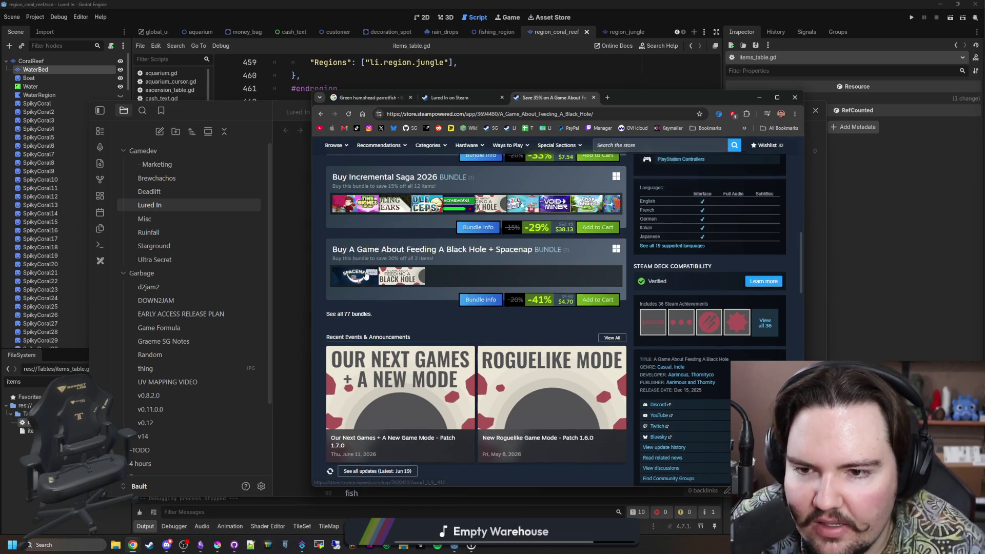
{"action": "scroll", "coordinate": [364, 274], "scroll_direction": "up", "scroll_amount": 4}
{"action": "scroll", "coordinate": [496, 393], "scroll_direction": "up", "scroll_amount": 5}
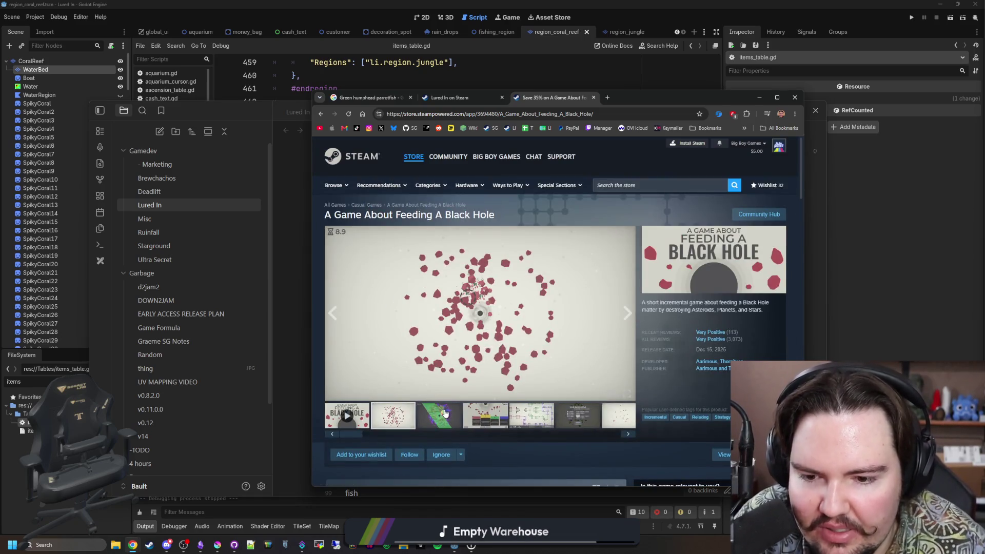
{"action": "left_click", "coordinate": [444, 413]}
{"action": "left_click", "coordinate": [485, 415]}
{"action": "scroll", "coordinate": [482, 401], "scroll_direction": "down", "scroll_amount": 1}
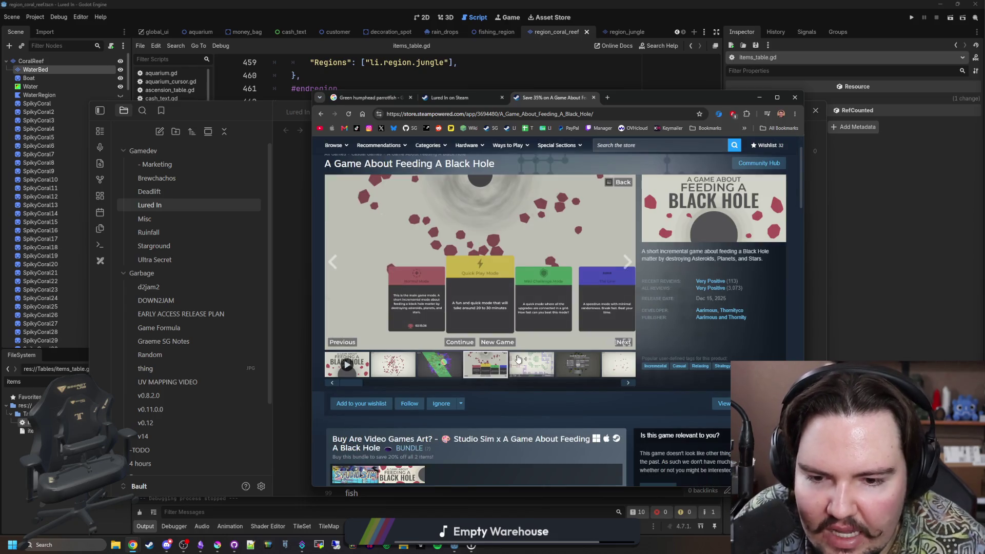
View the grid screenshot full size and advance to the Void Black Hole screenshot
{"action": "left_click", "coordinate": [518, 359]}
{"action": "left_click", "coordinate": [525, 311]}
{"action": "left_click", "coordinate": [780, 312]}
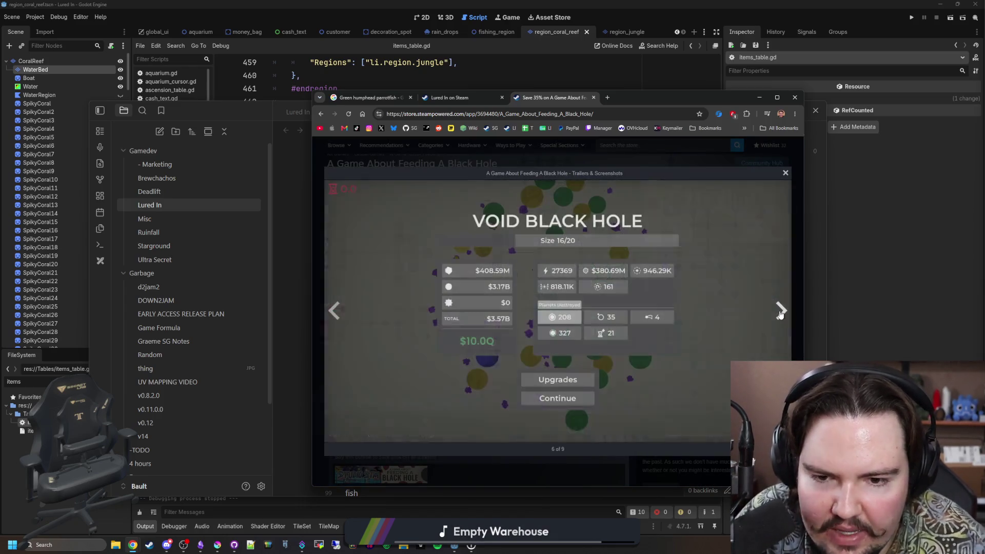
Flip through the remaining full-size black hole game screenshots to the last, then close the viewer
{"action": "left_click", "coordinate": [780, 312]}
{"action": "left_click", "coordinate": [779, 312]}
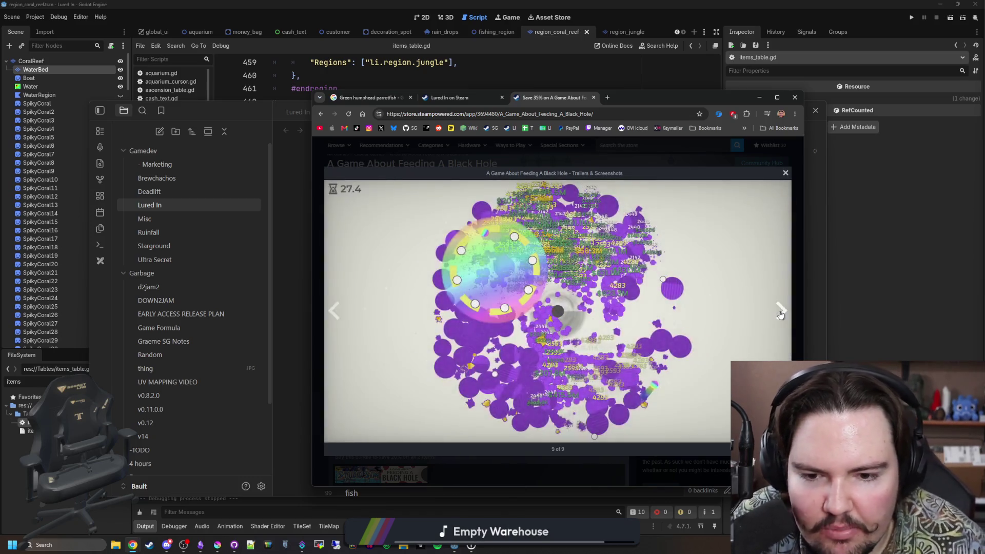
{"action": "left_click", "coordinate": [779, 312]}
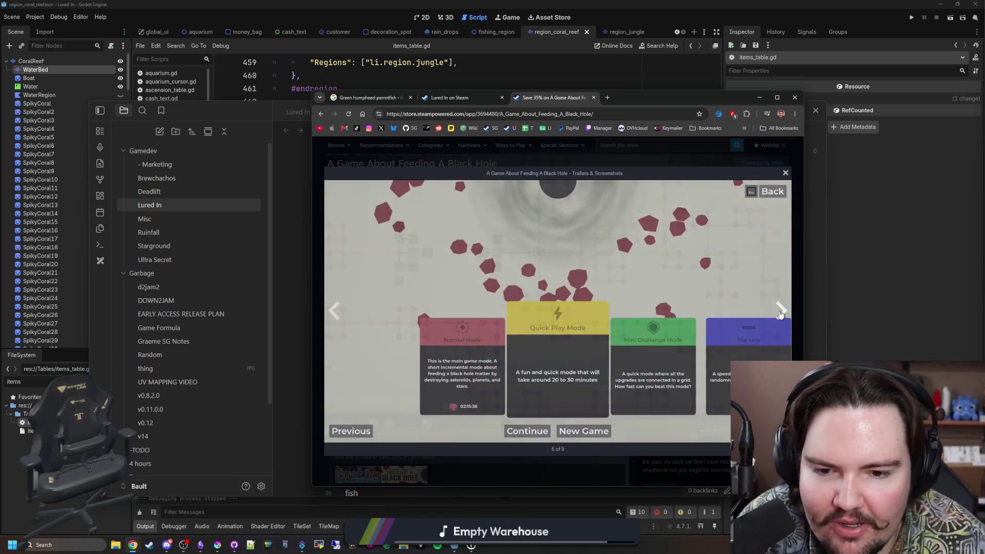
{"action": "left_click", "coordinate": [779, 312]}
{"action": "left_click", "coordinate": [780, 311]}
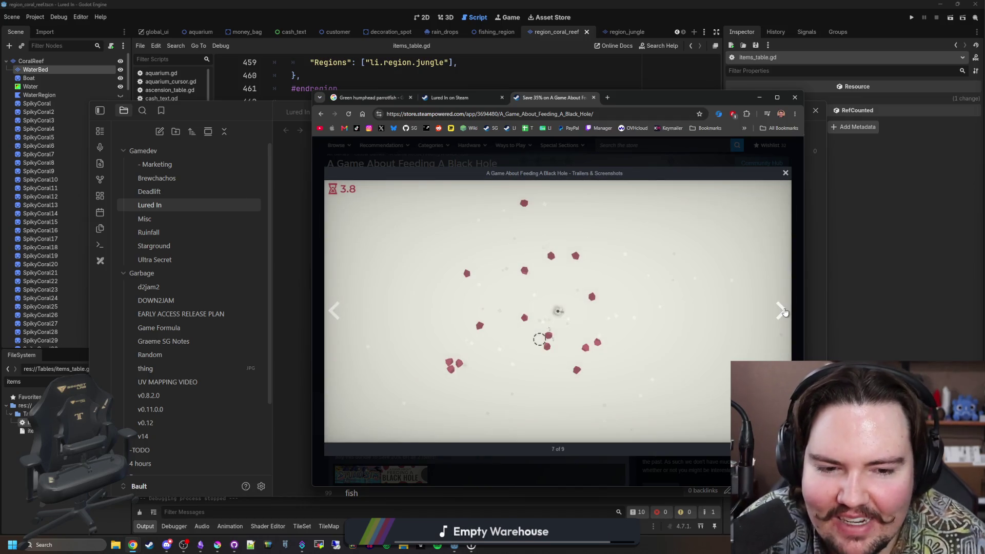
{"action": "left_click", "coordinate": [780, 310]}
{"action": "left_click", "coordinate": [781, 310]}
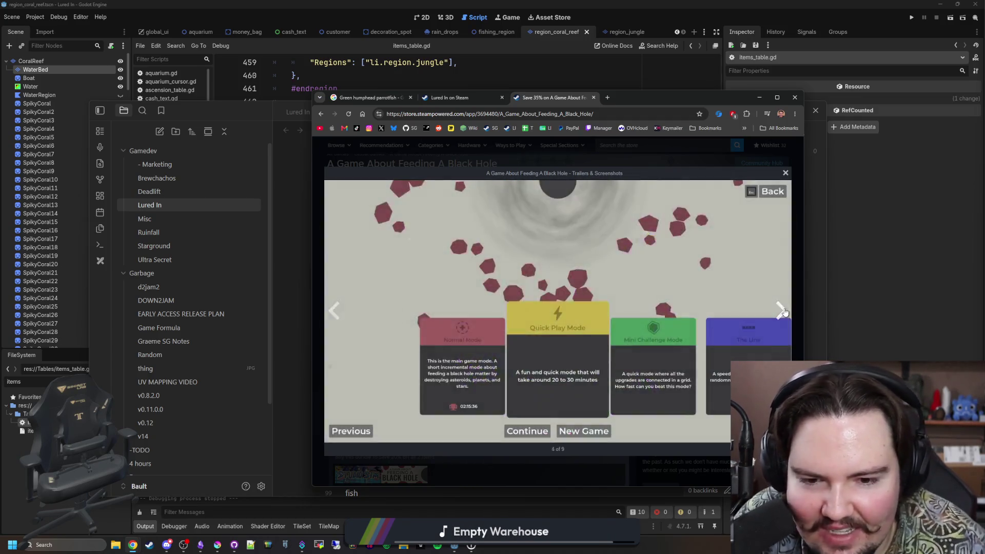
{"action": "left_click", "coordinate": [781, 310]}
{"action": "left_click", "coordinate": [781, 310]}
{"action": "left_click", "coordinate": [781, 310]}
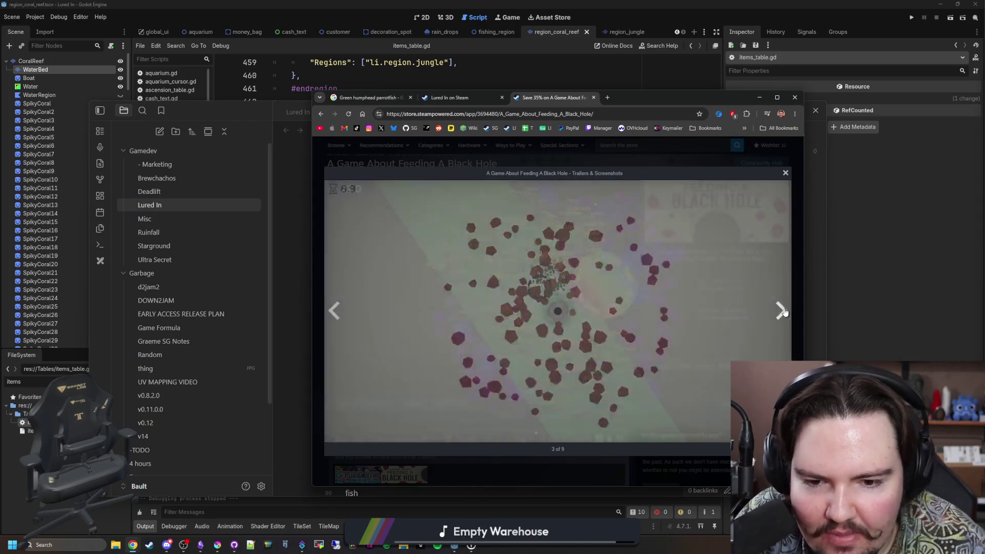
{"action": "left_click", "coordinate": [781, 310]}
{"action": "left_click", "coordinate": [781, 310]}
{"action": "left_click", "coordinate": [781, 310]}
{"action": "left_click", "coordinate": [781, 310]}
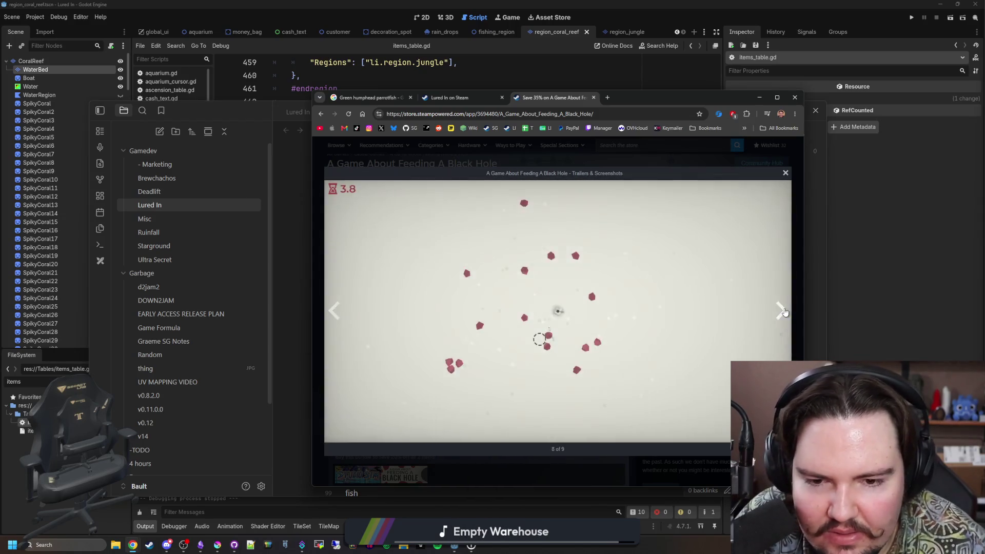
{"action": "left_click", "coordinate": [781, 310]}
{"action": "left_click", "coordinate": [781, 310]}
{"action": "left_click", "coordinate": [781, 310]}
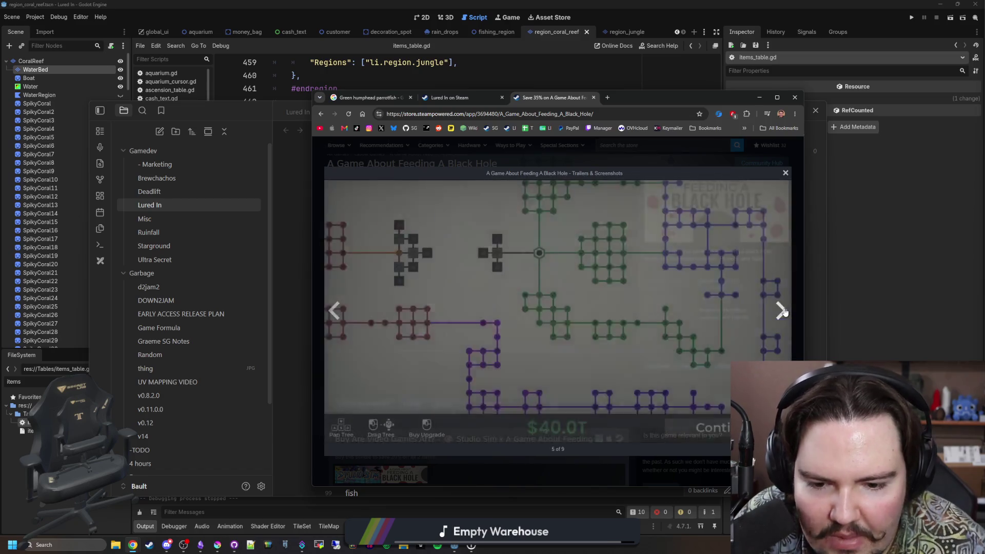
{"action": "left_click", "coordinate": [781, 310]}
{"action": "left_click", "coordinate": [781, 310]}
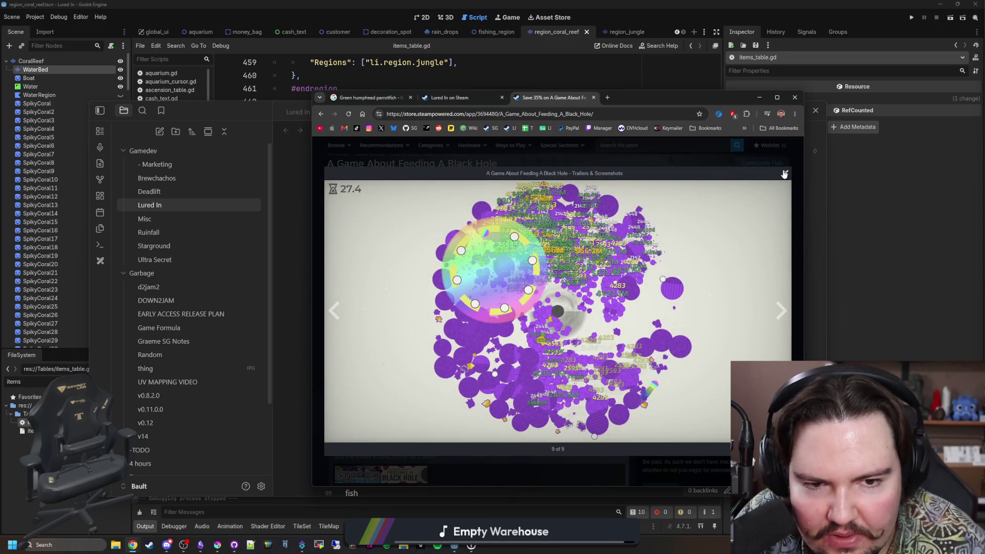
{"action": "left_click", "coordinate": [784, 174]}
{"action": "scroll", "coordinate": [446, 331], "scroll_direction": "down", "scroll_amount": 3}
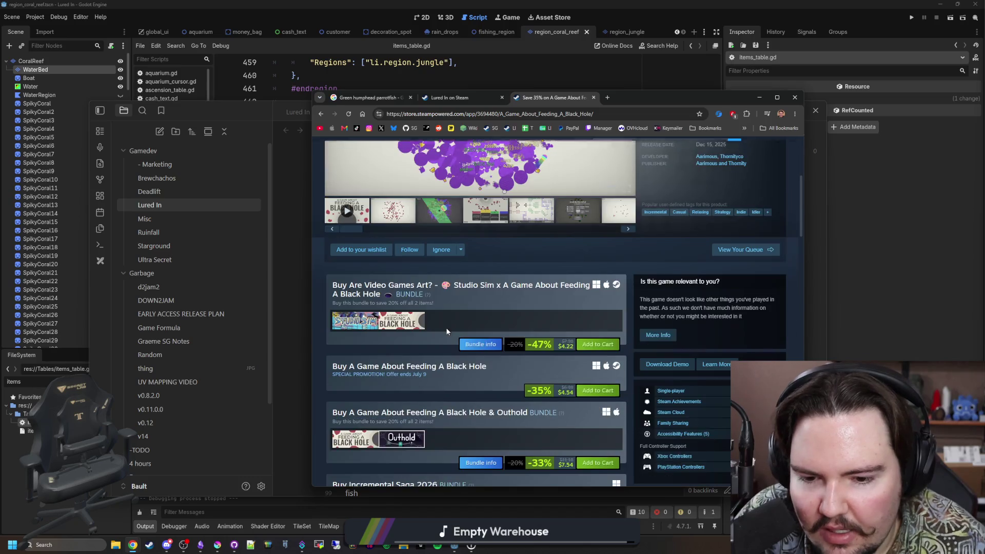
{"action": "scroll", "coordinate": [429, 320], "scroll_direction": "down", "scroll_amount": 2}
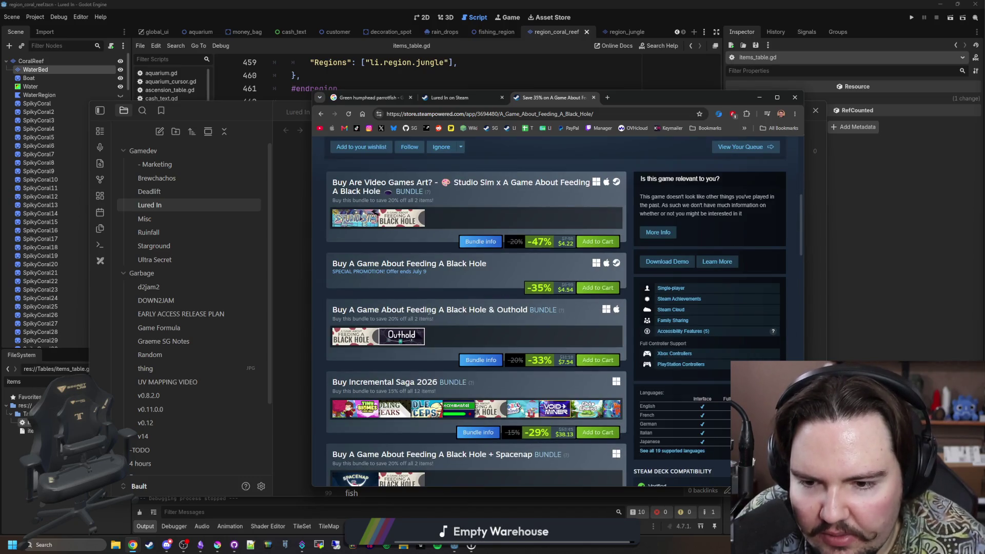
{"action": "scroll", "coordinate": [404, 336], "scroll_direction": "down", "scroll_amount": 1}
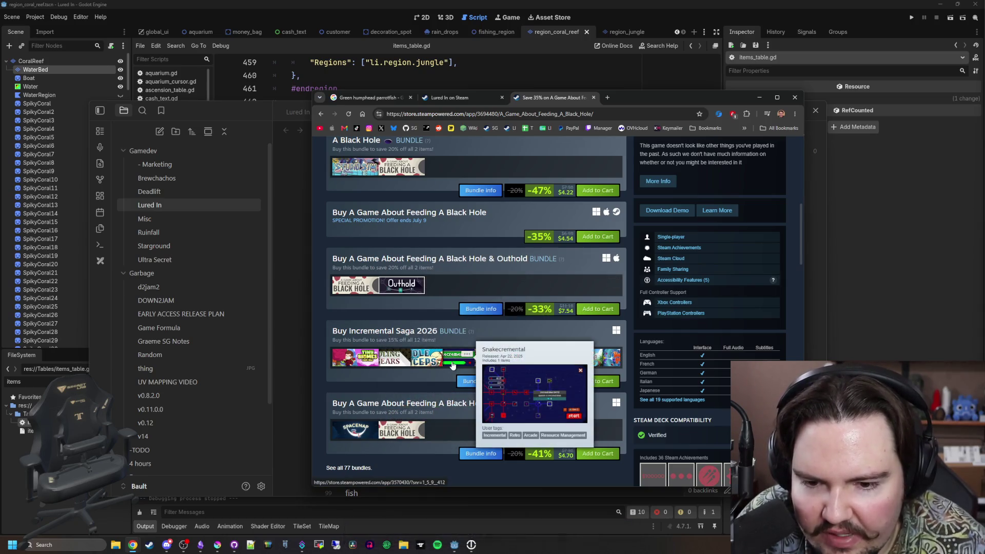
{"action": "mouse_move", "coordinate": [426, 358]}
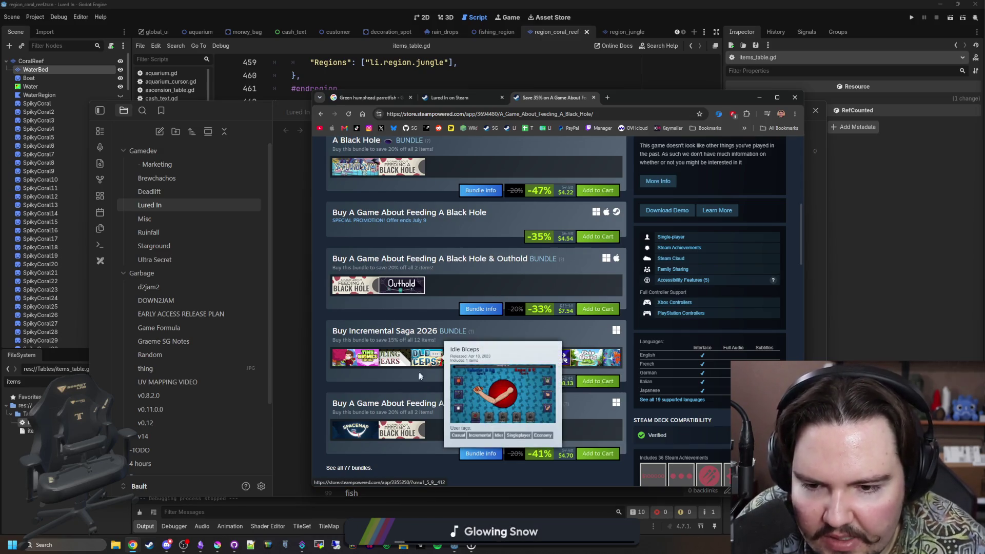
{"action": "mouse_move", "coordinate": [426, 409]}
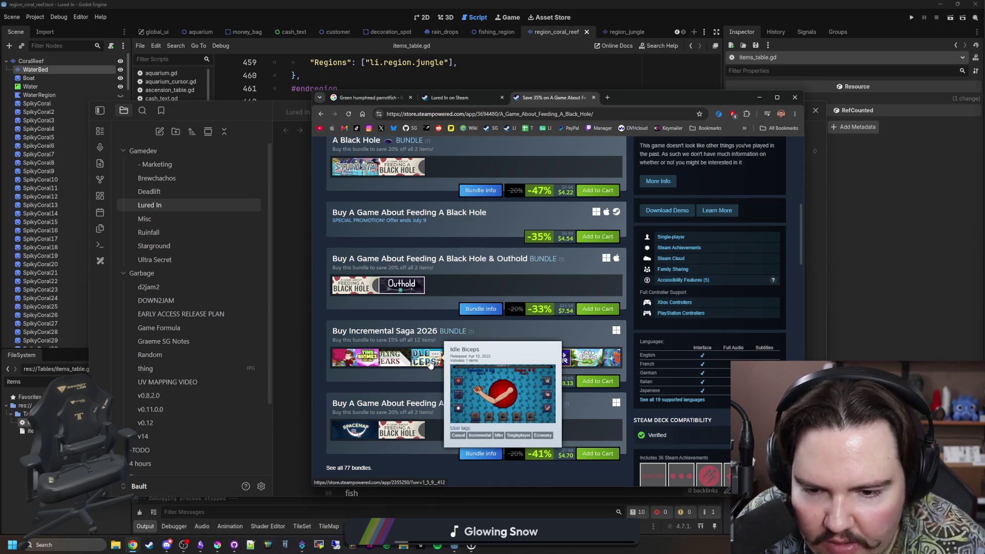
{"action": "scroll", "coordinate": [413, 376], "scroll_direction": "down", "scroll_amount": 3}
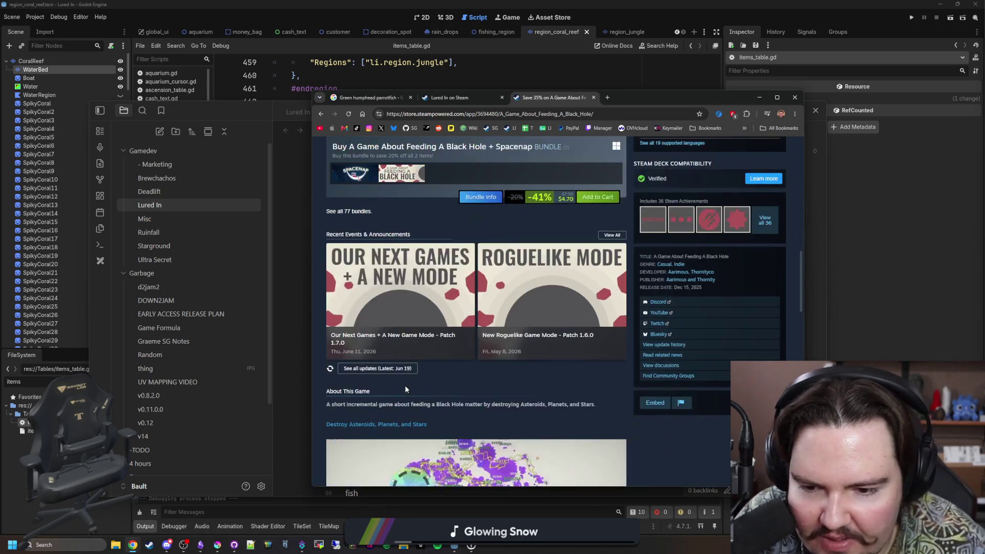
{"action": "scroll", "coordinate": [405, 385], "scroll_direction": "down", "scroll_amount": 3}
{"action": "scroll", "coordinate": [405, 386], "scroll_direction": "down", "scroll_amount": 5}
{"action": "scroll", "coordinate": [405, 385], "scroll_direction": "down", "scroll_amount": 3}
{"action": "scroll", "coordinate": [405, 386], "scroll_direction": "down", "scroll_amount": 2}
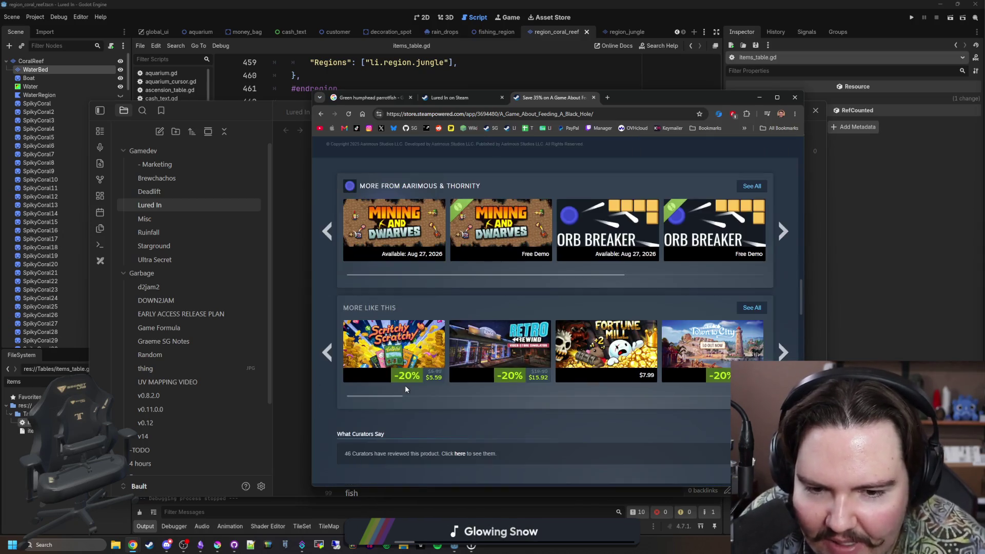
Load the Fortune Mill store page from the More Like This recommendations
{"action": "left_click", "coordinate": [613, 352]}
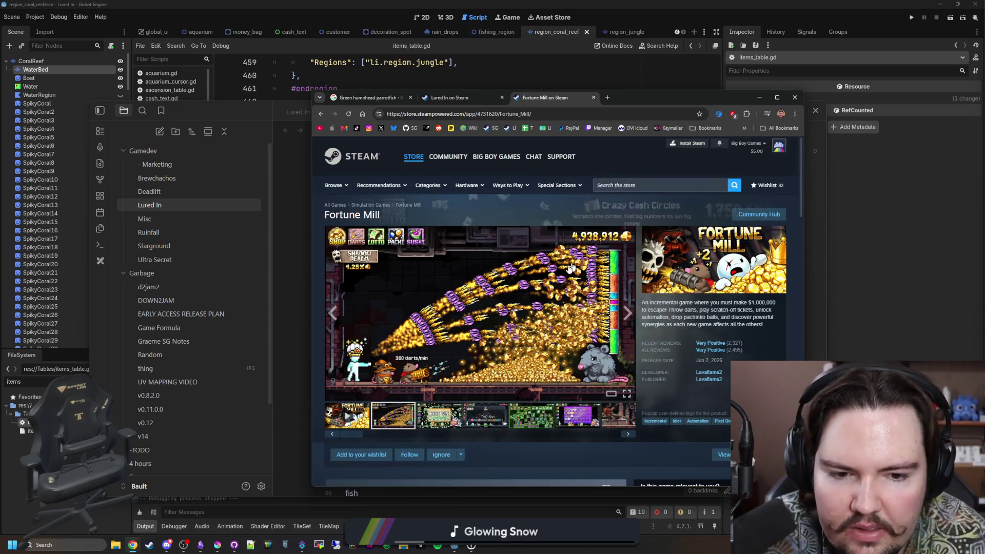
Page through all enlarged Fortune Mill screenshots, cycling past the last, then close the viewer
{"action": "left_click", "coordinate": [567, 323]}
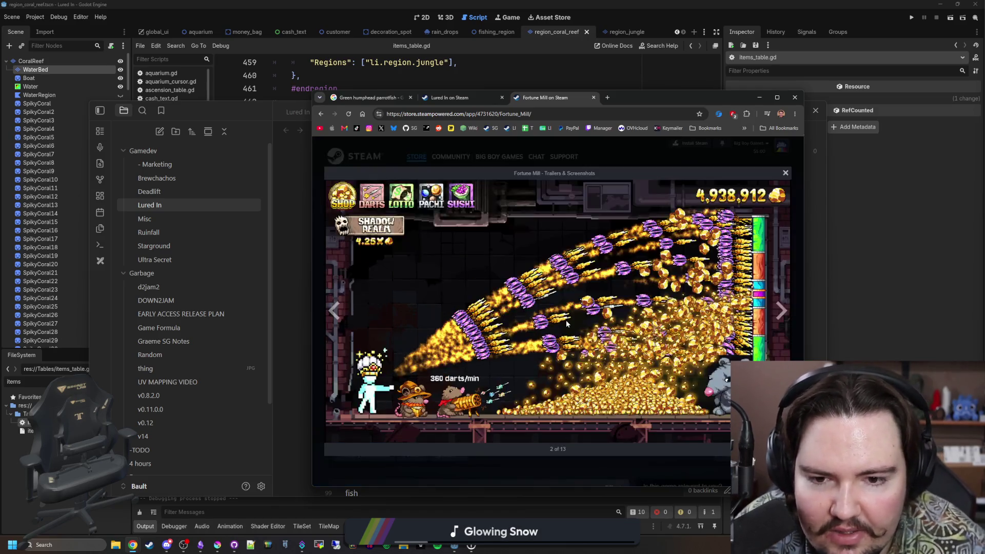
{"action": "left_click", "coordinate": [782, 311]}
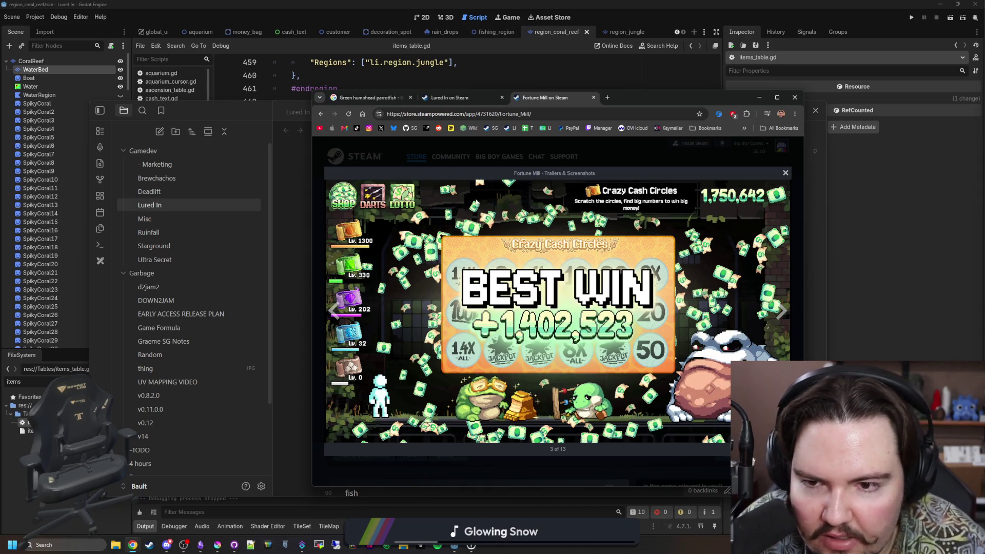
{"action": "left_click", "coordinate": [781, 311]}
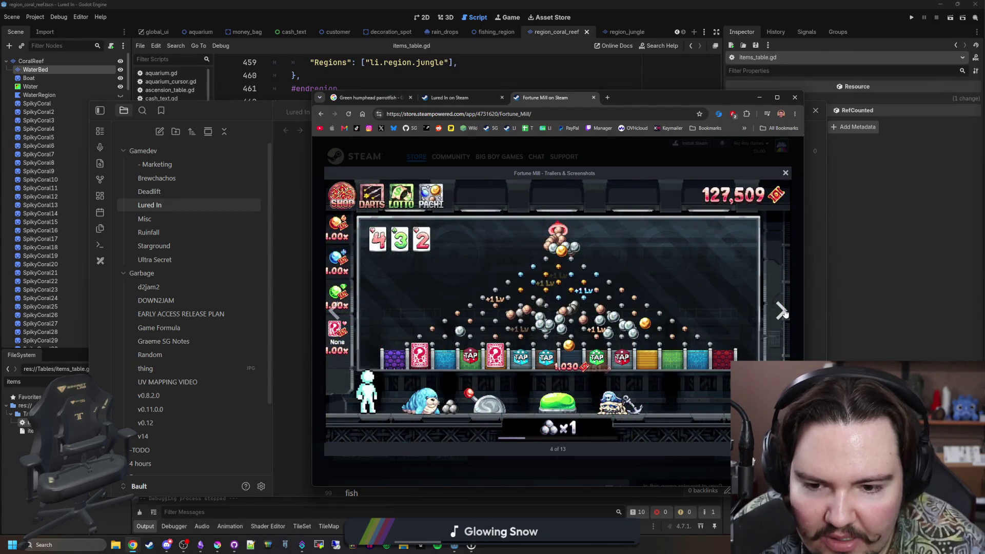
{"action": "left_click", "coordinate": [783, 311]}
{"action": "left_click", "coordinate": [782, 311]}
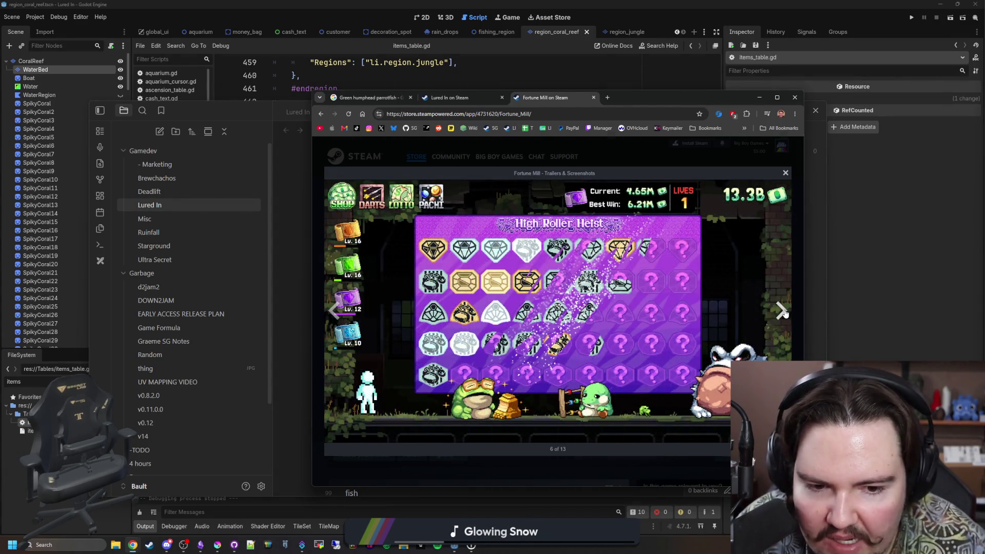
{"action": "left_click", "coordinate": [782, 310]}
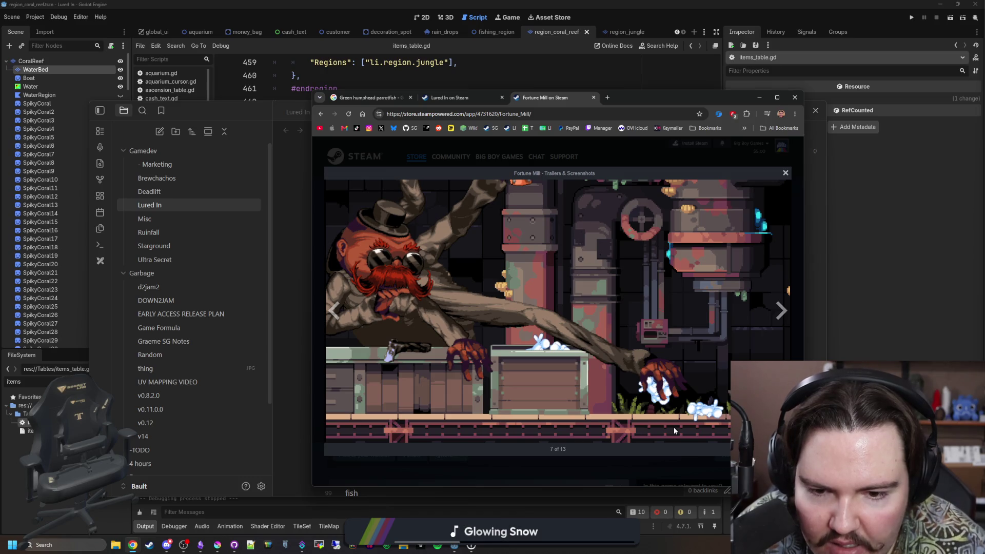
{"action": "left_click", "coordinate": [784, 321]}
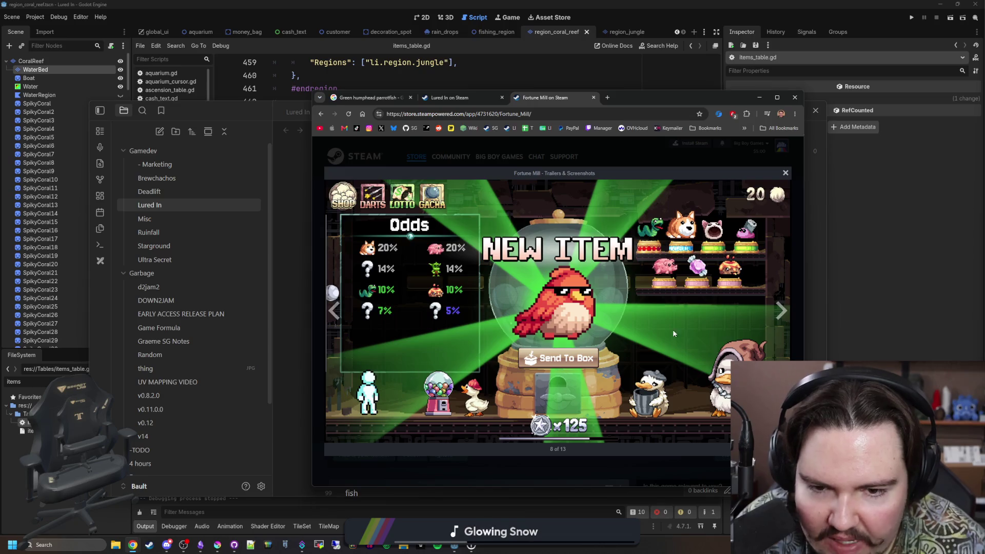
{"action": "left_click", "coordinate": [782, 312]}
{"action": "left_click", "coordinate": [784, 316]}
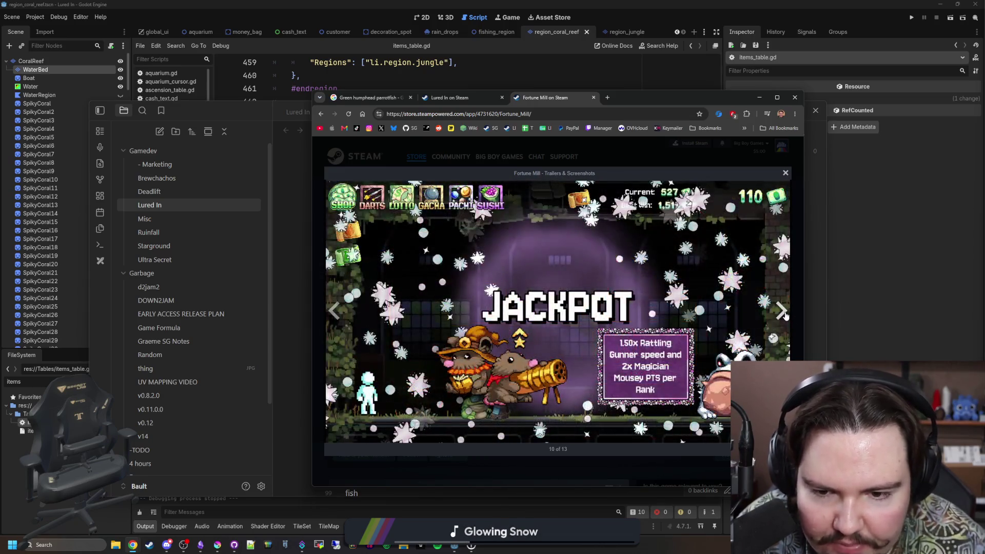
{"action": "left_click", "coordinate": [782, 312]}
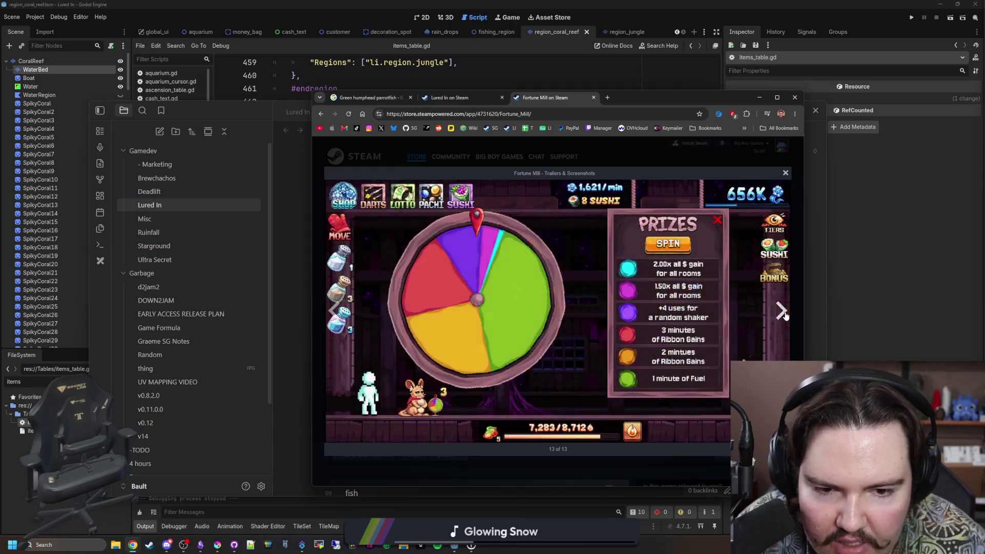
{"action": "left_click", "coordinate": [781, 312]}
{"action": "left_click", "coordinate": [781, 312]}
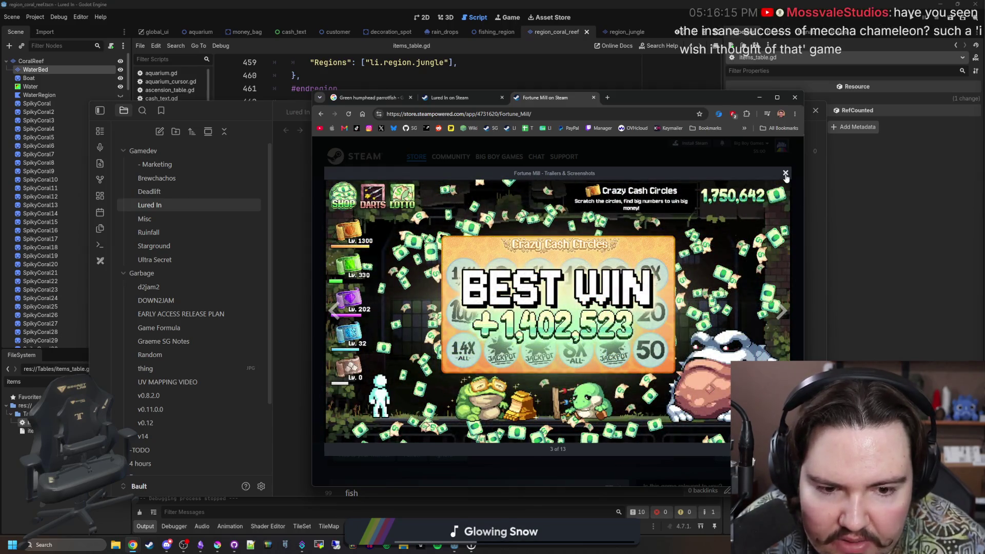
{"action": "left_click", "coordinate": [785, 175]}
{"action": "scroll", "coordinate": [464, 312], "scroll_direction": "down", "scroll_amount": 3}
{"action": "scroll", "coordinate": [464, 312], "scroll_direction": "up", "scroll_amount": 3}
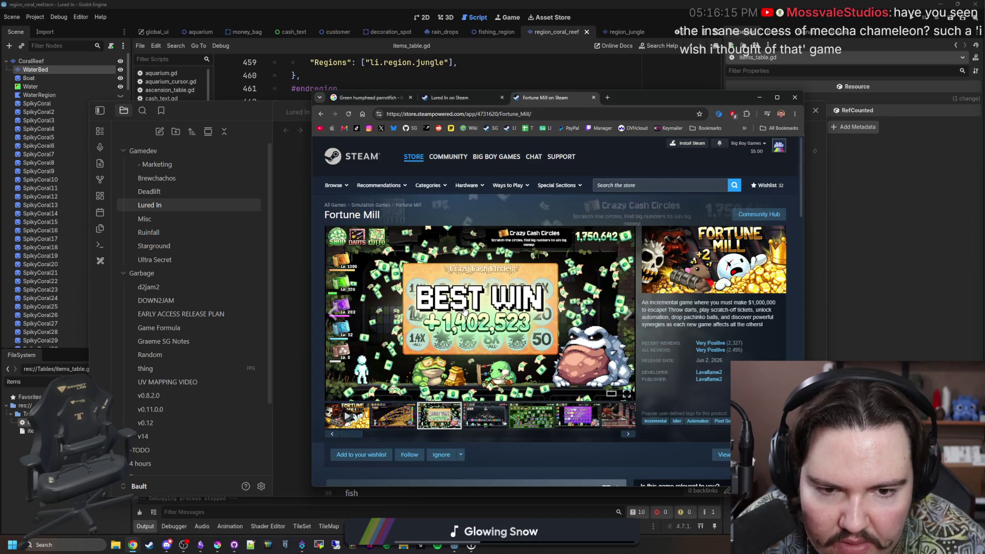
Go back to the A Game About Feeding A Black Hole page and close the stray loading tab
{"action": "key", "text": "alt+Left"}
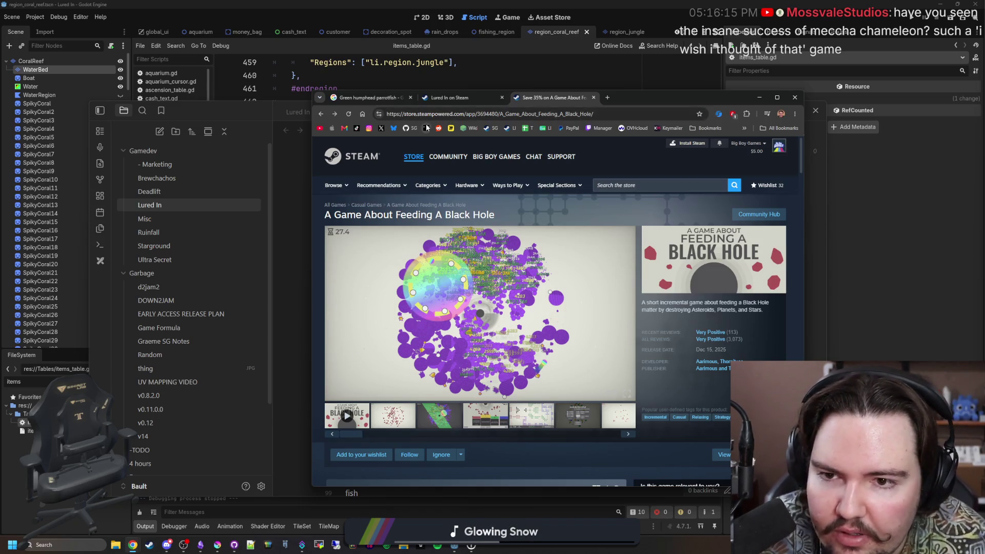
{"action": "left_click_drag", "start_coordinate": [477, 128], "coordinate": [661, 99]}
{"action": "middle_click", "coordinate": [661, 99]}
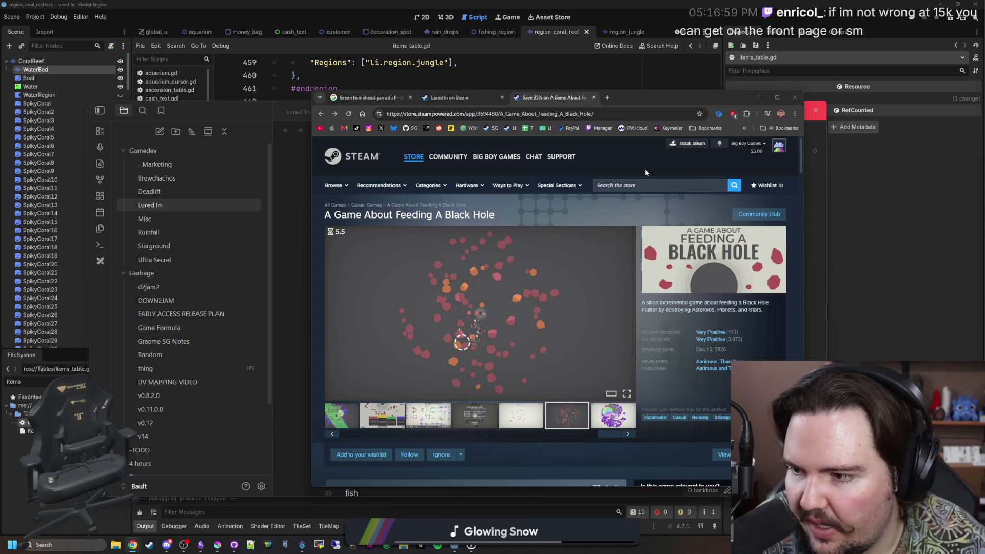
Widen and move the Chrome window down to reveal the notes, then show the parrotfish image results
{"action": "left_click_drag", "start_coordinate": [684, 99], "coordinate": [629, 100]}
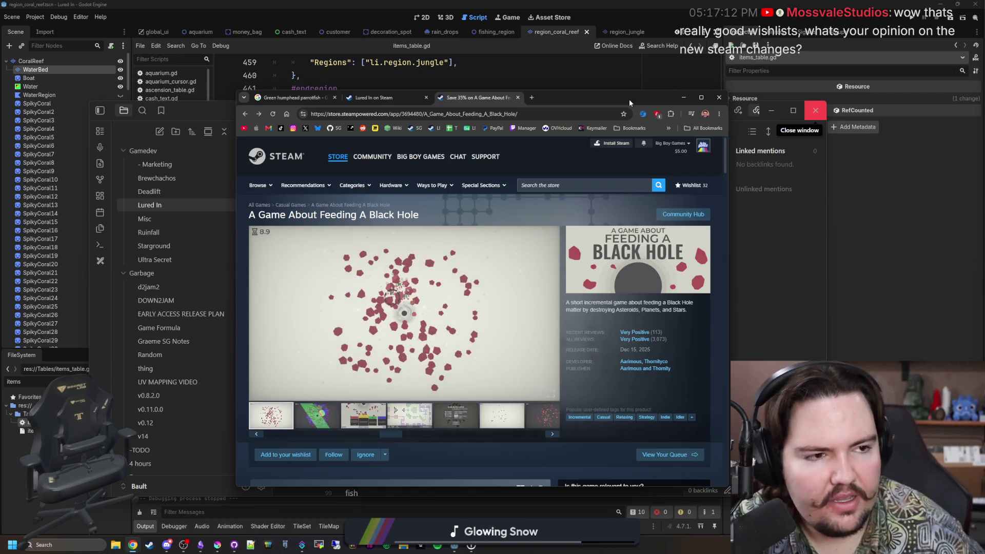
{"action": "mouse_move", "coordinate": [404, 314]}
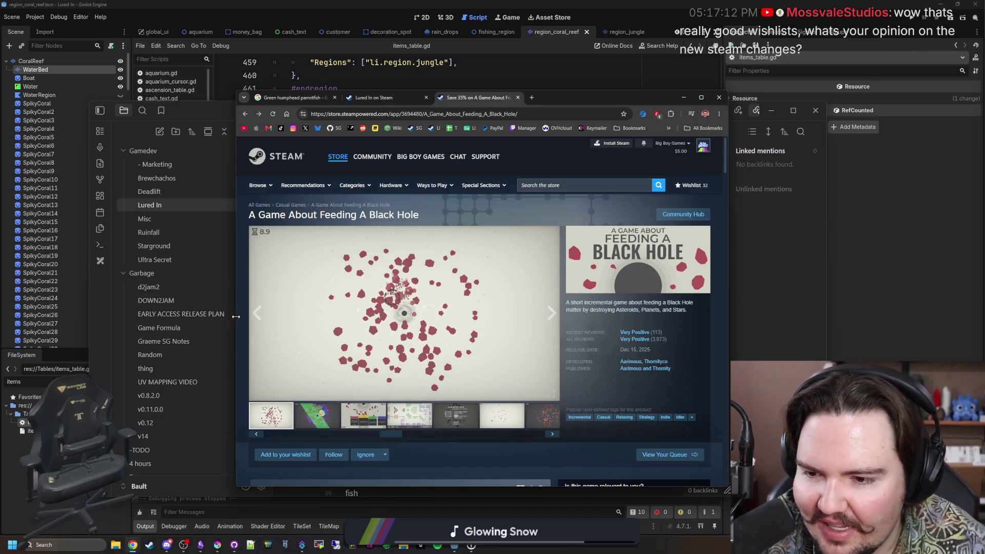
{"action": "left_click_drag", "start_coordinate": [233, 314], "coordinate": [135, 313]}
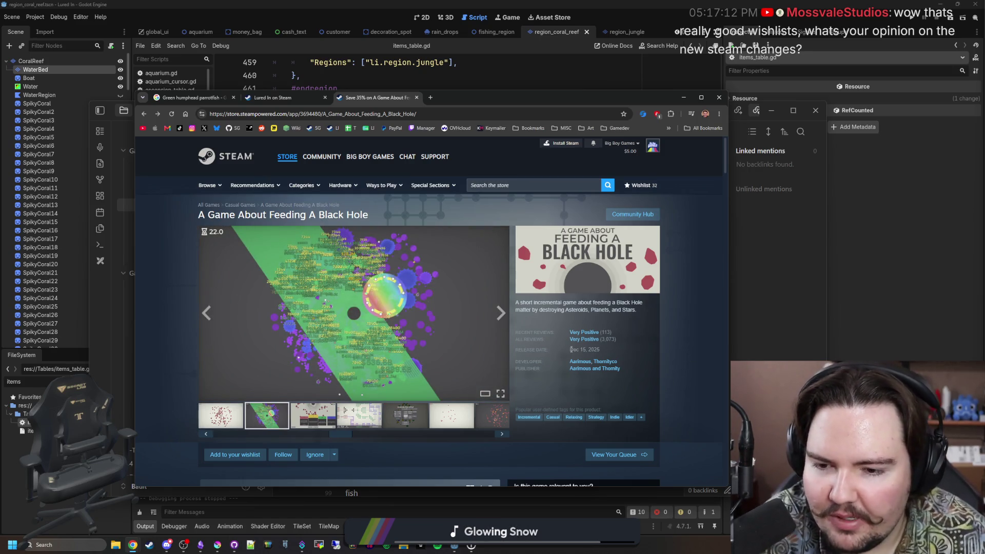
{"action": "mouse_move", "coordinate": [476, 93]}
{"action": "left_mouse_down"}
{"action": "mouse_move", "coordinate": [658, 382]}
{"action": "mouse_move", "coordinate": [506, 73]}
{"action": "left_mouse_up"}
{"action": "left_click", "coordinate": [224, 76]}
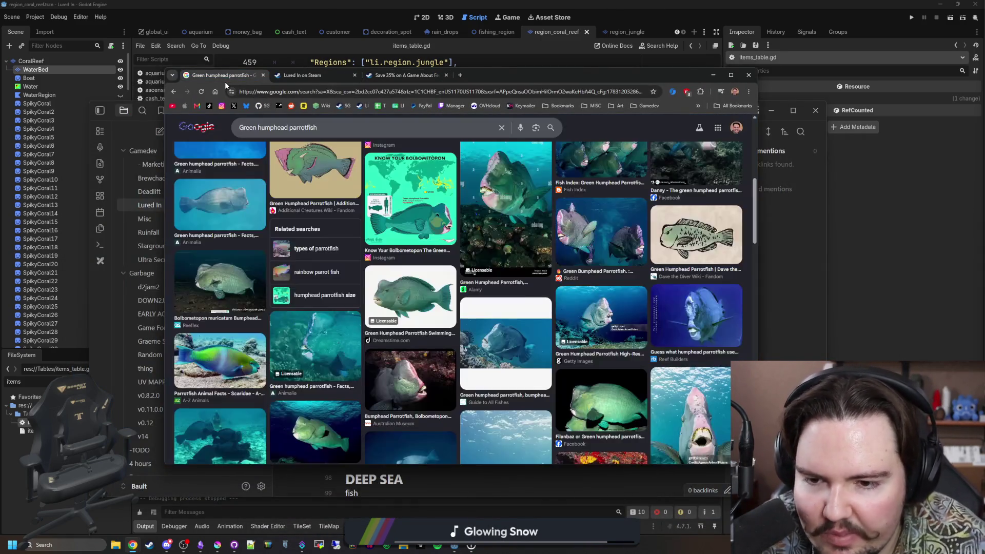
Copy the Dreamstime green humphead parrotfish illustration from Google Images
{"action": "left_click", "coordinate": [416, 269]}
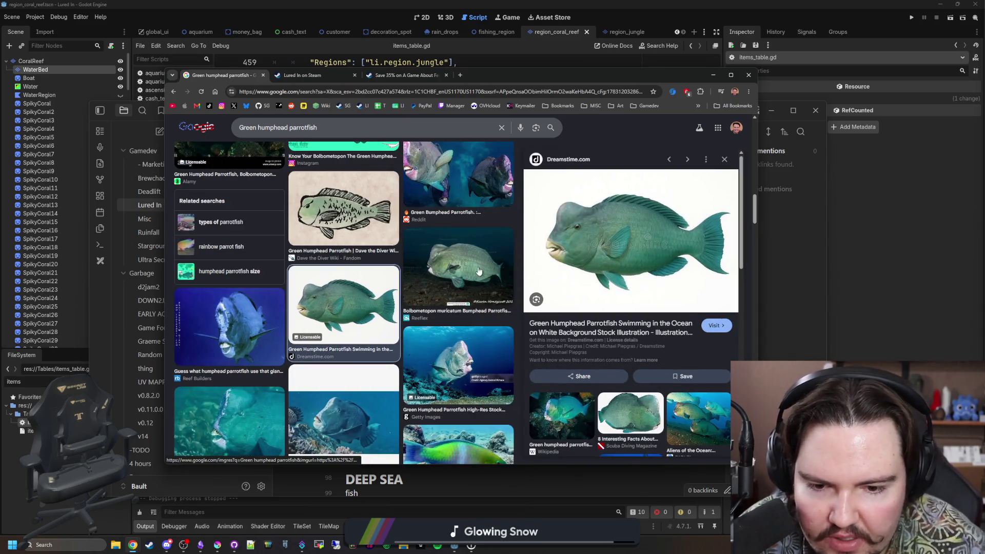
{"action": "right_click", "coordinate": [620, 267]}
{"action": "left_click", "coordinate": [655, 397]}
{"action": "scroll", "coordinate": [420, 292], "scroll_direction": "down", "scroll_amount": 3}
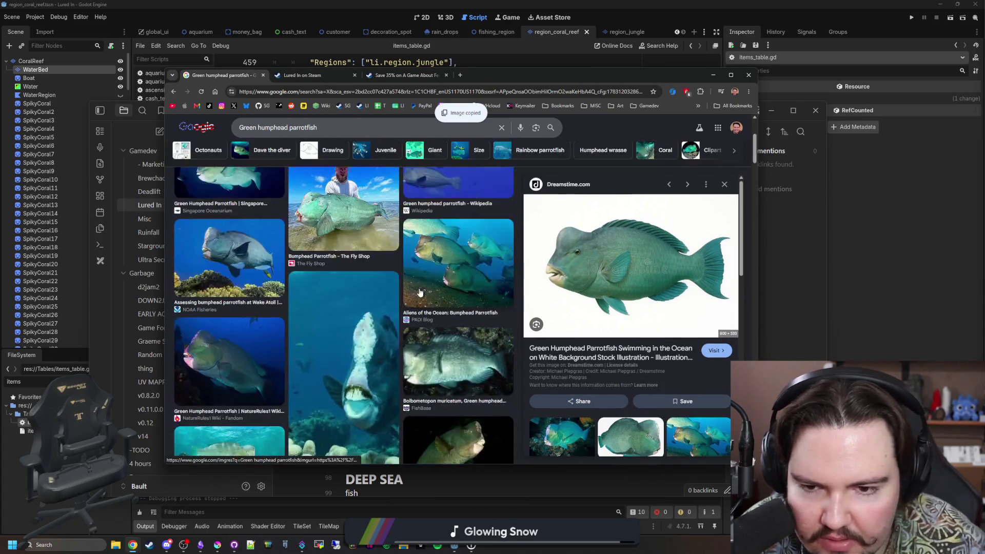
{"action": "scroll", "coordinate": [420, 293], "scroll_direction": "up", "scroll_amount": 3}
Minimise Chrome, bring the notes forward and show the common_starfish sprite in Krita
{"action": "left_click", "coordinate": [730, 75]}
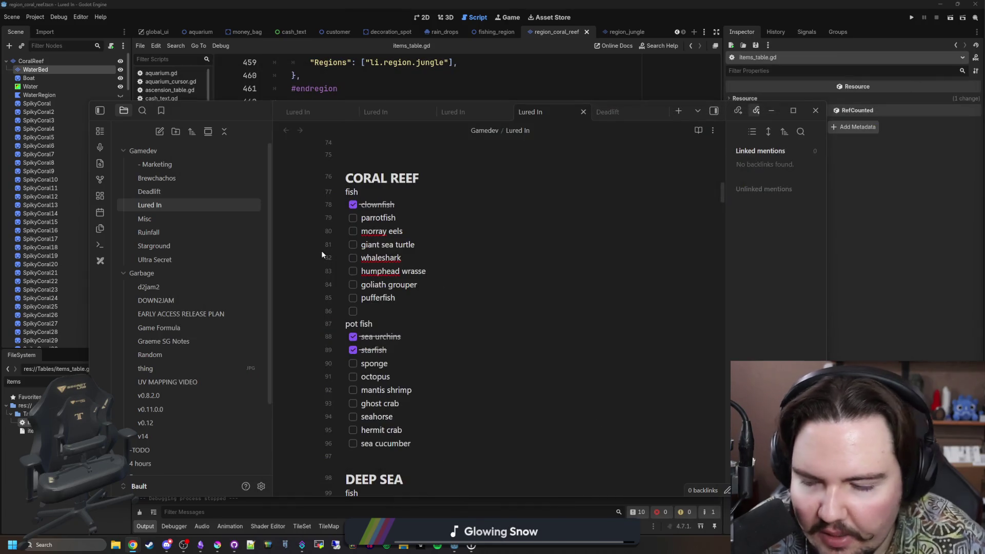
{"action": "left_click", "coordinate": [483, 305]}
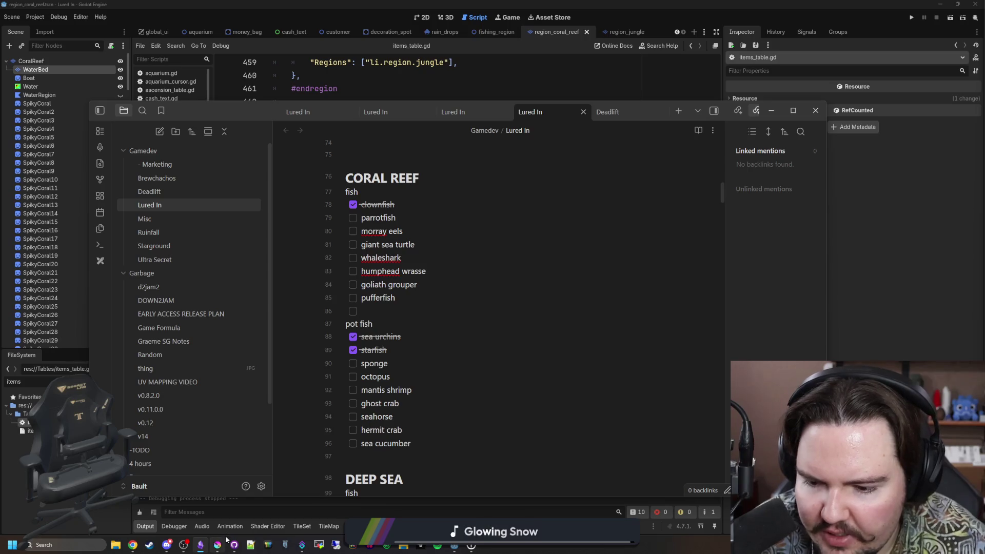
{"action": "mouse_move", "coordinate": [217, 545]}
{"action": "left_click", "coordinate": [227, 517]}
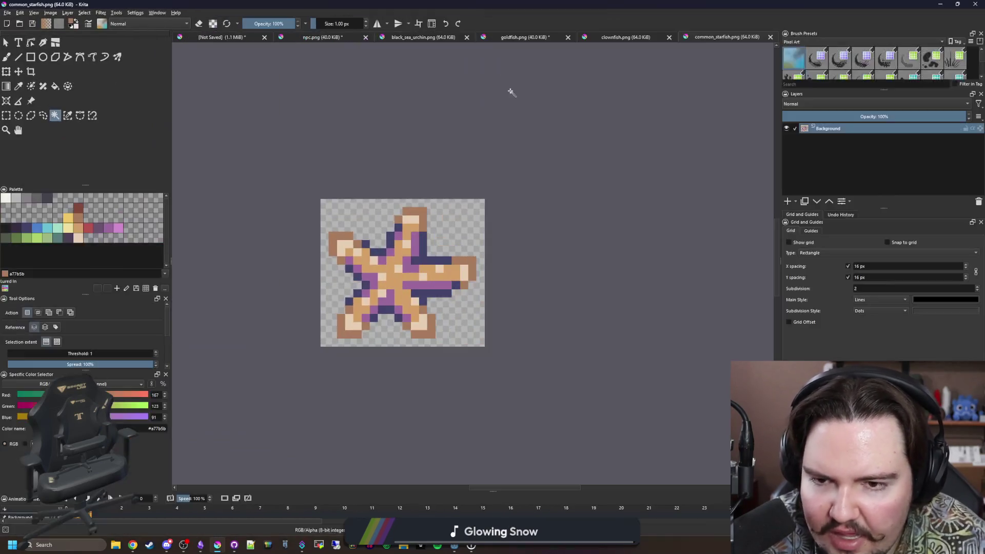
Step across the open sprite documents to the unsaved one
{"action": "left_click", "coordinate": [621, 36]}
{"action": "left_click", "coordinate": [533, 37]}
{"action": "left_click", "coordinate": [429, 38]}
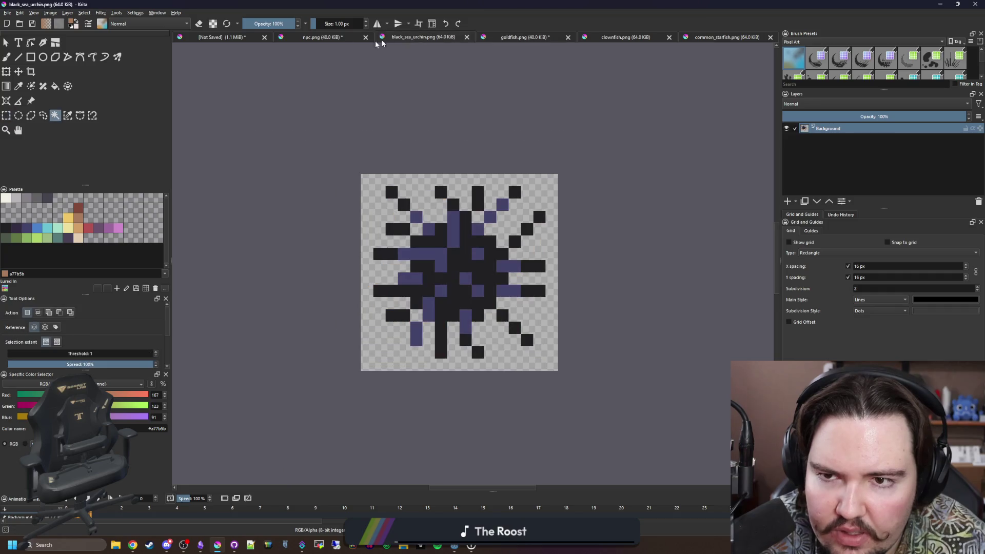
{"action": "left_click", "coordinate": [307, 38]}
{"action": "left_click", "coordinate": [223, 37]}
{"action": "scroll", "coordinate": [346, 232], "scroll_direction": "down", "scroll_amount": 4}
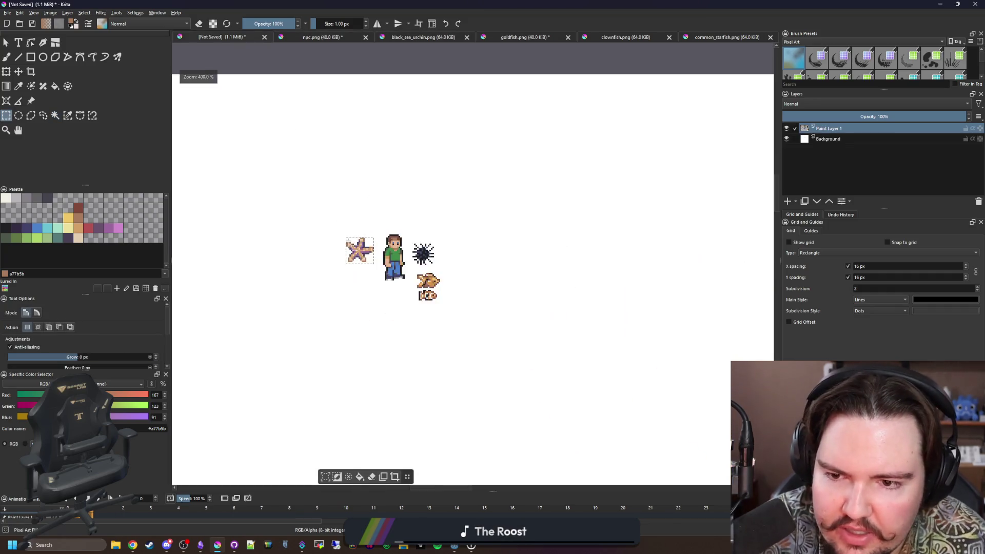
{"action": "scroll", "coordinate": [397, 274], "scroll_direction": "down", "scroll_amount": 3}
Paste the parrotfish image and scale it down to about 180 by 119 px, then return to Chrome
{"action": "key", "text": "ctrl+alt+v"}
{"action": "left_click", "coordinate": [500, 280]}
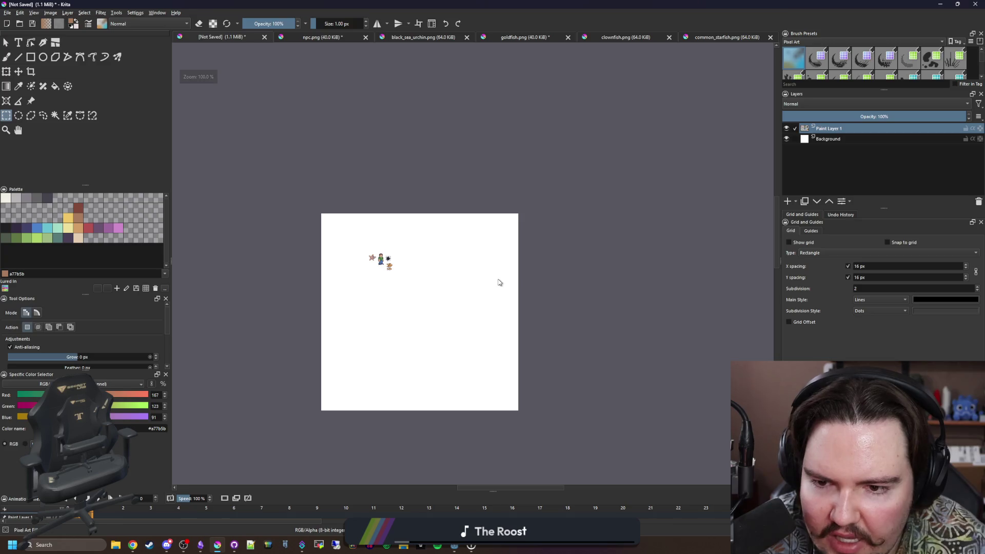
{"action": "left_click_drag", "start_coordinate": [576, 415], "coordinate": [405, 281]}
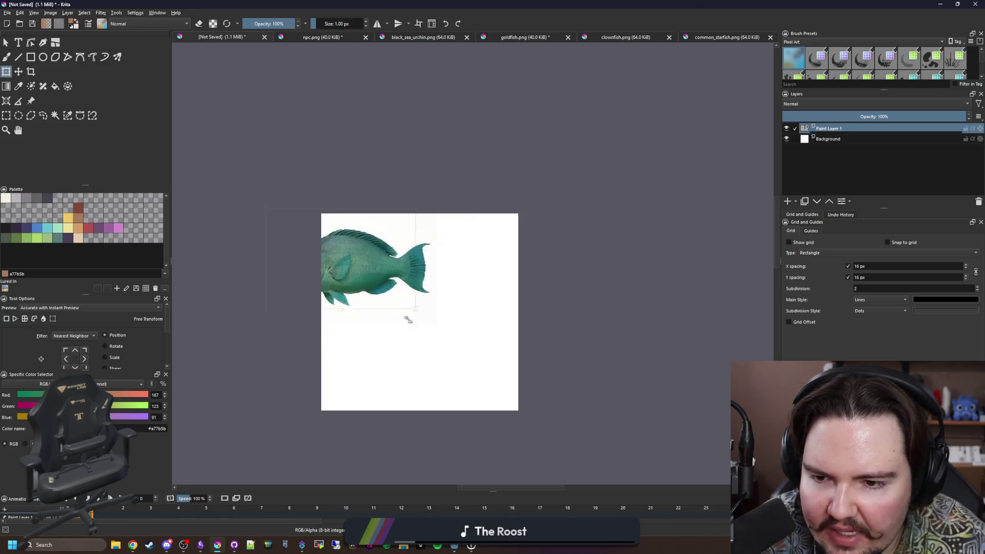
{"action": "scroll", "coordinate": [421, 303], "scroll_direction": "up", "scroll_amount": 3}
{"action": "scroll", "coordinate": [420, 303], "scroll_direction": "up", "scroll_amount": 2}
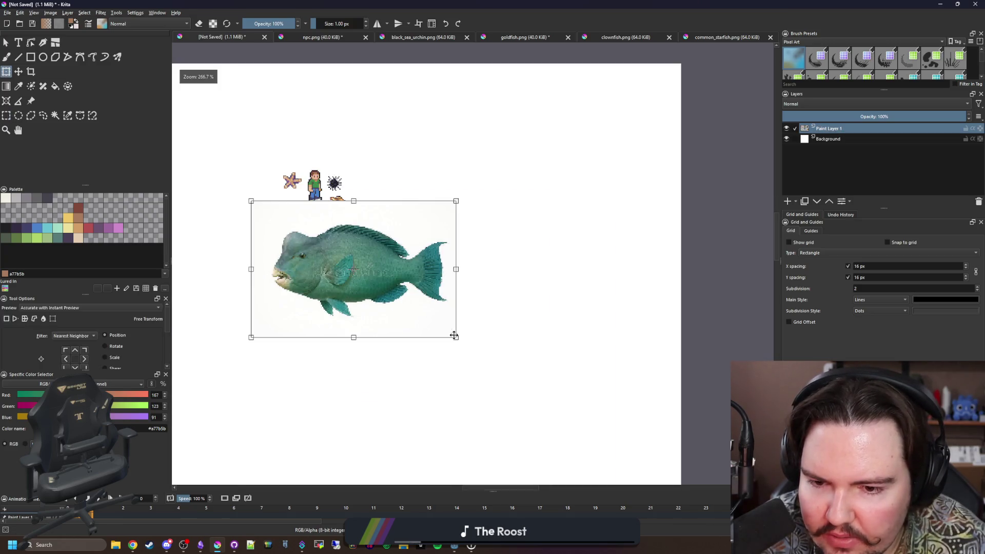
{"action": "left_click_drag", "start_coordinate": [455, 334], "coordinate": [316, 243]}
{"action": "scroll", "coordinate": [297, 234], "scroll_direction": "up", "scroll_amount": 2}
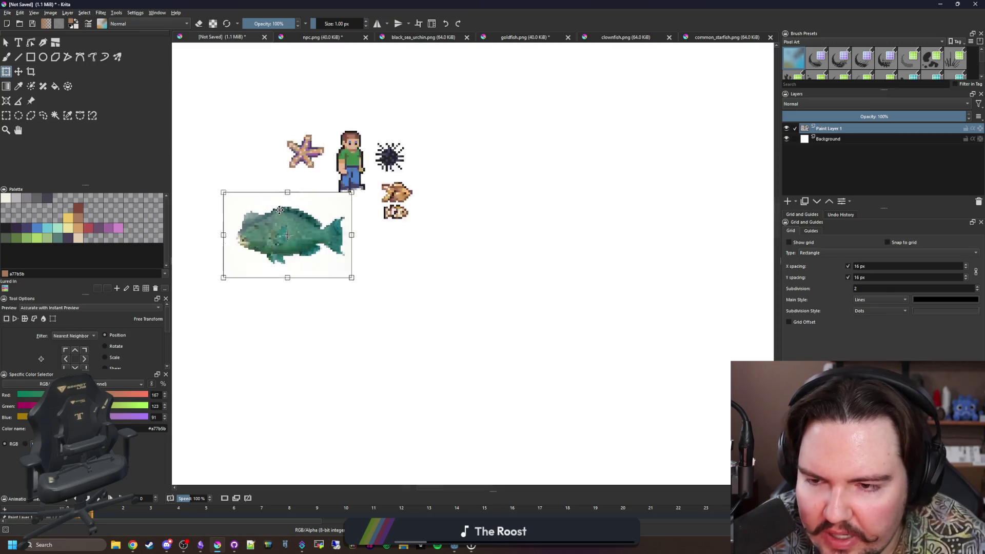
{"action": "scroll", "coordinate": [297, 235], "scroll_direction": "up", "scroll_amount": 2}
{"action": "left_click_drag", "start_coordinate": [451, 346], "coordinate": [396, 311]}
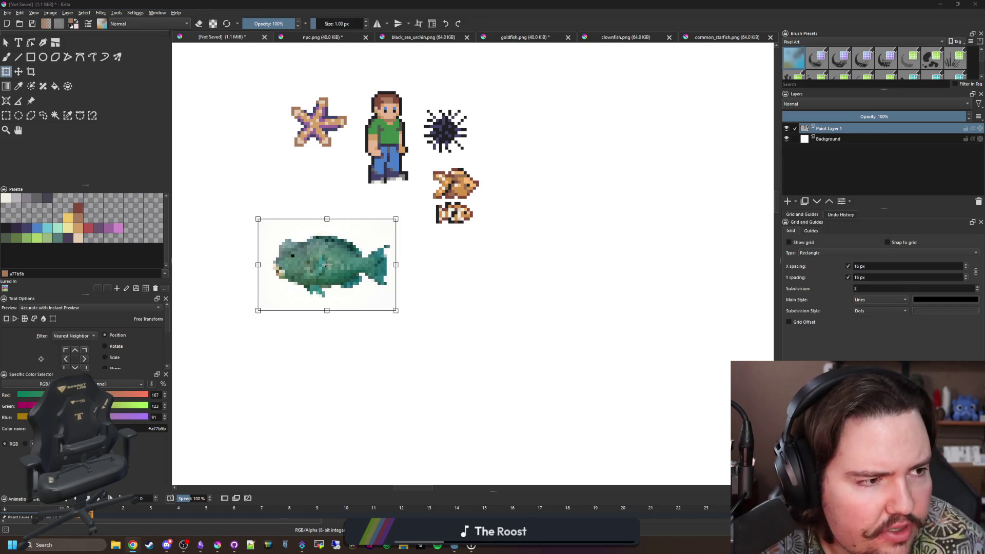
{"action": "key", "text": "alt+Tab"}
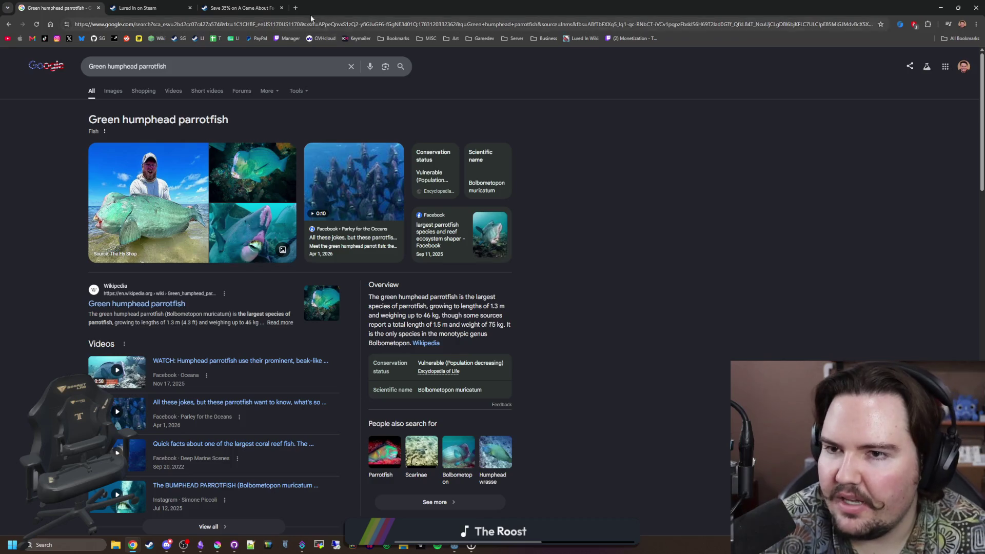
Search 'meccha chameleon' in a new tab and open the MECCHA CHAMELEON Steam store page
{"action": "left_click", "coordinate": [295, 8]}
{"action": "type", "text": "mec"}
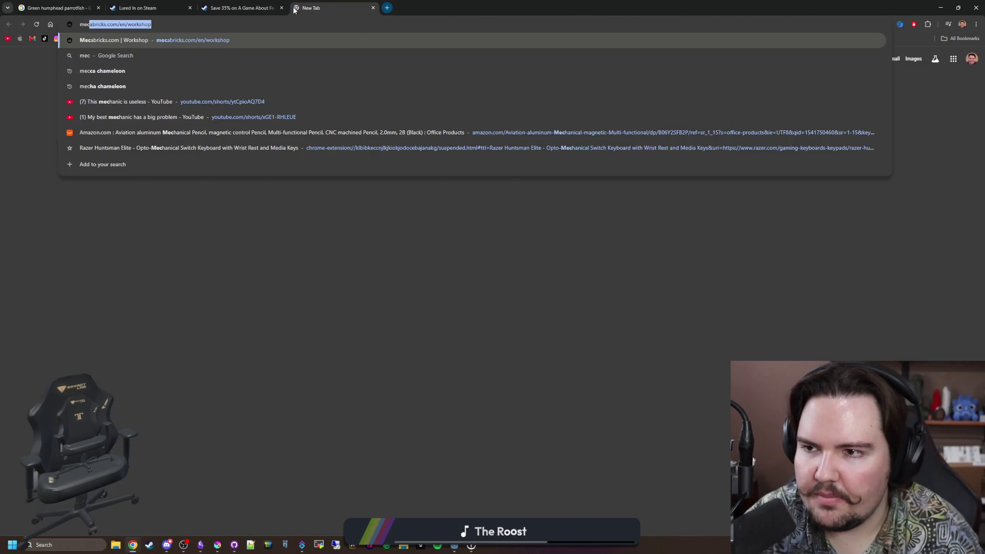
{"action": "type", "text": "cha ch"}
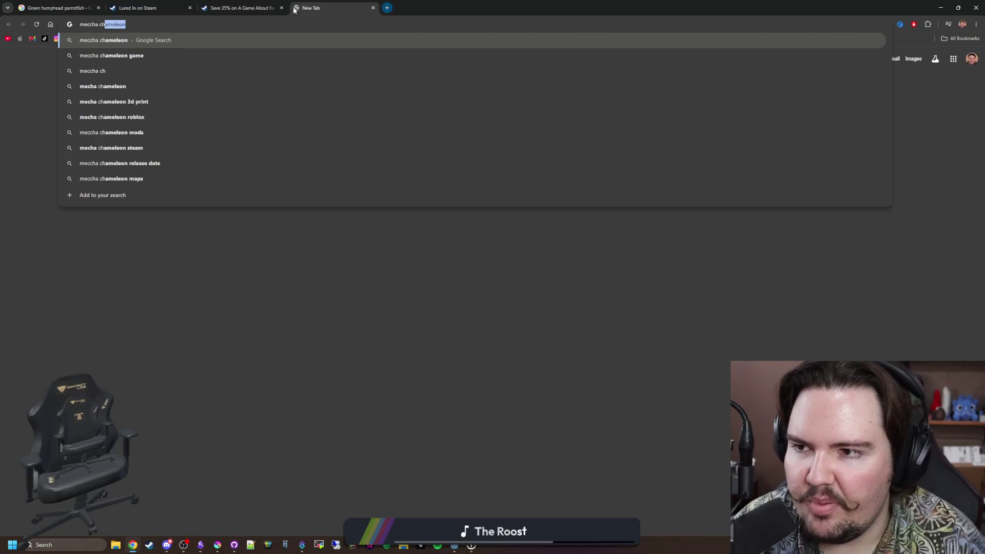
{"action": "key", "text": "Return"}
{"action": "left_click", "coordinate": [165, 303]}
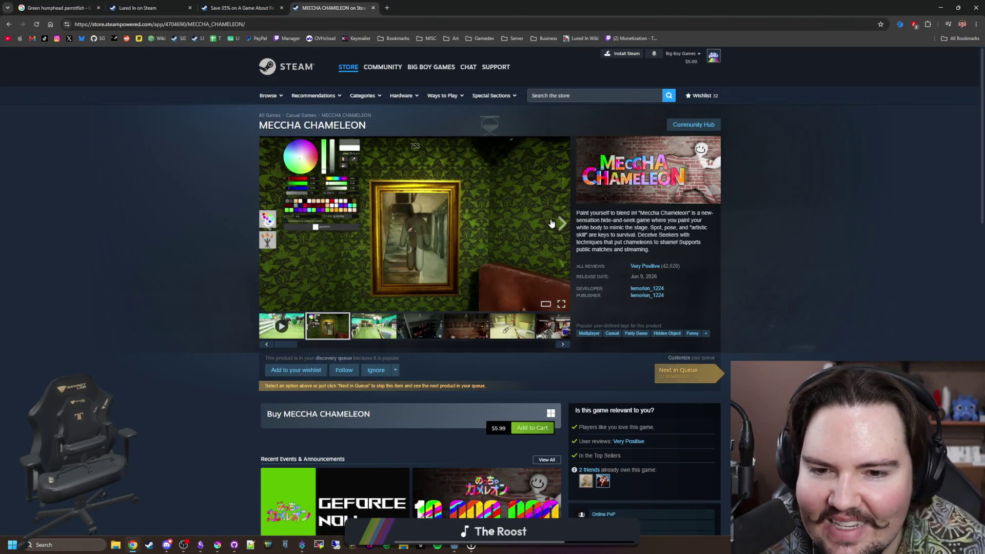
View the barn gameplay screenshot full size and advance to the next one
{"action": "left_click", "coordinate": [561, 224]}
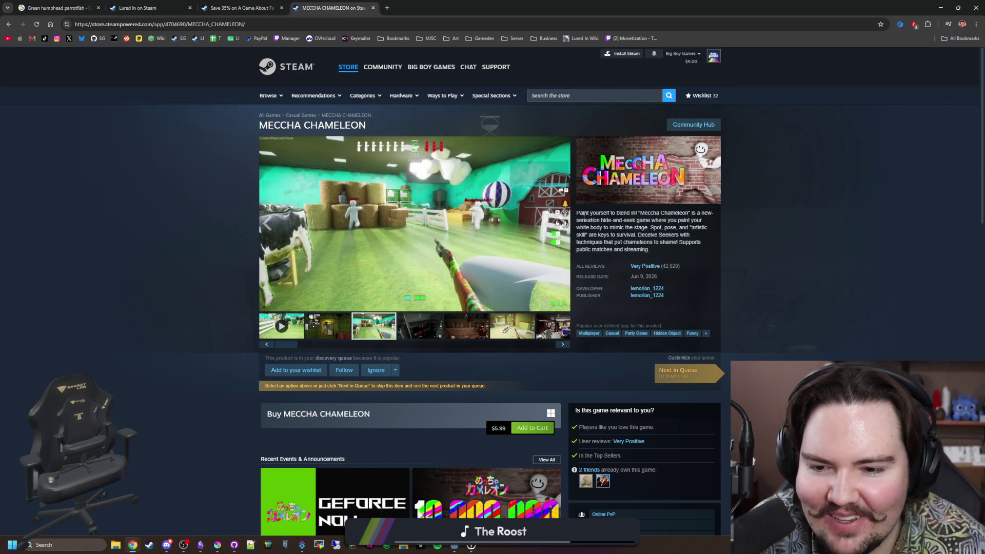
{"action": "scroll", "coordinate": [516, 263], "scroll_direction": "down", "scroll_amount": 3}
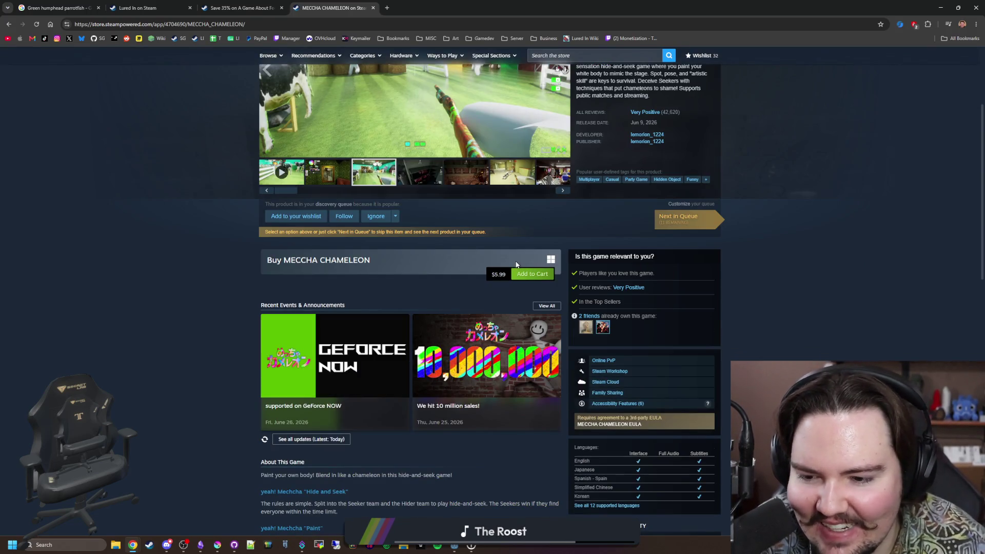
{"action": "mouse_move", "coordinate": [487, 357]}
{"action": "scroll", "coordinate": [427, 355], "scroll_direction": "up", "scroll_amount": 3}
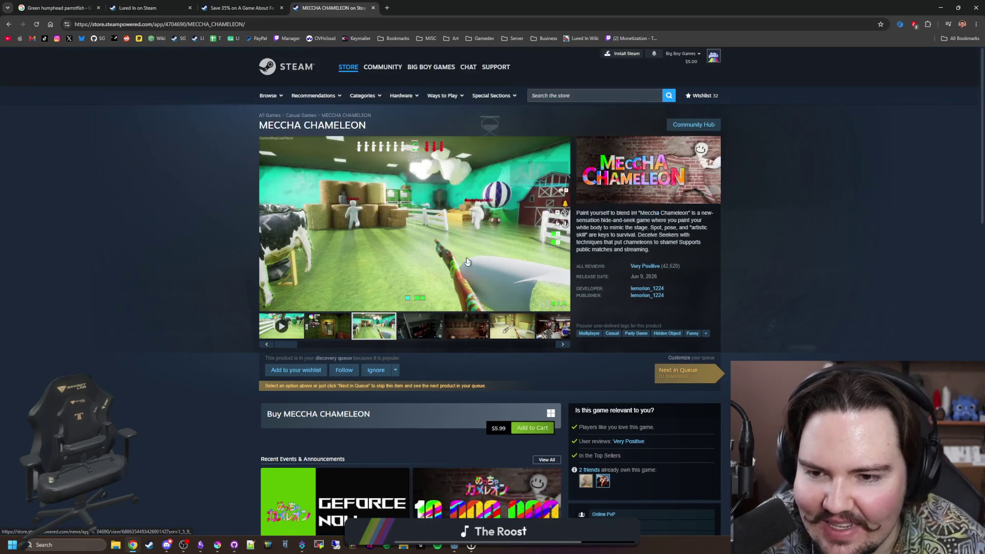
{"action": "left_click", "coordinate": [562, 283]}
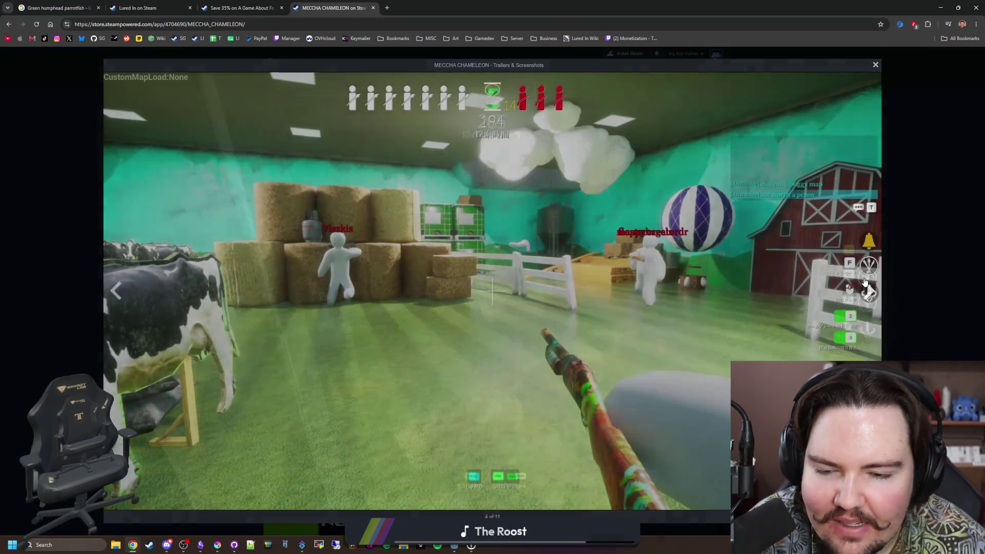
{"action": "left_click", "coordinate": [866, 289]}
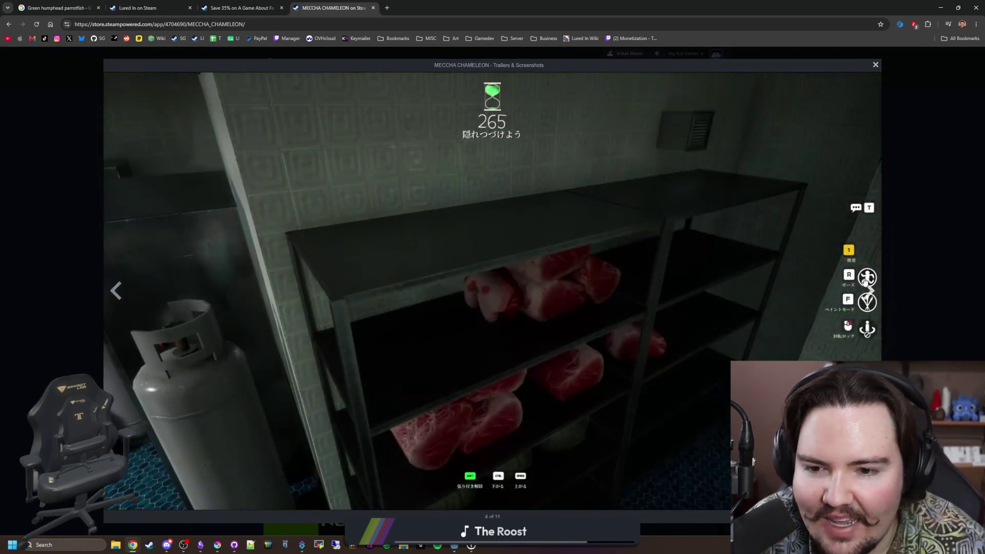
Page through all eleven MECCHA CHAMELEON screenshots full size, wrapping back to the first
{"action": "left_click", "coordinate": [866, 286]}
{"action": "left_click", "coordinate": [866, 283]}
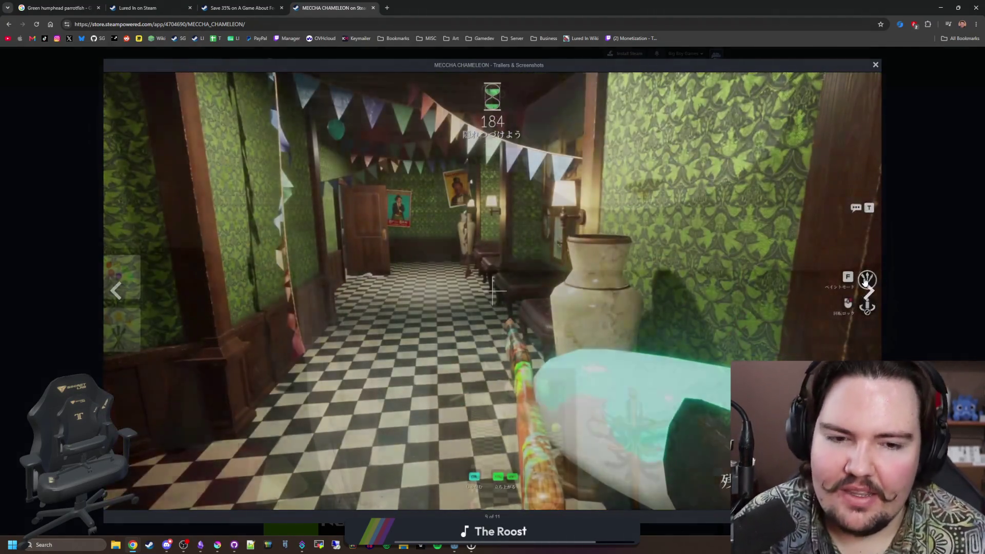
{"action": "left_click", "coordinate": [865, 283]}
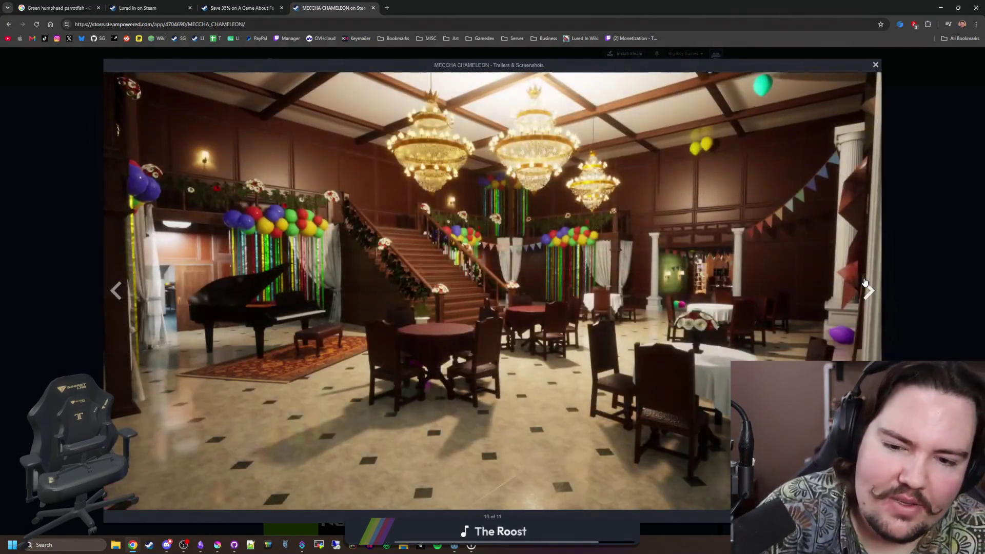
{"action": "left_click", "coordinate": [866, 283]}
{"action": "left_click", "coordinate": [866, 283]}
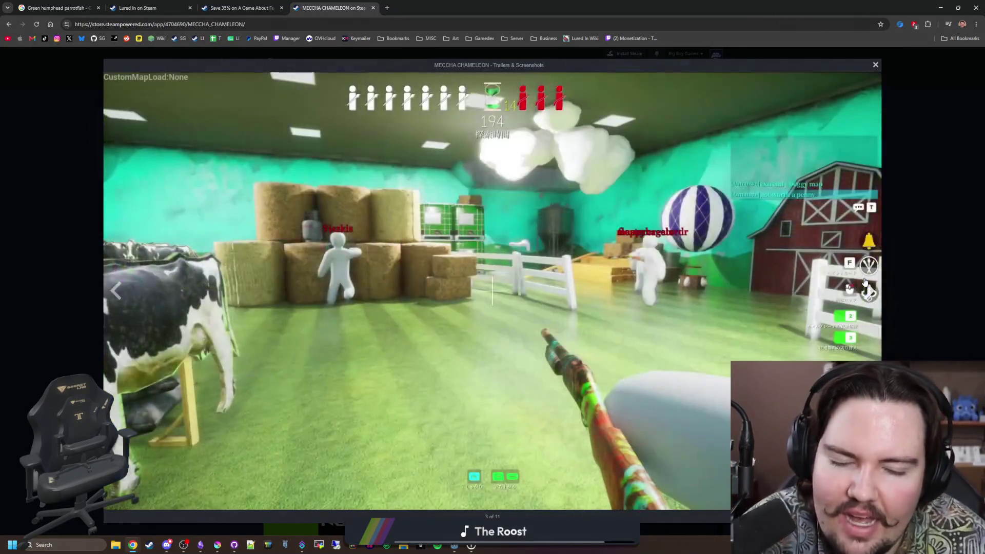
{"action": "left_click", "coordinate": [866, 282]}
{"action": "left_click", "coordinate": [865, 282]}
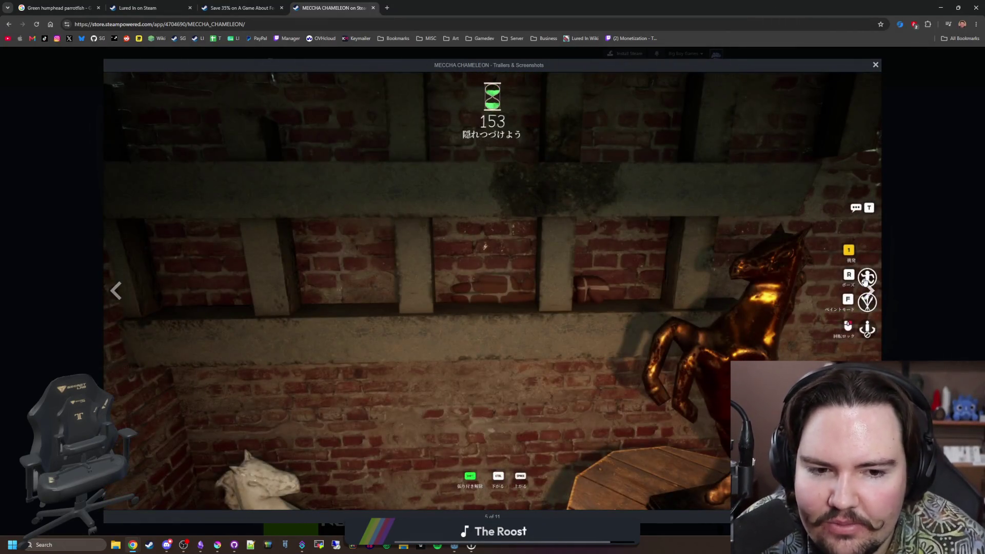
{"action": "left_click", "coordinate": [866, 282]}
{"action": "left_click", "coordinate": [865, 281]}
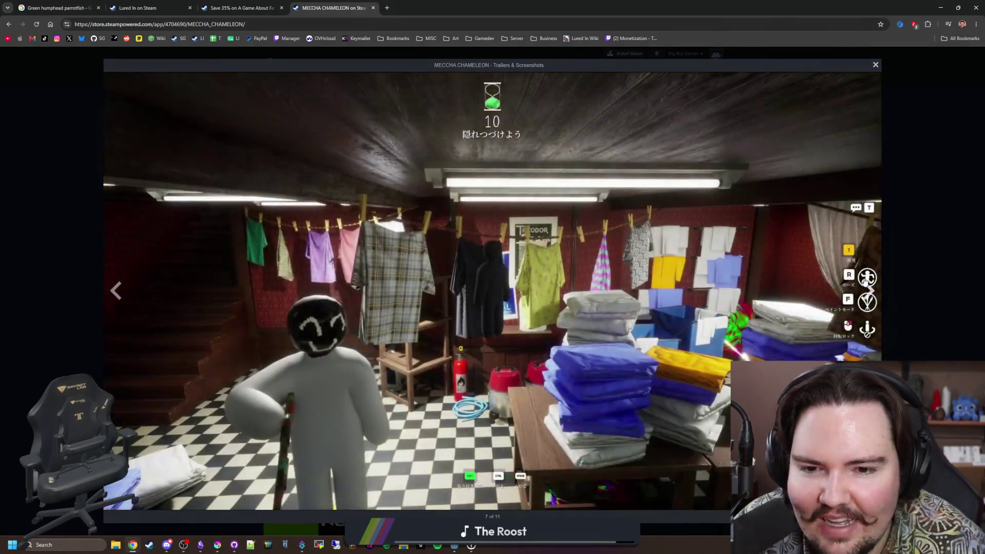
{"action": "left_click", "coordinate": [865, 281]}
{"action": "left_click", "coordinate": [866, 282]}
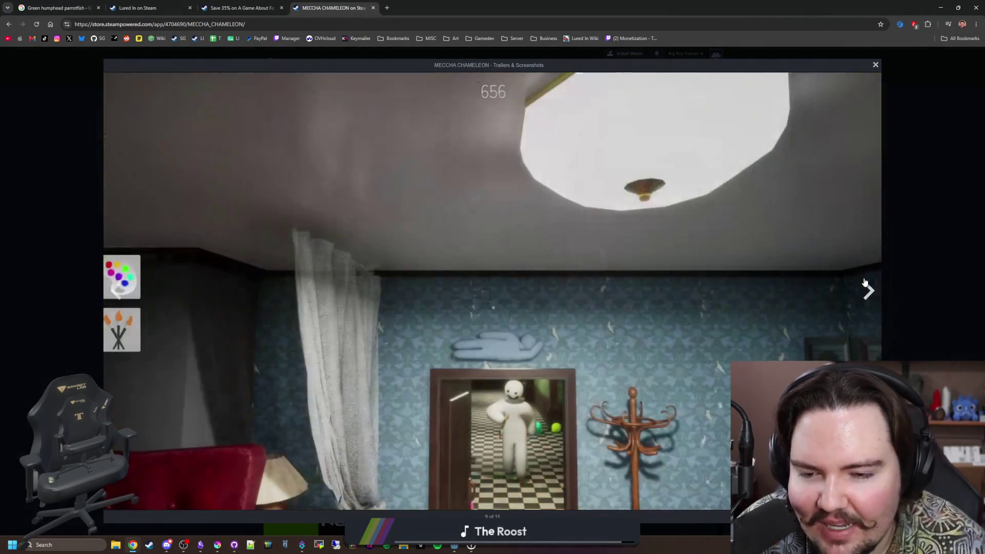
{"action": "left_click", "coordinate": [866, 282]}
{"action": "left_click", "coordinate": [866, 282]}
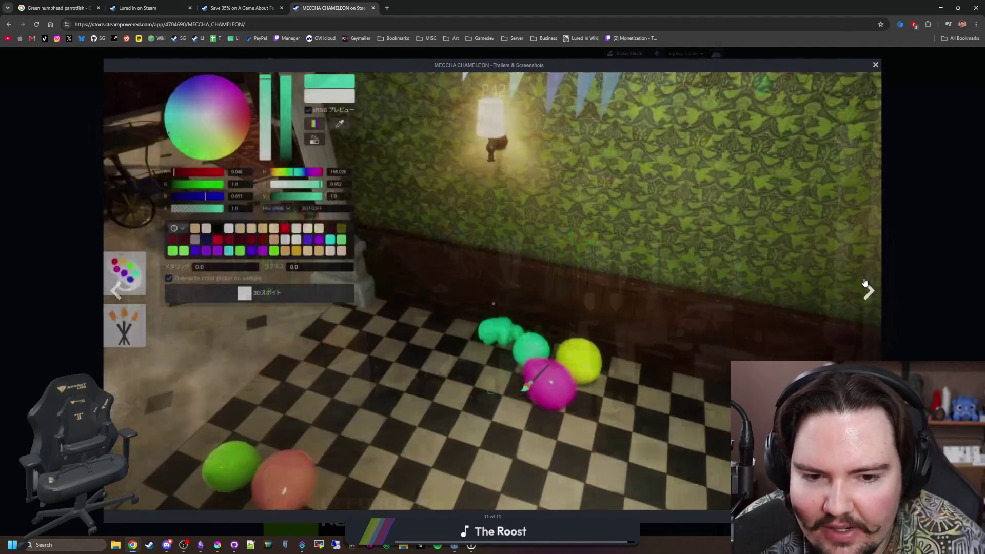
{"action": "left_click", "coordinate": [865, 282]}
Cycle through the screenshots a second time up to the checkered hallway shot and close the viewer
{"action": "left_click", "coordinate": [866, 282]}
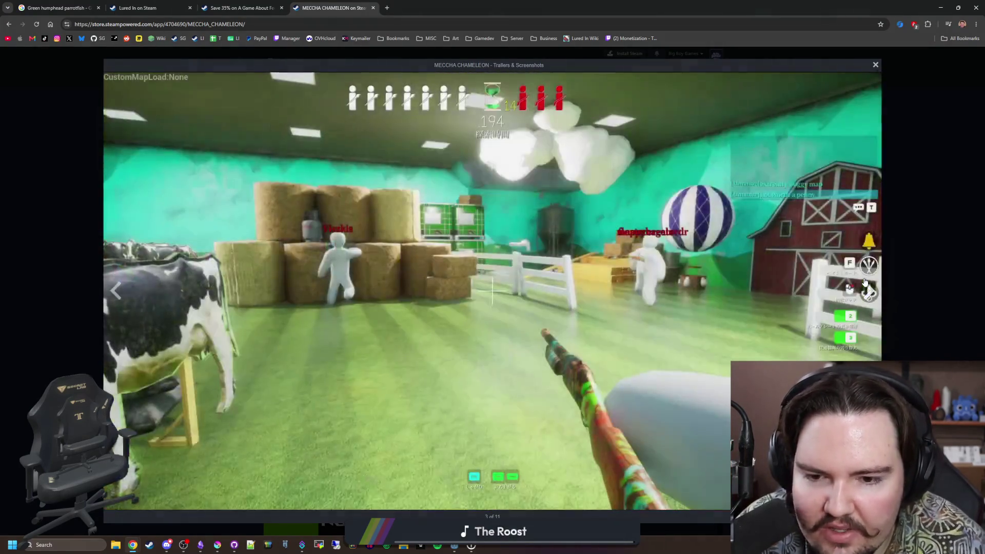
{"action": "left_click", "coordinate": [866, 282]}
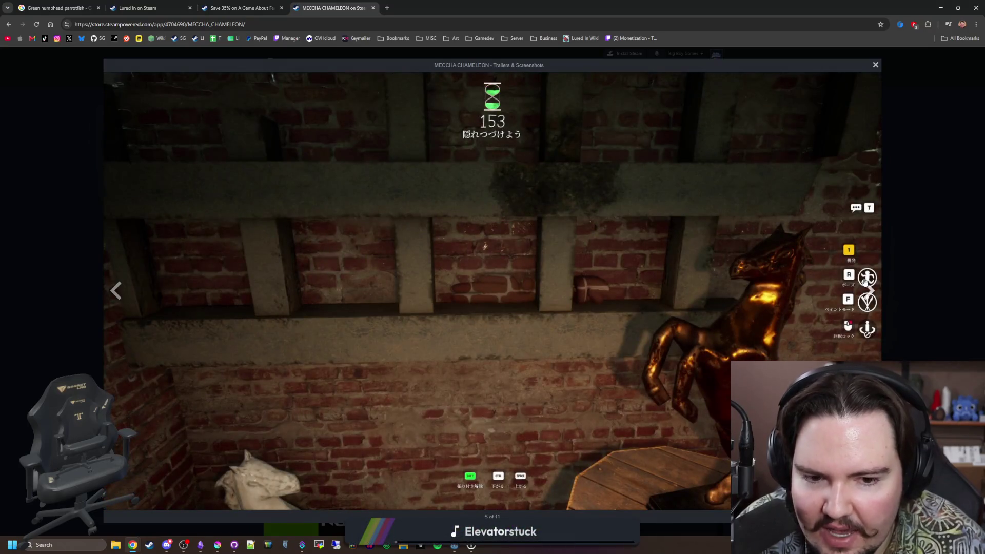
{"action": "left_click", "coordinate": [866, 282]}
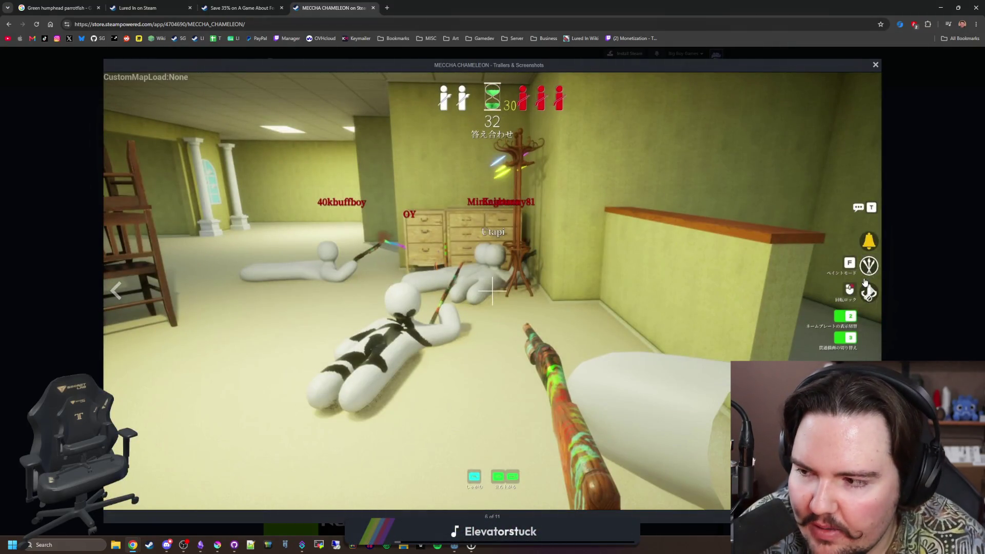
{"action": "left_click", "coordinate": [865, 283]}
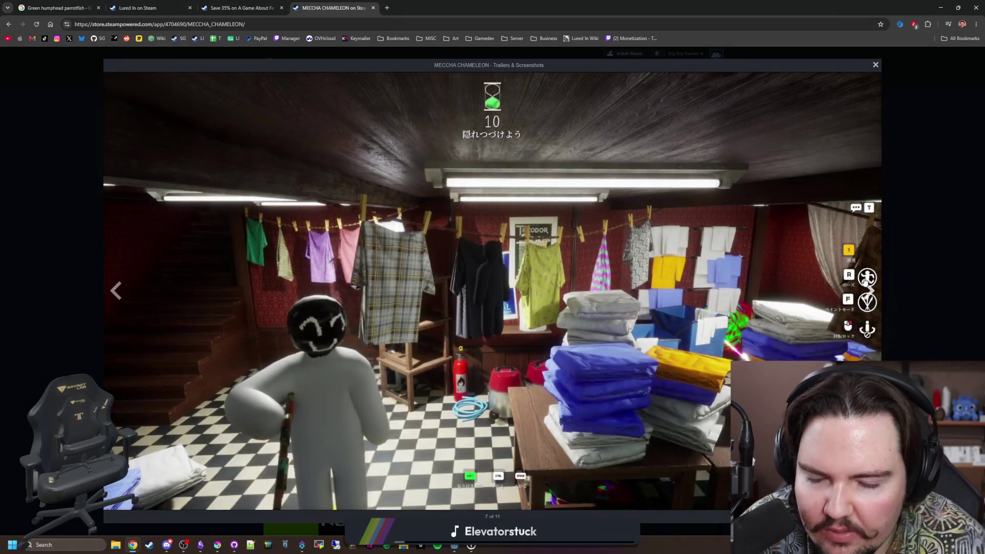
{"action": "left_click", "coordinate": [866, 282]}
{"action": "left_click", "coordinate": [866, 282]}
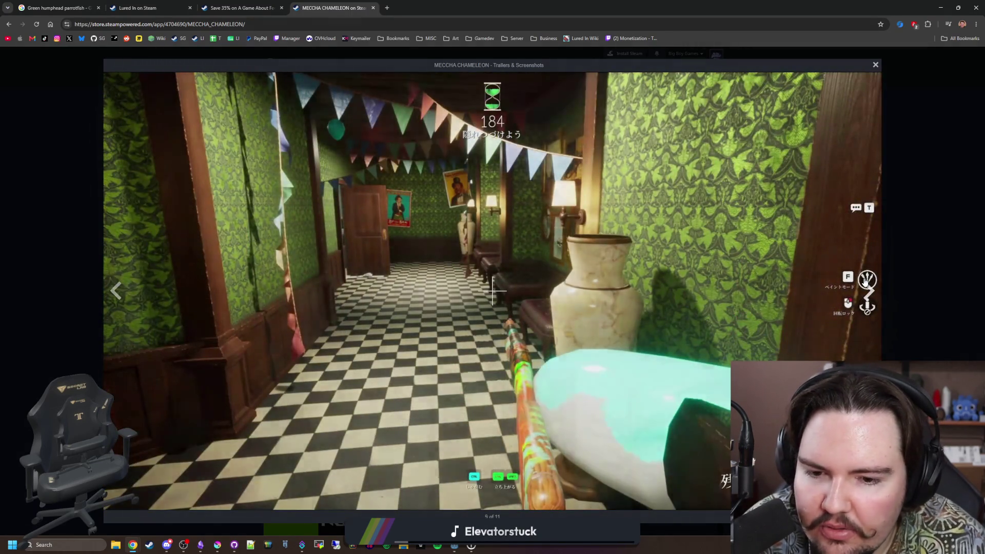
{"action": "left_click", "coordinate": [866, 284]}
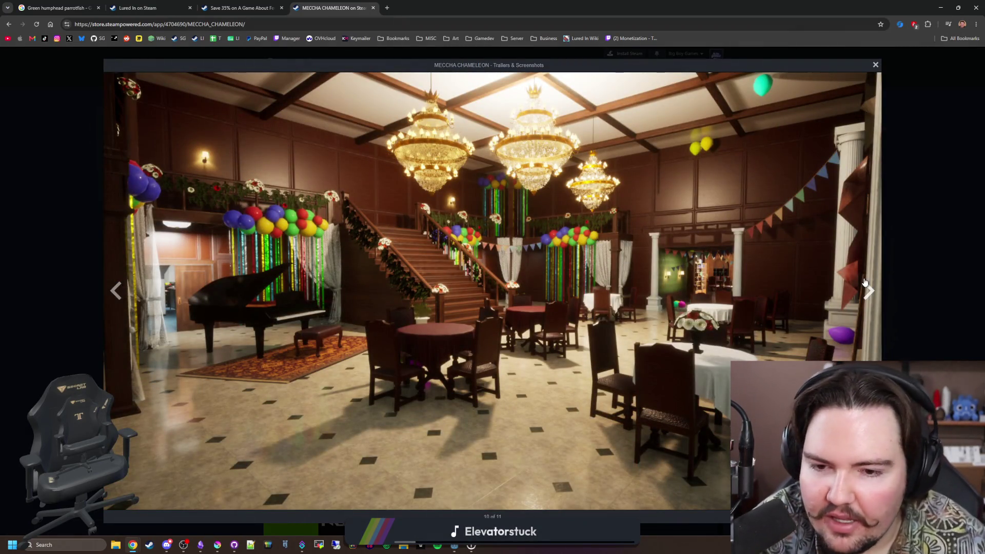
{"action": "left_click", "coordinate": [864, 283]}
{"action": "left_click", "coordinate": [865, 283]}
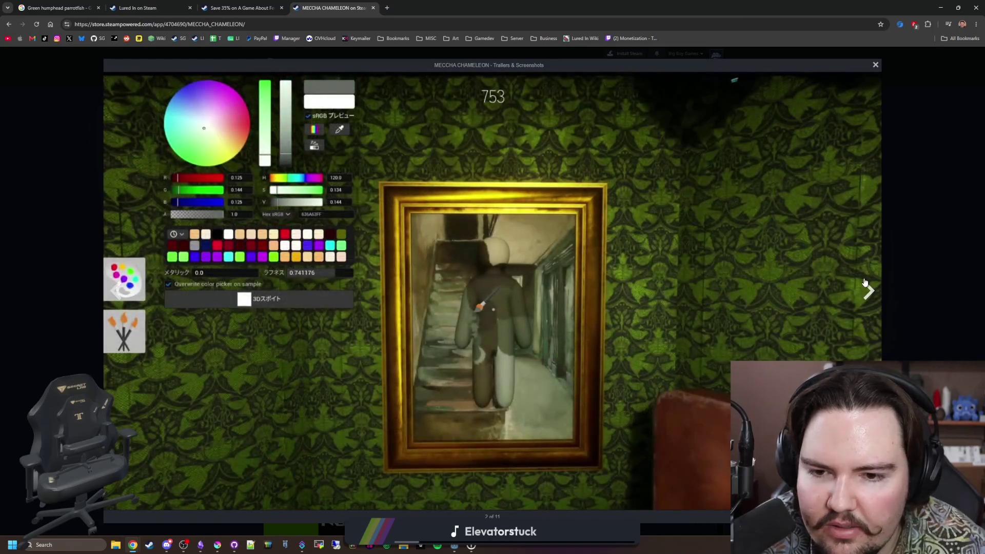
{"action": "left_click", "coordinate": [865, 283]}
{"action": "left_click", "coordinate": [863, 294]}
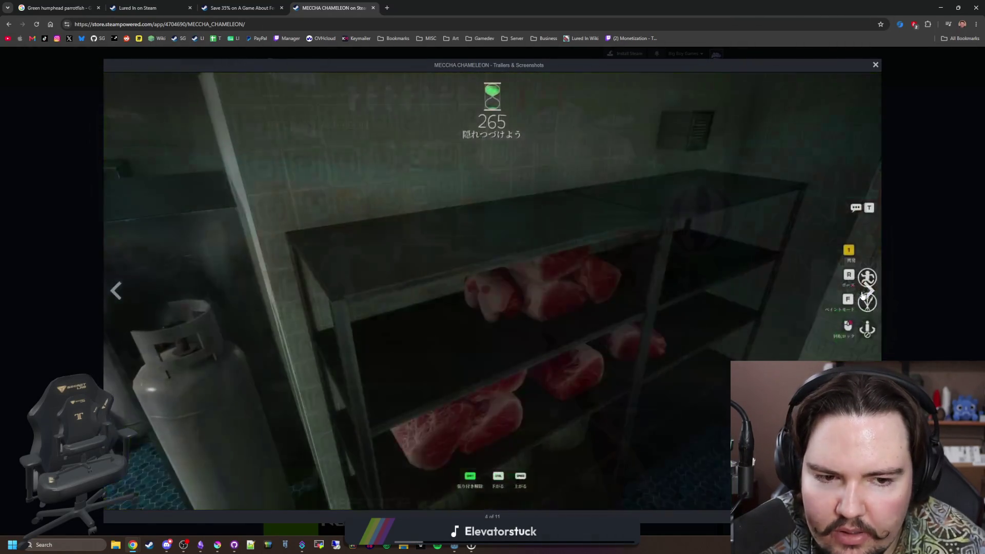
{"action": "left_click", "coordinate": [863, 295]}
{"action": "left_click", "coordinate": [864, 294]}
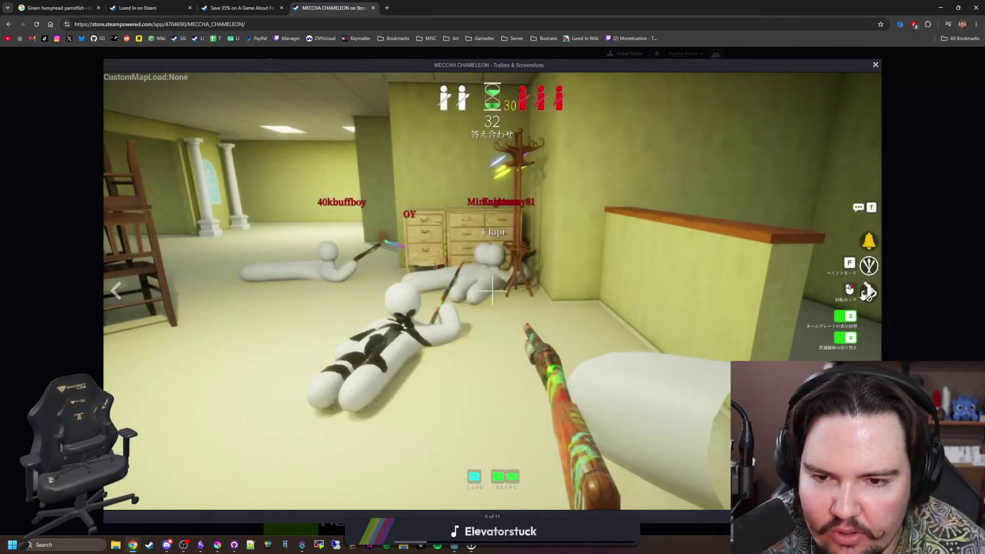
{"action": "left_click", "coordinate": [863, 294]}
{"action": "left_click", "coordinate": [928, 261]}
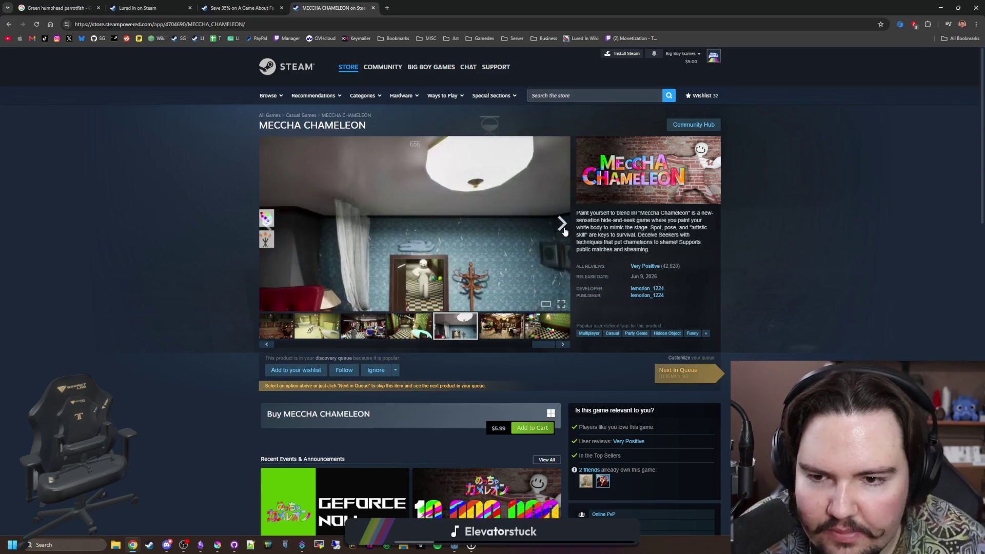
Step through the gameplay screenshots in the store-page gallery to the picture-frame shot
{"action": "left_click", "coordinate": [563, 226]}
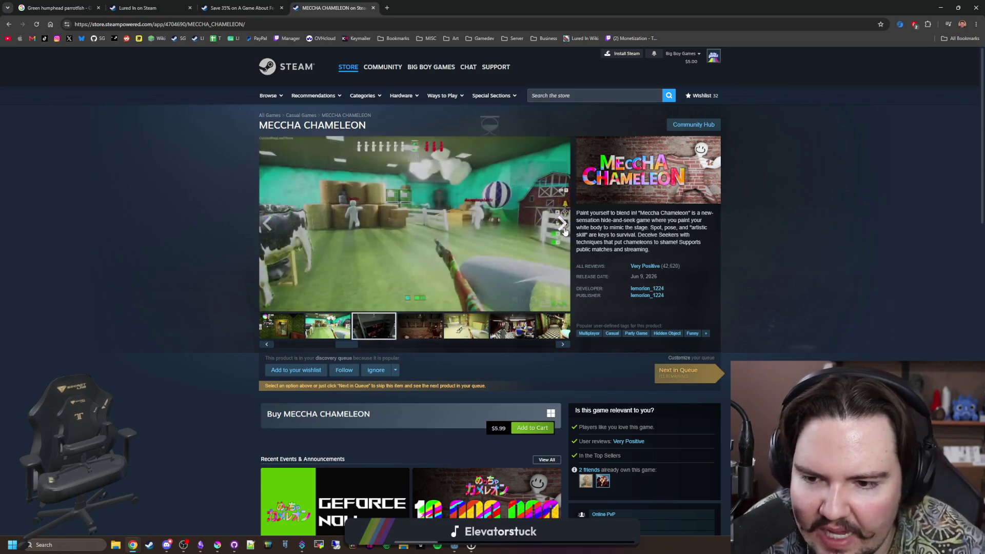
{"action": "left_click", "coordinate": [562, 225]}
{"action": "left_click", "coordinate": [561, 225]}
{"action": "left_click", "coordinate": [561, 224]}
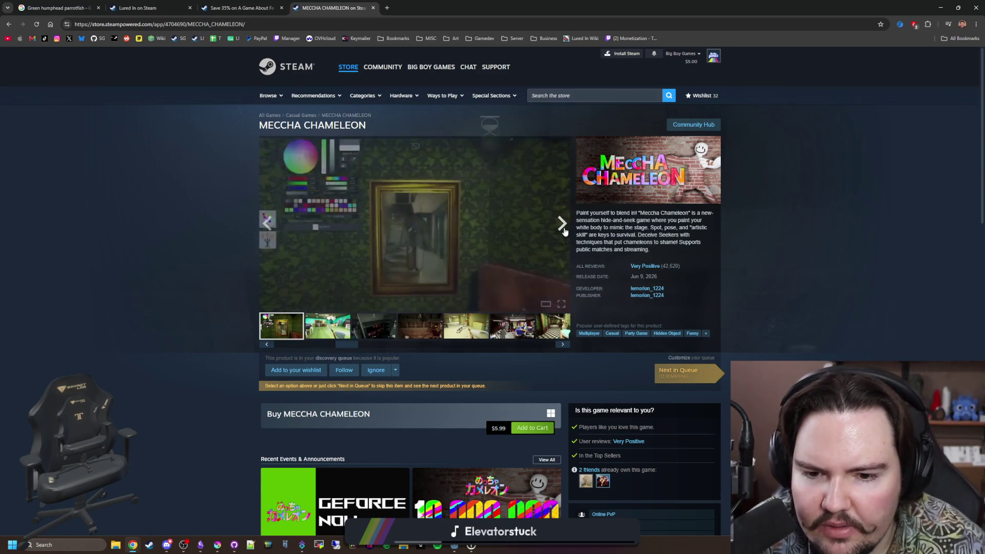
{"action": "left_click", "coordinate": [561, 225]}
{"action": "left_click", "coordinate": [561, 224]}
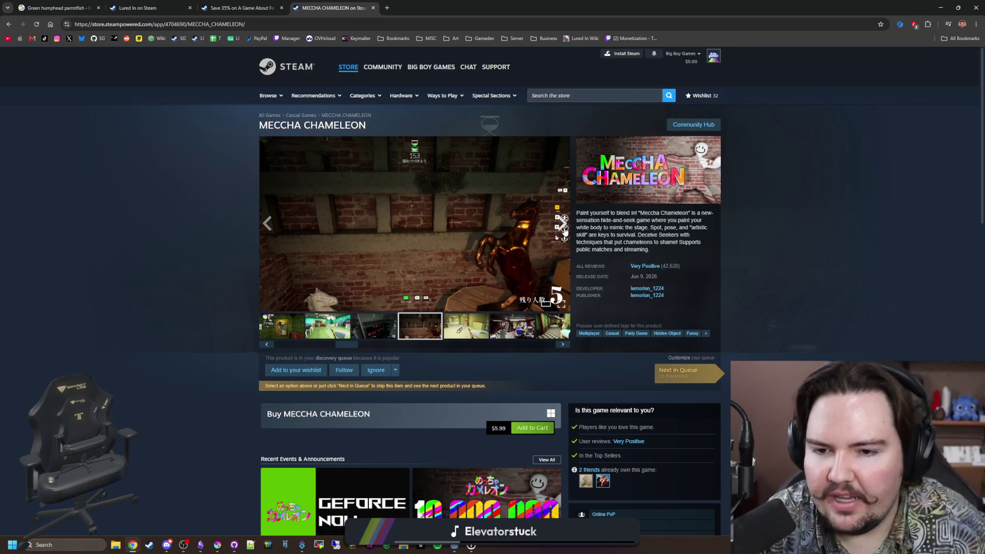
{"action": "left_click", "coordinate": [563, 224]}
{"action": "left_click", "coordinate": [563, 225]}
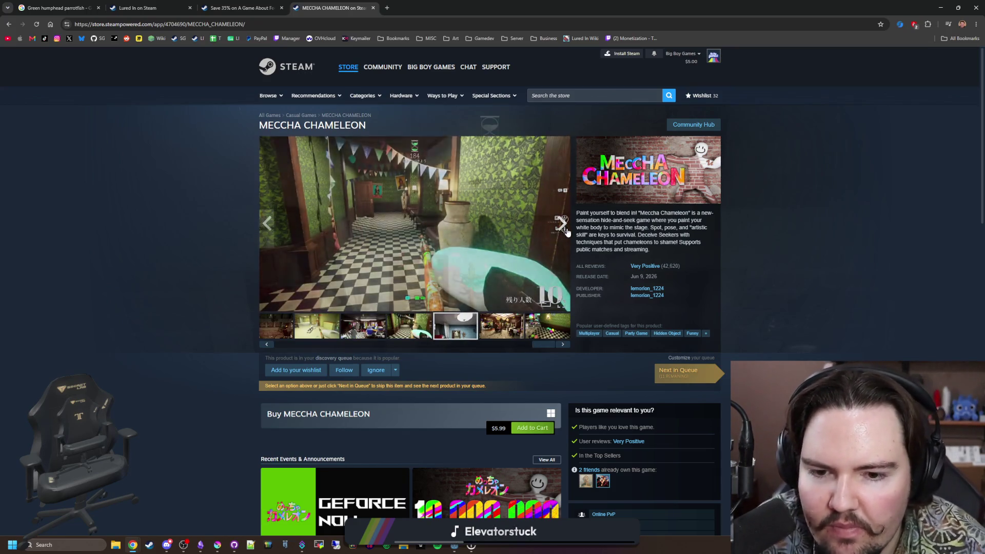
{"action": "left_click", "coordinate": [562, 225]}
{"action": "left_click", "coordinate": [562, 224]}
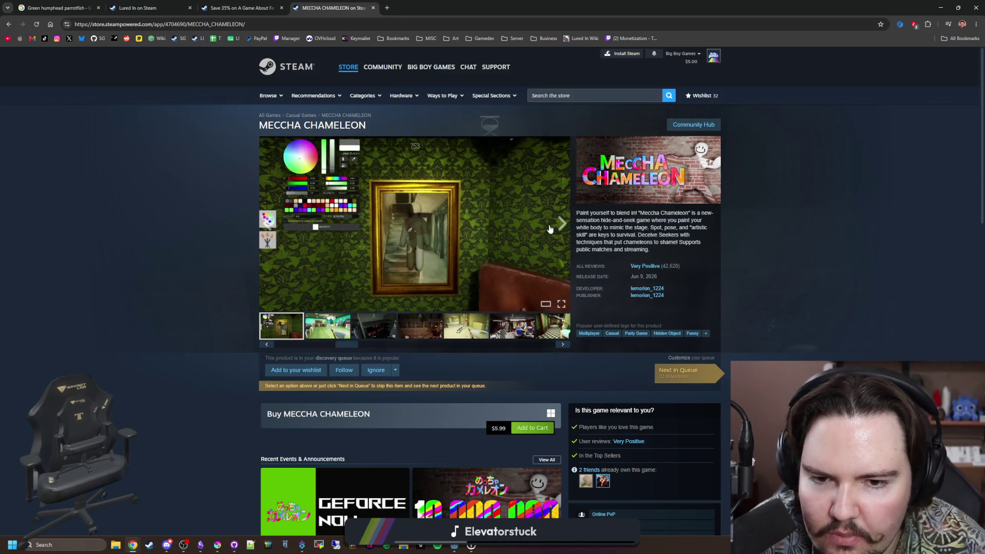
View the picture-frame screenshot enlarged, close it, and open the developer's store page
{"action": "left_click", "coordinate": [550, 229]}
{"action": "left_click", "coordinate": [903, 276]}
{"action": "scroll", "coordinate": [551, 323], "scroll_direction": "down", "scroll_amount": 2}
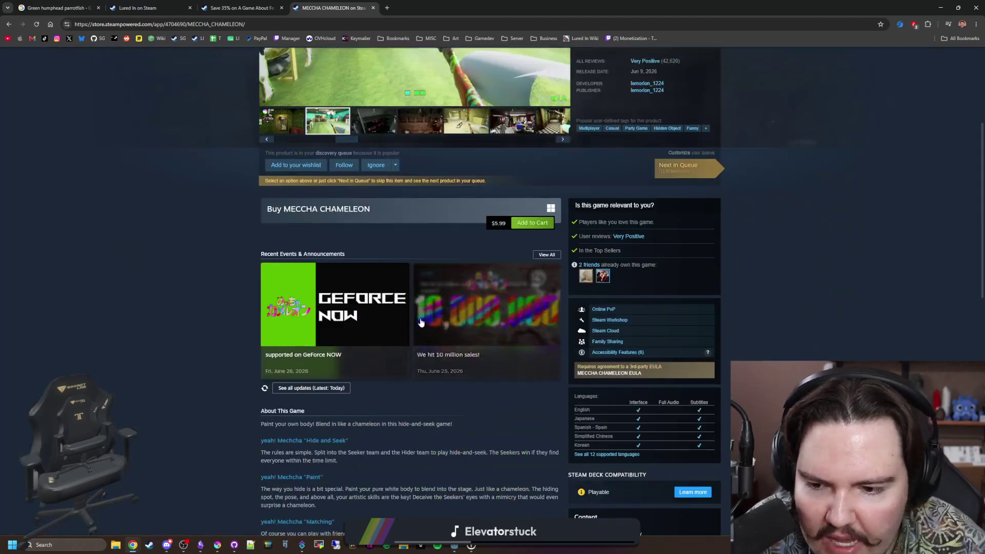
{"action": "scroll", "coordinate": [465, 353], "scroll_direction": "up", "scroll_amount": 2}
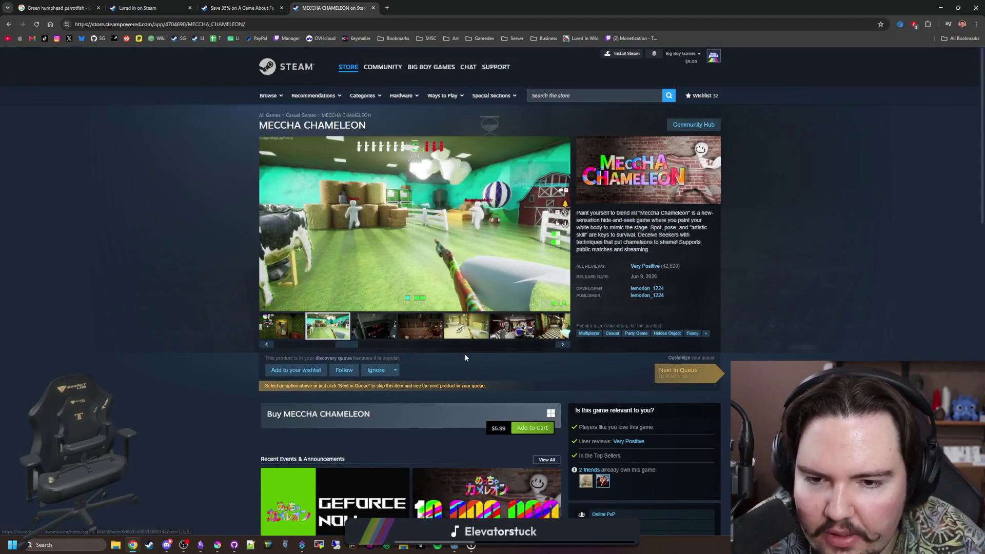
{"action": "left_click", "coordinate": [651, 290]}
{"action": "scroll", "coordinate": [640, 284], "scroll_direction": "down", "scroll_amount": 2}
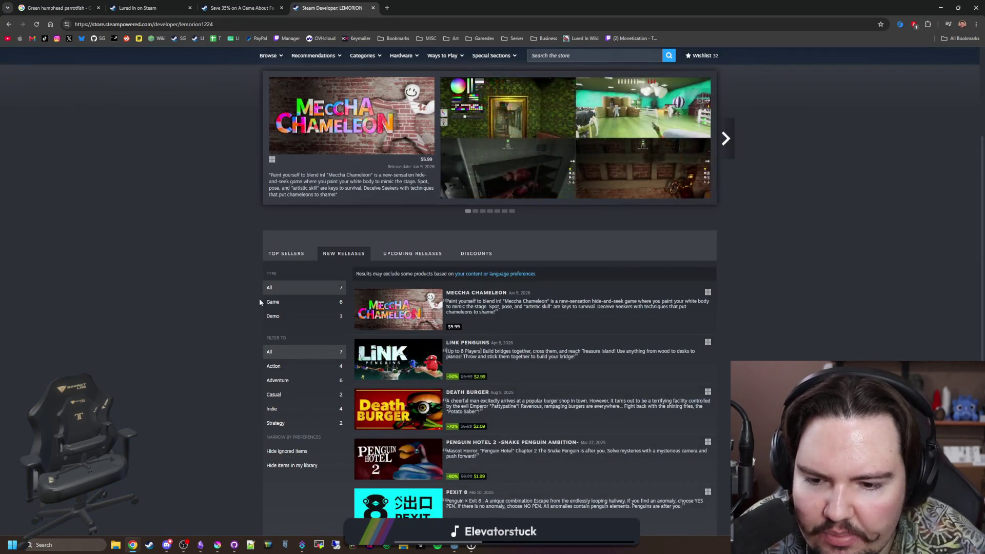
{"action": "scroll", "coordinate": [260, 297], "scroll_direction": "down", "scroll_amount": 3}
{"action": "scroll", "coordinate": [390, 315], "scroll_direction": "up", "scroll_amount": 3}
{"action": "mouse_move", "coordinate": [397, 307]}
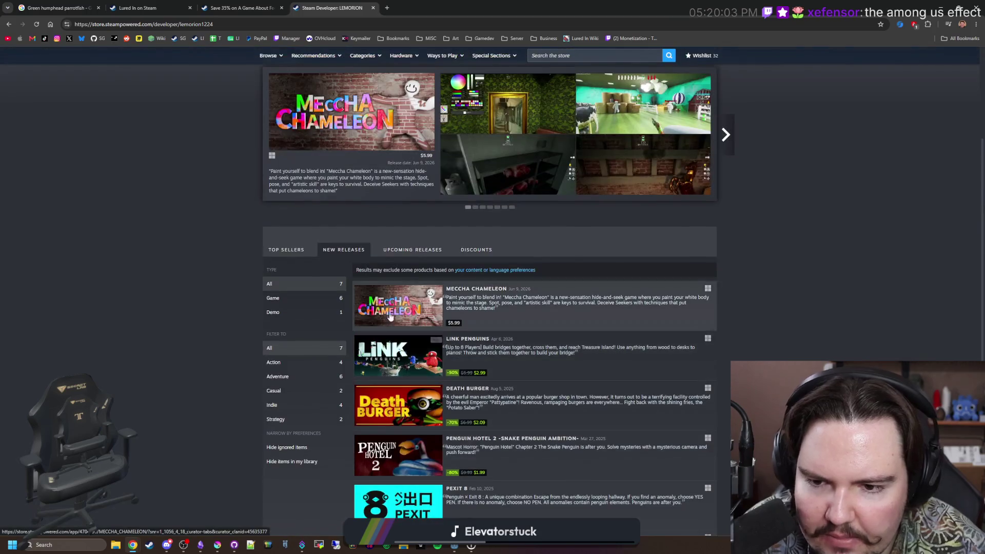
{"action": "scroll", "coordinate": [391, 316], "scroll_direction": "down", "scroll_amount": 2}
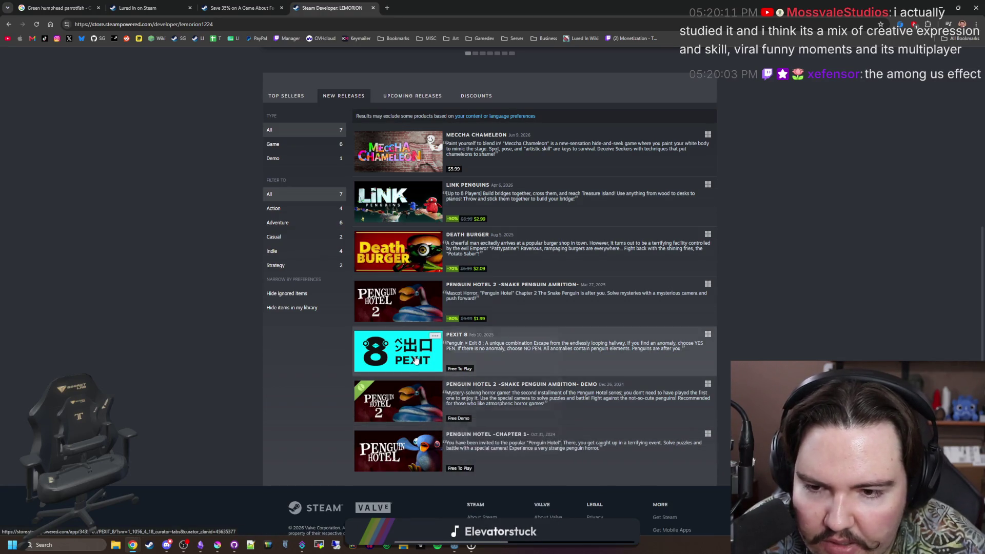
{"action": "mouse_move", "coordinate": [398, 407]}
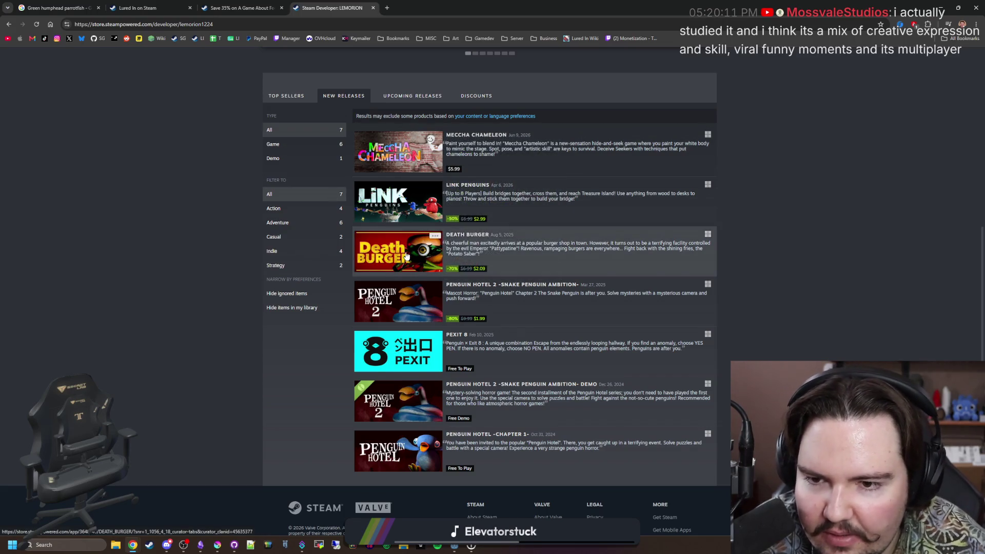
{"action": "scroll", "coordinate": [248, 369], "scroll_direction": "down", "scroll_amount": 1}
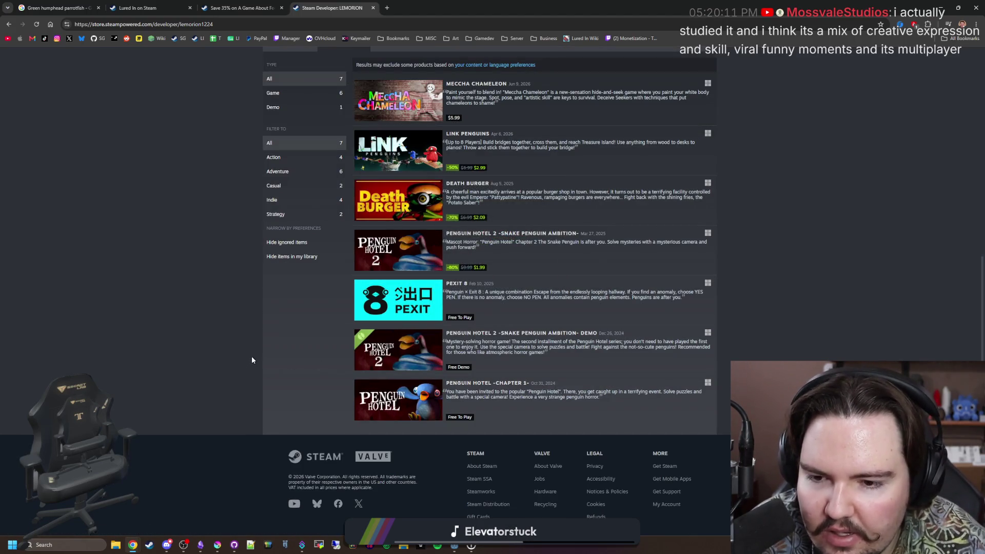
{"action": "scroll", "coordinate": [252, 356], "scroll_direction": "up", "scroll_amount": 1}
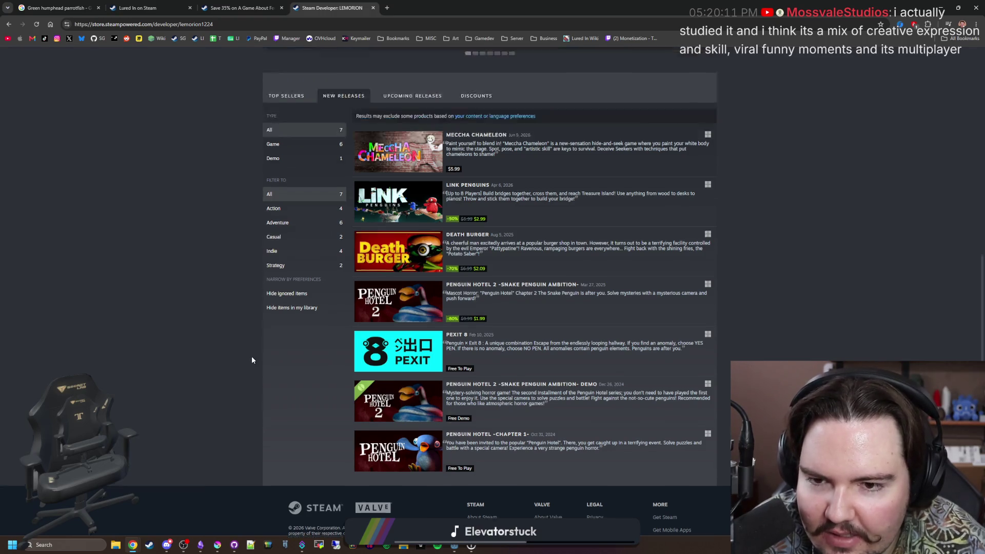
{"action": "scroll", "coordinate": [252, 356], "scroll_direction": "up", "scroll_amount": 1}
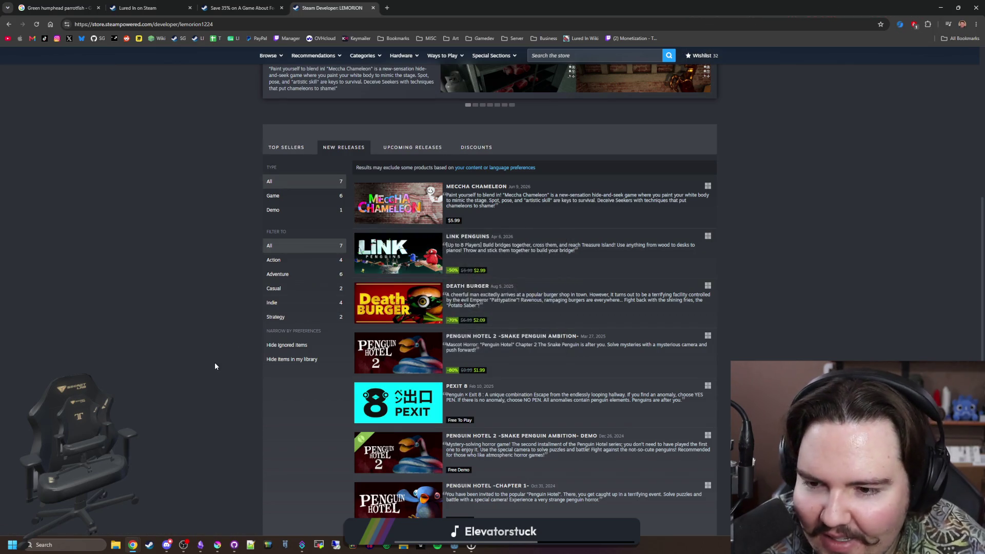
{"action": "scroll", "coordinate": [215, 362], "scroll_direction": "down", "scroll_amount": 1}
{"action": "scroll", "coordinate": [214, 362], "scroll_direction": "up", "scroll_amount": 3}
{"action": "scroll", "coordinate": [215, 363], "scroll_direction": "up", "scroll_amount": 2}
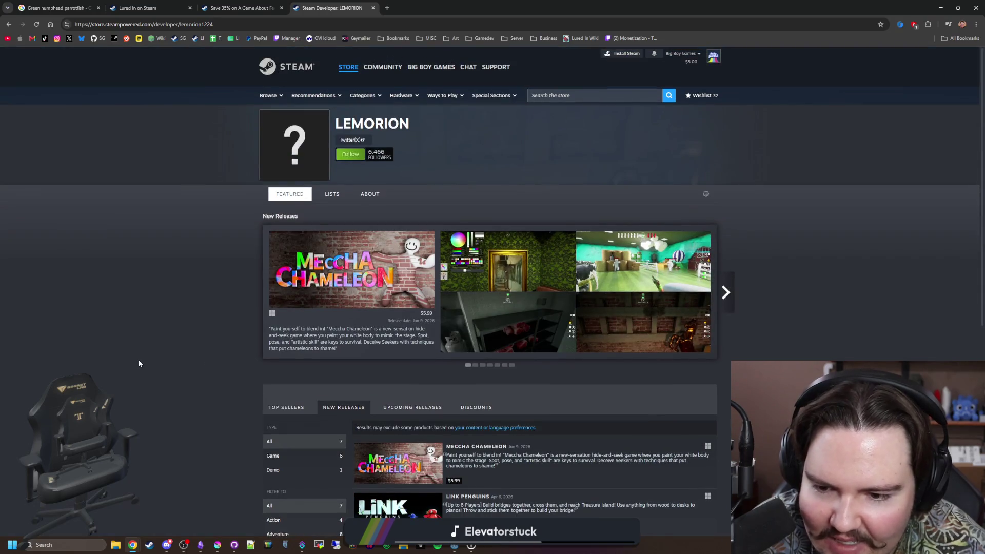
{"action": "scroll", "coordinate": [138, 359], "scroll_direction": "down", "scroll_amount": 3}
{"action": "scroll", "coordinate": [138, 366], "scroll_direction": "down", "scroll_amount": 1}
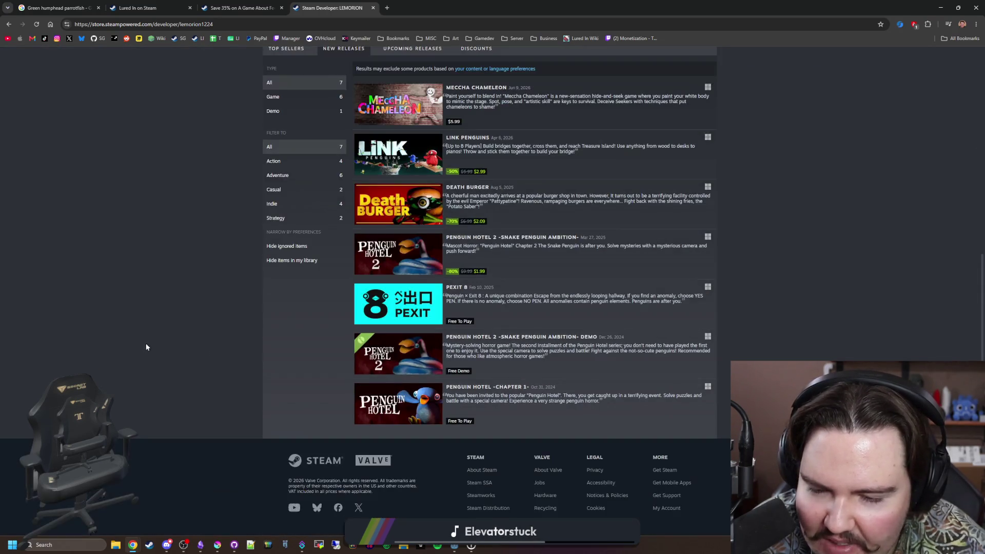
{"action": "scroll", "coordinate": [150, 341], "scroll_direction": "up", "scroll_amount": 3}
{"action": "scroll", "coordinate": [150, 340], "scroll_direction": "up", "scroll_amount": 2}
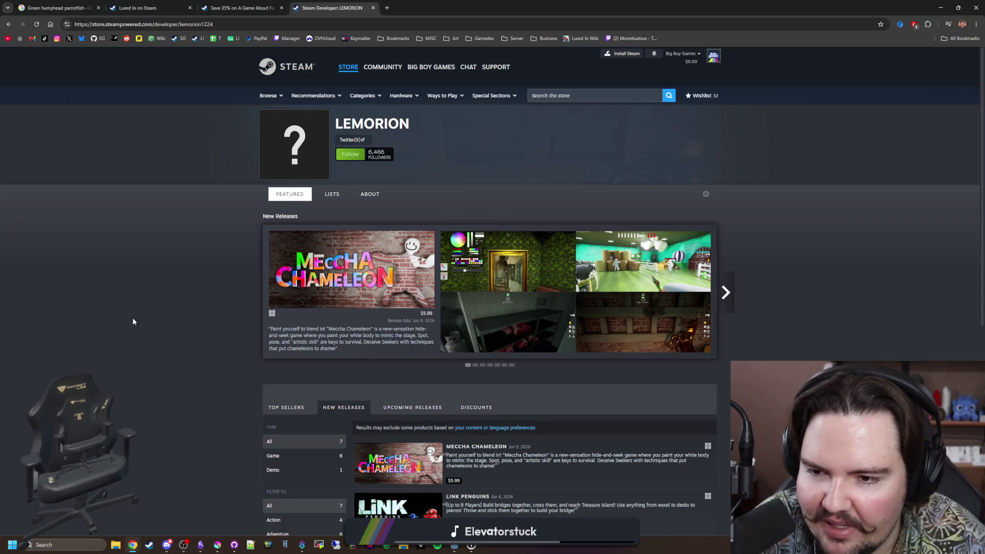
{"action": "mouse_move", "coordinate": [351, 270]}
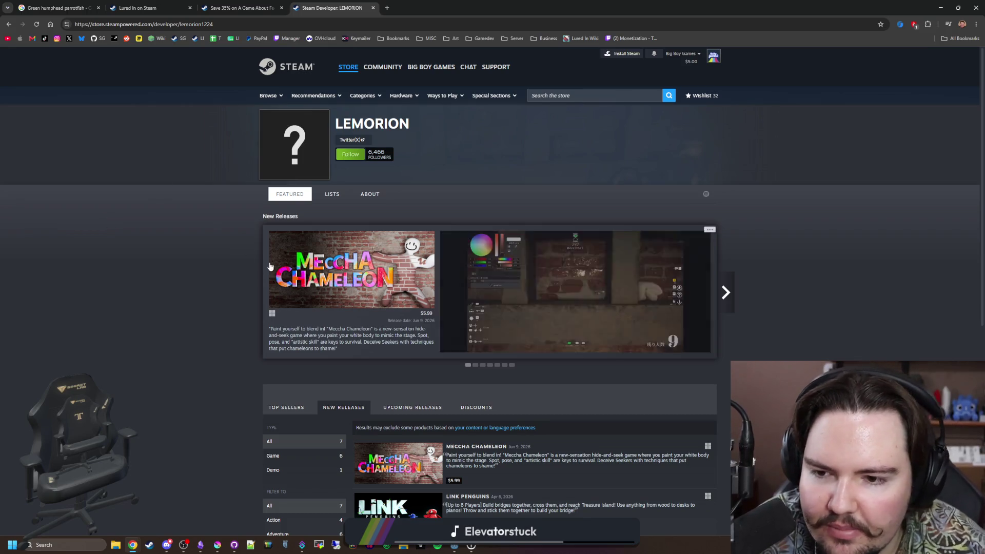
Open the MECCHA CHAMELEON store page from the LEMORION developer page
{"action": "left_click", "coordinate": [333, 264]}
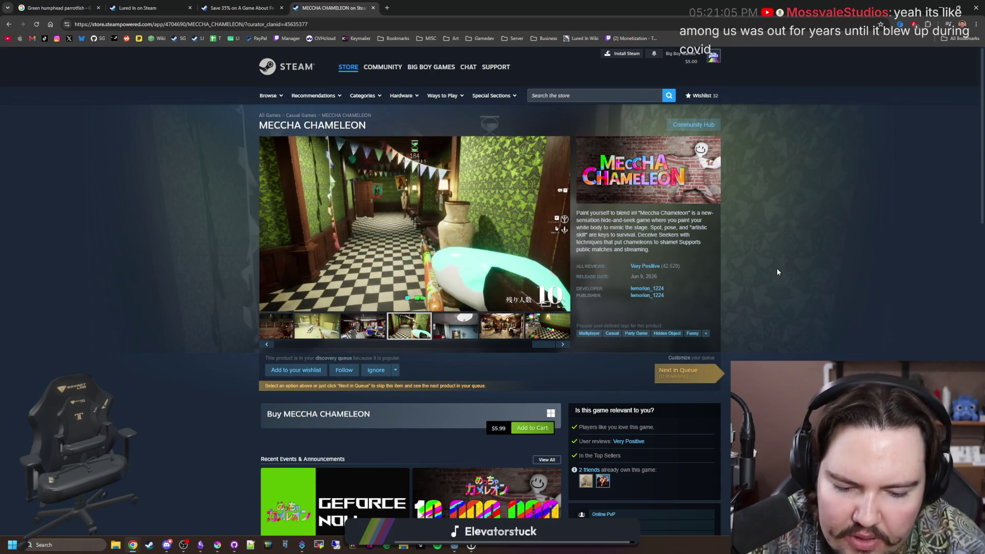
Switch to the Lured In store page tab
{"action": "left_click", "coordinate": [174, 3]}
Open the Steamworks dashboard in a new tab and go to the Lured In app admin page
{"action": "left_click", "coordinate": [949, 211]}
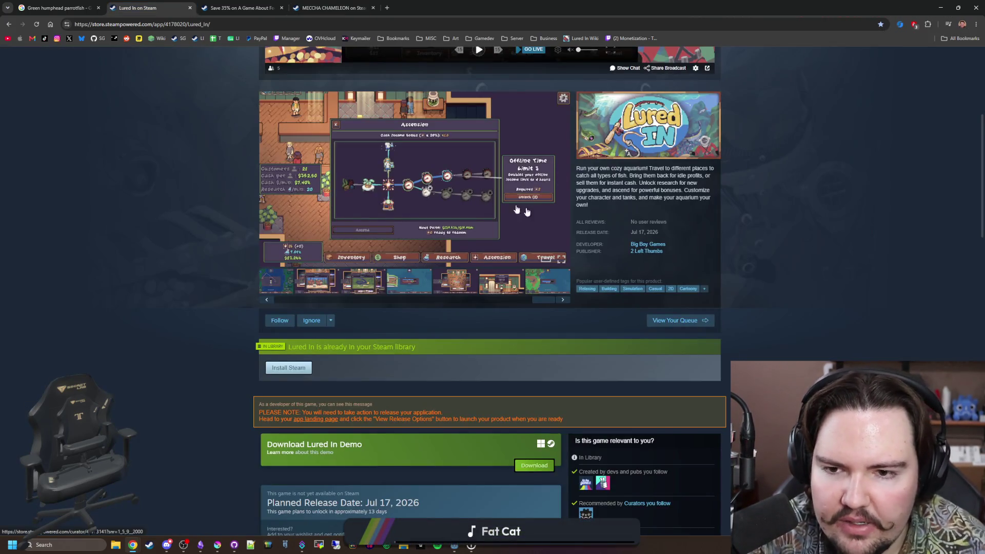
{"action": "scroll", "coordinate": [191, 271], "scroll_direction": "up", "scroll_amount": 4}
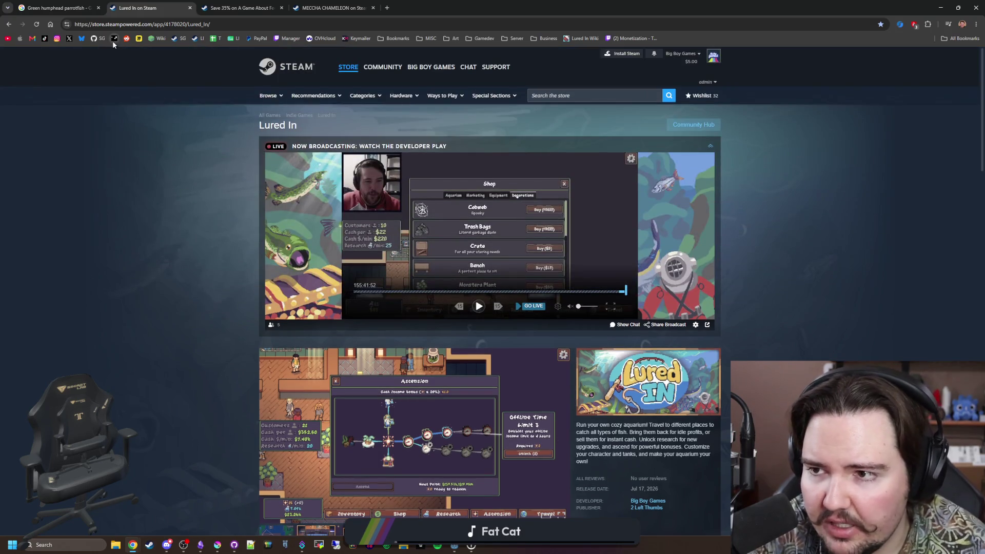
{"action": "middle_click", "coordinate": [113, 41]}
{"action": "left_click", "coordinate": [428, 4]}
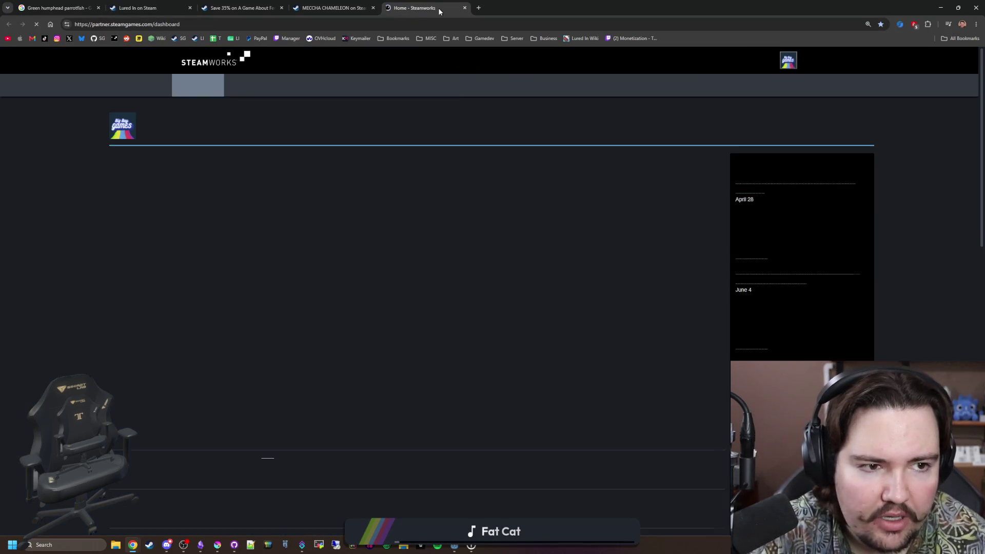
{"action": "left_click", "coordinate": [182, 220]}
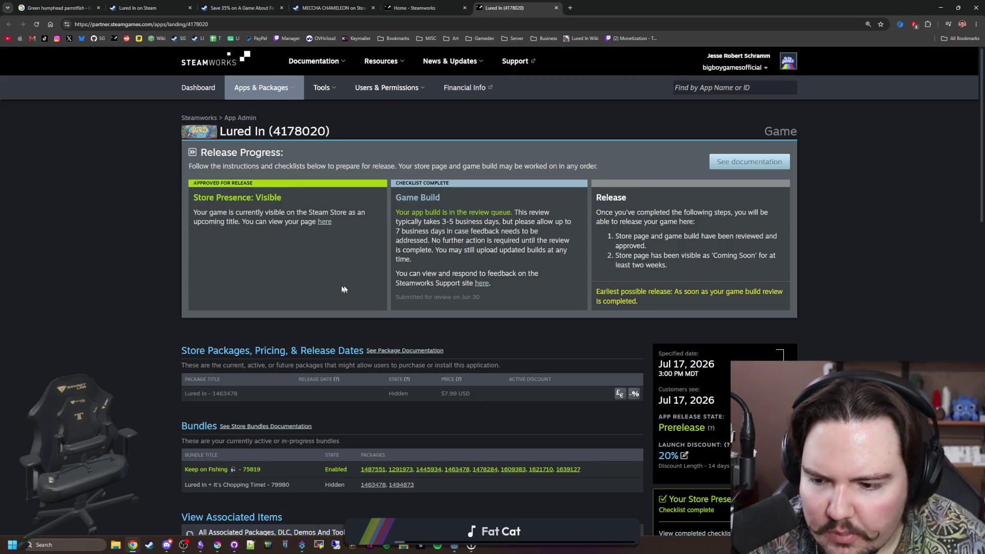
{"action": "scroll", "coordinate": [329, 286], "scroll_direction": "down", "scroll_amount": 2}
{"action": "scroll", "coordinate": [330, 286], "scroll_direction": "down", "scroll_amount": 3}
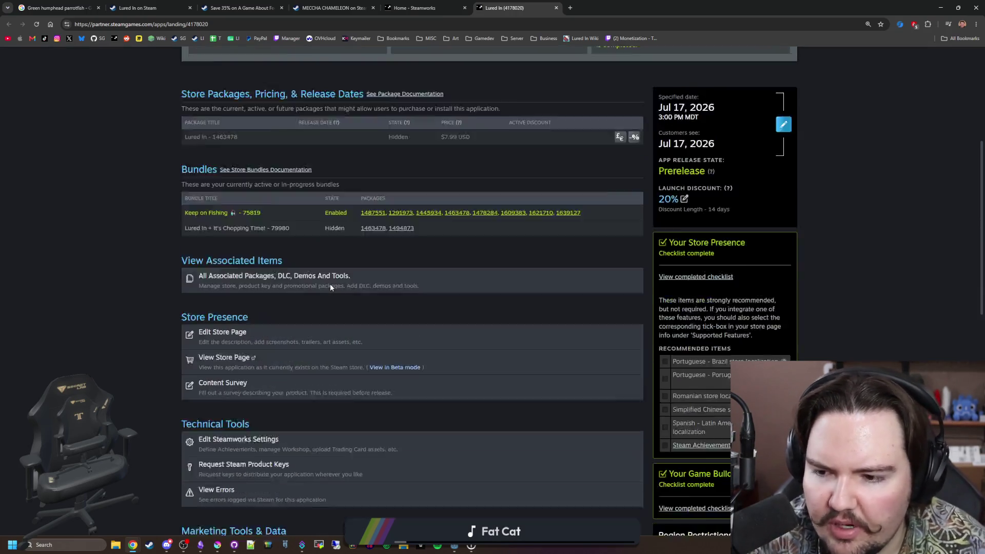
{"action": "scroll", "coordinate": [330, 284], "scroll_direction": "down", "scroll_amount": 3}
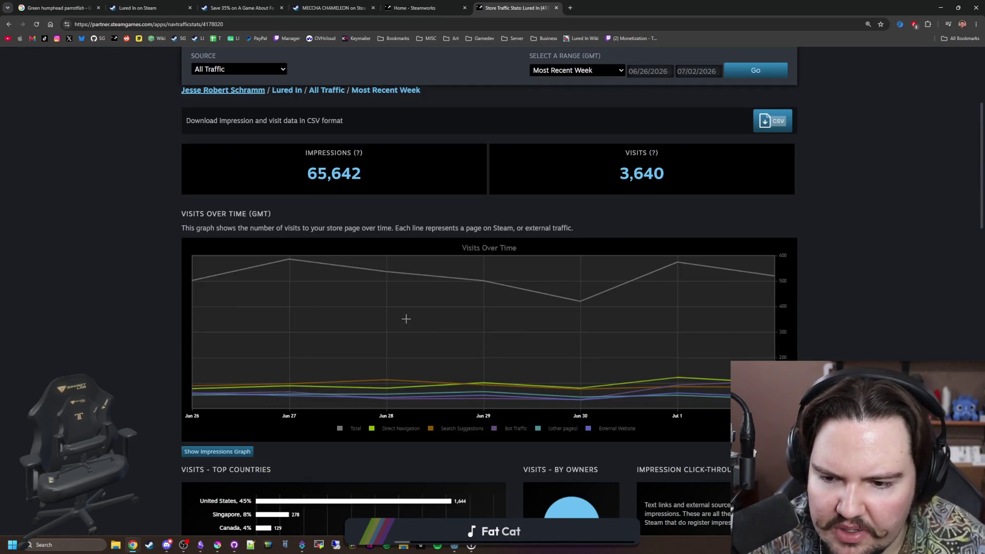
{"action": "scroll", "coordinate": [306, 210], "scroll_direction": "up", "scroll_amount": 2}
Check the traffic Source options and show the Impressions Over Time graph for Lured In
{"action": "left_click", "coordinate": [261, 160]}
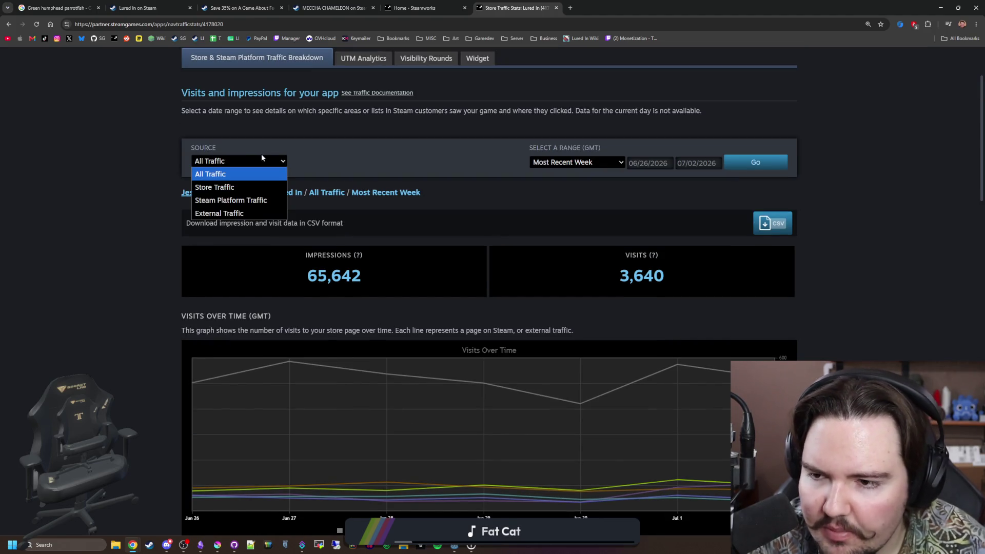
{"action": "scroll", "coordinate": [232, 300], "scroll_direction": "down", "scroll_amount": 3}
{"action": "scroll", "coordinate": [380, 348], "scroll_direction": "up", "scroll_amount": 1}
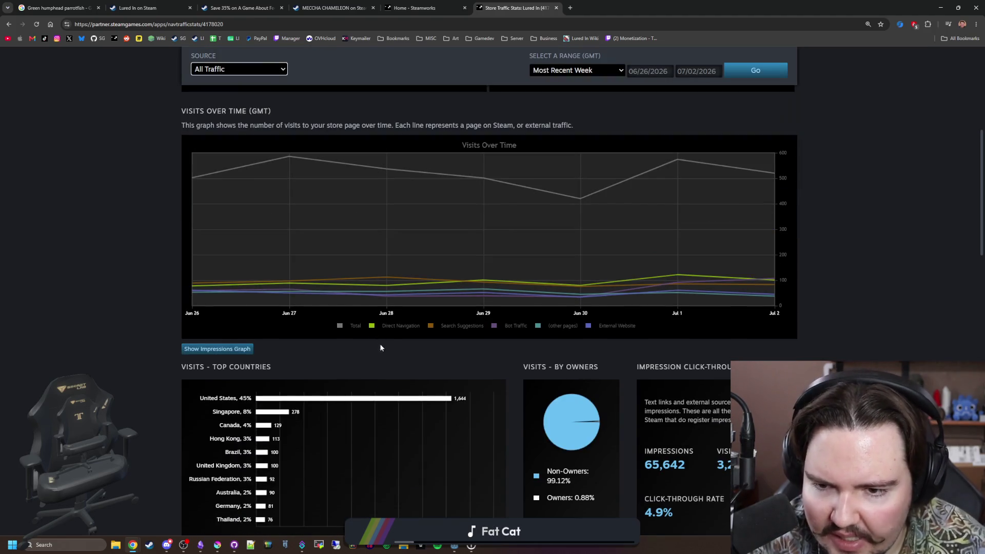
{"action": "scroll", "coordinate": [372, 330], "scroll_direction": "up", "scroll_amount": 1}
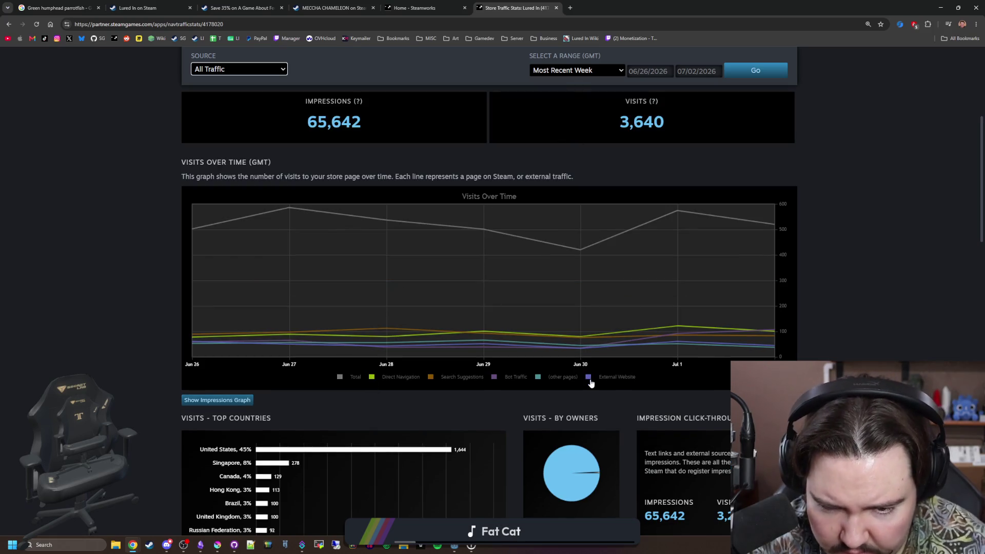
{"action": "scroll", "coordinate": [462, 386], "scroll_direction": "down", "scroll_amount": 2}
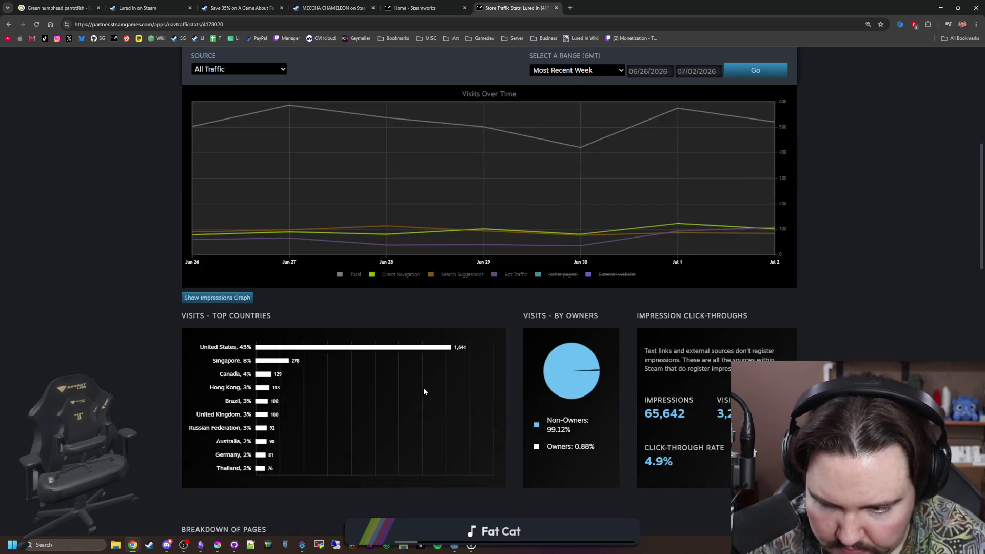
{"action": "scroll", "coordinate": [423, 387], "scroll_direction": "down", "scroll_amount": 4}
{"action": "scroll", "coordinate": [220, 392], "scroll_direction": "down", "scroll_amount": 1}
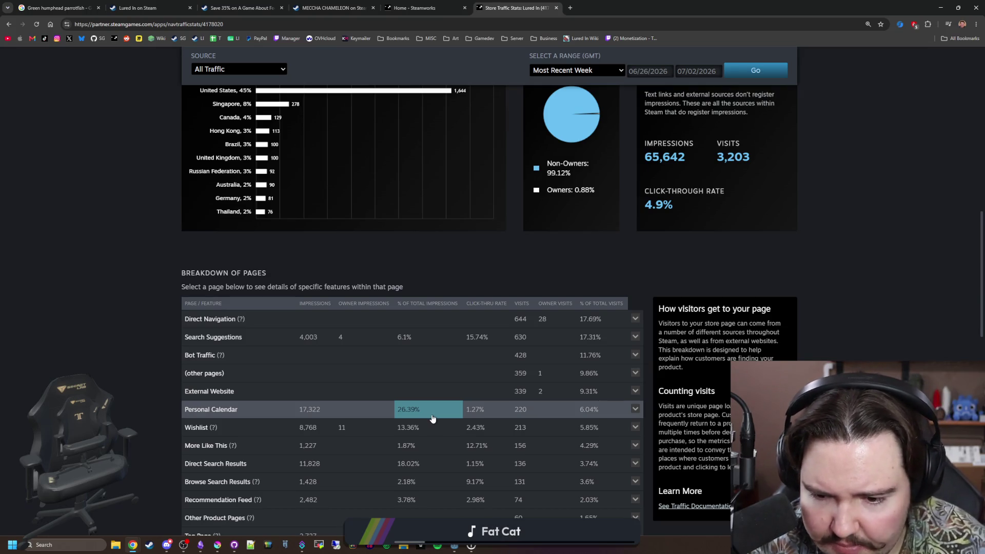
{"action": "scroll", "coordinate": [429, 416], "scroll_direction": "up", "scroll_amount": 3}
{"action": "scroll", "coordinate": [409, 381], "scroll_direction": "up", "scroll_amount": 3}
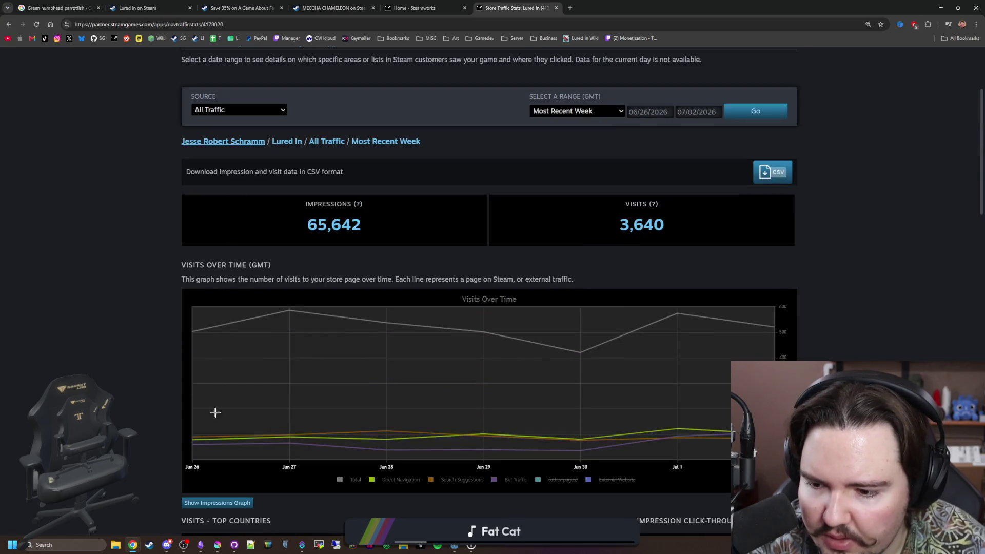
{"action": "left_click", "coordinate": [217, 502]}
{"action": "scroll", "coordinate": [487, 351], "scroll_direction": "down", "scroll_amount": 4}
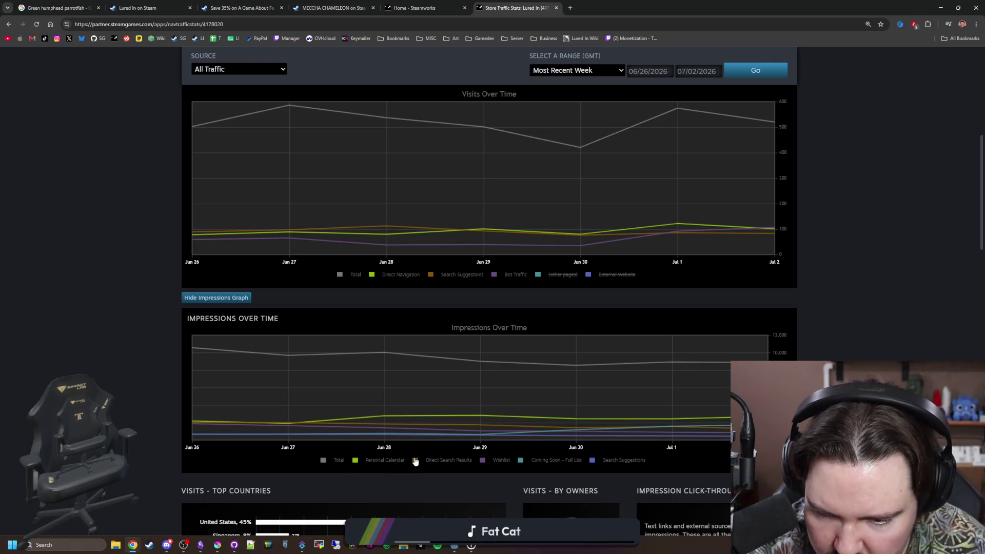
Hide the Total, Coming Soon - Full List and Search Suggestions lines from the impressions graph
{"action": "left_click", "coordinate": [322, 462]}
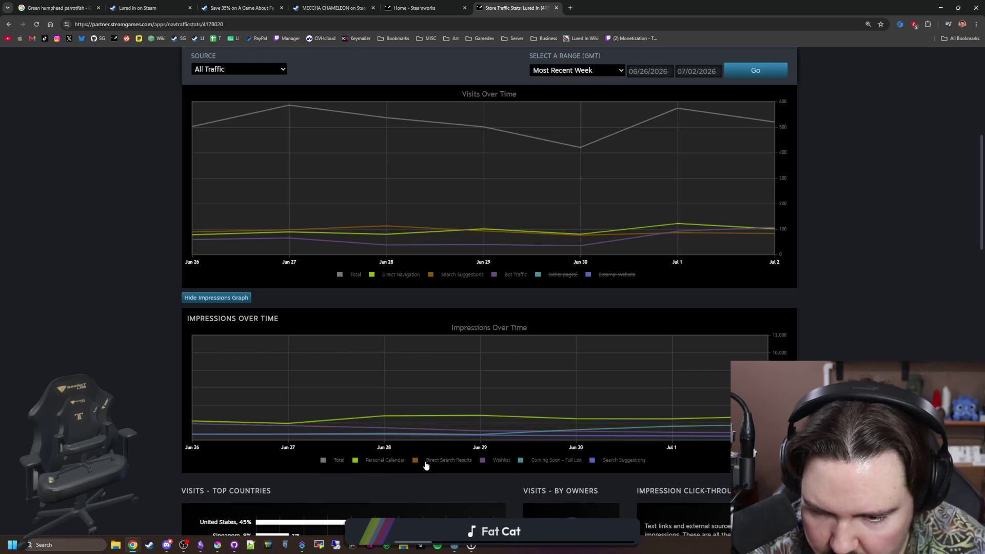
{"action": "left_click", "coordinate": [551, 460]}
{"action": "left_click", "coordinate": [622, 460]}
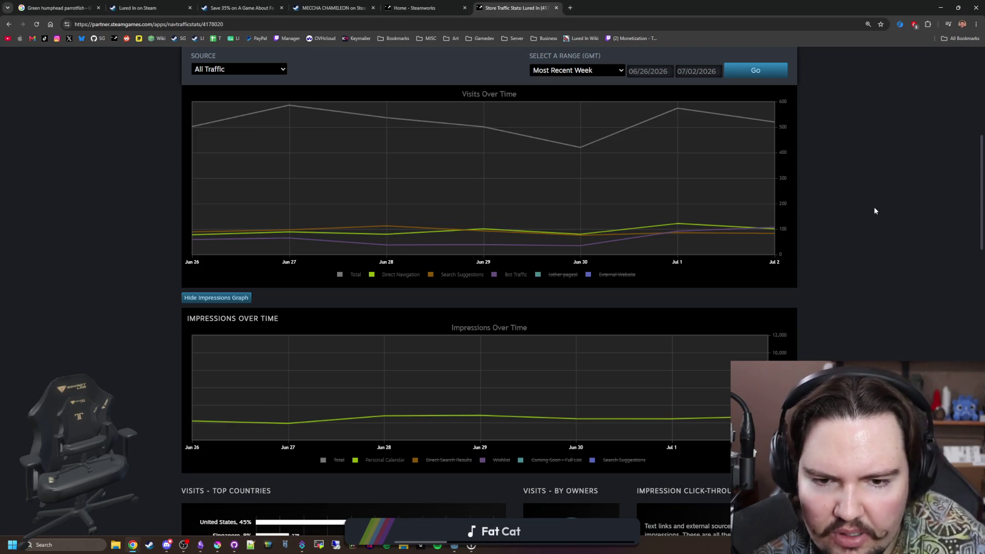
{"action": "scroll", "coordinate": [576, 308], "scroll_direction": "up", "scroll_amount": 4}
{"action": "scroll", "coordinate": [543, 290], "scroll_direction": "down", "scroll_amount": 3}
{"action": "scroll", "coordinate": [542, 290], "scroll_direction": "down", "scroll_amount": 4}
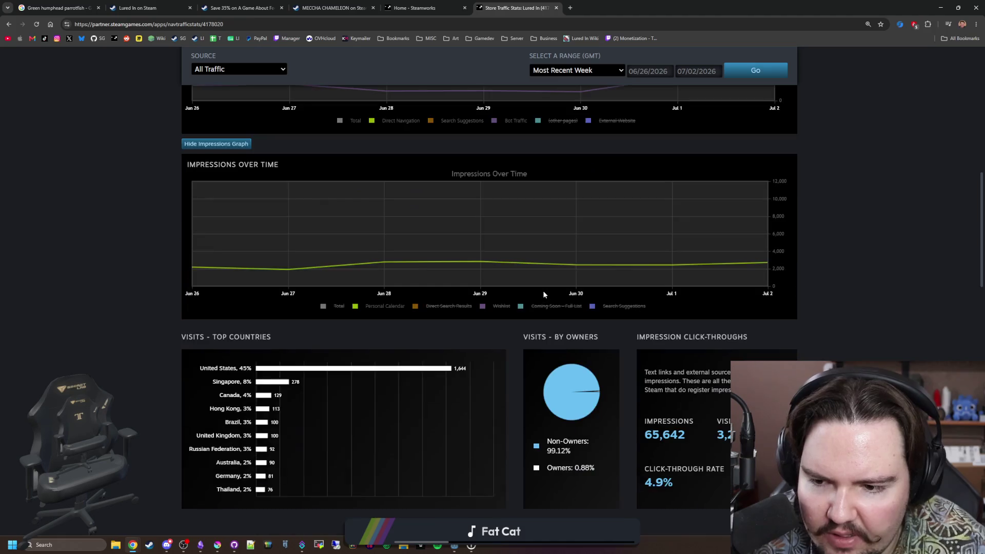
{"action": "scroll", "coordinate": [543, 291], "scroll_direction": "down", "scroll_amount": 2}
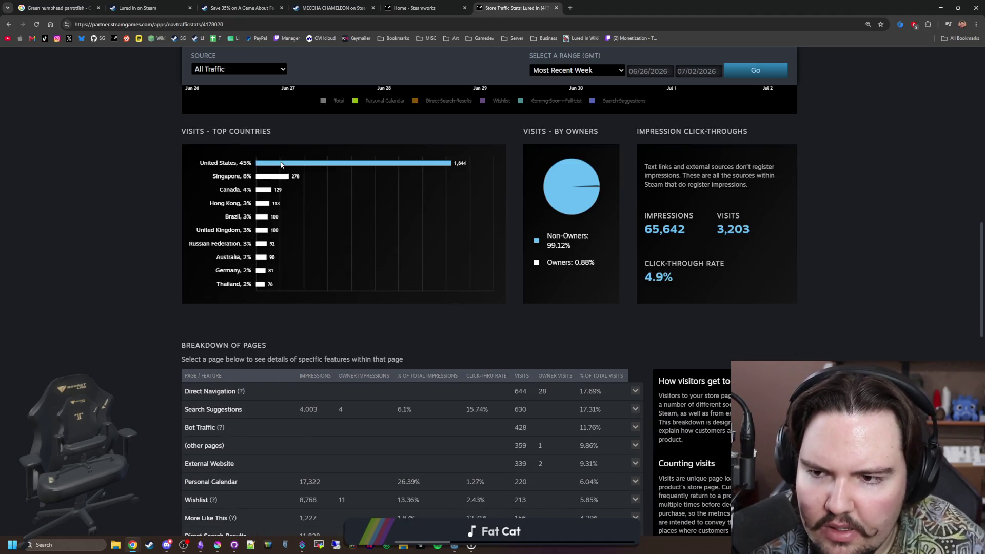
{"action": "scroll", "coordinate": [254, 184], "scroll_direction": "down", "scroll_amount": 3}
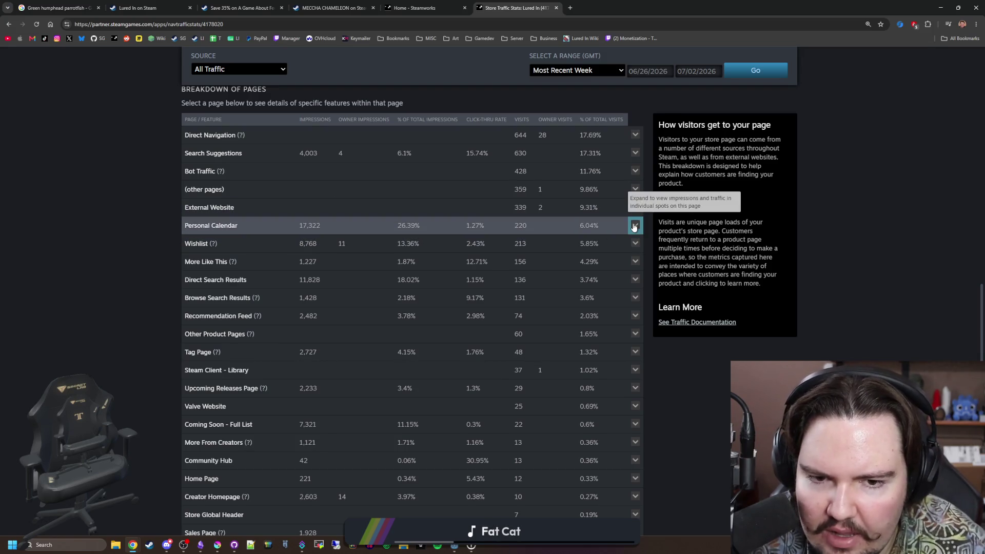
Expand the Personal Calendar traffic source for Lured In, then bring up the Steam client's store
{"action": "left_click", "coordinate": [634, 226]}
{"action": "scroll", "coordinate": [172, 235], "scroll_direction": "down", "scroll_amount": 1}
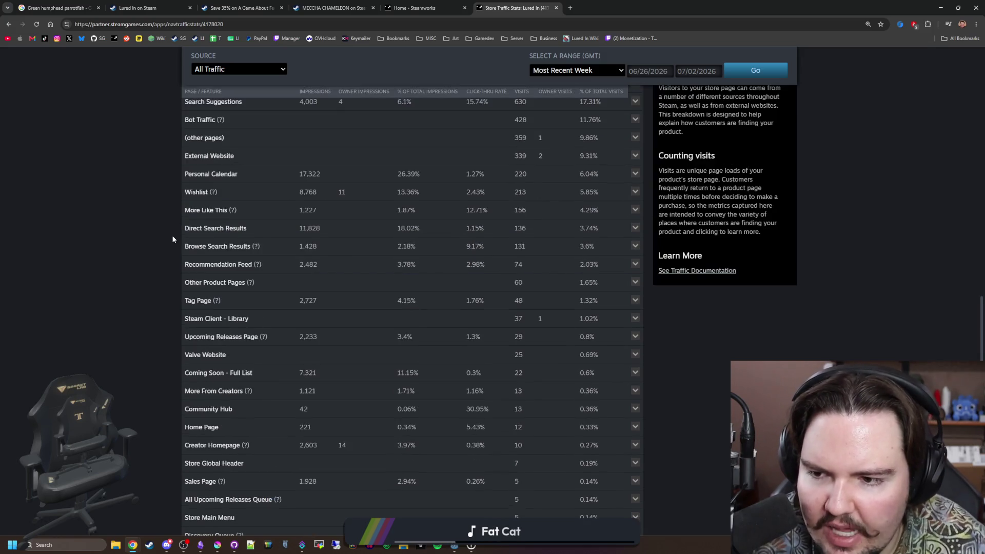
{"action": "scroll", "coordinate": [172, 235], "scroll_direction": "down", "scroll_amount": 4}
{"action": "scroll", "coordinate": [172, 235], "scroll_direction": "down", "scroll_amount": 3}
{"action": "scroll", "coordinate": [172, 235], "scroll_direction": "up", "scroll_amount": 10}
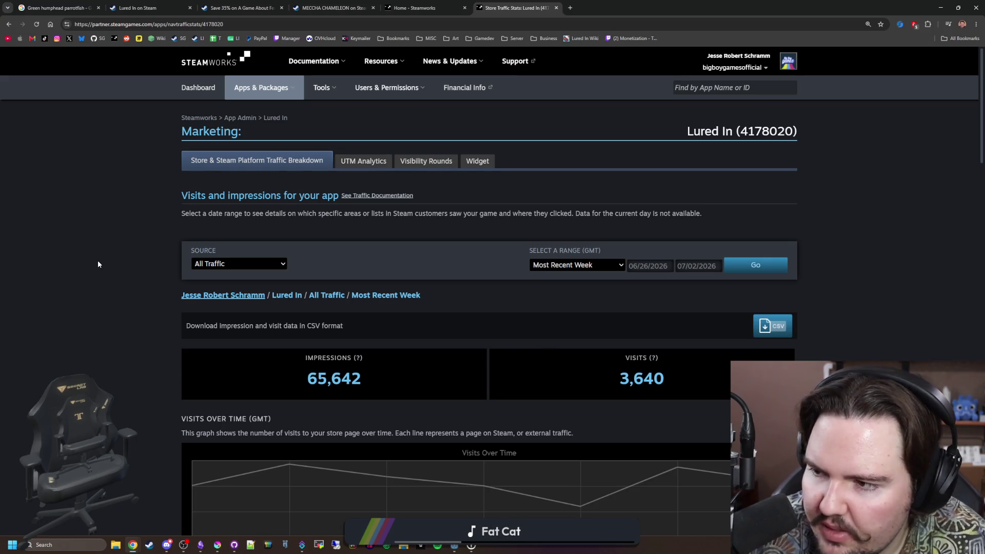
{"action": "key", "text": "Tab"}
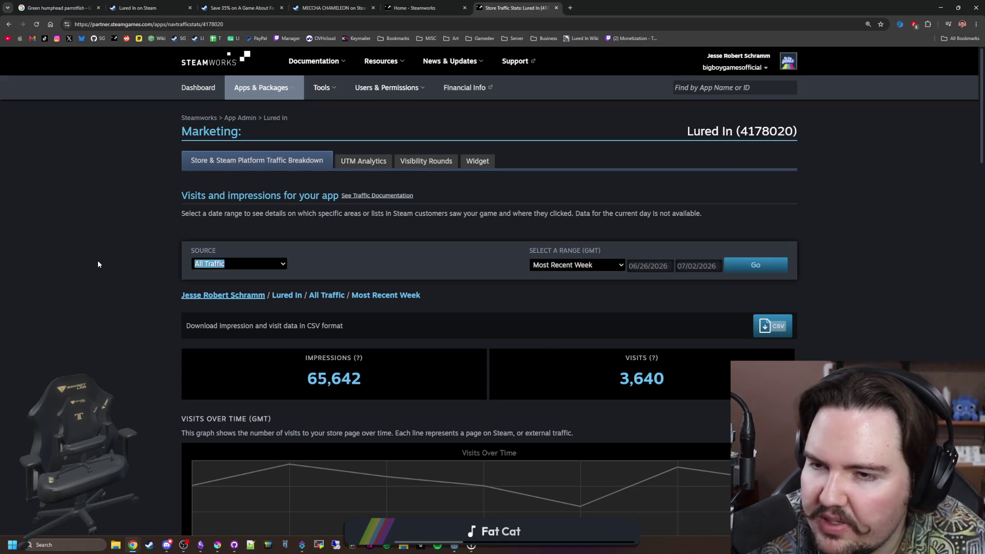
{"action": "left_click", "coordinate": [169, 62]}
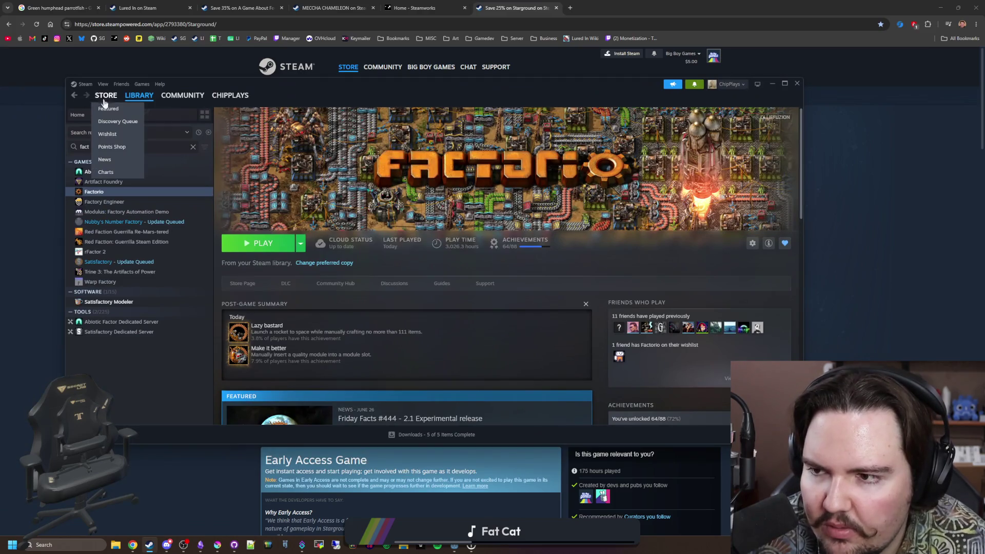
{"action": "left_click", "coordinate": [108, 97]}
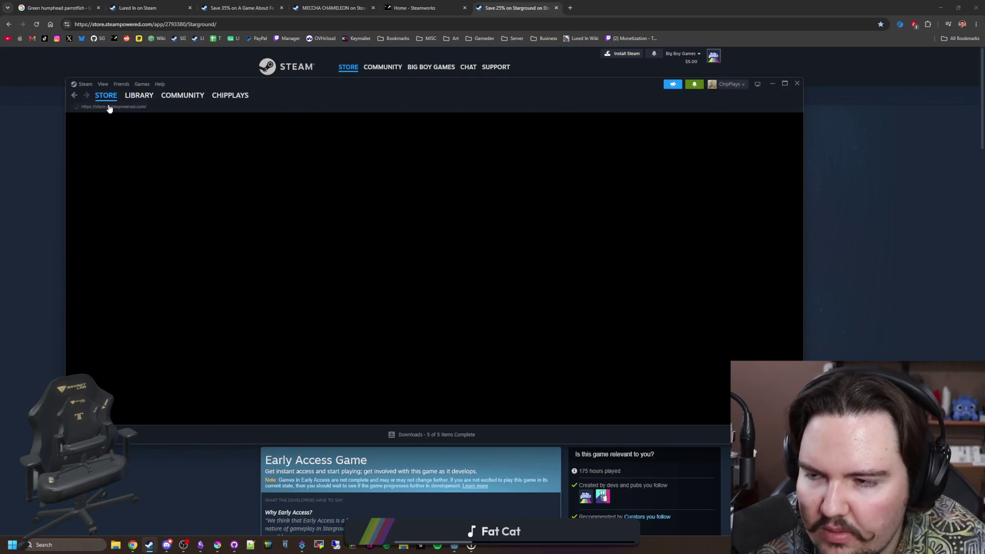
{"action": "left_click_drag", "start_coordinate": [622, 95], "coordinate": [622, 5]}
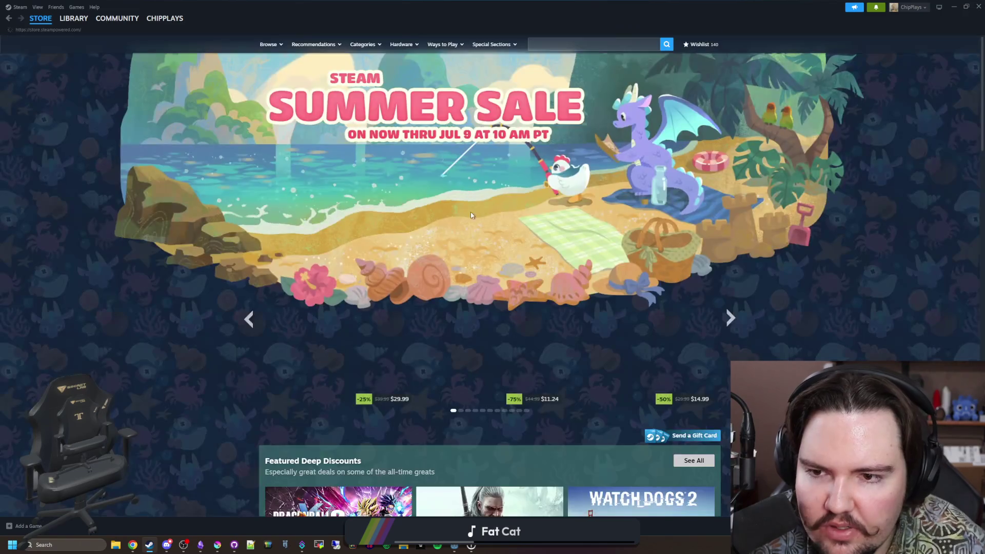
{"action": "scroll", "coordinate": [448, 232], "scroll_direction": "down", "scroll_amount": 2}
{"action": "scroll", "coordinate": [447, 232], "scroll_direction": "down", "scroll_amount": 3}
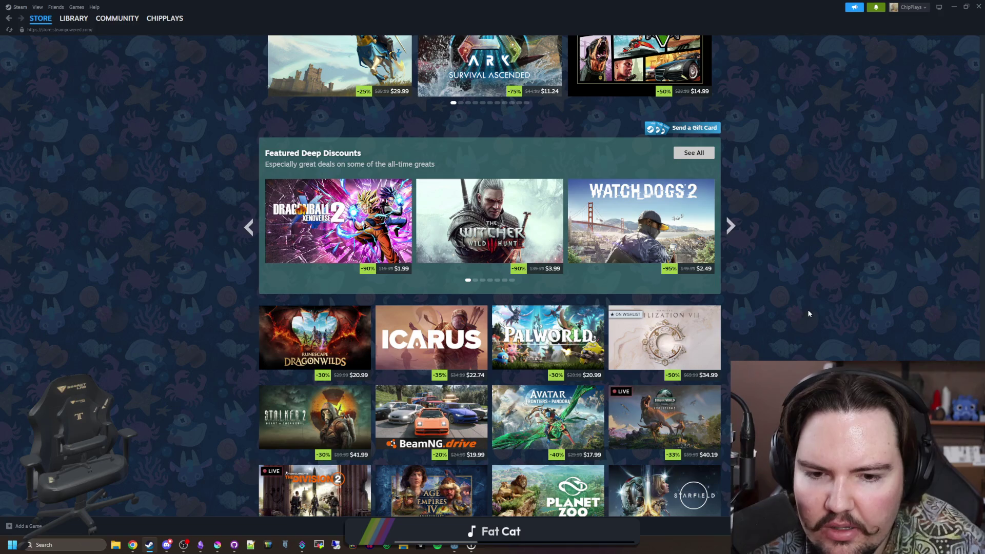
{"action": "scroll", "coordinate": [785, 330], "scroll_direction": "down", "scroll_amount": 1}
{"action": "scroll", "coordinate": [785, 330], "scroll_direction": "down", "scroll_amount": 1}
{"action": "scroll", "coordinate": [785, 329], "scroll_direction": "down", "scroll_amount": 2}
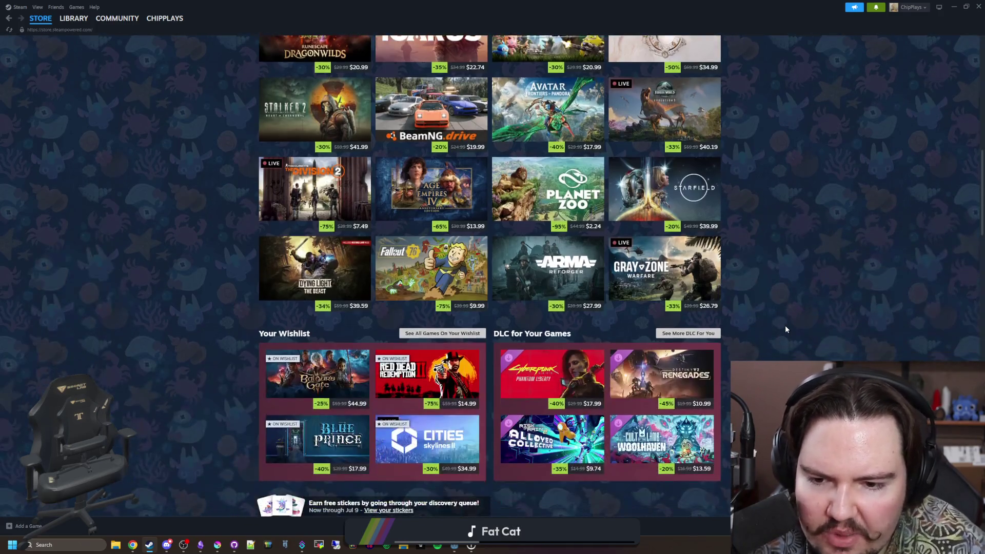
{"action": "scroll", "coordinate": [785, 329], "scroll_direction": "down", "scroll_amount": 1}
{"action": "scroll", "coordinate": [785, 330], "scroll_direction": "down", "scroll_amount": 1}
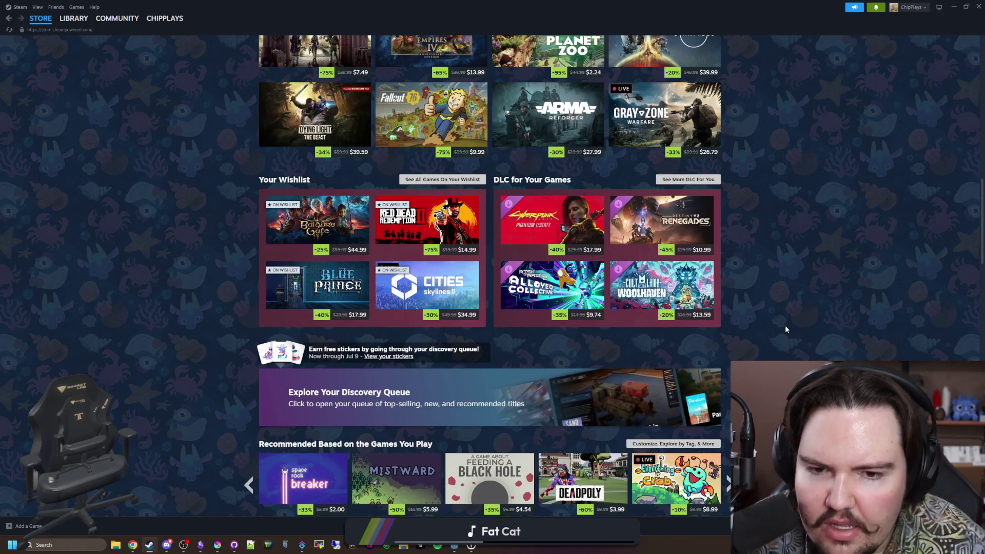
{"action": "scroll", "coordinate": [799, 319], "scroll_direction": "up", "scroll_amount": 4}
{"action": "scroll", "coordinate": [799, 319], "scroll_direction": "up", "scroll_amount": 3}
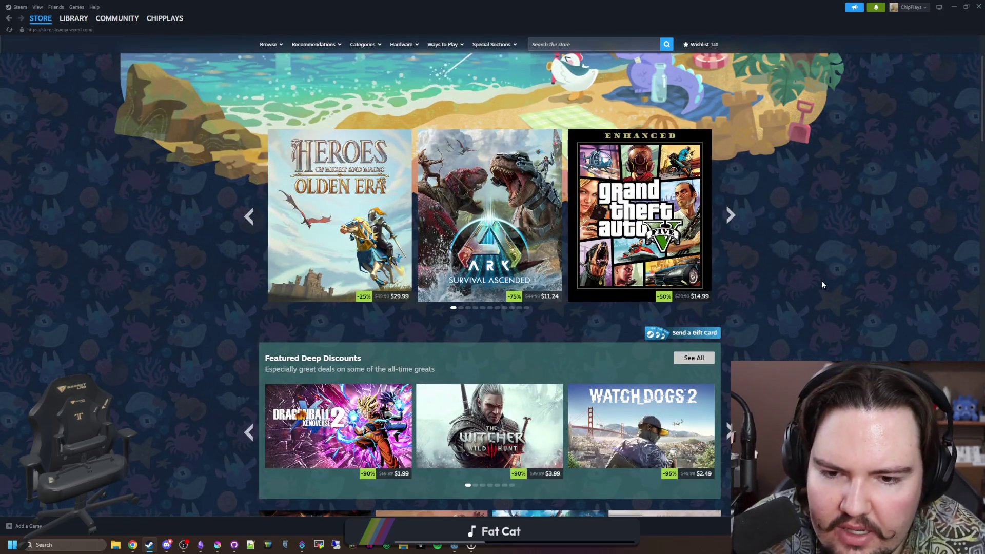
{"action": "scroll", "coordinate": [801, 269], "scroll_direction": "up", "scroll_amount": 1}
{"action": "scroll", "coordinate": [761, 252], "scroll_direction": "down", "scroll_amount": 3}
{"action": "scroll", "coordinate": [762, 252], "scroll_direction": "down", "scroll_amount": 4}
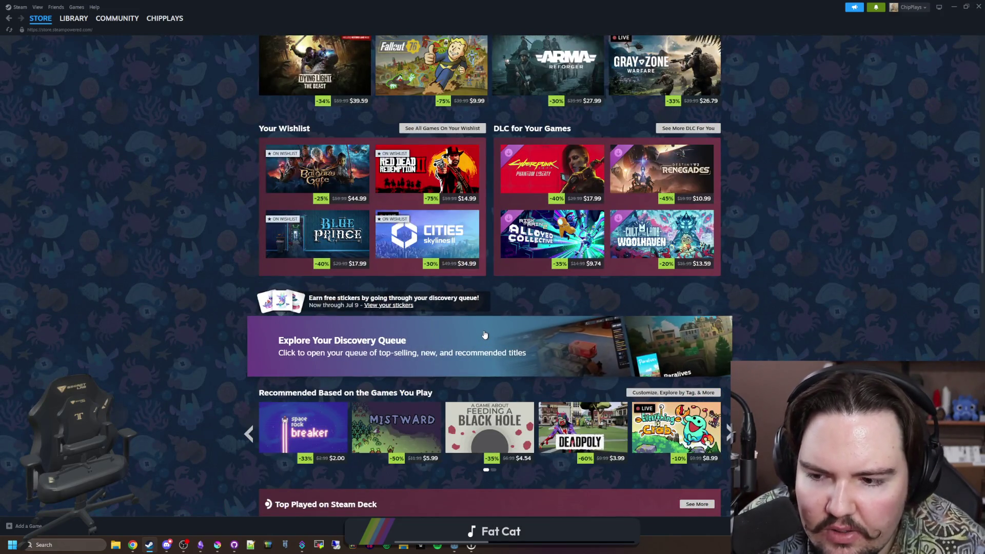
{"action": "scroll", "coordinate": [484, 333], "scroll_direction": "down", "scroll_amount": 2}
{"action": "mouse_move", "coordinate": [582, 273]}
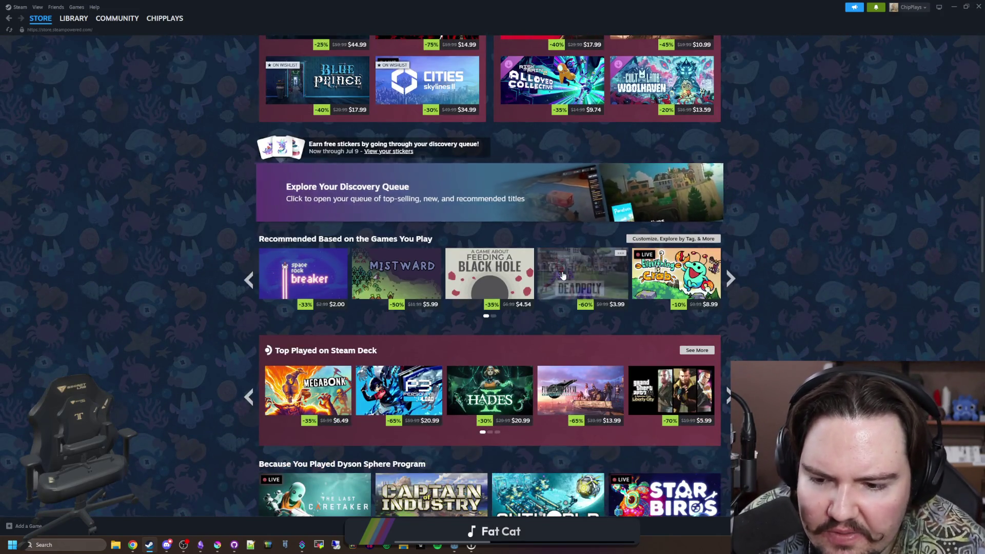
{"action": "scroll", "coordinate": [562, 274], "scroll_direction": "down", "scroll_amount": 3}
{"action": "scroll", "coordinate": [563, 275], "scroll_direction": "down", "scroll_amount": 2}
{"action": "scroll", "coordinate": [563, 275], "scroll_direction": "down", "scroll_amount": 3}
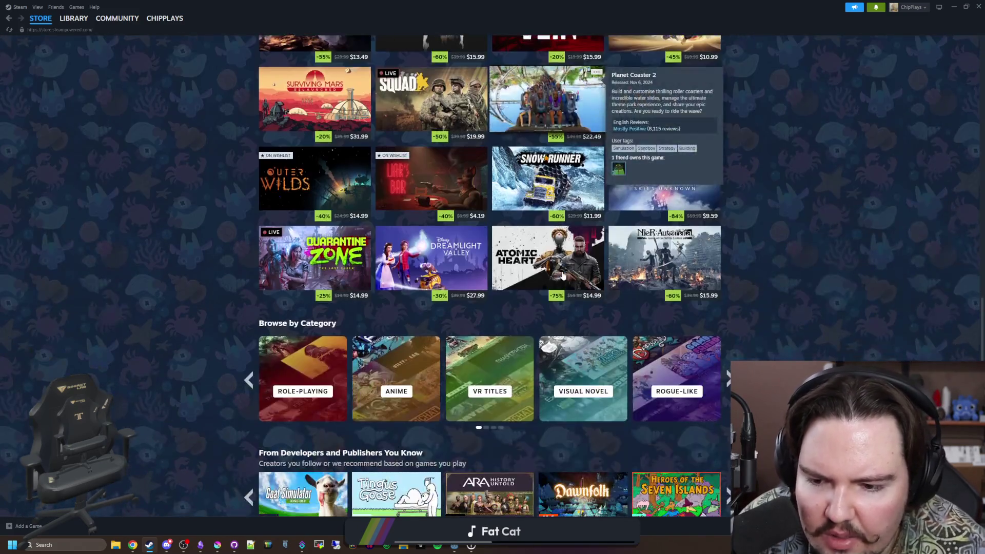
{"action": "scroll", "coordinate": [562, 275], "scroll_direction": "down", "scroll_amount": 3}
{"action": "scroll", "coordinate": [562, 275], "scroll_direction": "down", "scroll_amount": 2}
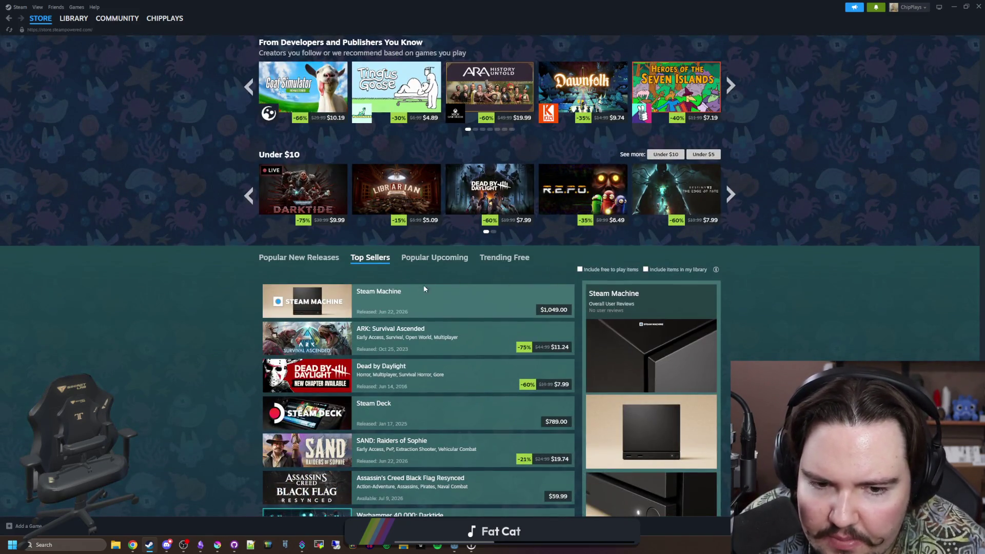
{"action": "scroll", "coordinate": [422, 289], "scroll_direction": "down", "scroll_amount": 3}
Return to the top of the store page and advance the featured games to the next set
{"action": "key", "text": "Home"}
{"action": "scroll", "coordinate": [570, 122], "scroll_direction": "down", "scroll_amount": 1}
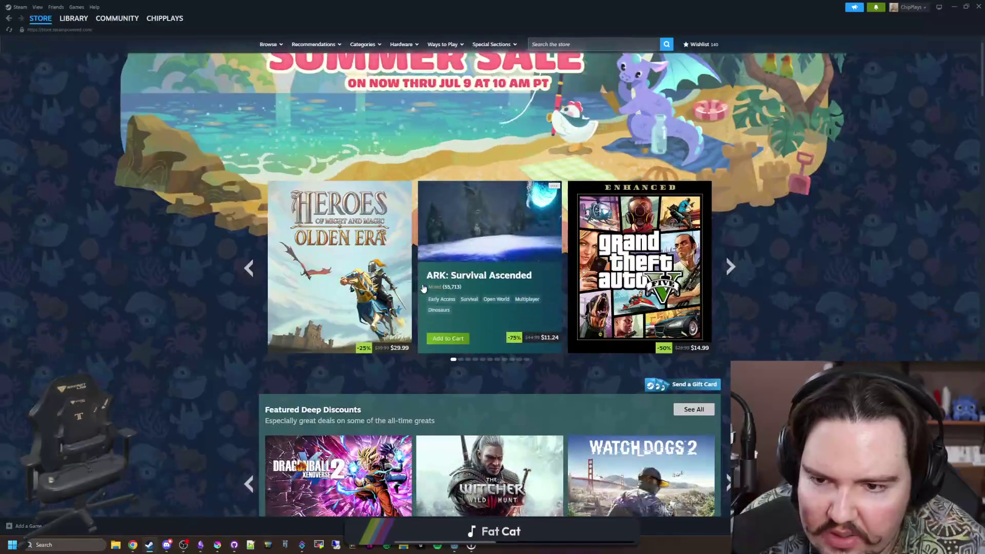
{"action": "scroll", "coordinate": [570, 122], "scroll_direction": "up", "scroll_amount": 1}
{"action": "left_click", "coordinate": [730, 319]}
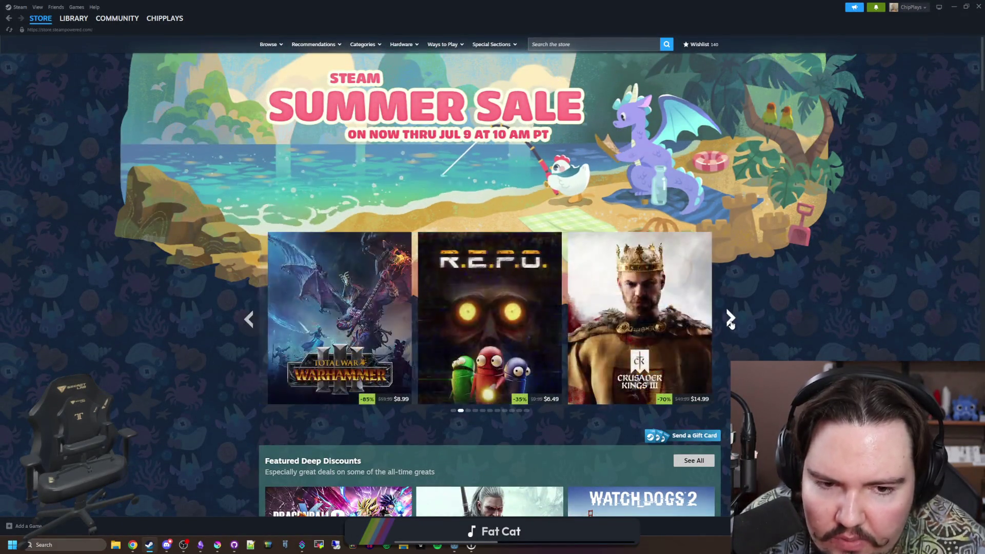
{"action": "left_click", "coordinate": [730, 321]}
{"action": "left_click", "coordinate": [731, 320]}
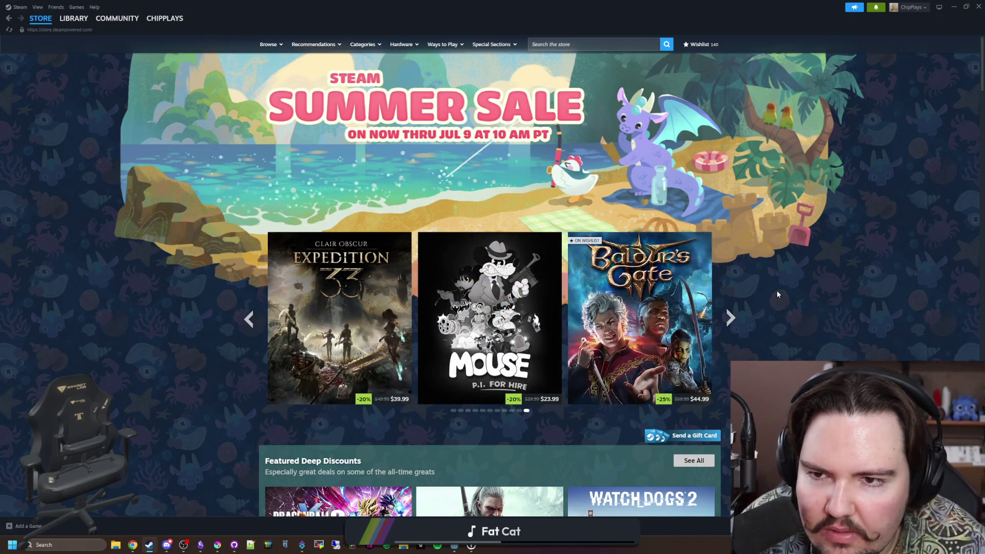
{"action": "scroll", "coordinate": [392, 122], "scroll_direction": "down", "scroll_amount": 2}
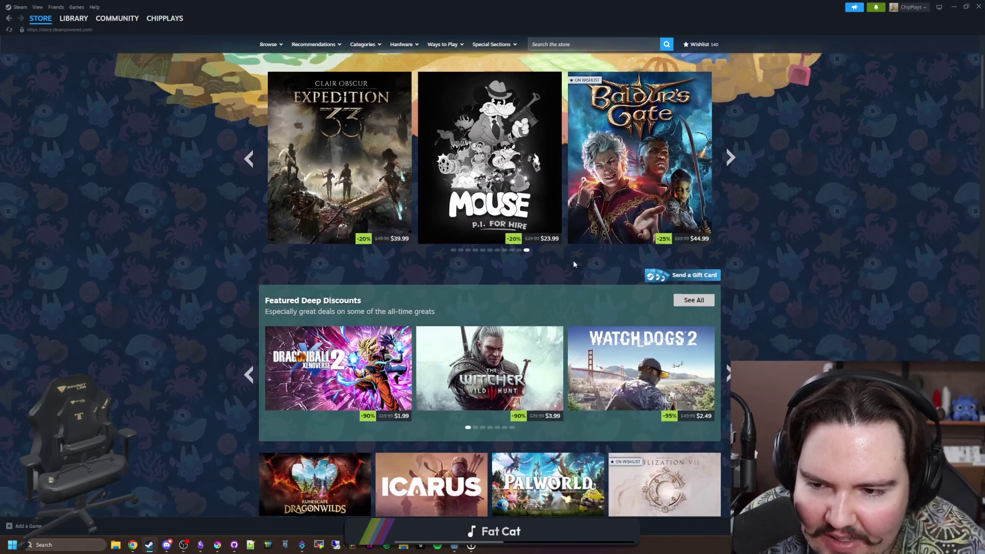
{"action": "scroll", "coordinate": [574, 264], "scroll_direction": "down", "scroll_amount": 2}
{"action": "left_click", "coordinate": [730, 227]}
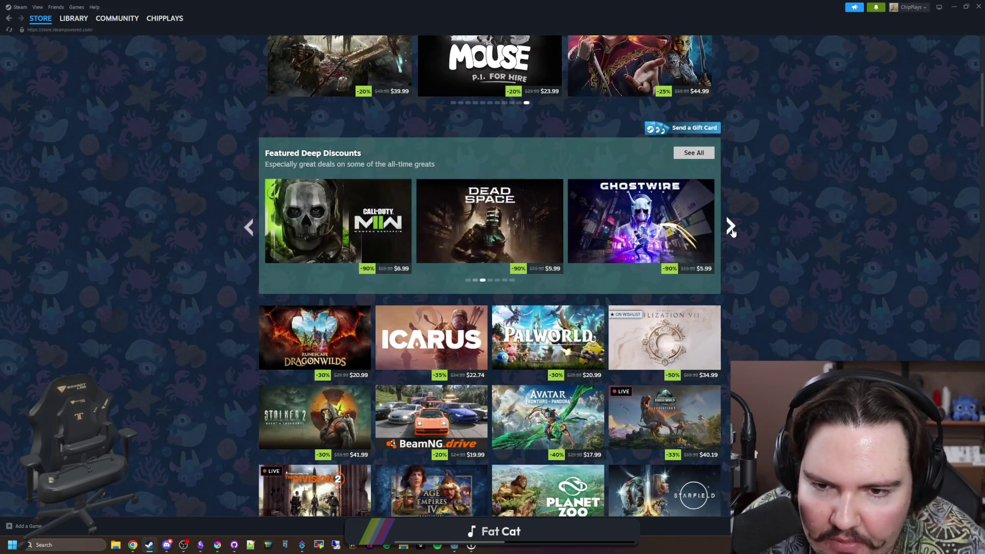
{"action": "left_click", "coordinate": [731, 227]}
{"action": "left_click", "coordinate": [731, 227]}
{"action": "left_click", "coordinate": [731, 227]}
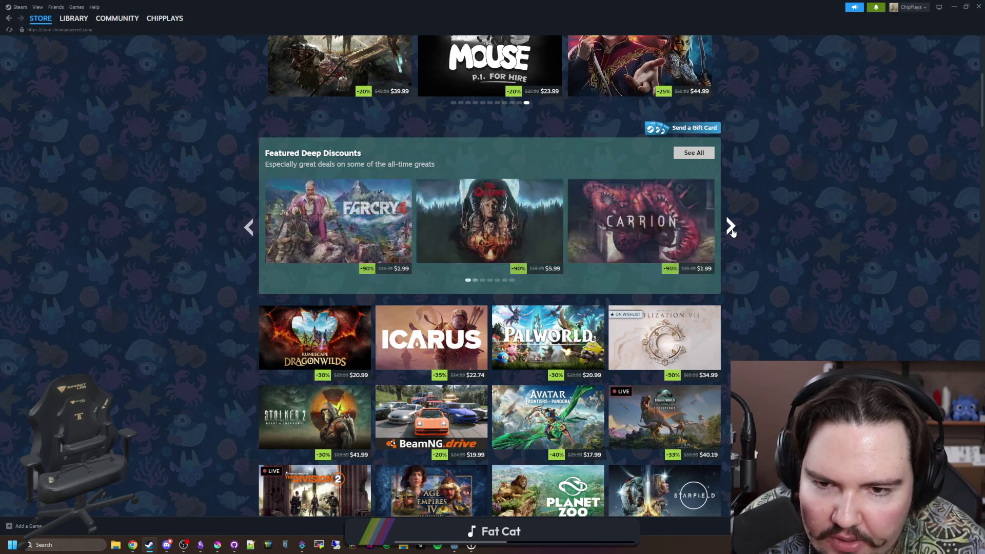
{"action": "left_click", "coordinate": [730, 228]}
{"action": "left_click", "coordinate": [730, 227]}
{"action": "scroll", "coordinate": [732, 228], "scroll_direction": "up", "scroll_amount": 4}
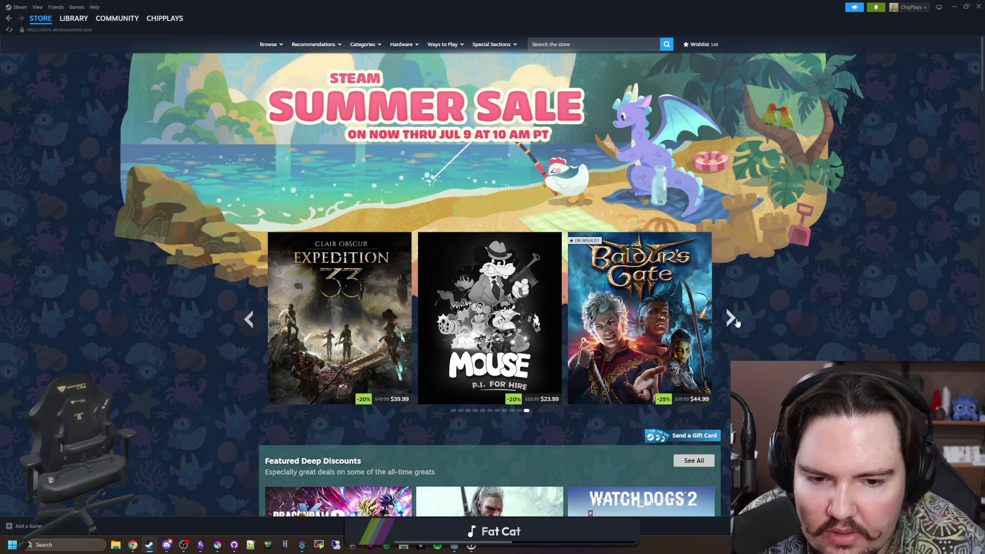
{"action": "scroll", "coordinate": [747, 313], "scroll_direction": "down", "scroll_amount": 1}
{"action": "scroll", "coordinate": [736, 318], "scroll_direction": "down", "scroll_amount": 2}
{"action": "scroll", "coordinate": [736, 318], "scroll_direction": "down", "scroll_amount": 2}
{"action": "scroll", "coordinate": [736, 322], "scroll_direction": "down", "scroll_amount": 3}
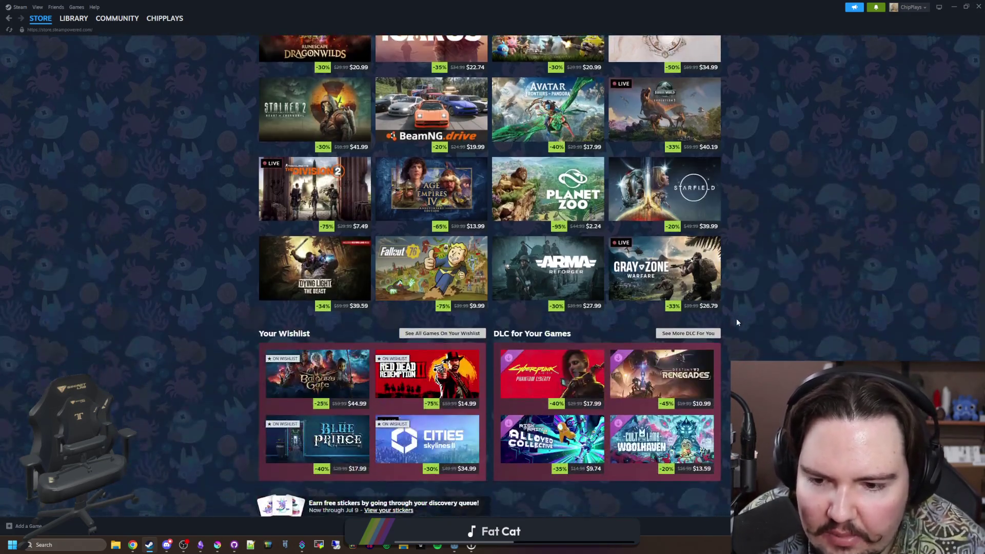
{"action": "scroll", "coordinate": [737, 321], "scroll_direction": "down", "scroll_amount": 3}
{"action": "scroll", "coordinate": [517, 344], "scroll_direction": "down", "scroll_amount": 1}
{"action": "scroll", "coordinate": [516, 344], "scroll_direction": "down", "scroll_amount": 1}
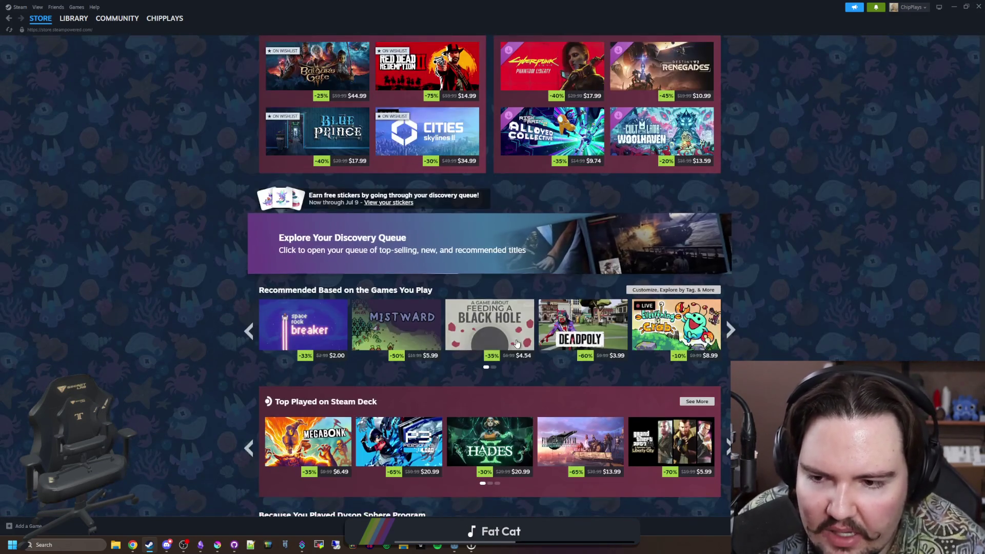
{"action": "scroll", "coordinate": [493, 324], "scroll_direction": "down", "scroll_amount": 1}
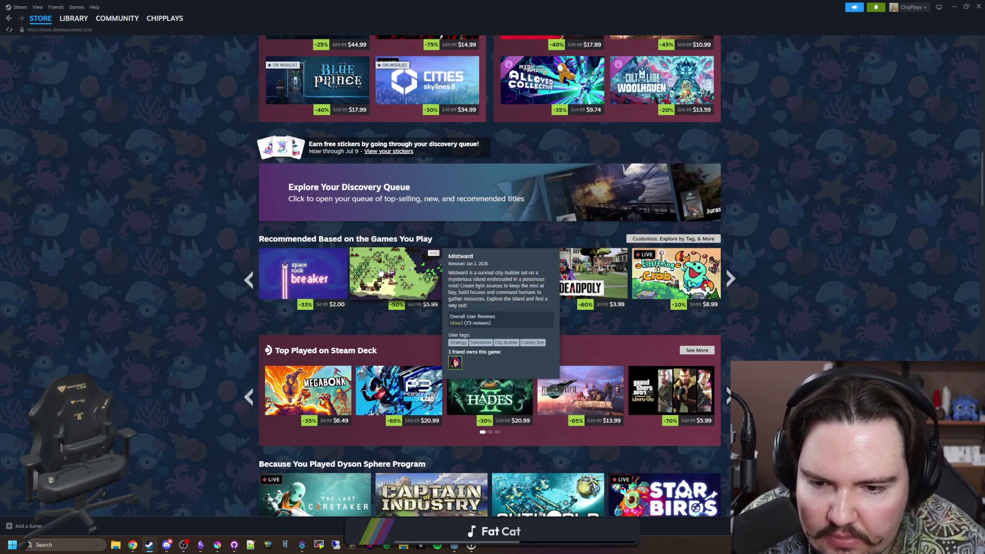
{"action": "scroll", "coordinate": [209, 312], "scroll_direction": "down", "scroll_amount": 1}
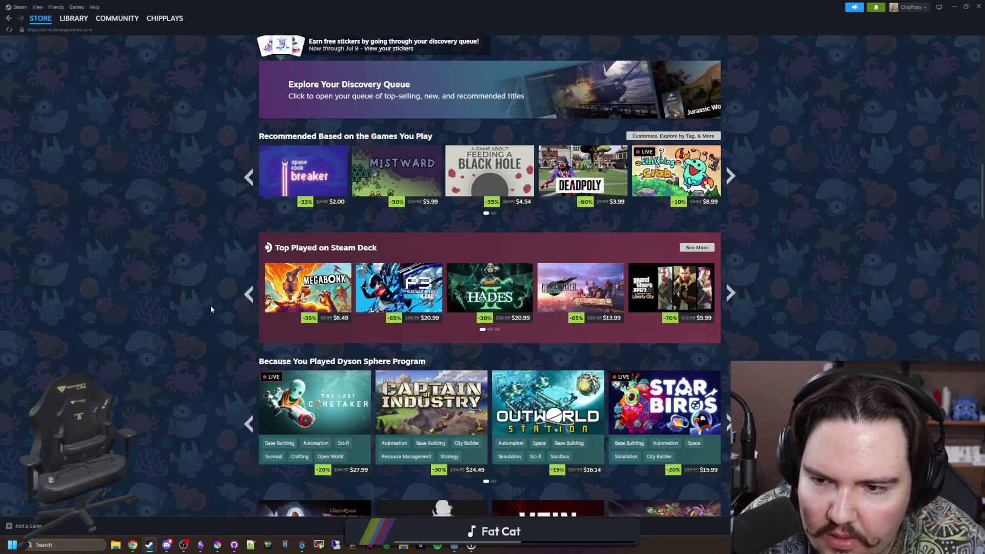
{"action": "scroll", "coordinate": [211, 309], "scroll_direction": "down", "scroll_amount": 2}
{"action": "scroll", "coordinate": [211, 308], "scroll_direction": "down", "scroll_amount": 2}
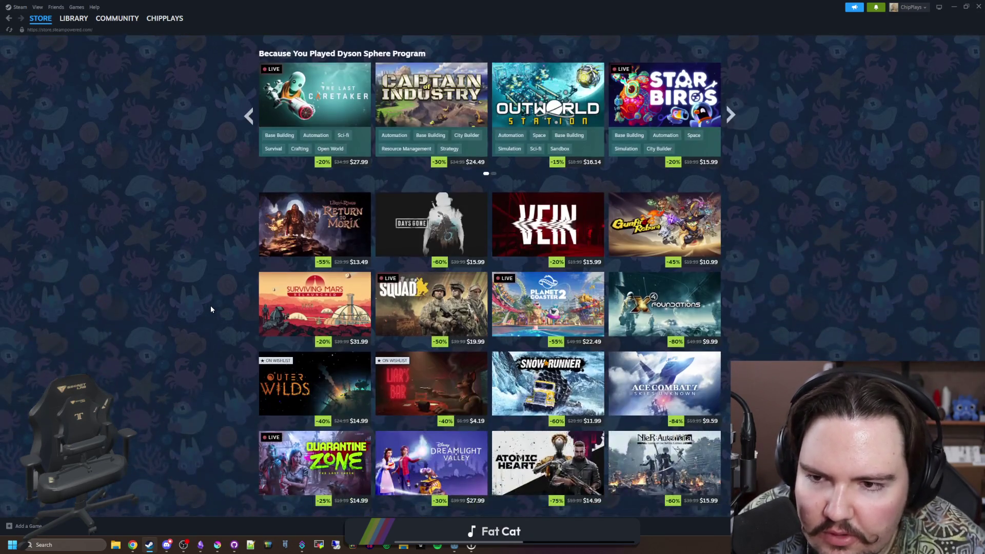
{"action": "scroll", "coordinate": [211, 309], "scroll_direction": "down", "scroll_amount": 2}
{"action": "scroll", "coordinate": [211, 312], "scroll_direction": "down", "scroll_amount": 2}
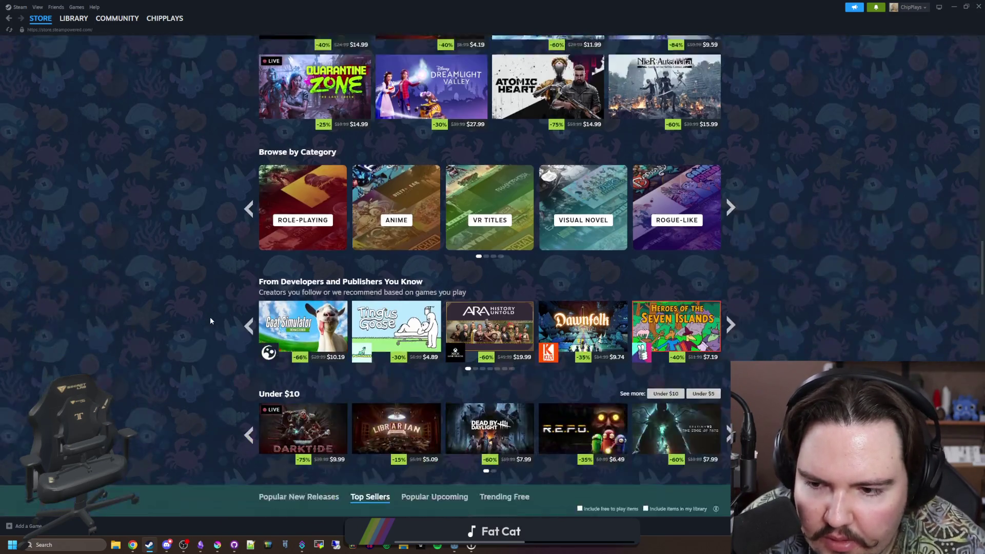
{"action": "scroll", "coordinate": [210, 316], "scroll_direction": "down", "scroll_amount": 2}
{"action": "scroll", "coordinate": [214, 303], "scroll_direction": "down", "scroll_amount": 3}
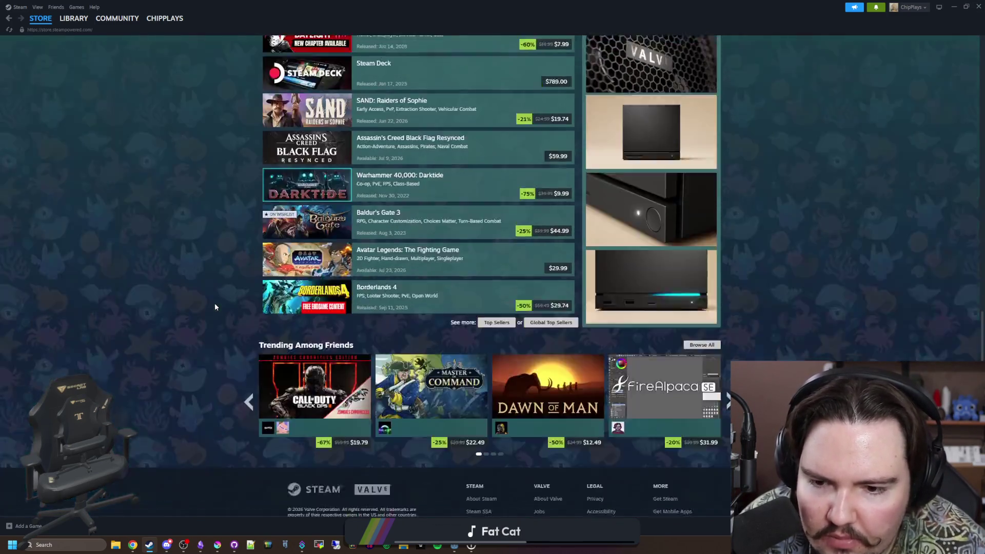
{"action": "scroll", "coordinate": [215, 302], "scroll_direction": "down", "scroll_amount": 2}
{"action": "scroll", "coordinate": [214, 303], "scroll_direction": "down", "scroll_amount": 2}
{"action": "scroll", "coordinate": [215, 306], "scroll_direction": "down", "scroll_amount": 1}
{"action": "scroll", "coordinate": [215, 307], "scroll_direction": "down", "scroll_amount": 3}
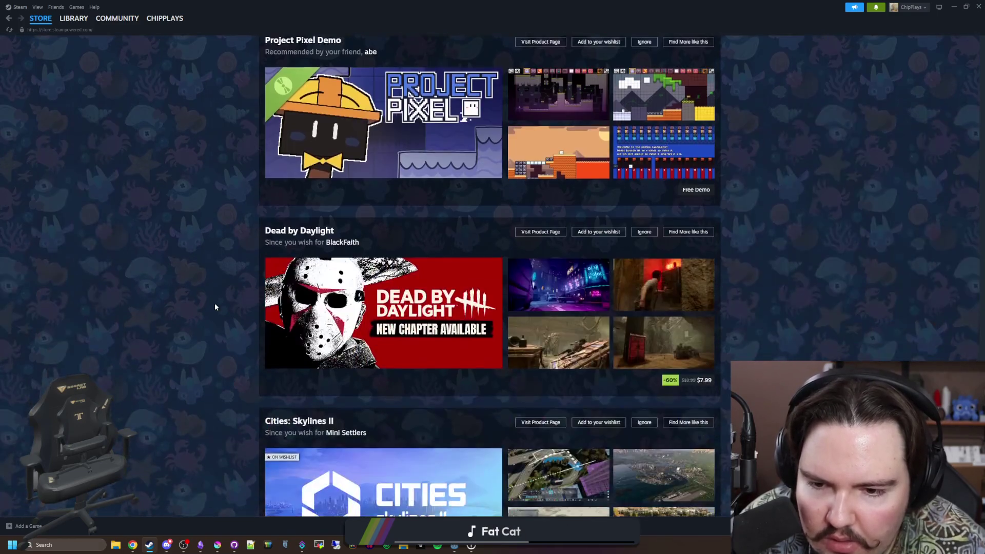
{"action": "scroll", "coordinate": [215, 307], "scroll_direction": "down", "scroll_amount": 3}
{"action": "scroll", "coordinate": [215, 307], "scroll_direction": "down", "scroll_amount": 3}
{"action": "scroll", "coordinate": [215, 307], "scroll_direction": "down", "scroll_amount": 3}
{"action": "scroll", "coordinate": [220, 290], "scroll_direction": "down", "scroll_amount": 3}
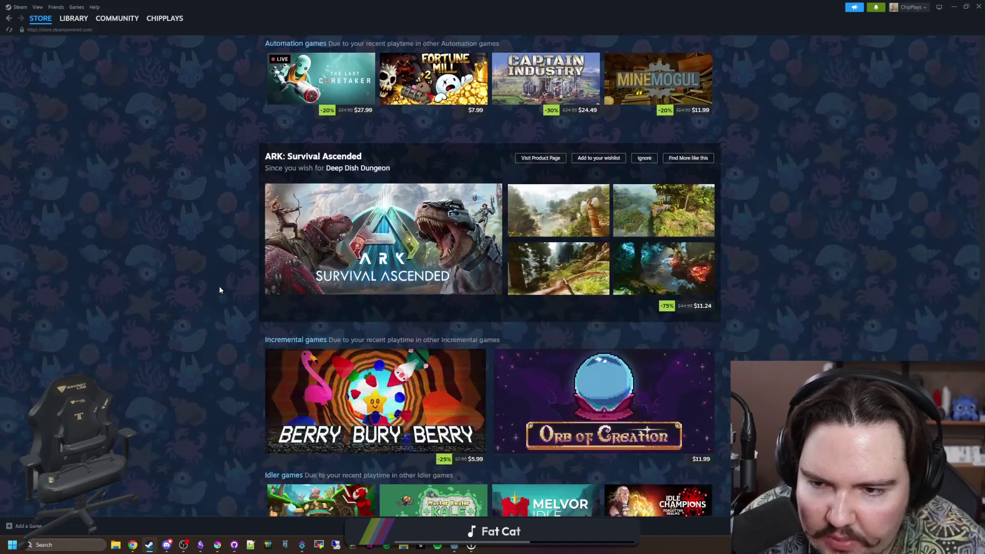
{"action": "scroll", "coordinate": [220, 290], "scroll_direction": "down", "scroll_amount": 3}
{"action": "scroll", "coordinate": [220, 290], "scroll_direction": "down", "scroll_amount": 3}
{"action": "scroll", "coordinate": [219, 290], "scroll_direction": "down", "scroll_amount": 3}
{"action": "scroll", "coordinate": [219, 291], "scroll_direction": "down", "scroll_amount": 3}
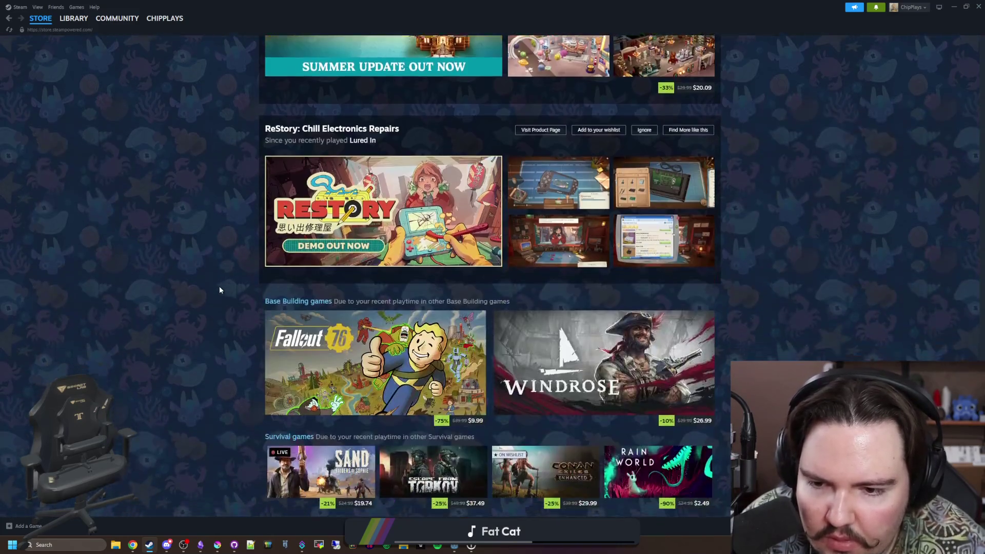
{"action": "scroll", "coordinate": [219, 290], "scroll_direction": "down", "scroll_amount": 3}
{"action": "scroll", "coordinate": [219, 290], "scroll_direction": "down", "scroll_amount": 3}
{"action": "scroll", "coordinate": [219, 290], "scroll_direction": "down", "scroll_amount": 3}
{"action": "scroll", "coordinate": [219, 290], "scroll_direction": "down", "scroll_amount": 3}
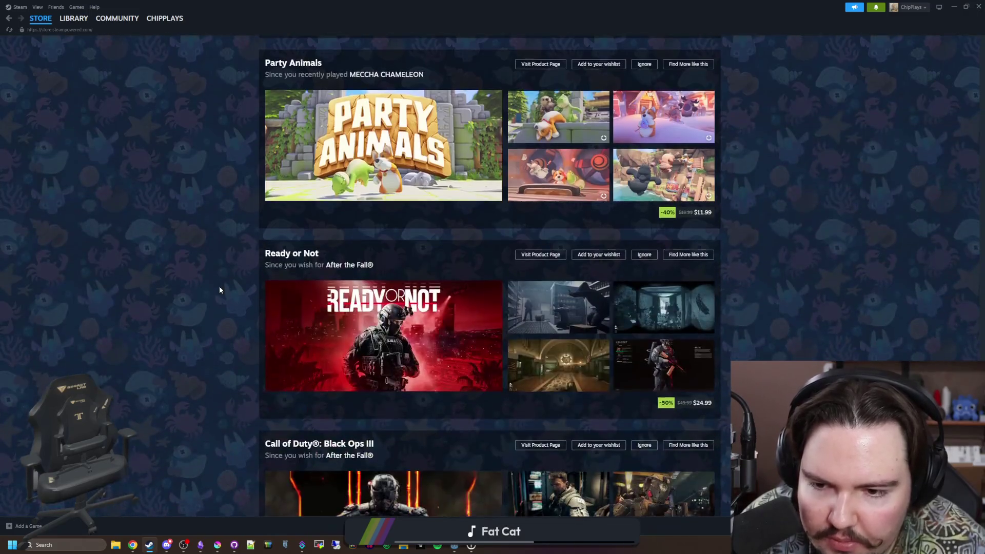
{"action": "scroll", "coordinate": [220, 290], "scroll_direction": "down", "scroll_amount": 3}
{"action": "scroll", "coordinate": [219, 290], "scroll_direction": "down", "scroll_amount": 3}
{"action": "scroll", "coordinate": [219, 290], "scroll_direction": "down", "scroll_amount": 3}
{"action": "scroll", "coordinate": [219, 290], "scroll_direction": "down", "scroll_amount": 3}
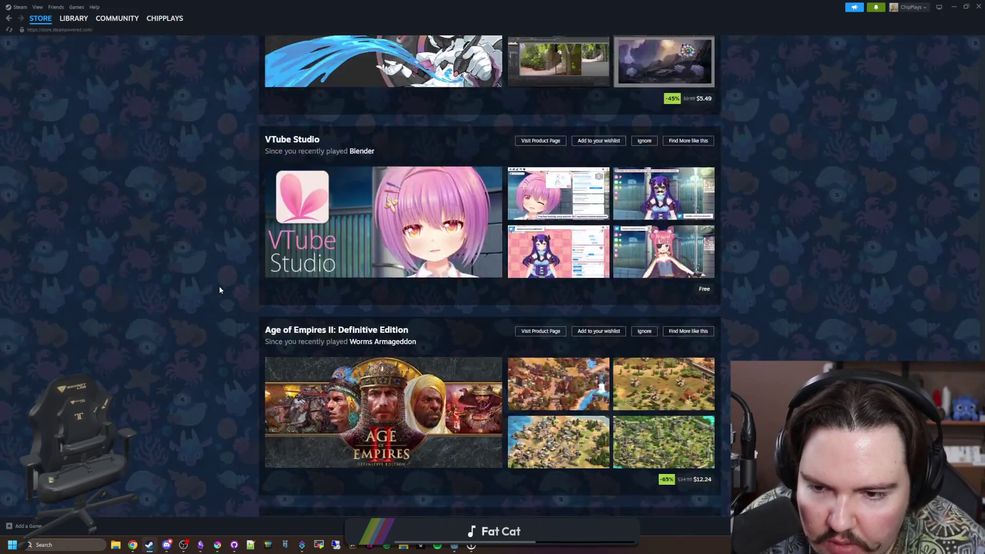
{"action": "scroll", "coordinate": [219, 290], "scroll_direction": "down", "scroll_amount": 3}
{"action": "scroll", "coordinate": [220, 290], "scroll_direction": "down", "scroll_amount": 3}
{"action": "scroll", "coordinate": [220, 290], "scroll_direction": "down", "scroll_amount": 3}
{"action": "scroll", "coordinate": [220, 290], "scroll_direction": "down", "scroll_amount": 3}
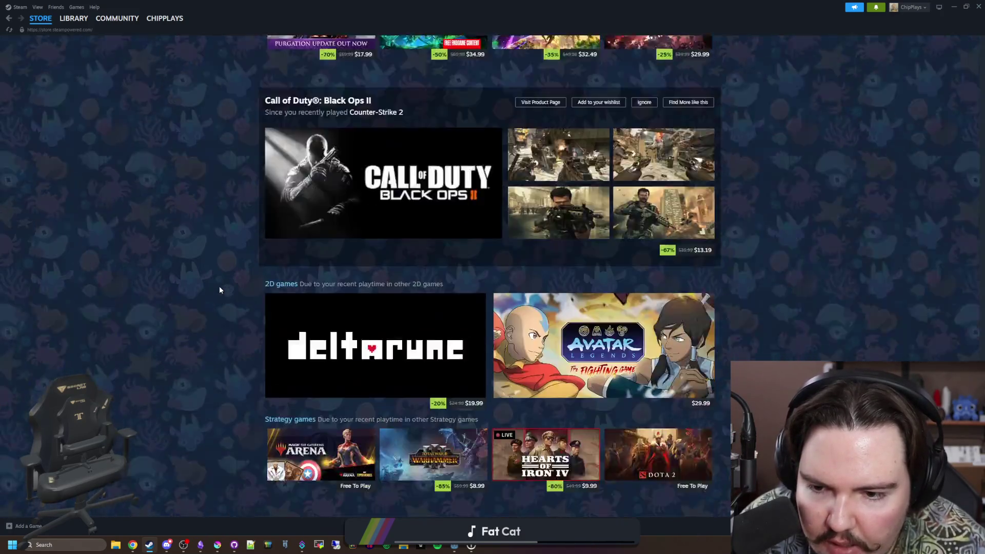
{"action": "scroll", "coordinate": [219, 290], "scroll_direction": "down", "scroll_amount": 3}
{"action": "scroll", "coordinate": [220, 290], "scroll_direction": "down", "scroll_amount": 3}
{"action": "scroll", "coordinate": [219, 288], "scroll_direction": "down", "scroll_amount": 3}
{"action": "scroll", "coordinate": [220, 285], "scroll_direction": "down", "scroll_amount": 3}
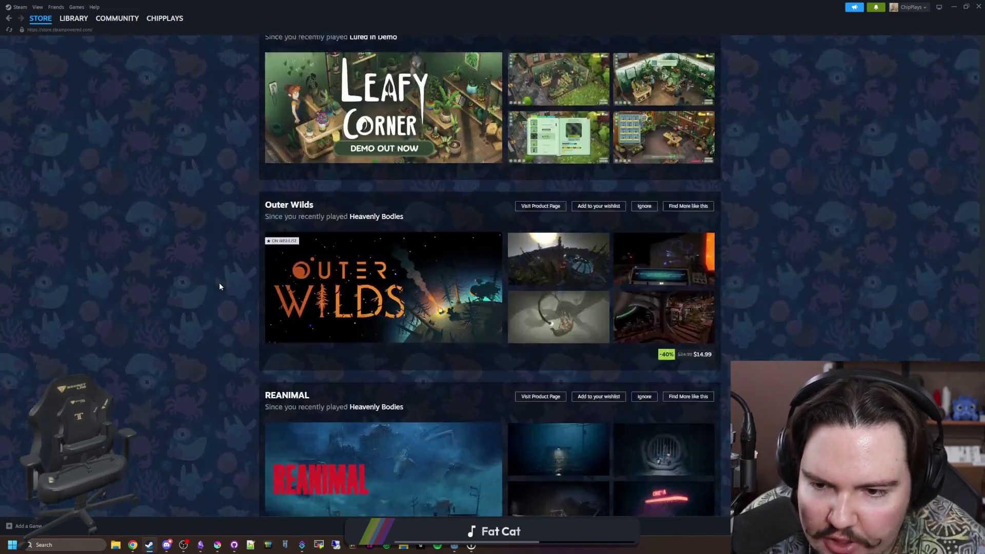
{"action": "scroll", "coordinate": [219, 286], "scroll_direction": "down", "scroll_amount": 3}
{"action": "scroll", "coordinate": [219, 286], "scroll_direction": "down", "scroll_amount": 3}
{"action": "scroll", "coordinate": [220, 287], "scroll_direction": "down", "scroll_amount": 3}
{"action": "scroll", "coordinate": [219, 283], "scroll_direction": "down", "scroll_amount": 3}
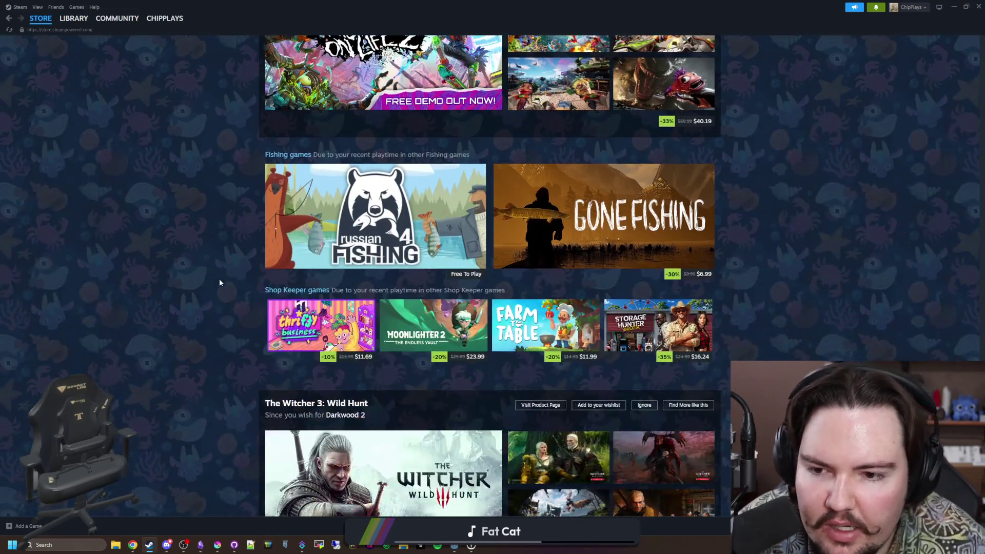
{"action": "scroll", "coordinate": [219, 282], "scroll_direction": "down", "scroll_amount": 3}
{"action": "scroll", "coordinate": [219, 283], "scroll_direction": "down", "scroll_amount": 2}
{"action": "scroll", "coordinate": [220, 282], "scroll_direction": "up", "scroll_amount": 2}
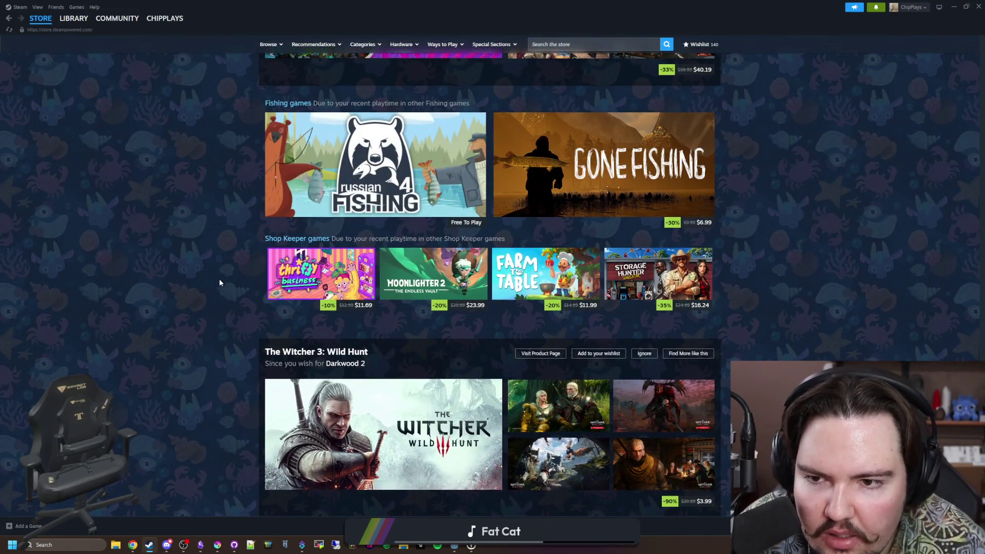
{"action": "scroll", "coordinate": [219, 283], "scroll_direction": "down", "scroll_amount": 1}
{"action": "scroll", "coordinate": [219, 283], "scroll_direction": "down", "scroll_amount": 3}
{"action": "scroll", "coordinate": [219, 282], "scroll_direction": "down", "scroll_amount": 2}
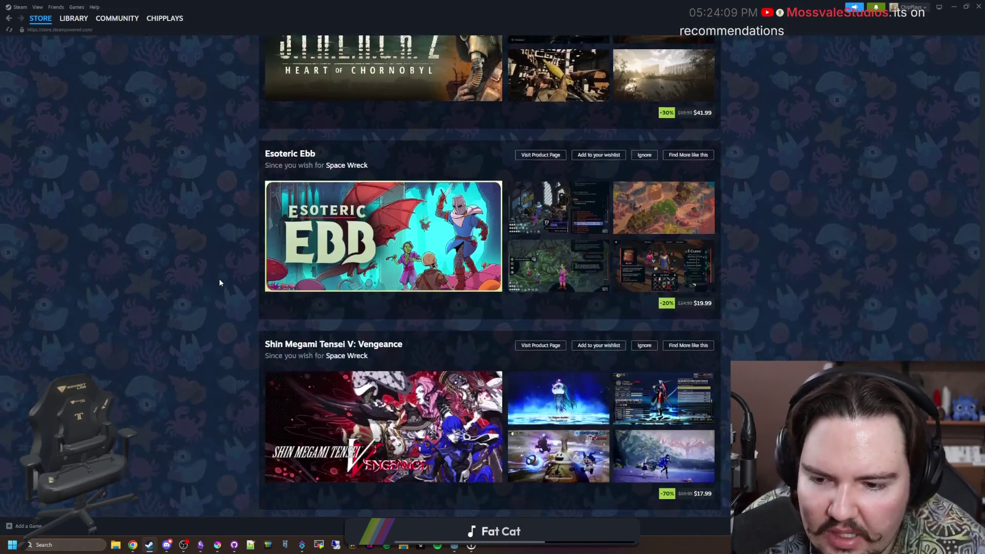
{"action": "scroll", "coordinate": [219, 282], "scroll_direction": "down", "scroll_amount": 3}
{"action": "scroll", "coordinate": [219, 283], "scroll_direction": "down", "scroll_amount": 2}
{"action": "scroll", "coordinate": [220, 283], "scroll_direction": "down", "scroll_amount": 3}
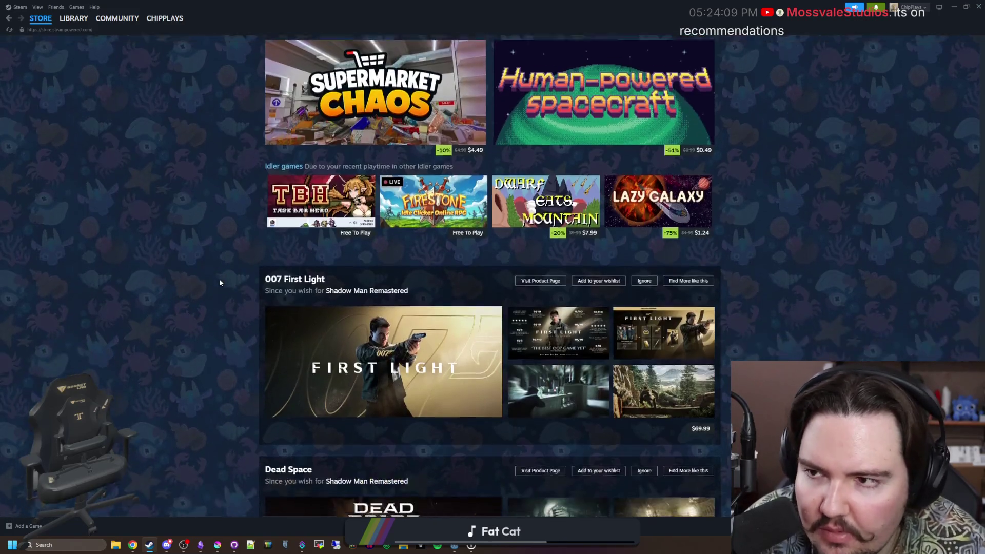
{"action": "scroll", "coordinate": [218, 273], "scroll_direction": "up", "scroll_amount": 5}
{"action": "scroll", "coordinate": [143, 154], "scroll_direction": "up", "scroll_amount": 5}
{"action": "scroll", "coordinate": [285, 87], "scroll_direction": "up", "scroll_amount": 5}
{"action": "scroll", "coordinate": [317, 63], "scroll_direction": "up", "scroll_amount": 5}
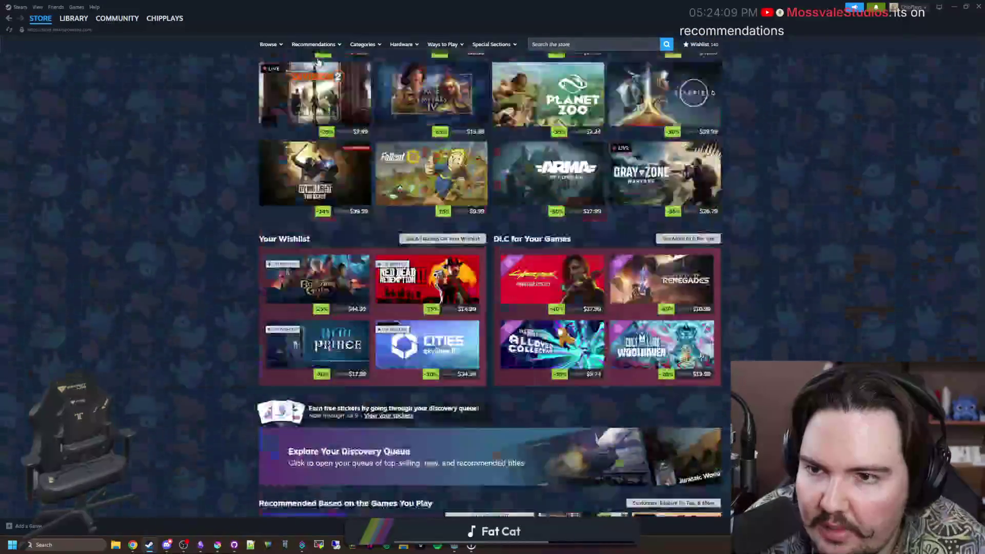
{"action": "scroll", "coordinate": [319, 54], "scroll_direction": "up", "scroll_amount": 3}
{"action": "mouse_move", "coordinate": [313, 44]}
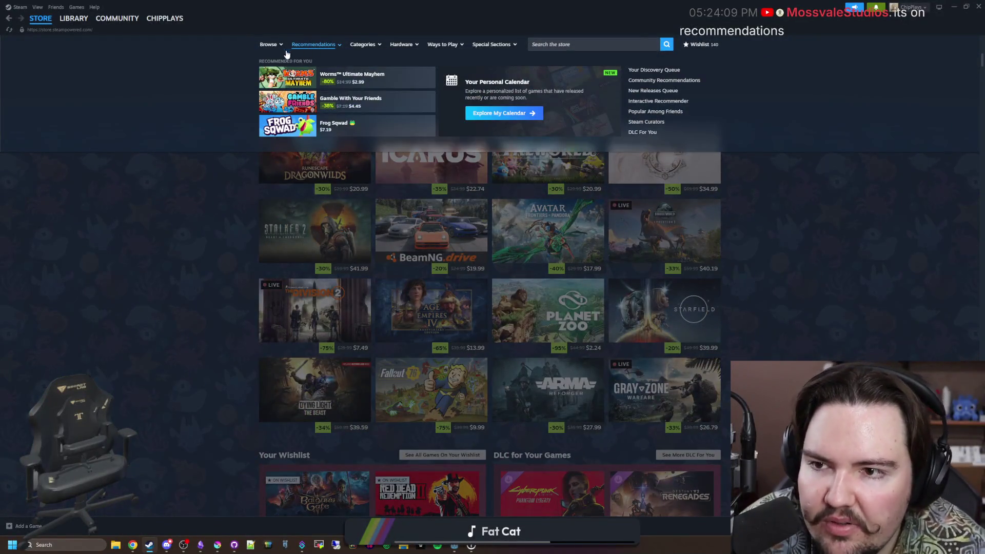
{"action": "mouse_move", "coordinate": [41, 18]}
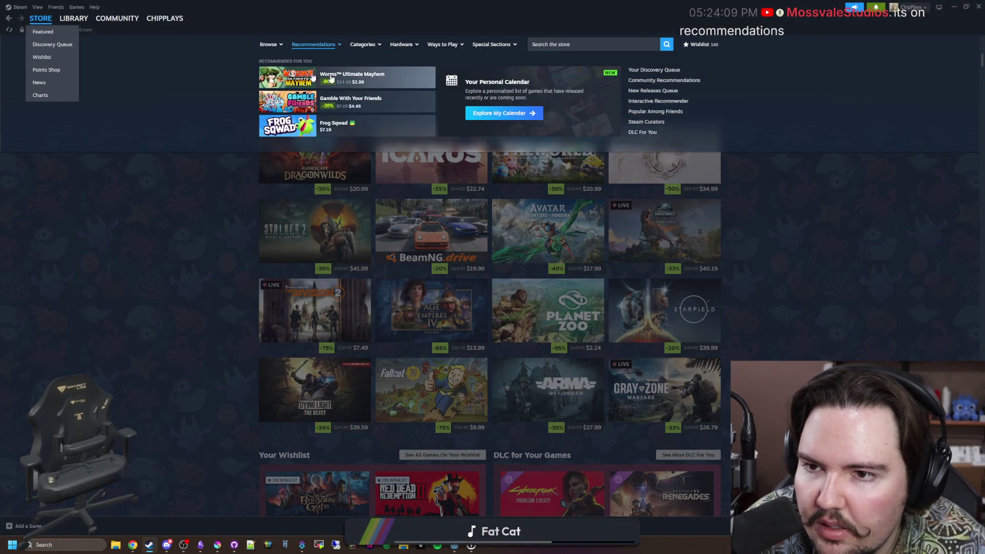
Open the personal calendar of game releases from the Recommendations menu
{"action": "left_click", "coordinate": [516, 116]}
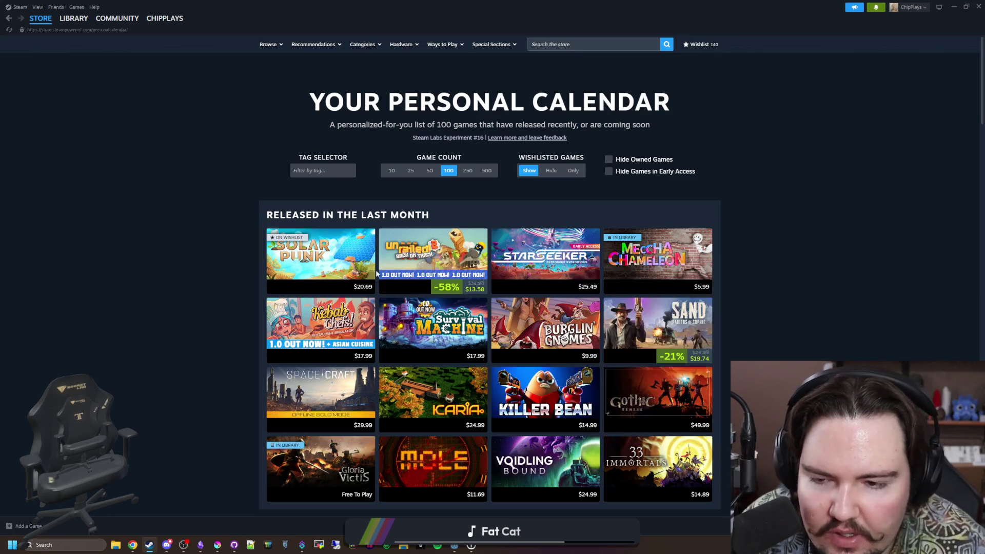
{"action": "mouse_move", "coordinate": [477, 279]}
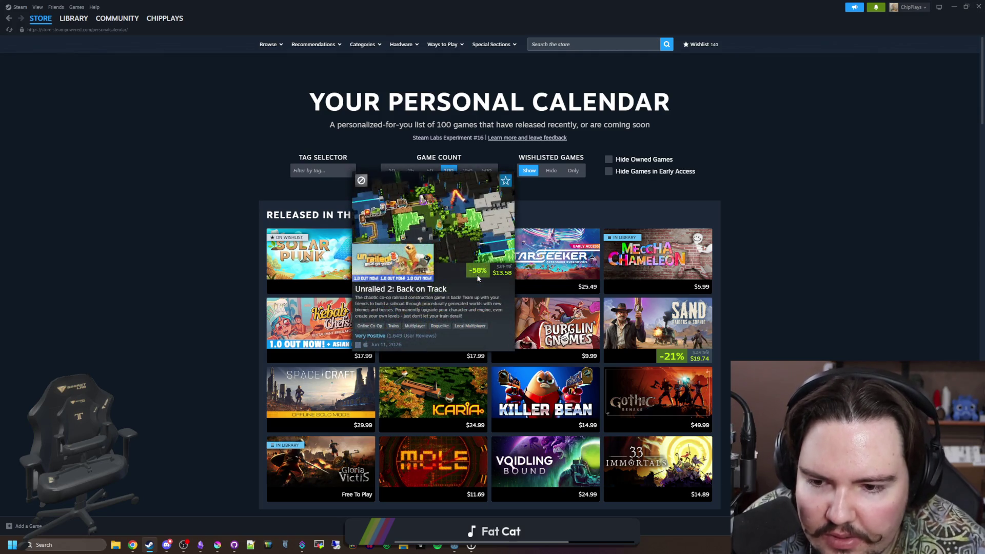
{"action": "scroll", "coordinate": [780, 293], "scroll_direction": "down", "scroll_amount": 2}
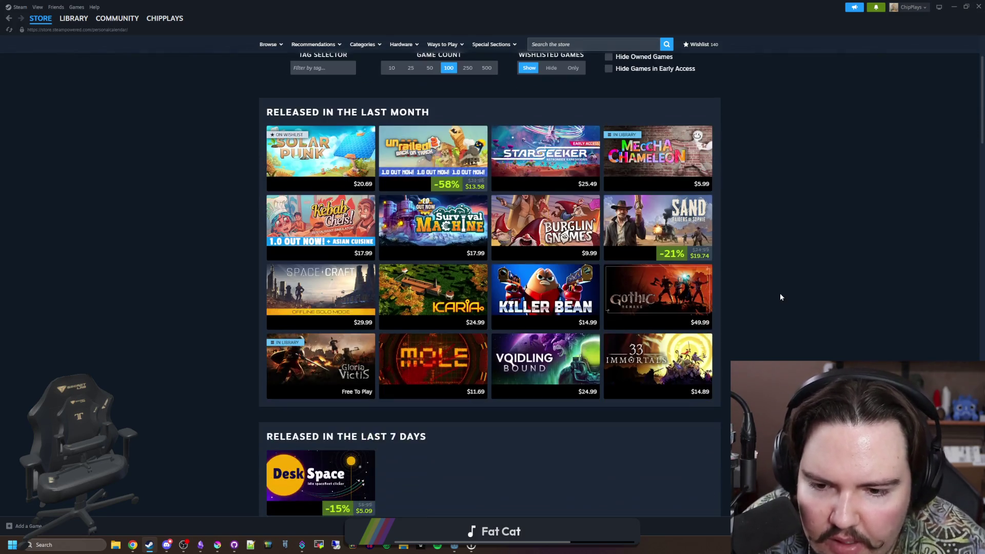
{"action": "scroll", "coordinate": [781, 297], "scroll_direction": "down", "scroll_amount": 3}
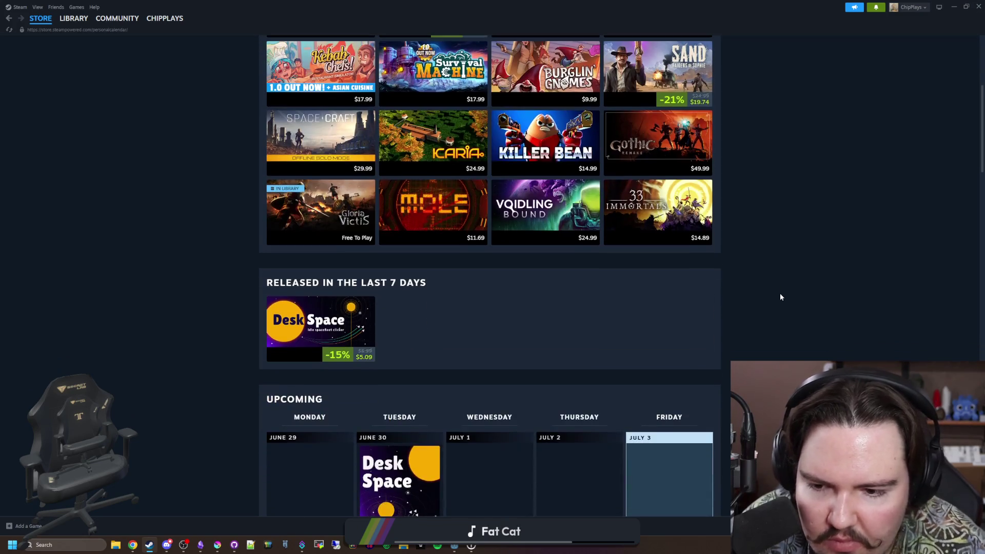
{"action": "scroll", "coordinate": [779, 296], "scroll_direction": "down", "scroll_amount": 4}
{"action": "scroll", "coordinate": [769, 291], "scroll_direction": "down", "scroll_amount": 2}
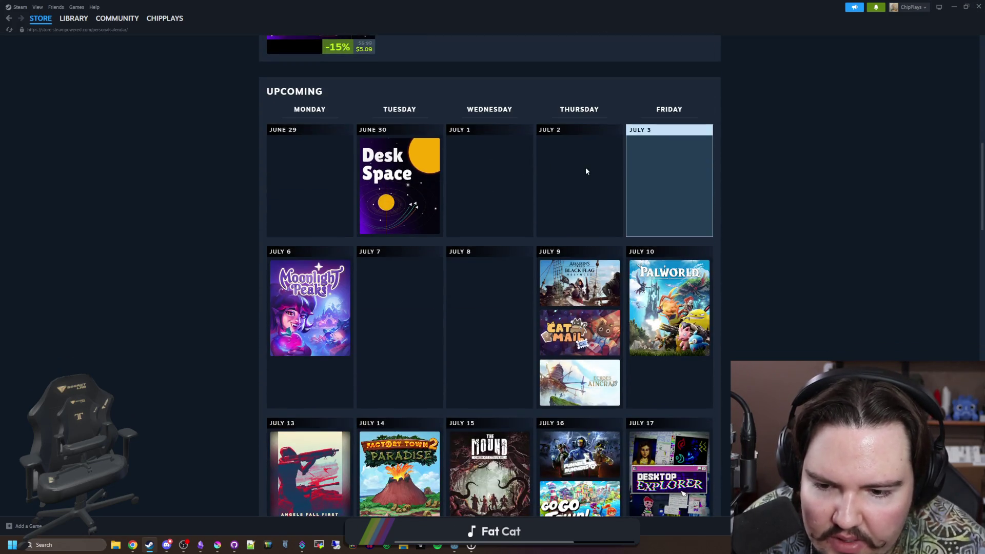
{"action": "scroll", "coordinate": [586, 171], "scroll_direction": "down", "scroll_amount": 2}
{"action": "scroll", "coordinate": [534, 225], "scroll_direction": "up", "scroll_amount": 10}
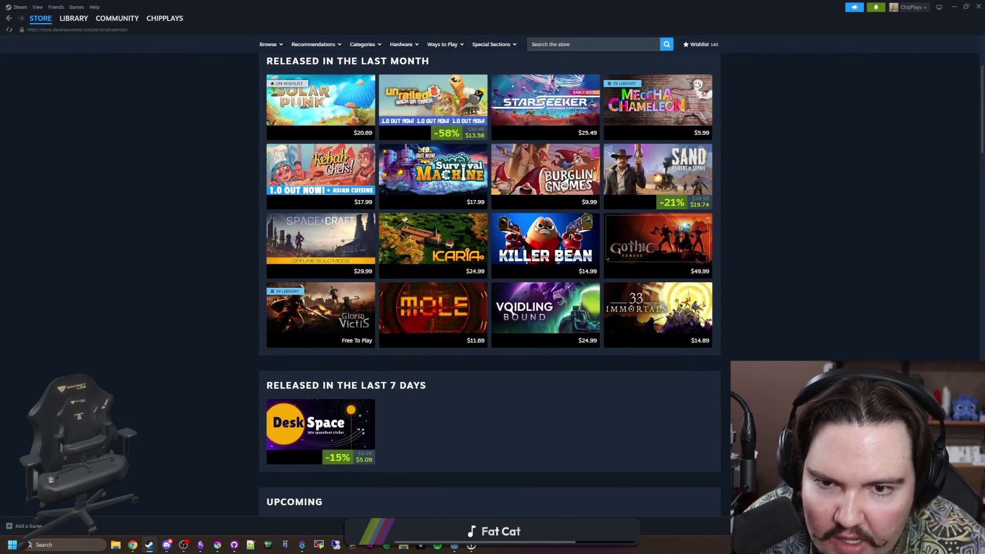
{"action": "scroll", "coordinate": [534, 225], "scroll_direction": "up", "scroll_amount": 2}
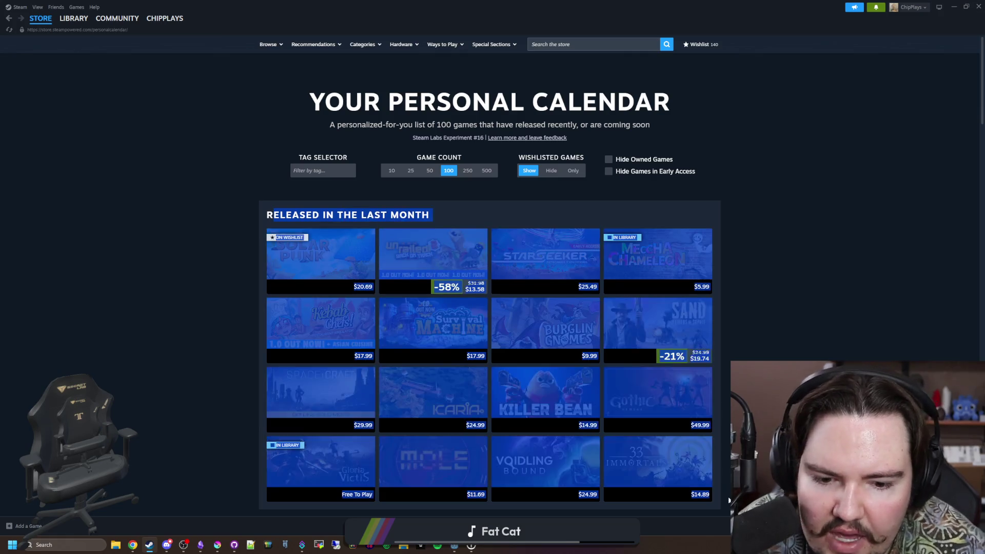
{"action": "scroll", "coordinate": [517, 329], "scroll_direction": "down", "scroll_amount": 1}
{"action": "scroll", "coordinate": [517, 328], "scroll_direction": "down", "scroll_amount": 1}
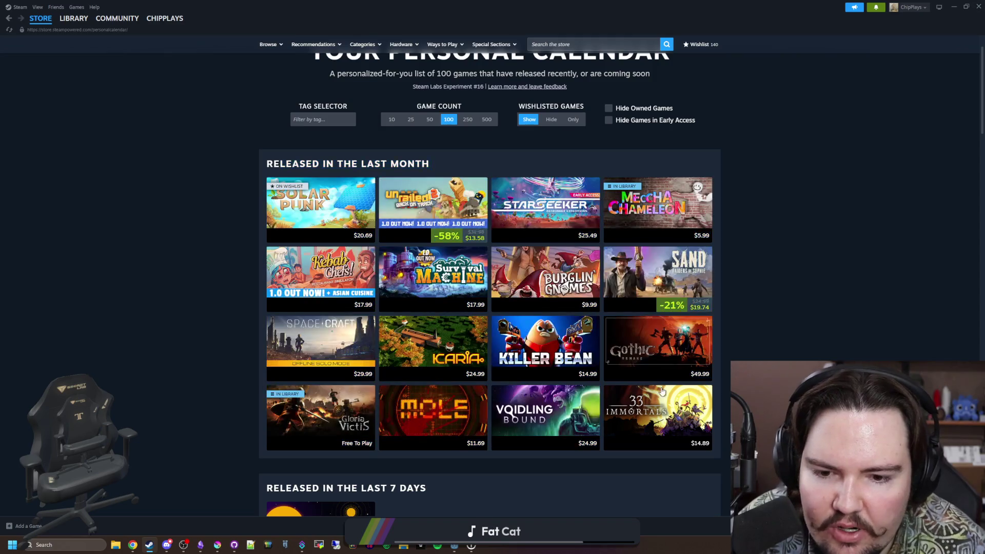
{"action": "scroll", "coordinate": [577, 219], "scroll_direction": "up", "scroll_amount": 1}
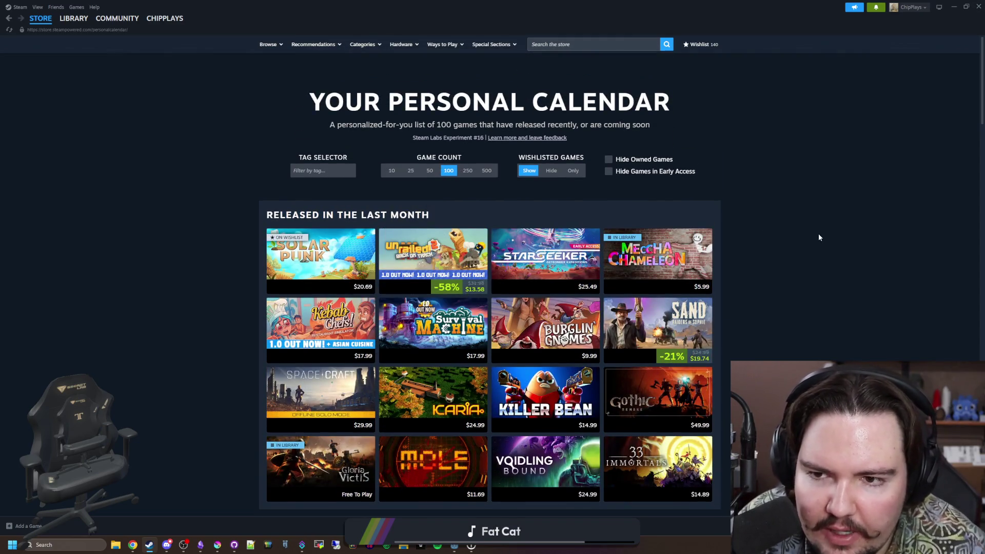
{"action": "scroll", "coordinate": [819, 237], "scroll_direction": "down", "scroll_amount": 1}
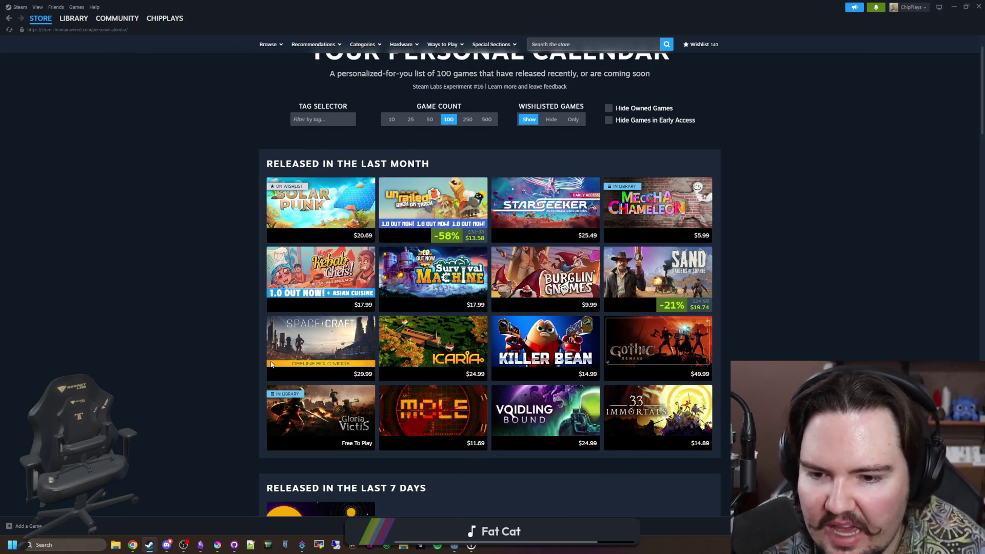
{"action": "scroll", "coordinate": [727, 250], "scroll_direction": "up", "scroll_amount": 1}
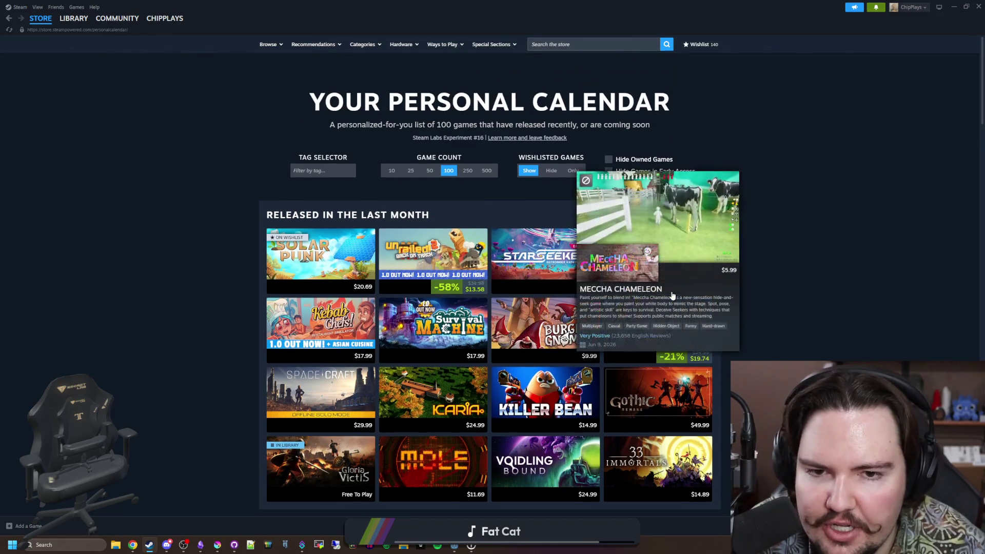
{"action": "scroll", "coordinate": [854, 348], "scroll_direction": "down", "scroll_amount": 3}
{"action": "scroll", "coordinate": [854, 349], "scroll_direction": "down", "scroll_amount": 2}
{"action": "scroll", "coordinate": [817, 347], "scroll_direction": "up", "scroll_amount": 5}
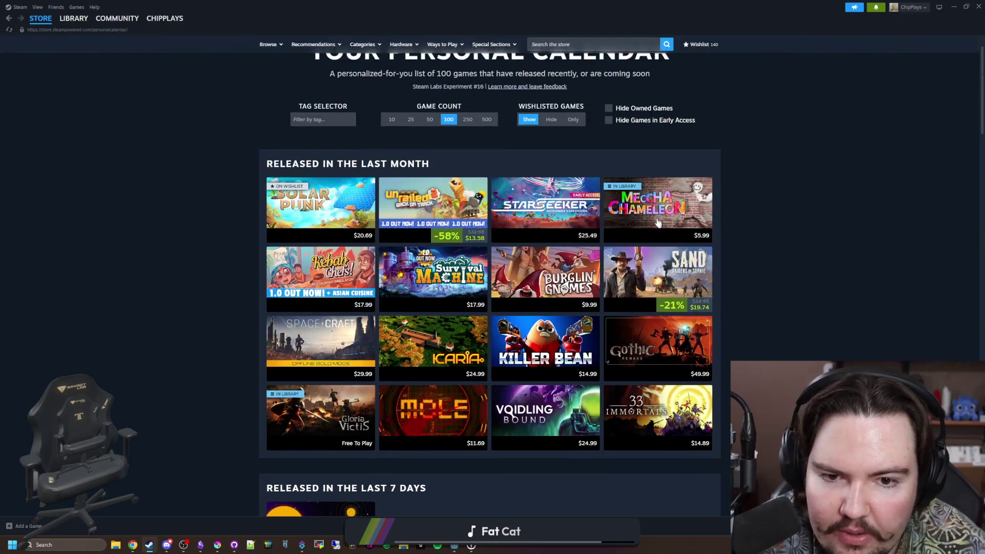
{"action": "scroll", "coordinate": [677, 254], "scroll_direction": "down", "scroll_amount": 4}
{"action": "scroll", "coordinate": [612, 312], "scroll_direction": "down", "scroll_amount": 4}
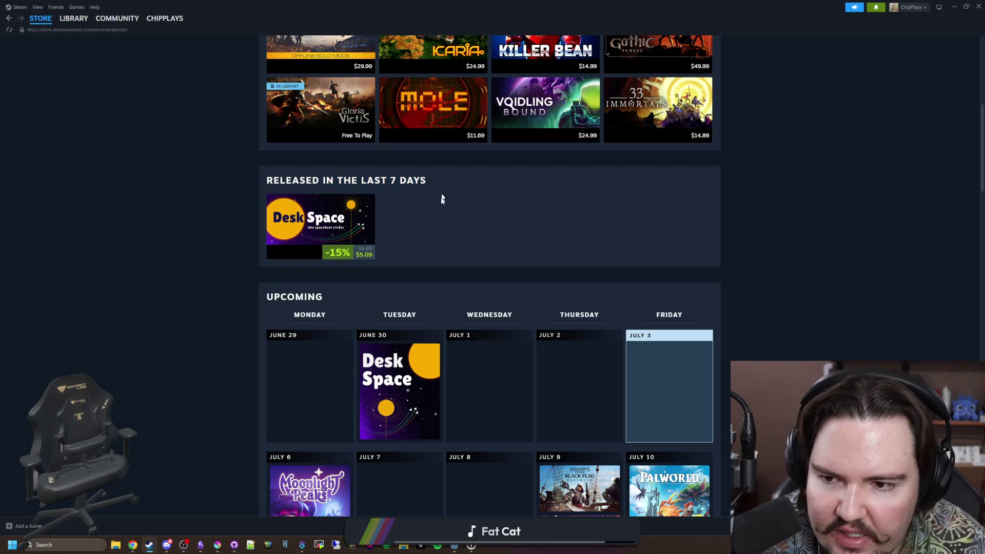
{"action": "scroll", "coordinate": [427, 231], "scroll_direction": "down", "scroll_amount": 3}
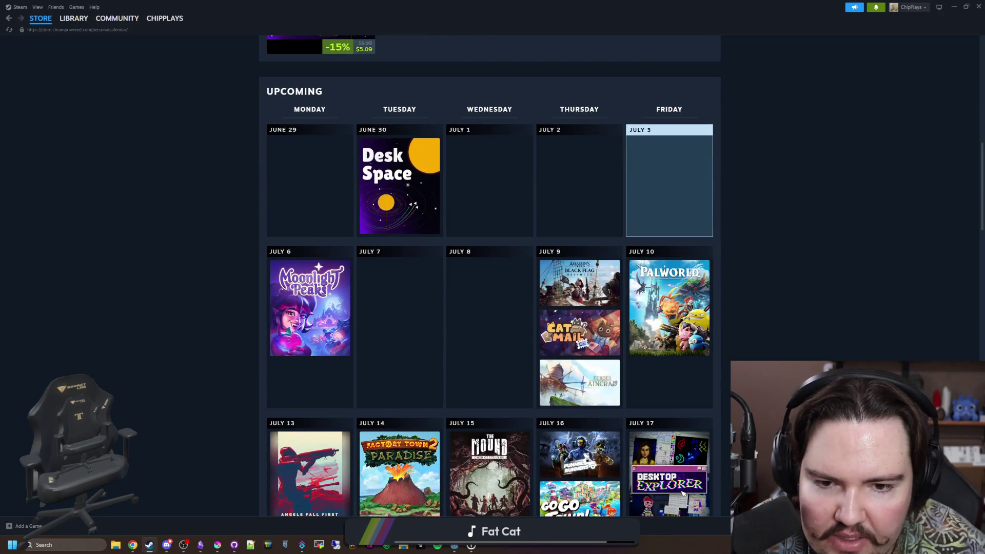
{"action": "scroll", "coordinate": [764, 358], "scroll_direction": "down", "scroll_amount": 2}
{"action": "scroll", "coordinate": [786, 314], "scroll_direction": "down", "scroll_amount": 2}
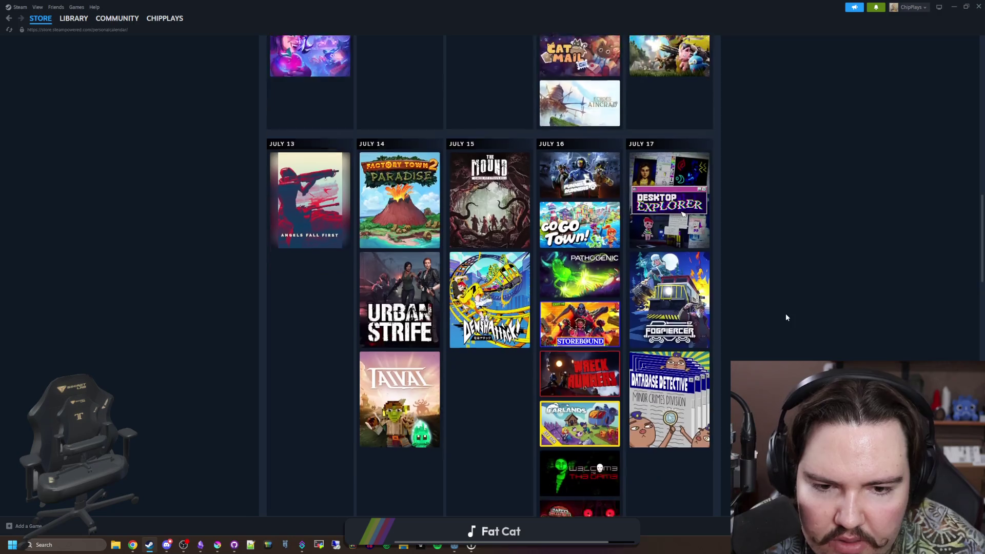
{"action": "scroll", "coordinate": [785, 313], "scroll_direction": "down", "scroll_amount": 1}
{"action": "scroll", "coordinate": [677, 379], "scroll_direction": "down", "scroll_amount": 1}
{"action": "scroll", "coordinate": [663, 347], "scroll_direction": "down", "scroll_amount": 2}
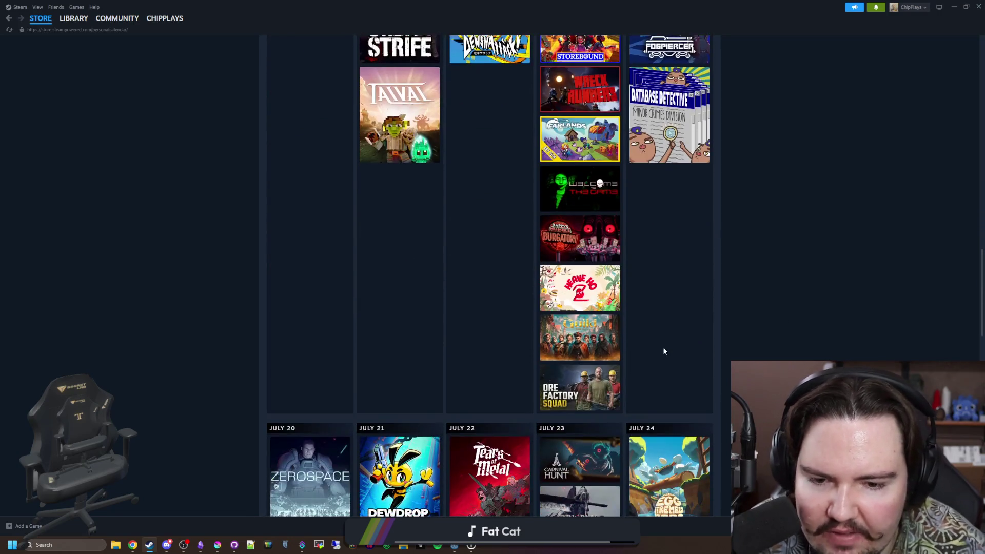
{"action": "scroll", "coordinate": [670, 338], "scroll_direction": "down", "scroll_amount": 1}
{"action": "scroll", "coordinate": [747, 242], "scroll_direction": "up", "scroll_amount": 3}
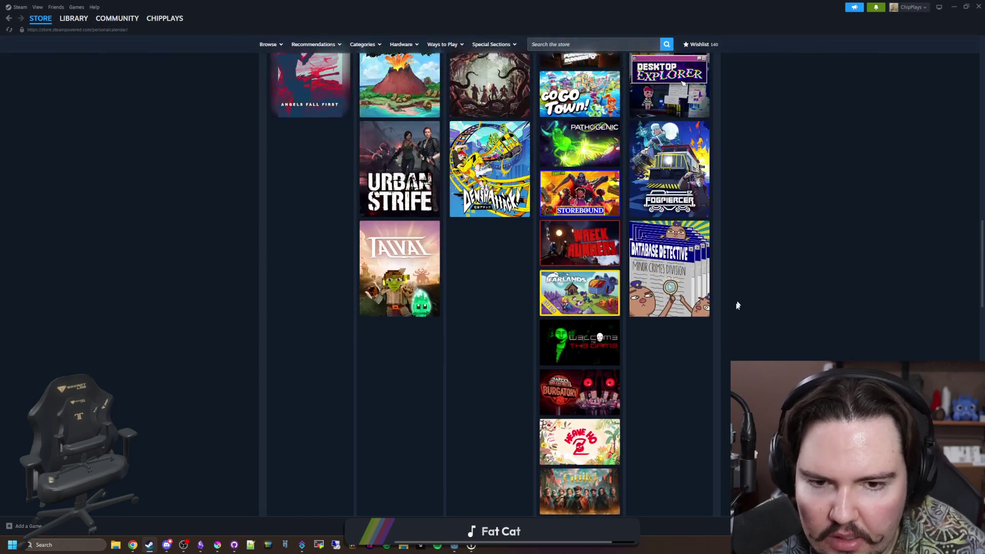
{"action": "scroll", "coordinate": [731, 307], "scroll_direction": "up", "scroll_amount": 3}
{"action": "scroll", "coordinate": [724, 352], "scroll_direction": "up", "scroll_amount": 3}
{"action": "scroll", "coordinate": [695, 380], "scroll_direction": "up", "scroll_amount": 1}
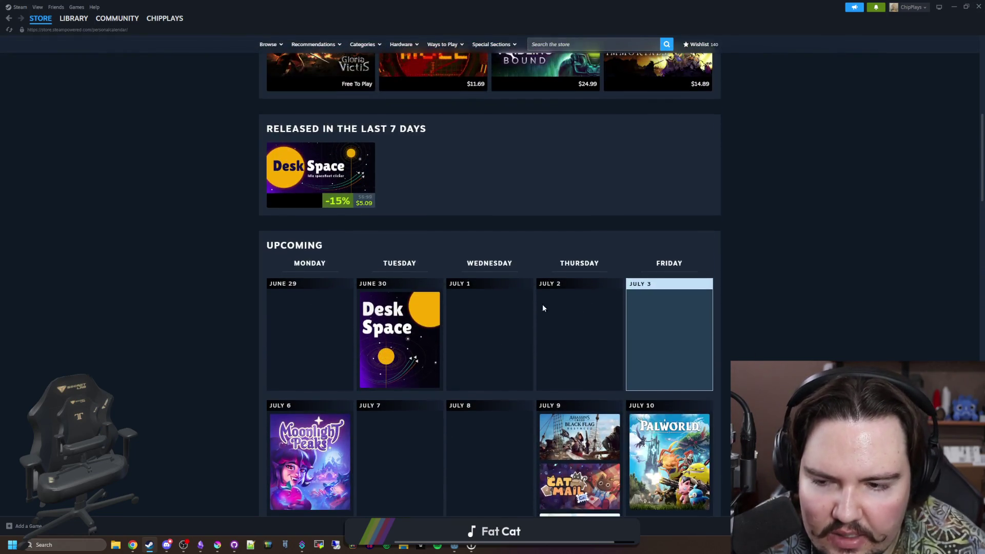
{"action": "scroll", "coordinate": [543, 304], "scroll_direction": "down", "scroll_amount": 1}
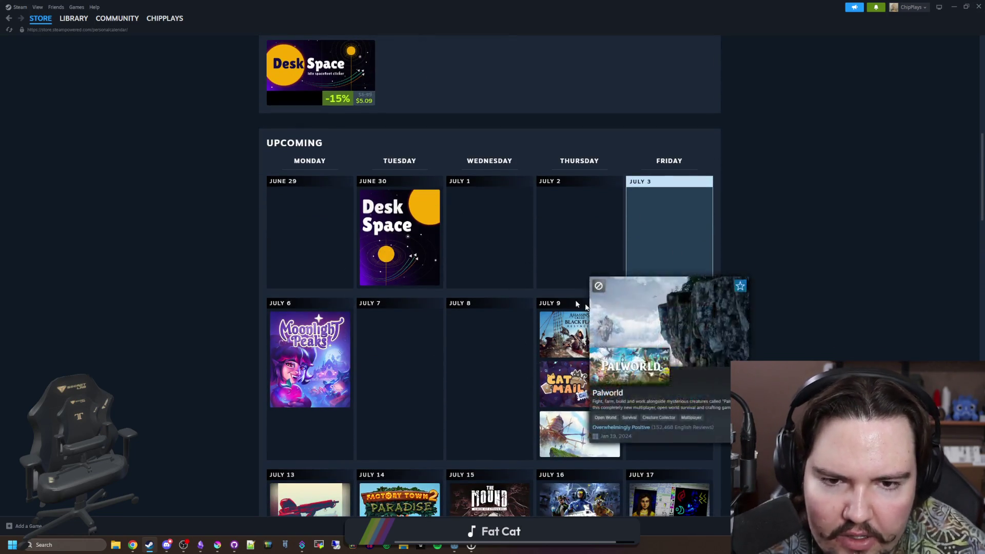
{"action": "scroll", "coordinate": [387, 303], "scroll_direction": "down", "scroll_amount": 3}
{"action": "scroll", "coordinate": [504, 277], "scroll_direction": "down", "scroll_amount": 3}
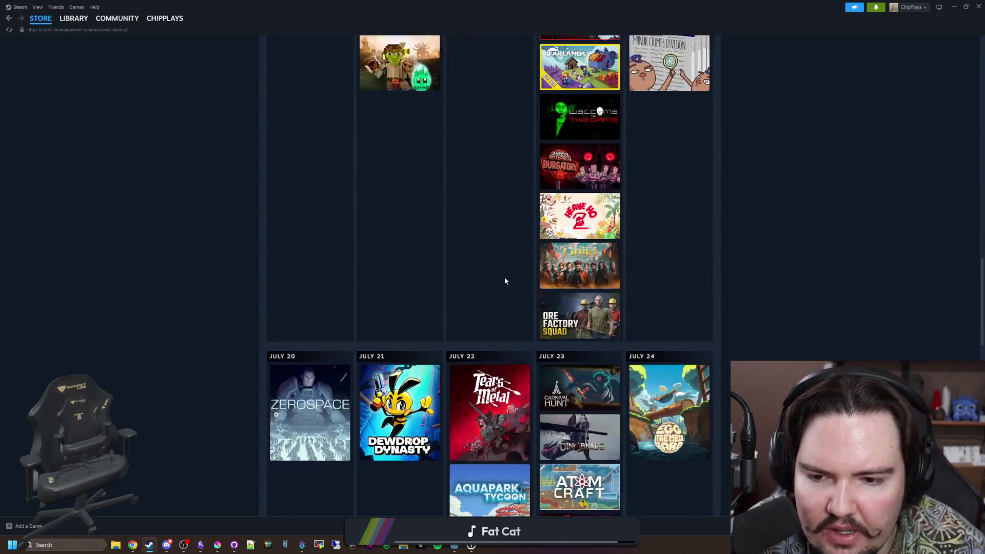
{"action": "scroll", "coordinate": [504, 278], "scroll_direction": "down", "scroll_amount": 3}
{"action": "scroll", "coordinate": [504, 278], "scroll_direction": "down", "scroll_amount": 3}
{"action": "scroll", "coordinate": [511, 269], "scroll_direction": "down", "scroll_amount": 3}
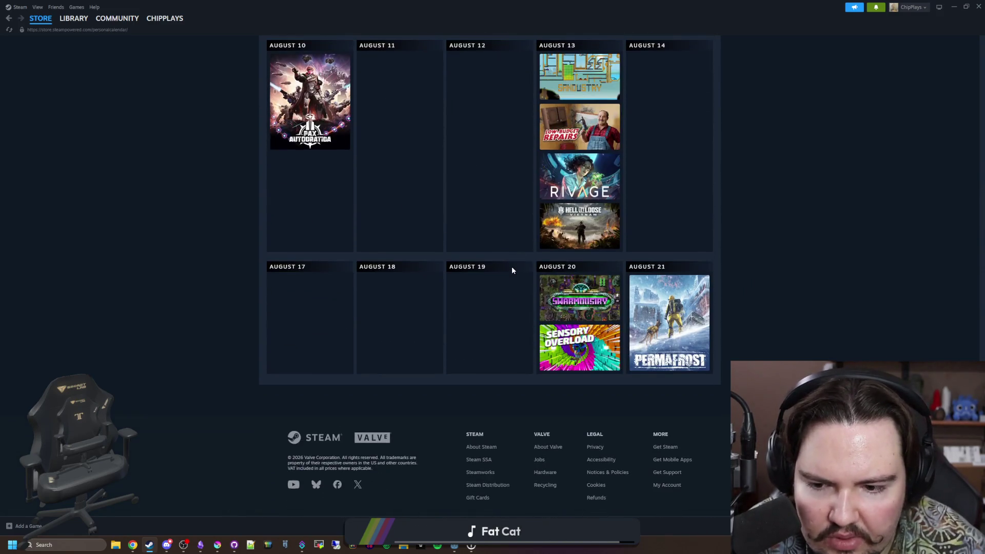
{"action": "scroll", "coordinate": [702, 363], "scroll_direction": "up", "scroll_amount": 4}
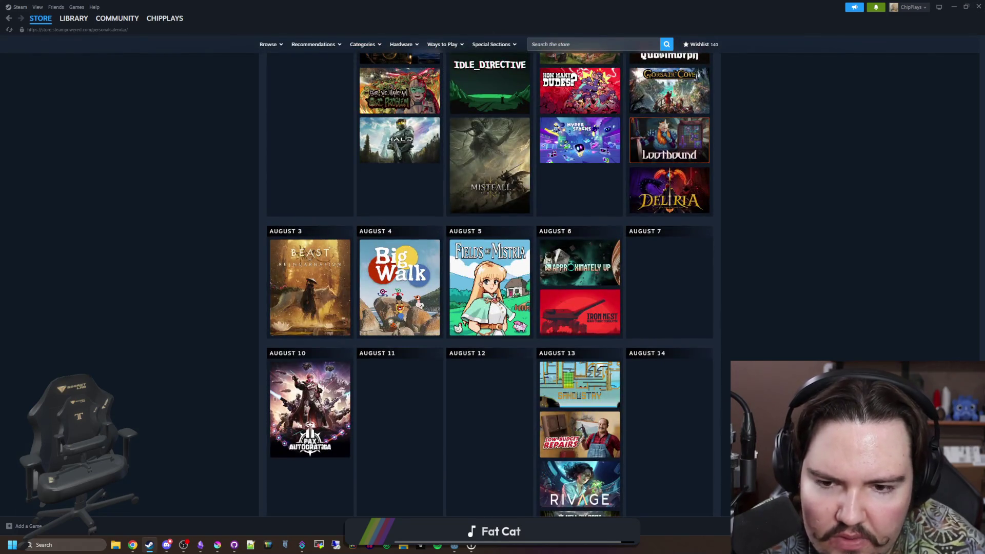
{"action": "scroll", "coordinate": [489, 285], "scroll_direction": "up", "scroll_amount": 5}
{"action": "scroll", "coordinate": [490, 285], "scroll_direction": "up", "scroll_amount": 5}
{"action": "scroll", "coordinate": [490, 285], "scroll_direction": "up", "scroll_amount": 5}
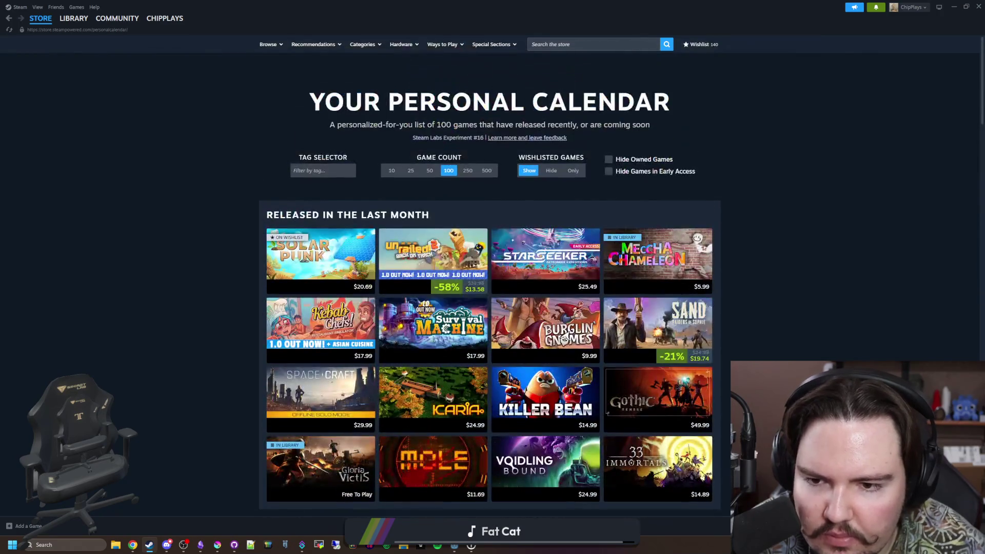
{"action": "scroll", "coordinate": [489, 285], "scroll_direction": "down", "scroll_amount": 1}
{"action": "scroll", "coordinate": [489, 285], "scroll_direction": "down", "scroll_amount": 3}
{"action": "scroll", "coordinate": [823, 312], "scroll_direction": "up", "scroll_amount": 3}
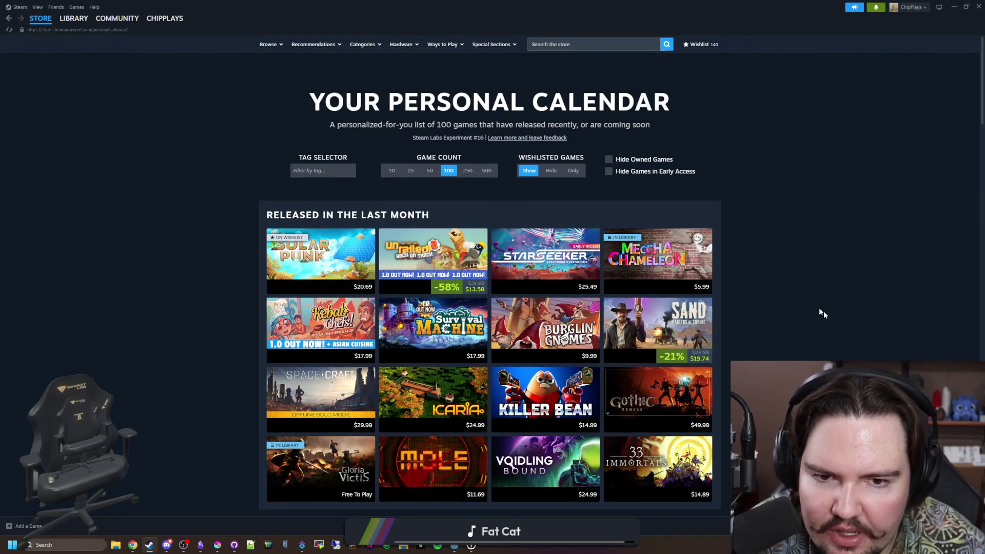
{"action": "mouse_move", "coordinate": [41, 18]}
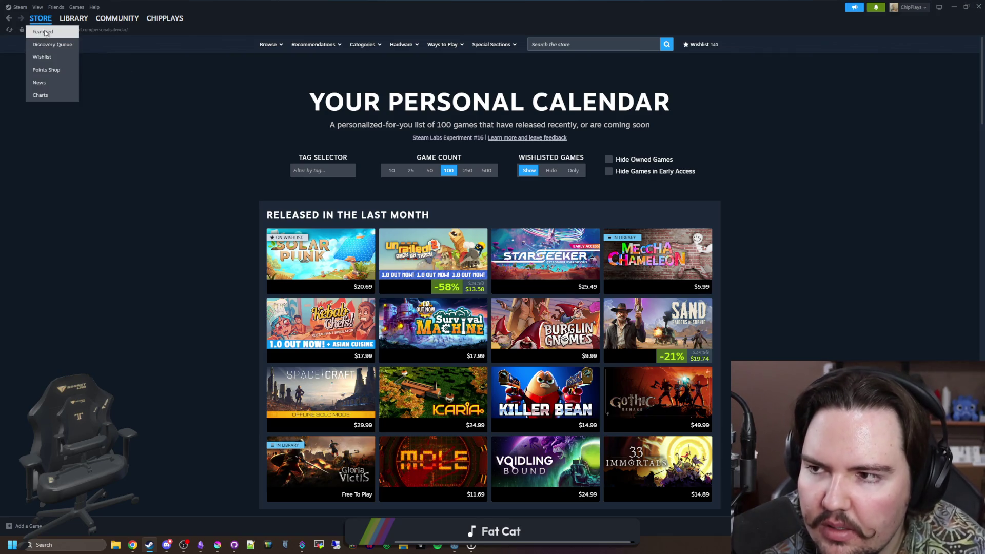
Return from the calendar to the featured store front page with the Summer Sale
{"action": "left_click", "coordinate": [43, 33]}
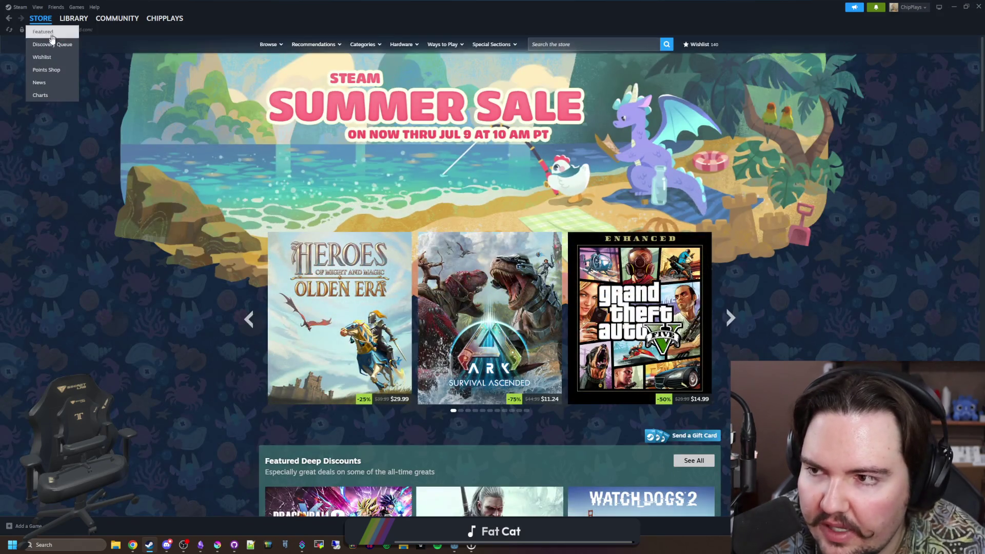
{"action": "scroll", "coordinate": [815, 302], "scroll_direction": "down", "scroll_amount": 4}
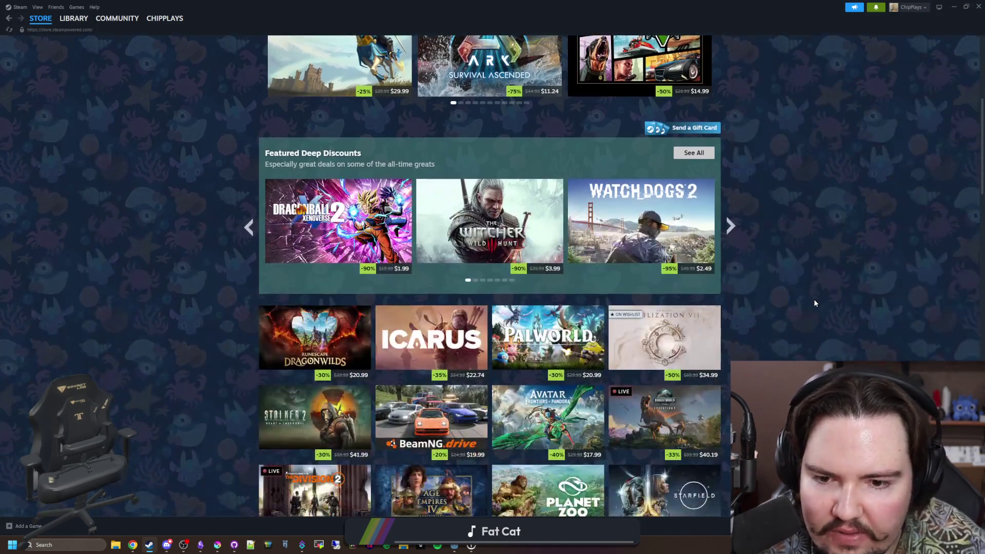
{"action": "scroll", "coordinate": [815, 303], "scroll_direction": "down", "scroll_amount": 3}
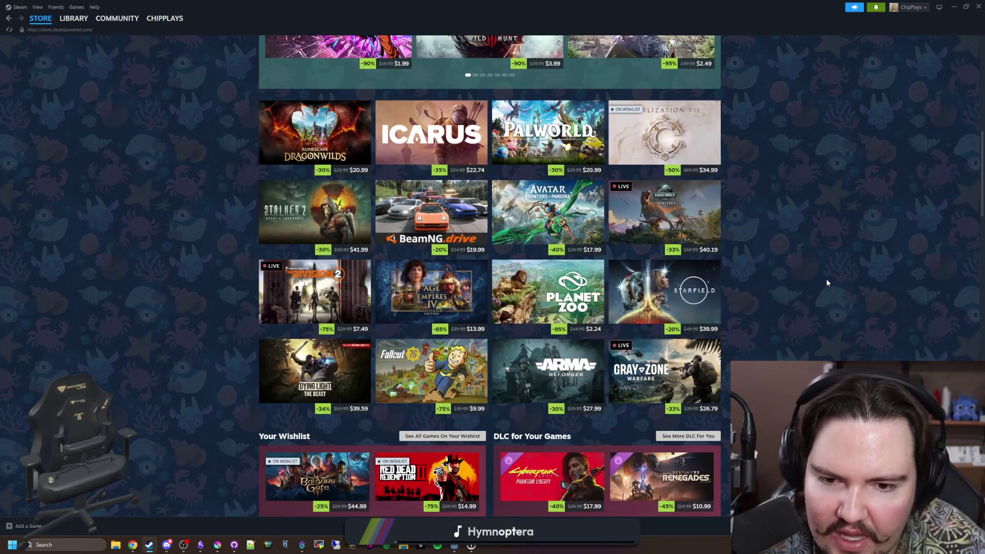
{"action": "scroll", "coordinate": [827, 282], "scroll_direction": "down", "scroll_amount": 3}
{"action": "scroll", "coordinate": [825, 278], "scroll_direction": "down", "scroll_amount": 3}
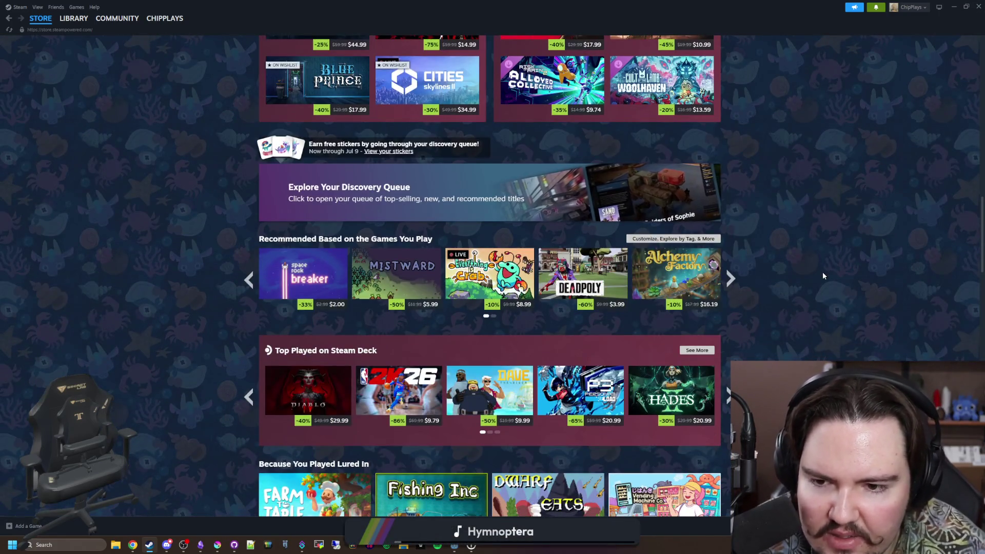
{"action": "scroll", "coordinate": [822, 276], "scroll_direction": "down", "scroll_amount": 3}
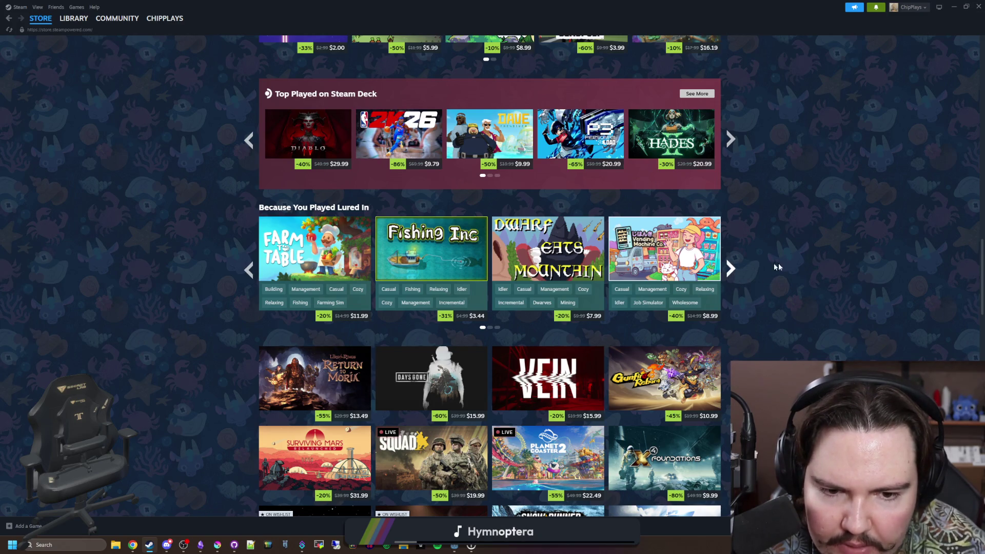
{"action": "scroll", "coordinate": [789, 267], "scroll_direction": "down", "scroll_amount": 1}
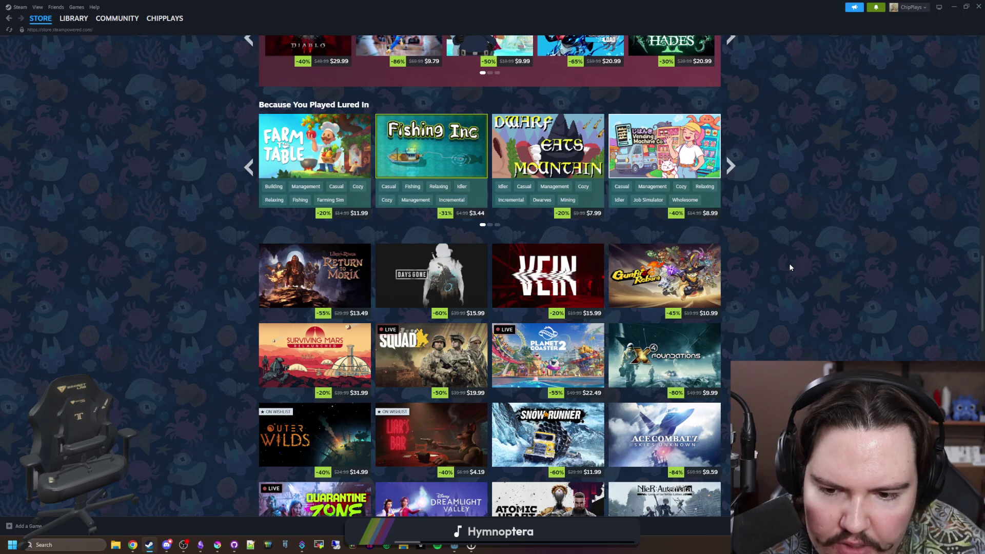
{"action": "scroll", "coordinate": [789, 266], "scroll_direction": "down", "scroll_amount": 3}
{"action": "scroll", "coordinate": [789, 266], "scroll_direction": "down", "scroll_amount": 3}
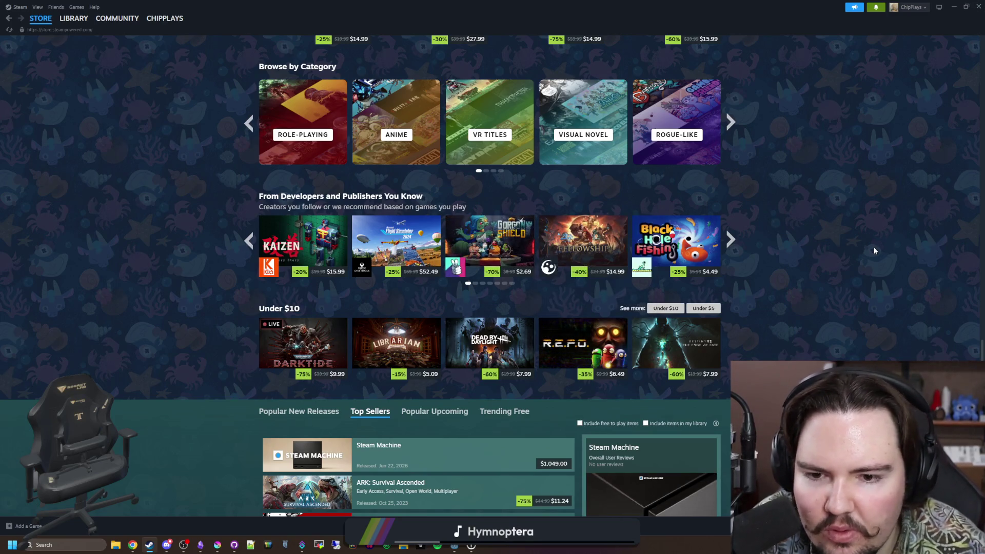
{"action": "scroll", "coordinate": [873, 250], "scroll_direction": "down", "scroll_amount": 1}
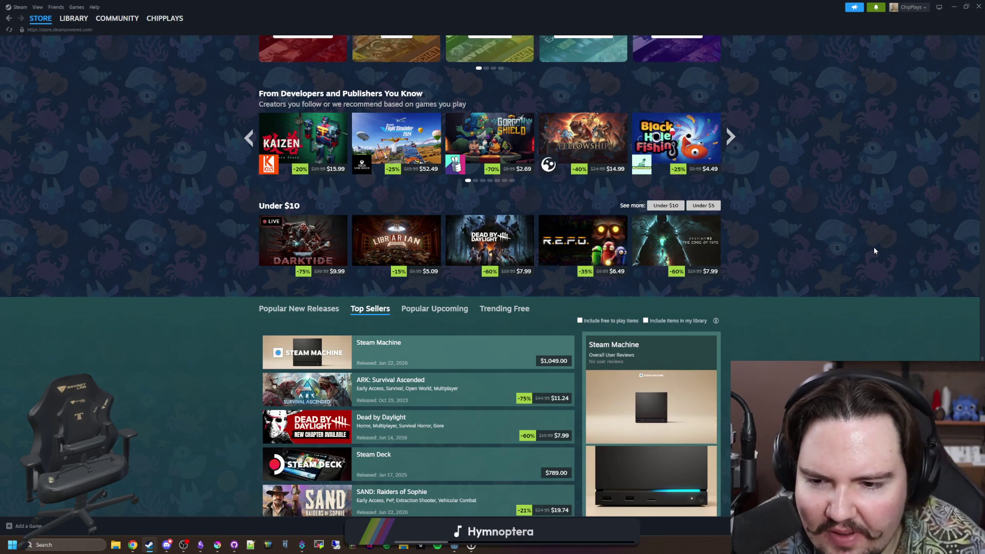
{"action": "scroll", "coordinate": [873, 250], "scroll_direction": "down", "scroll_amount": 1}
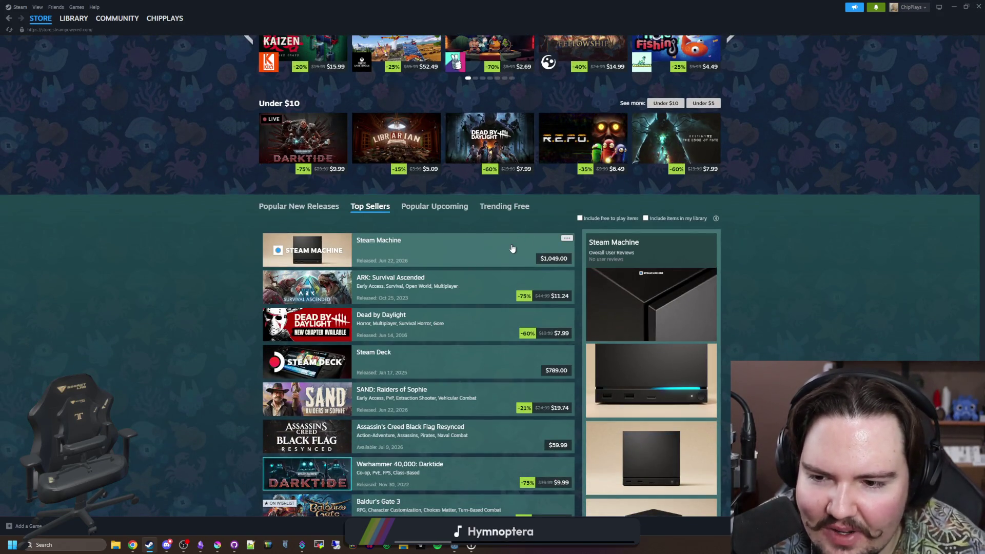
{"action": "scroll", "coordinate": [512, 249], "scroll_direction": "down", "scroll_amount": 2}
{"action": "scroll", "coordinate": [201, 266], "scroll_direction": "down", "scroll_amount": 2}
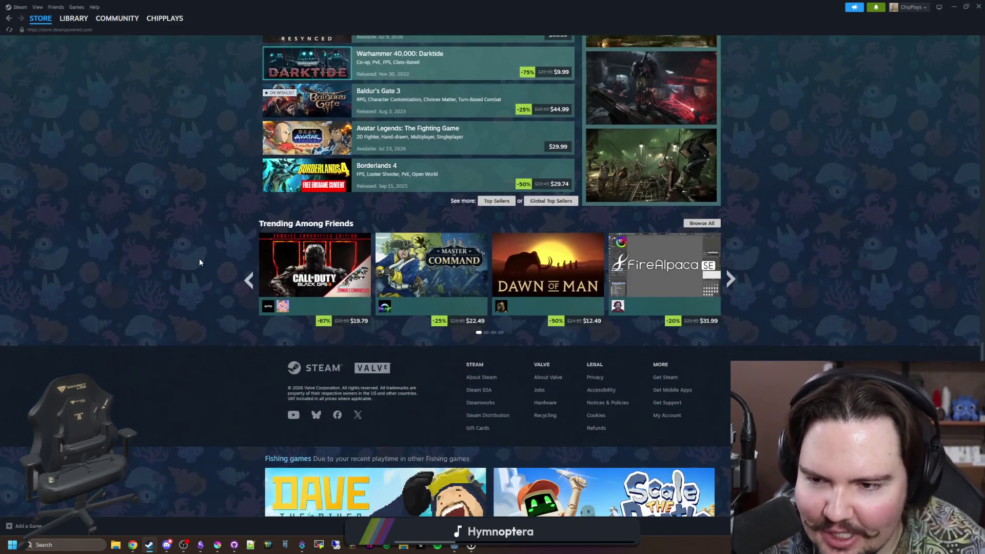
{"action": "scroll", "coordinate": [223, 232], "scroll_direction": "down", "scroll_amount": 2}
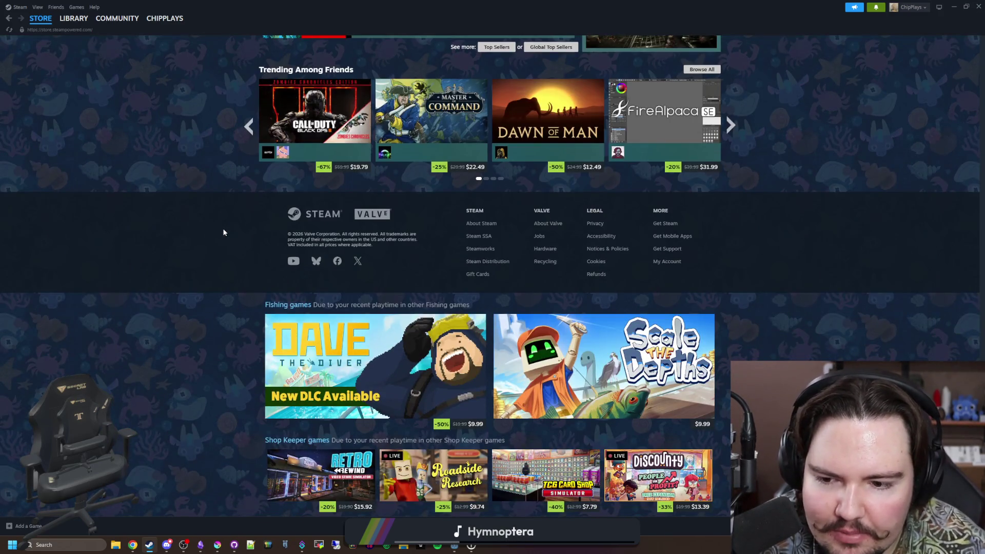
{"action": "scroll", "coordinate": [223, 231], "scroll_direction": "up", "scroll_amount": 2}
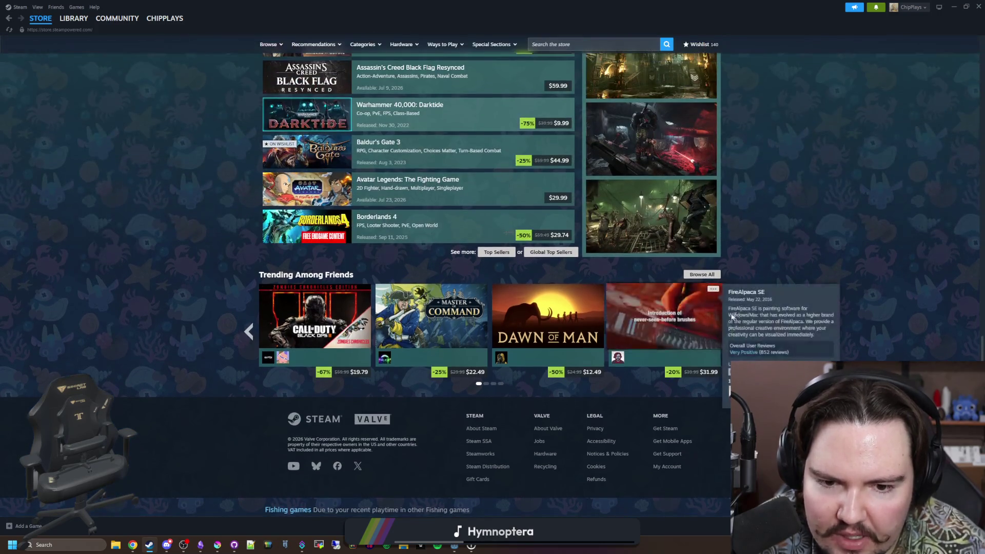
{"action": "scroll", "coordinate": [507, 303], "scroll_direction": "up", "scroll_amount": 5}
{"action": "scroll", "coordinate": [508, 303], "scroll_direction": "up", "scroll_amount": 3}
{"action": "scroll", "coordinate": [507, 303], "scroll_direction": "down", "scroll_amount": 3}
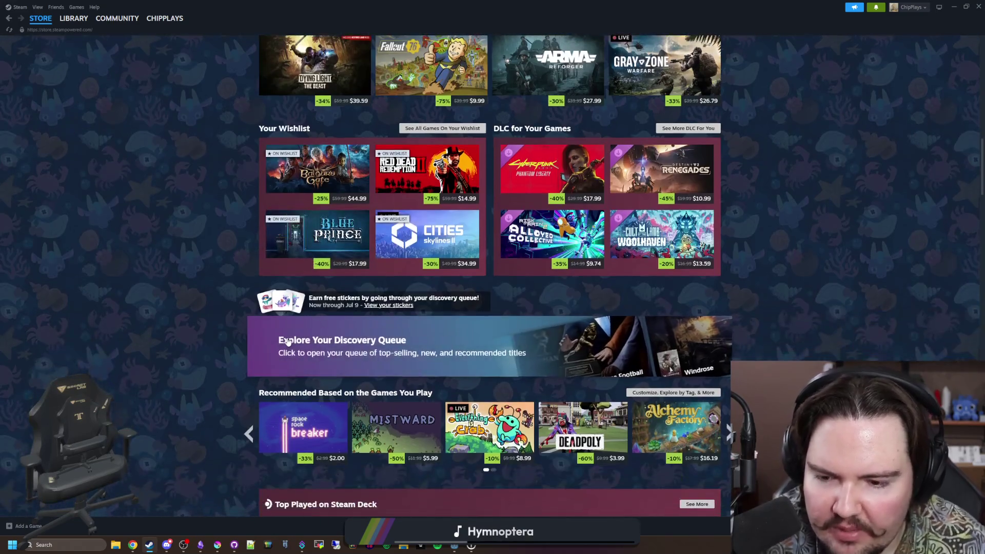
{"action": "scroll", "coordinate": [288, 341], "scroll_direction": "down", "scroll_amount": 2}
{"action": "scroll", "coordinate": [288, 341], "scroll_direction": "up", "scroll_amount": 4}
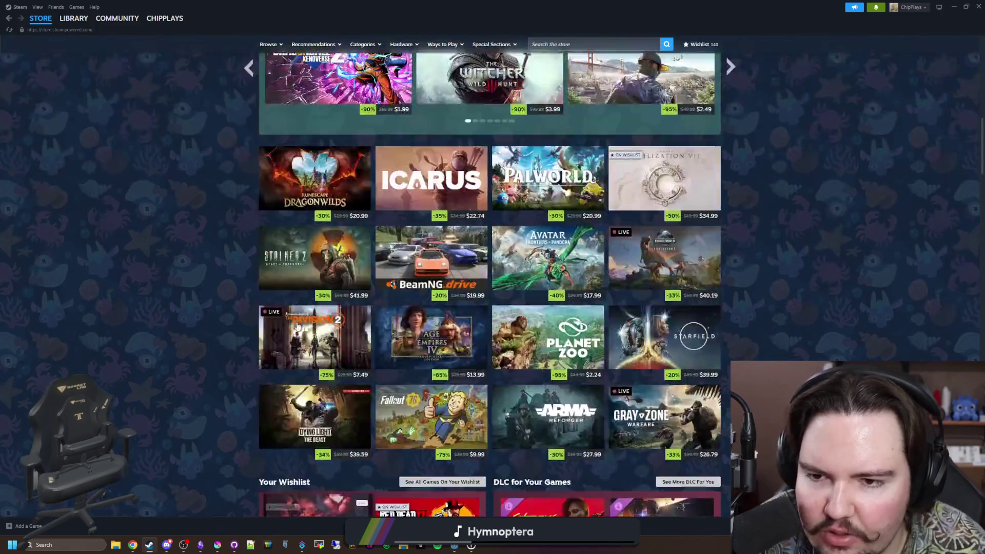
{"action": "scroll", "coordinate": [277, 332], "scroll_direction": "up", "scroll_amount": 4}
{"action": "scroll", "coordinate": [274, 327], "scroll_direction": "down", "scroll_amount": 5}
{"action": "scroll", "coordinate": [276, 323], "scroll_direction": "down", "scroll_amount": 2}
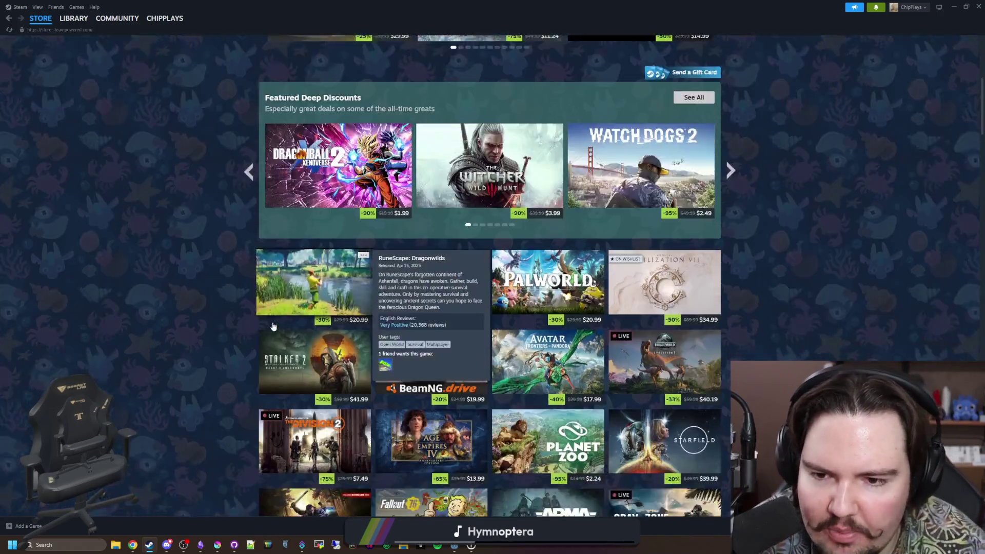
{"action": "scroll", "coordinate": [276, 324], "scroll_direction": "down", "scroll_amount": 4}
{"action": "scroll", "coordinate": [277, 322], "scroll_direction": "down", "scroll_amount": 4}
{"action": "scroll", "coordinate": [277, 322], "scroll_direction": "down", "scroll_amount": 2}
{"action": "scroll", "coordinate": [276, 322], "scroll_direction": "down", "scroll_amount": 3}
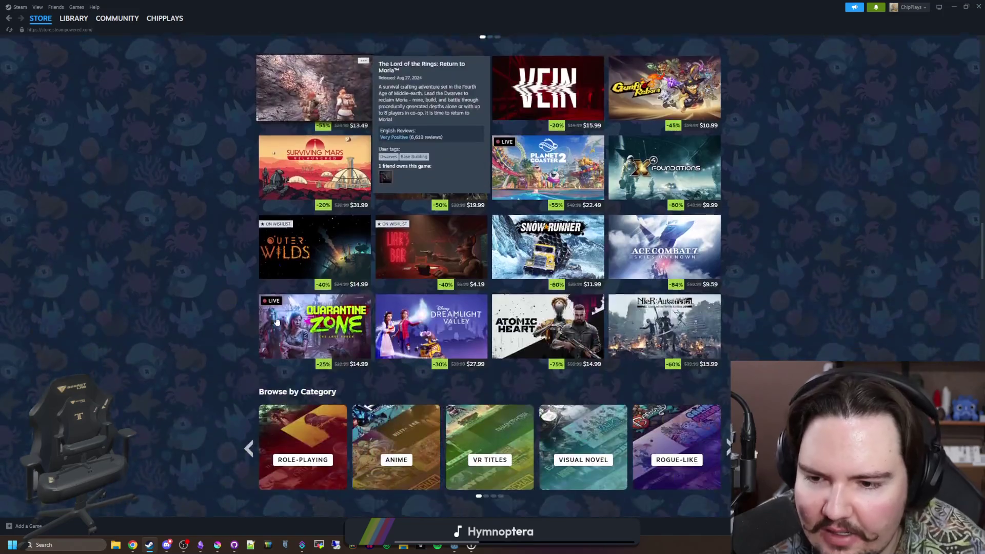
{"action": "scroll", "coordinate": [276, 321], "scroll_direction": "down", "scroll_amount": 3}
{"action": "scroll", "coordinate": [276, 321], "scroll_direction": "down", "scroll_amount": 1}
{"action": "scroll", "coordinate": [275, 319], "scroll_direction": "down", "scroll_amount": 3}
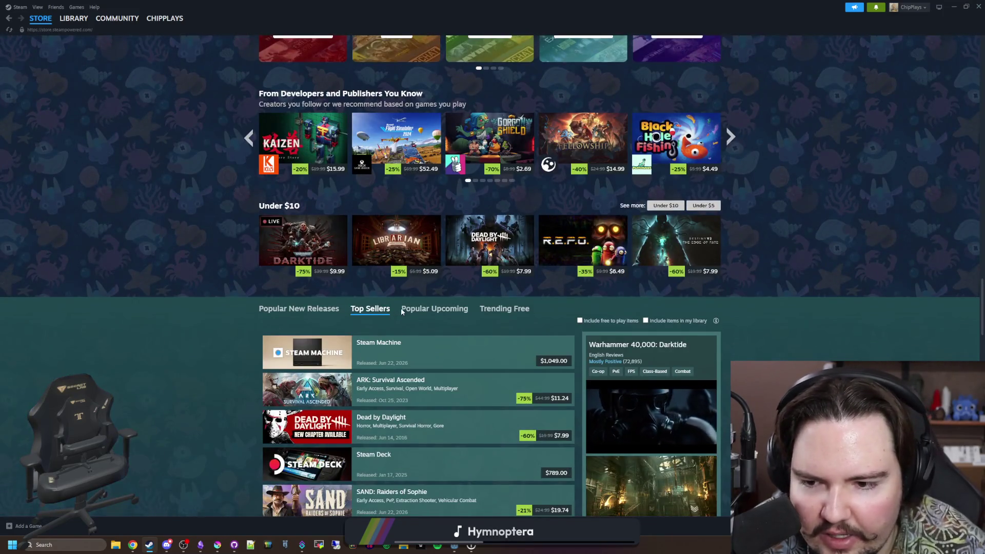
{"action": "scroll", "coordinate": [401, 307], "scroll_direction": "down", "scroll_amount": 1}
Switch the store front list from Top Sellers to Popular New Releases
{"action": "left_click", "coordinate": [305, 256]}
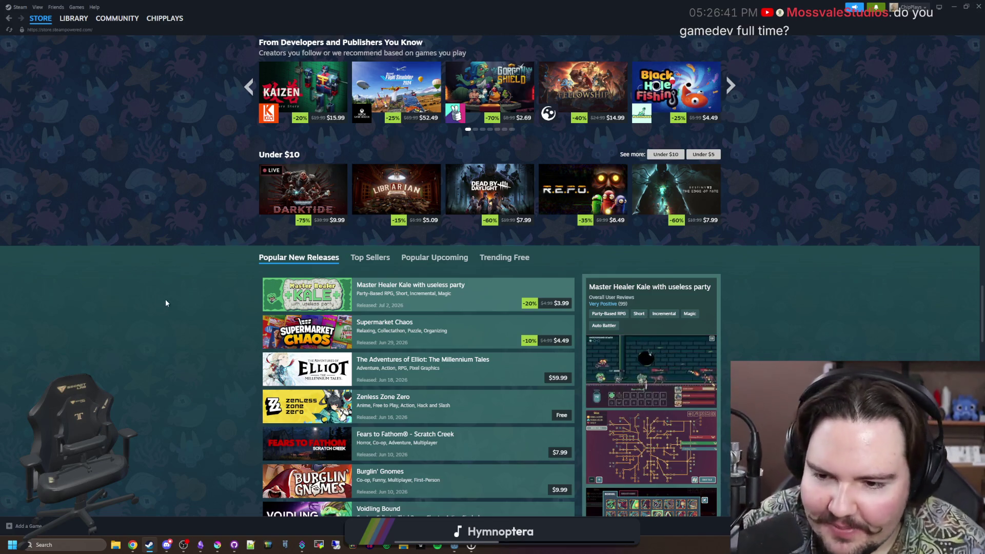
{"action": "scroll", "coordinate": [212, 313], "scroll_direction": "down", "scroll_amount": 2}
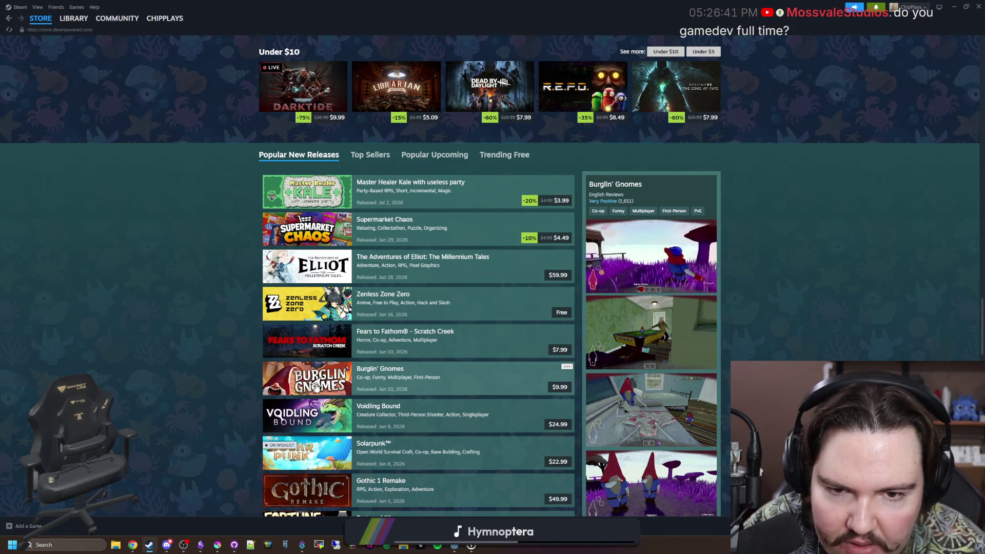
{"action": "scroll", "coordinate": [316, 386], "scroll_direction": "down", "scroll_amount": 1}
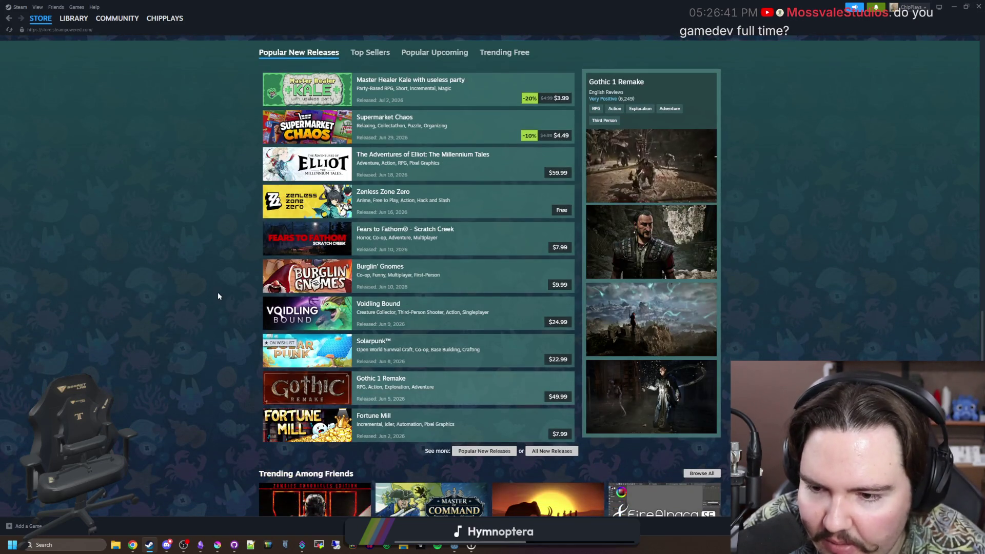
{"action": "scroll", "coordinate": [218, 293], "scroll_direction": "up", "scroll_amount": 1}
{"action": "scroll", "coordinate": [215, 295], "scroll_direction": "up", "scroll_amount": 5}
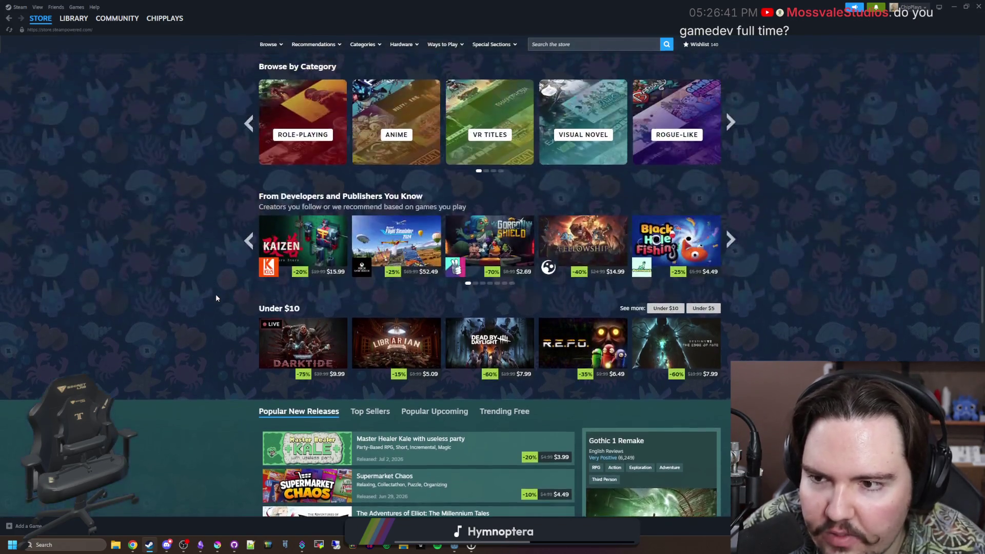
{"action": "scroll", "coordinate": [192, 306], "scroll_direction": "up", "scroll_amount": 3}
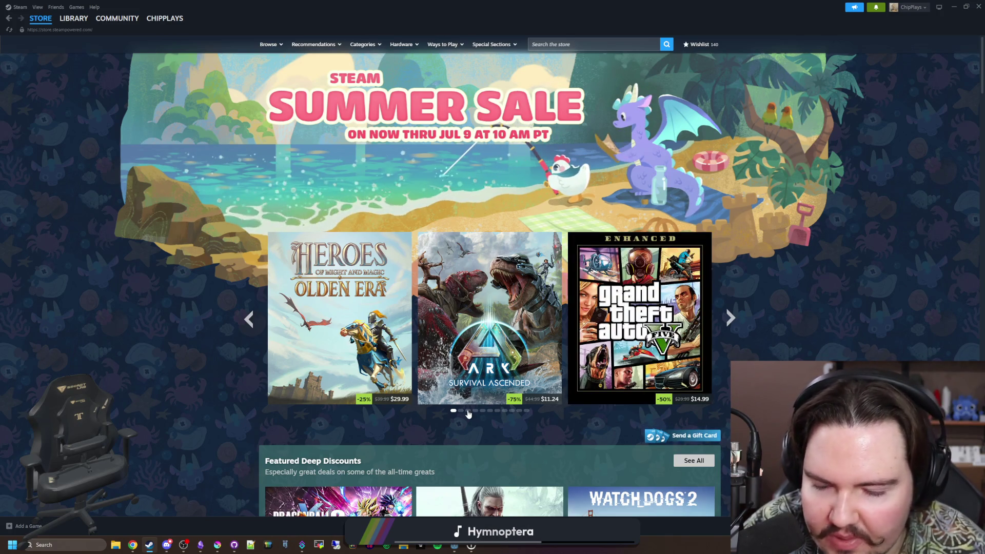
Page the Summer Sale carousel ahead to its last set, Kingdom Come and God of War
{"action": "left_click", "coordinate": [729, 317]}
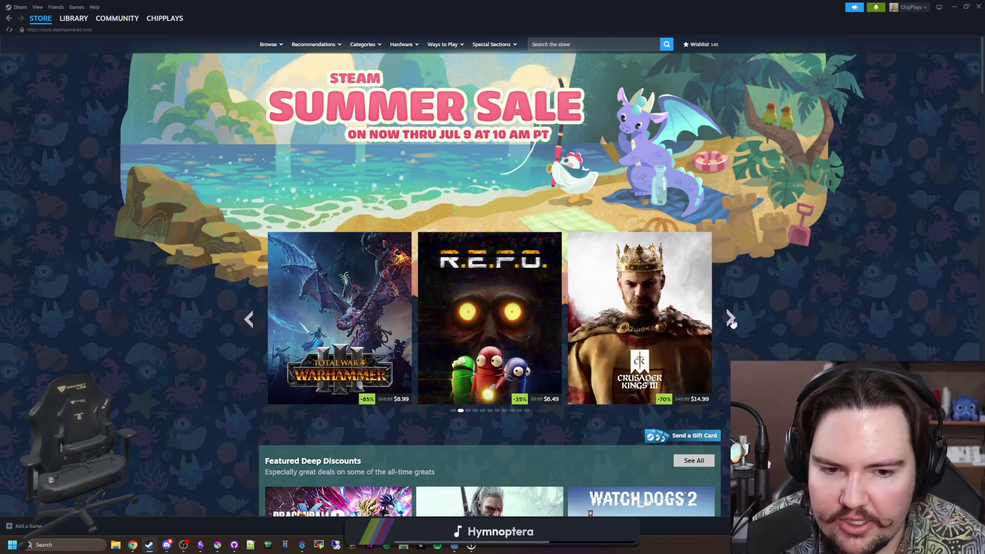
{"action": "left_click", "coordinate": [730, 318]}
{"action": "left_click", "coordinate": [729, 319]}
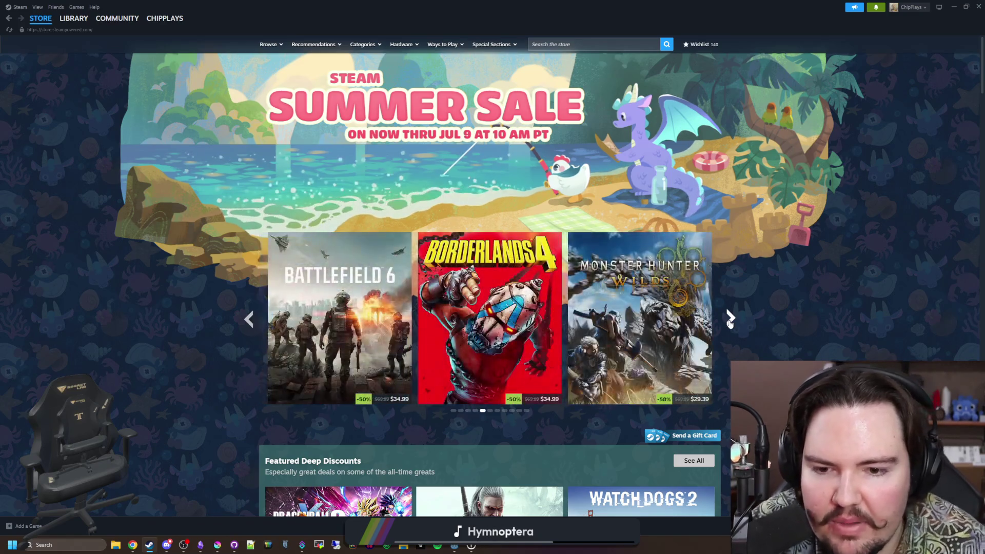
{"action": "left_click", "coordinate": [729, 319]}
{"action": "left_click", "coordinate": [729, 318]}
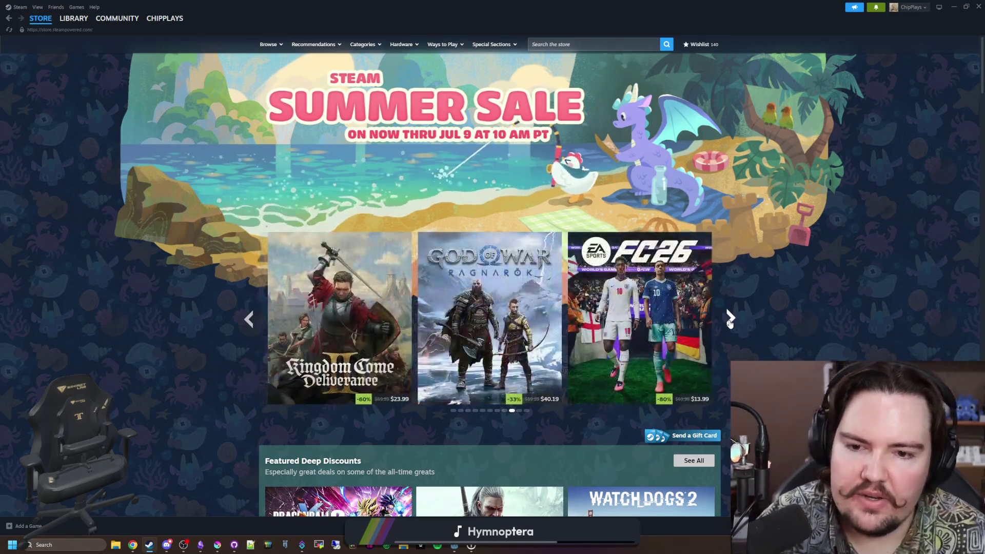
{"action": "left_click", "coordinate": [730, 319]}
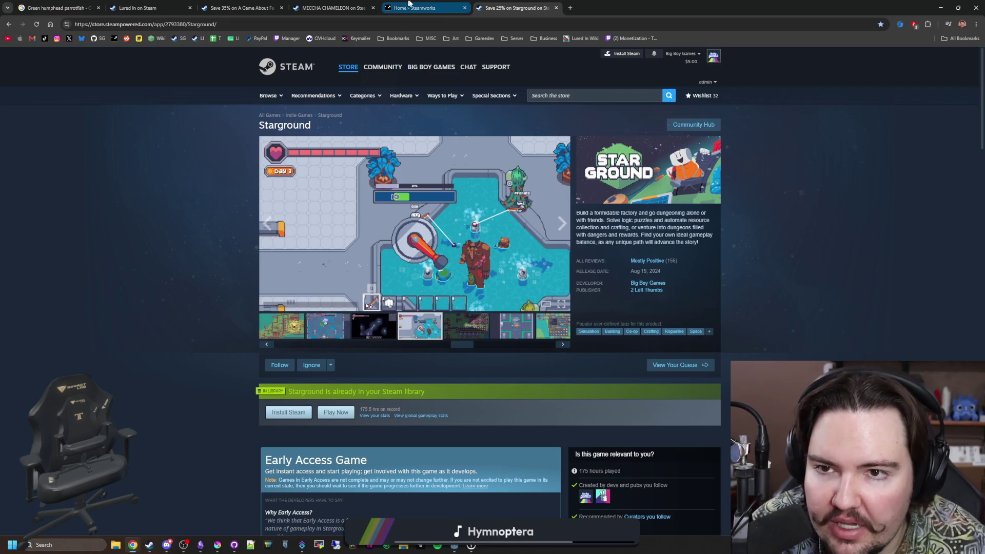
Close the Steamworks and Starground pages and mirror the fish sprite horizontally in Krita
{"action": "left_click", "coordinate": [464, 8]}
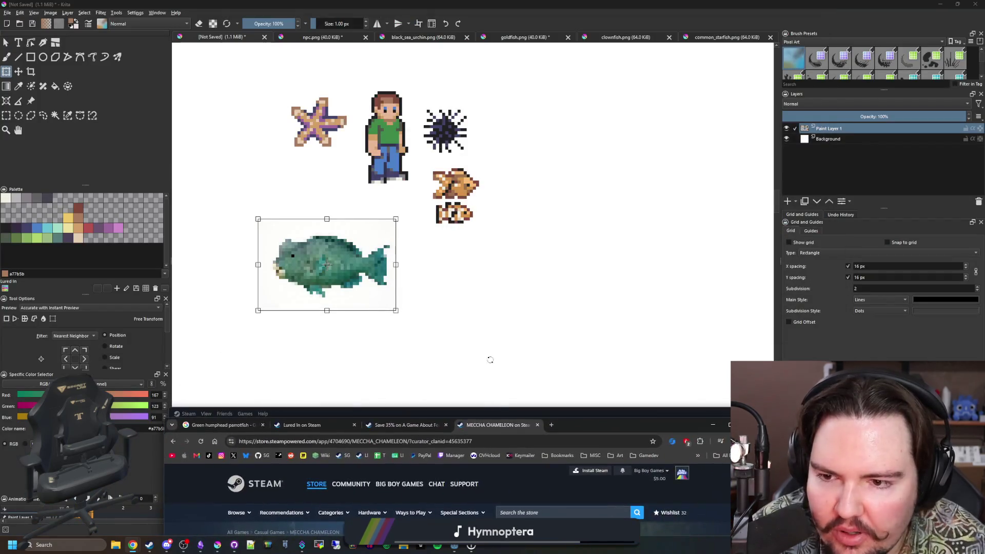
{"action": "right_click", "coordinate": [341, 277]}
{"action": "left_click", "coordinate": [377, 350]}
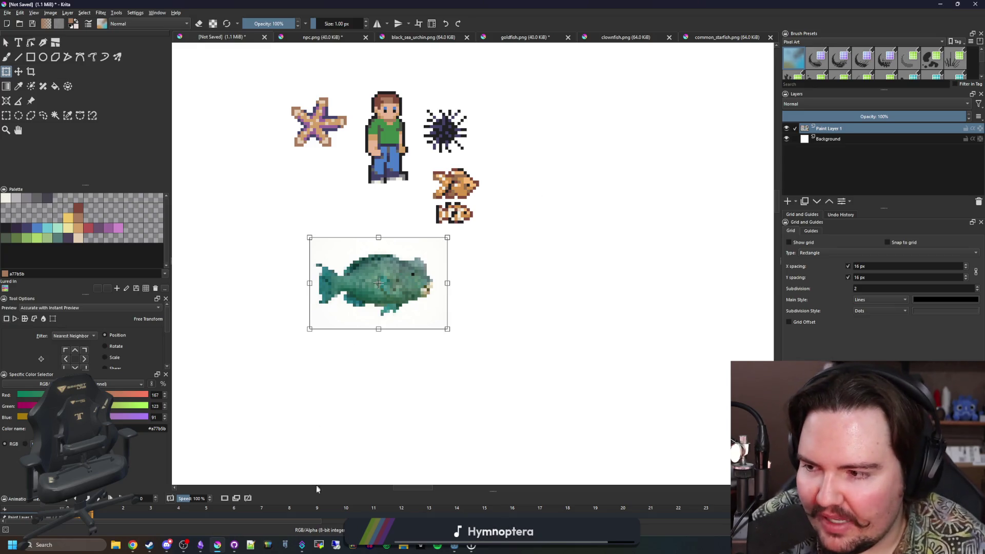
{"action": "mouse_move", "coordinate": [133, 545]}
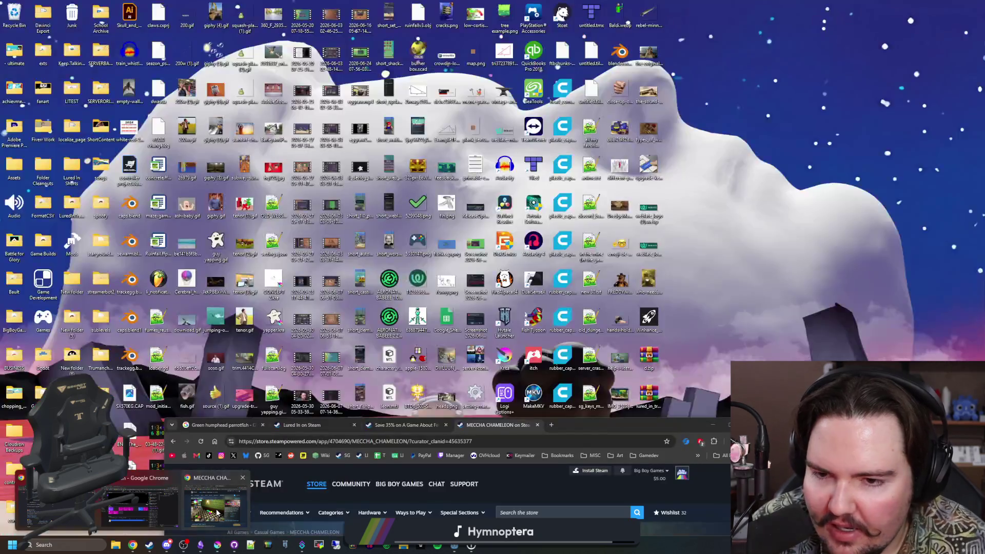
Place the MECCHA CHAMELEON store browser window over the Krita canvas and start a new tab
{"action": "left_click", "coordinate": [215, 508]}
{"action": "mouse_move", "coordinate": [616, 422]}
{"action": "left_mouse_down"}
{"action": "mouse_move", "coordinate": [720, 281]}
{"action": "mouse_move", "coordinate": [752, 144]}
{"action": "left_mouse_up"}
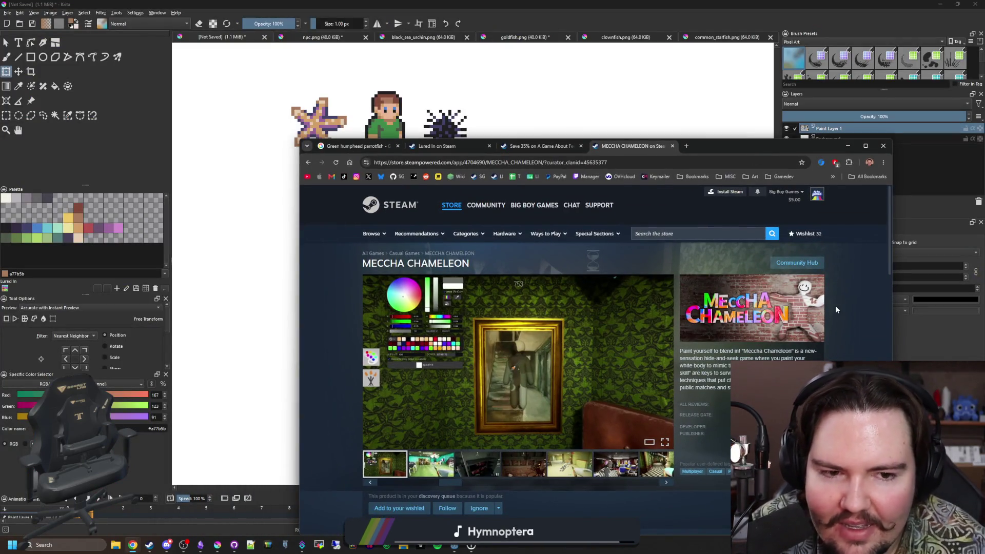
{"action": "left_click", "coordinate": [688, 146]}
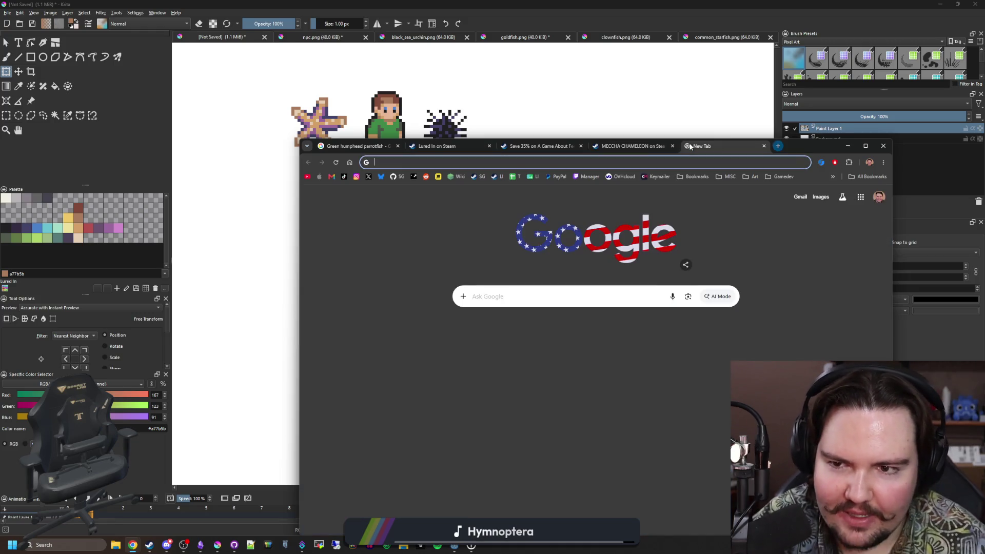
{"action": "type", "text": "epicgames"}
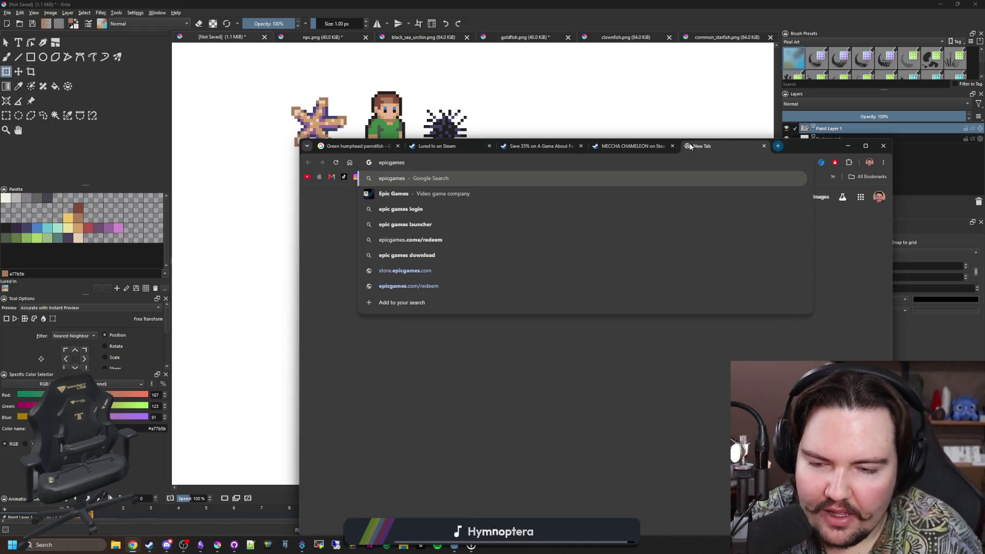
{"action": "type", "text": " stock"}
Search Google for epicgames stock, then delete 'stock' from the query
{"action": "key", "text": "Return"}
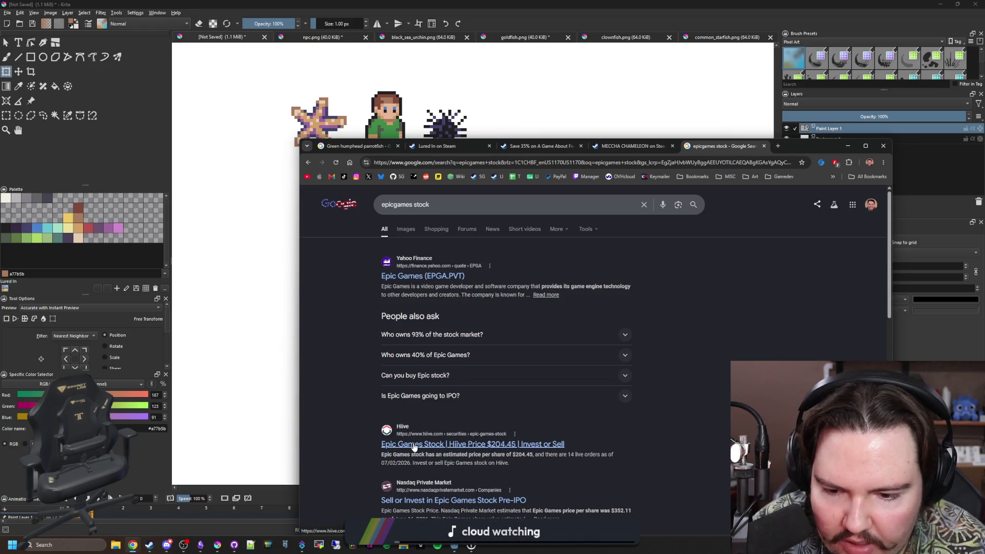
{"action": "scroll", "coordinate": [416, 447], "scroll_direction": "down", "scroll_amount": 1}
{"action": "scroll", "coordinate": [417, 440], "scroll_direction": "up", "scroll_amount": 1}
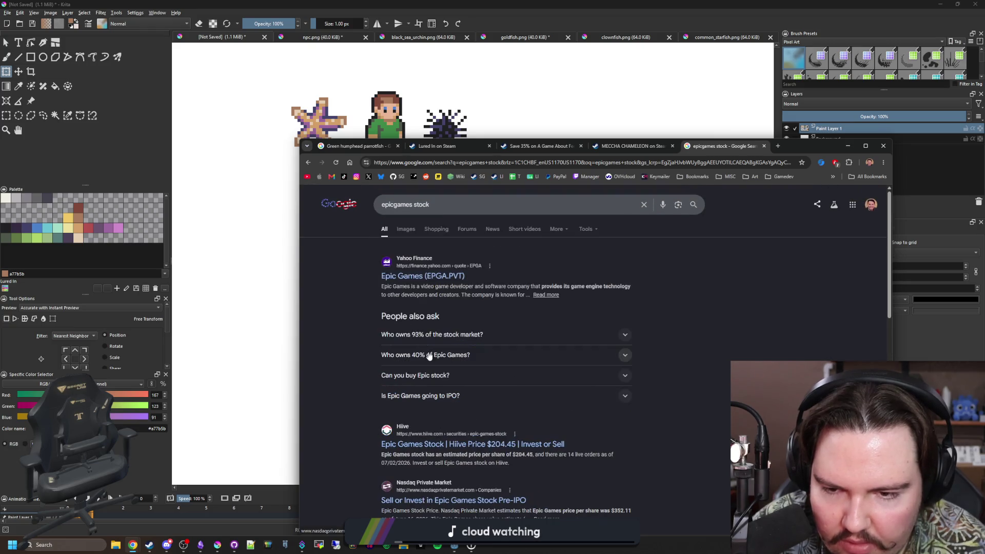
{"action": "double_click", "coordinate": [414, 204]}
{"action": "key", "text": "BackSpace"}
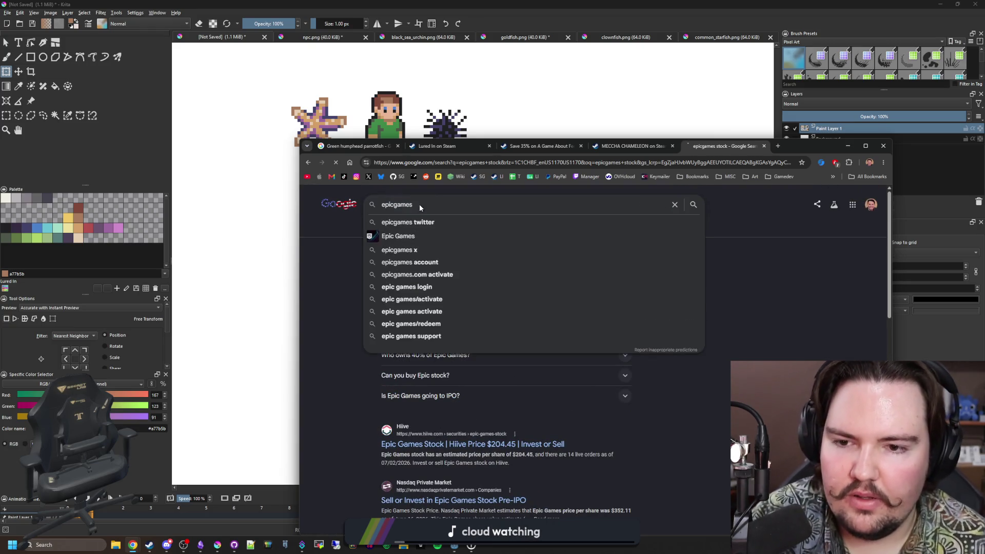
Search for epicgames and accept Google's 'epic games' spelling correction
{"action": "key", "text": "Return"}
{"action": "scroll", "coordinate": [637, 397], "scroll_direction": "down", "scroll_amount": 1}
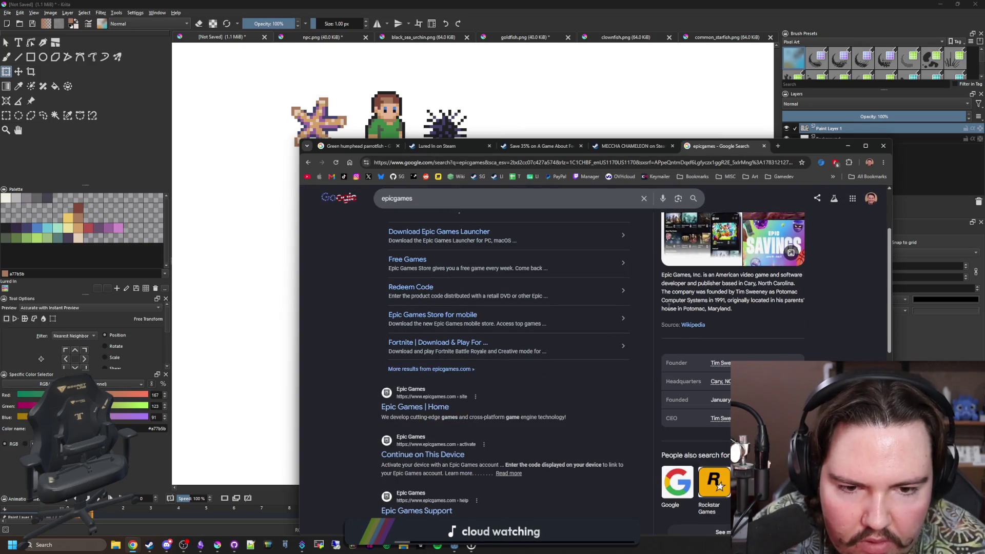
{"action": "scroll", "coordinate": [668, 307], "scroll_direction": "up", "scroll_amount": 1}
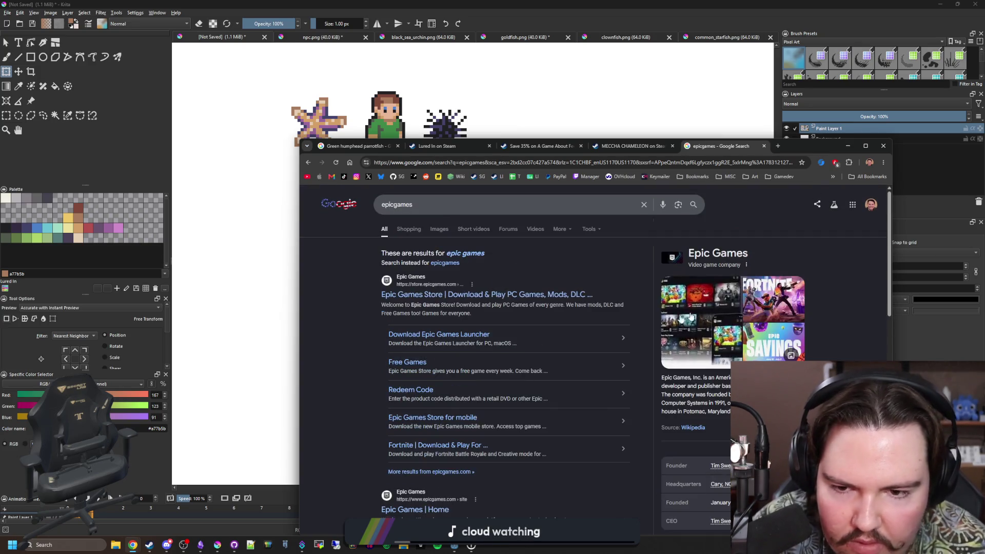
{"action": "left_click", "coordinate": [466, 252]}
{"action": "scroll", "coordinate": [766, 334], "scroll_direction": "down", "scroll_amount": 3}
{"action": "scroll", "coordinate": [766, 334], "scroll_direction": "down", "scroll_amount": 2}
{"action": "scroll", "coordinate": [765, 334], "scroll_direction": "up", "scroll_amount": 3}
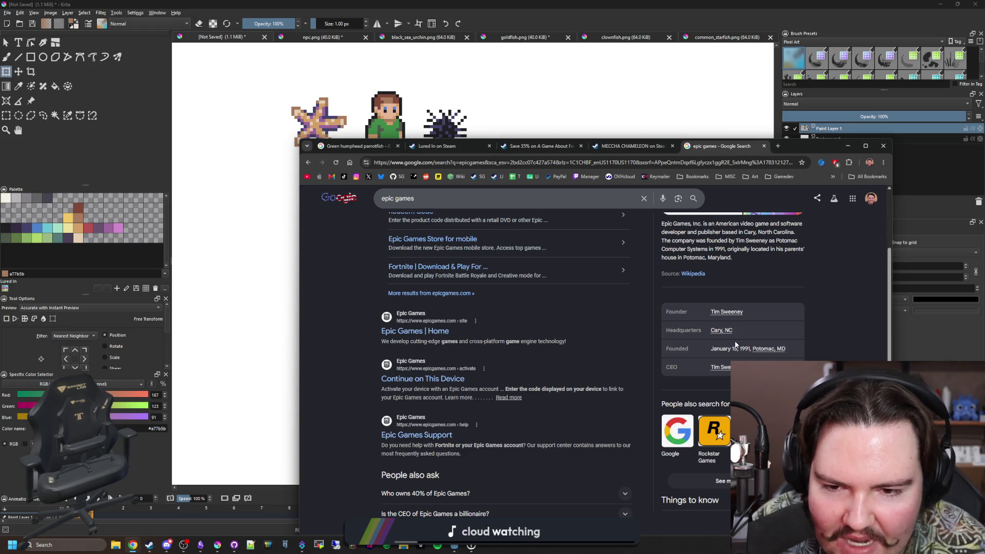
{"action": "scroll", "coordinate": [693, 348], "scroll_direction": "up", "scroll_amount": 3}
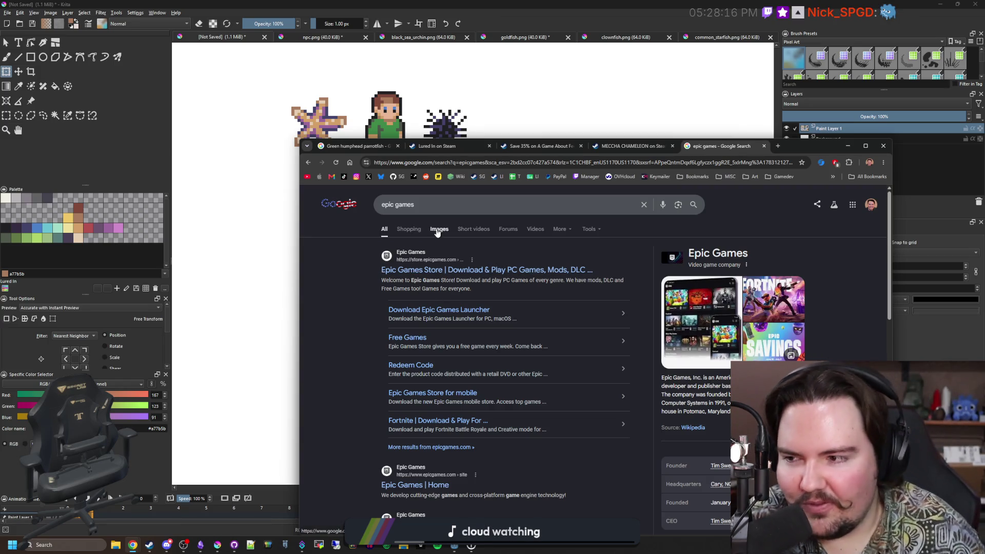
{"action": "scroll", "coordinate": [436, 232], "scroll_direction": "down", "scroll_amount": 2}
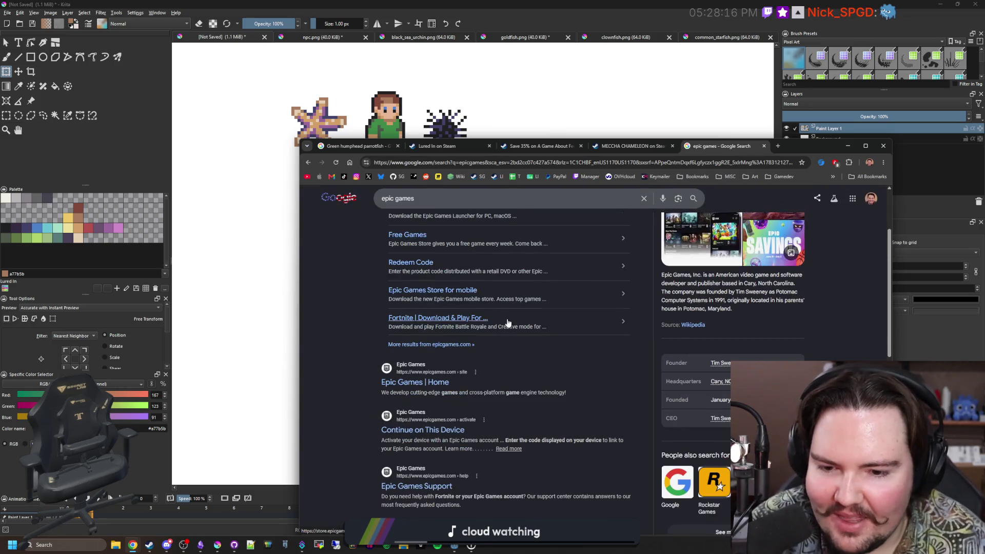
{"action": "scroll", "coordinate": [508, 323], "scroll_direction": "down", "scroll_amount": 2}
{"action": "scroll", "coordinate": [507, 318], "scroll_direction": "down", "scroll_amount": 1}
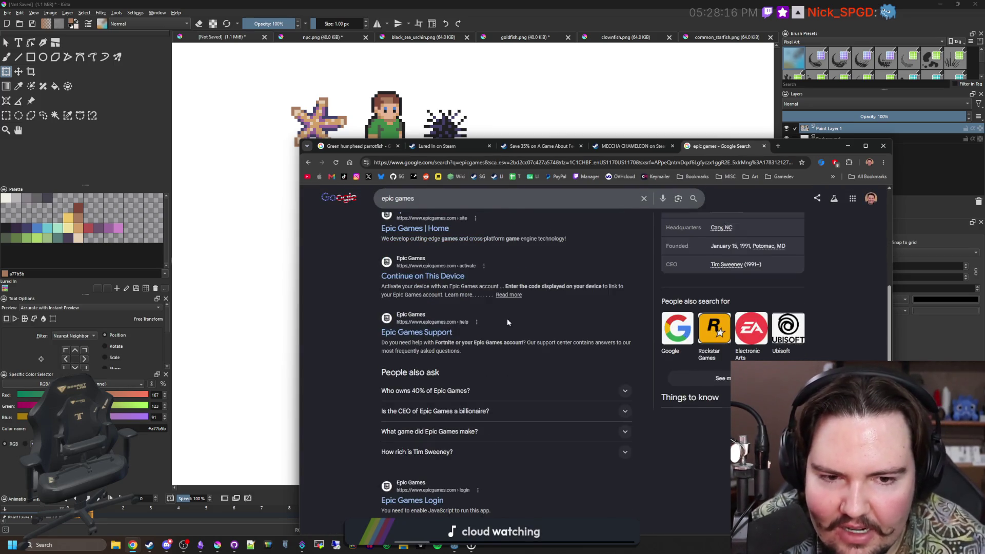
{"action": "scroll", "coordinate": [507, 317], "scroll_direction": "up", "scroll_amount": 3}
{"action": "scroll", "coordinate": [507, 323], "scroll_direction": "up", "scroll_amount": 1}
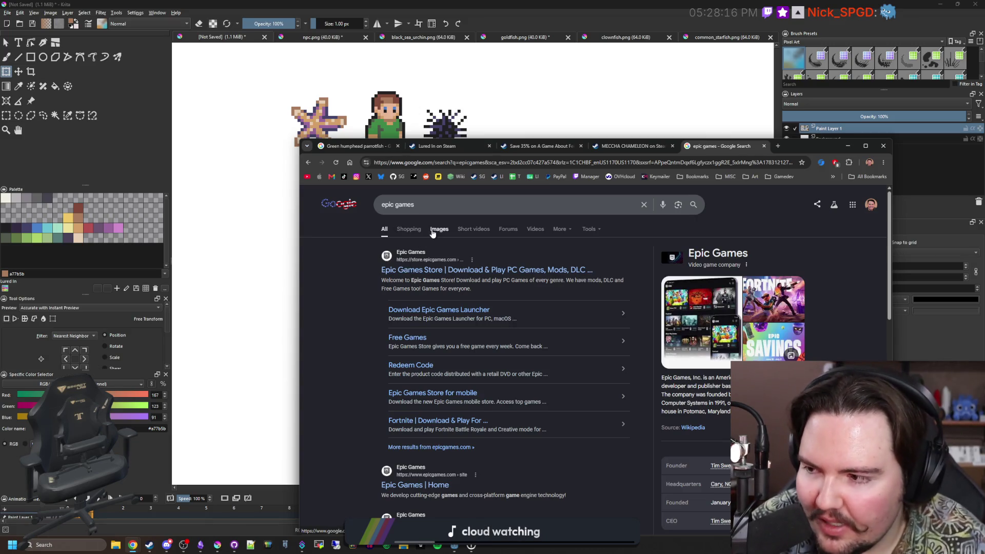
{"action": "scroll", "coordinate": [462, 254], "scroll_direction": "down", "scroll_amount": 3}
{"action": "scroll", "coordinate": [539, 292], "scroll_direction": "down", "scroll_amount": 3}
{"action": "scroll", "coordinate": [615, 316], "scroll_direction": "down", "scroll_amount": 2}
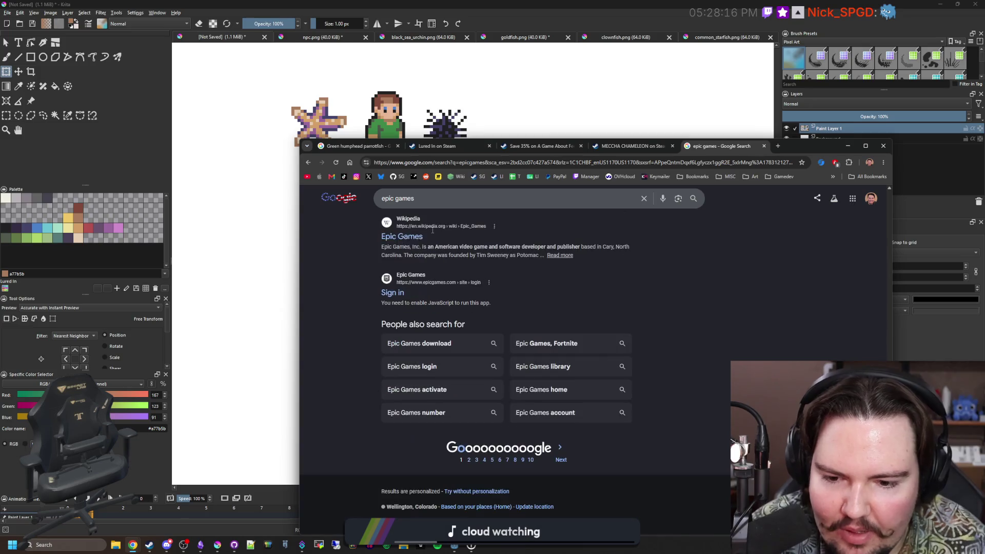
{"action": "scroll", "coordinate": [638, 325], "scroll_direction": "up", "scroll_amount": 5}
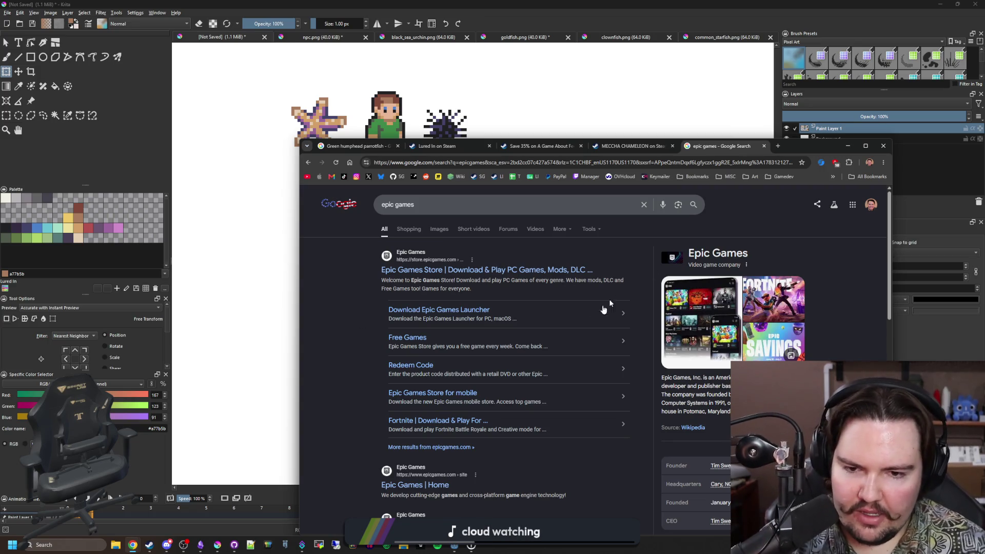
{"action": "scroll", "coordinate": [594, 292], "scroll_direction": "down", "scroll_amount": 3}
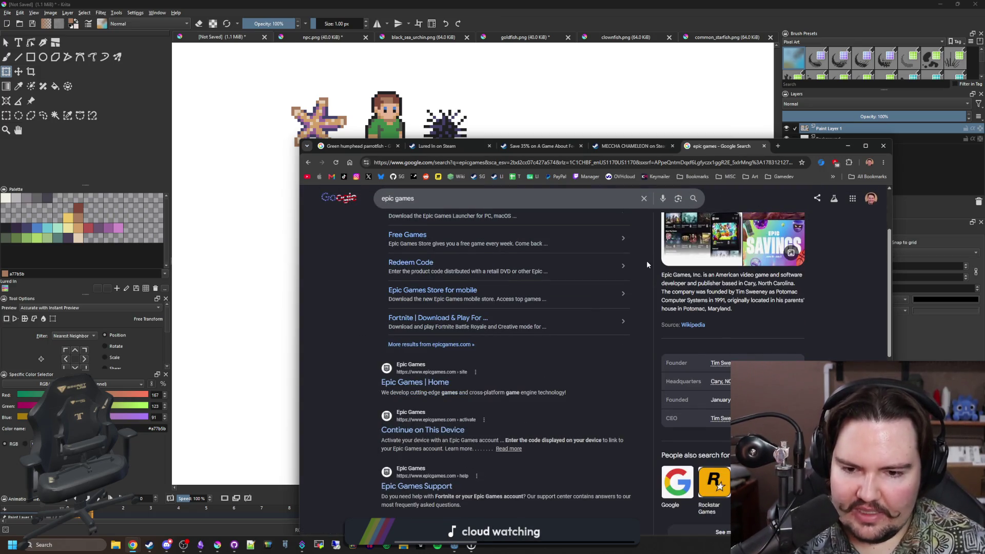
{"action": "scroll", "coordinate": [558, 295], "scroll_direction": "down", "scroll_amount": 2}
{"action": "scroll", "coordinate": [558, 295], "scroll_direction": "down", "scroll_amount": 2}
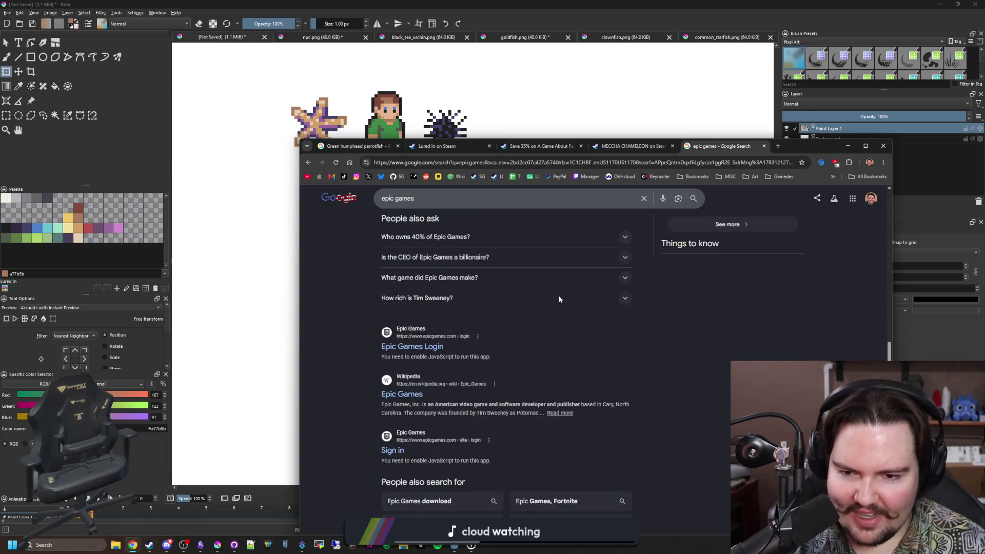
{"action": "scroll", "coordinate": [558, 295], "scroll_direction": "down", "scroll_amount": 2}
{"action": "scroll", "coordinate": [633, 401], "scroll_direction": "up", "scroll_amount": 5}
{"action": "scroll", "coordinate": [632, 400], "scroll_direction": "up", "scroll_amount": 5}
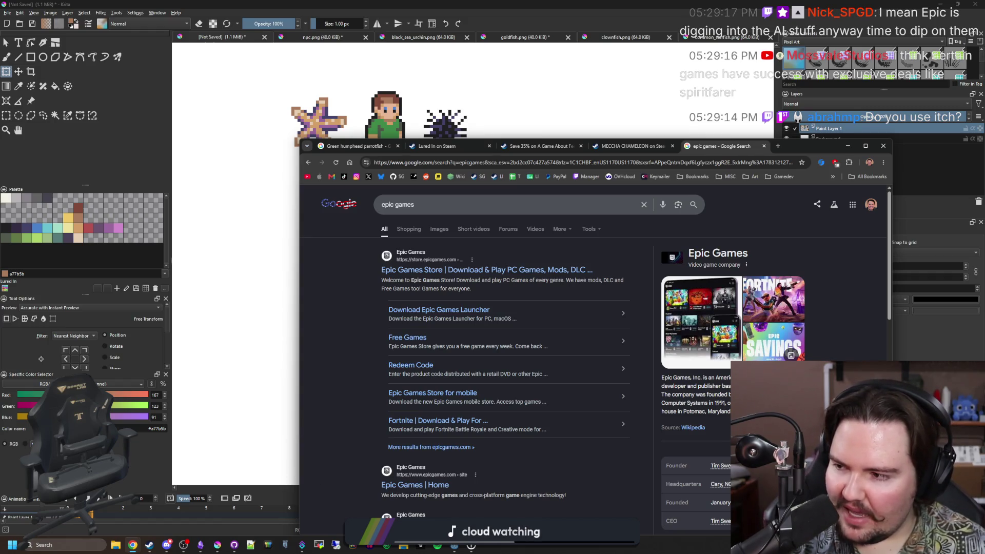
Refocus the browser and switch to the MECCHA CHAMELEON store page tab
{"action": "key", "text": "alt+Tab"}
{"action": "left_click", "coordinate": [350, 368]}
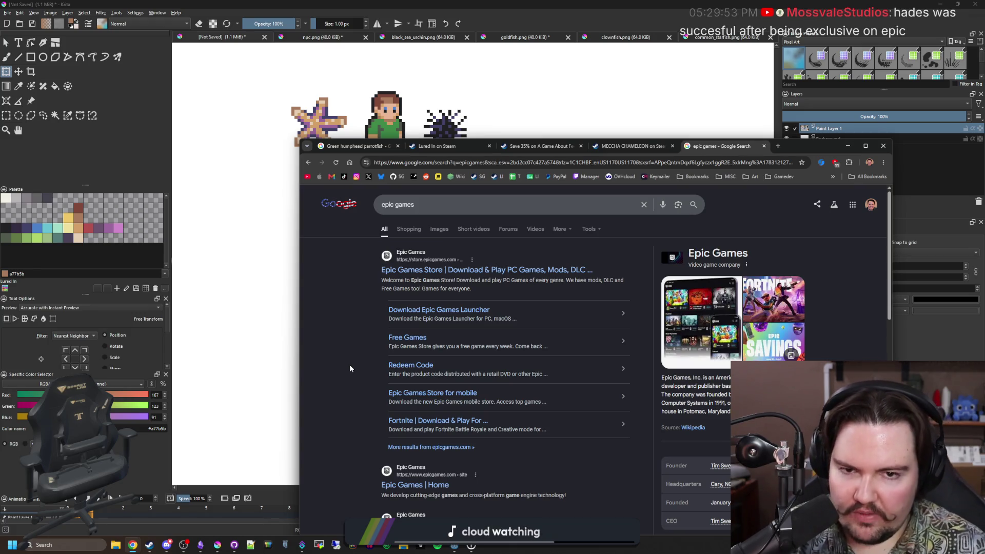
{"action": "left_click", "coordinate": [627, 145]}
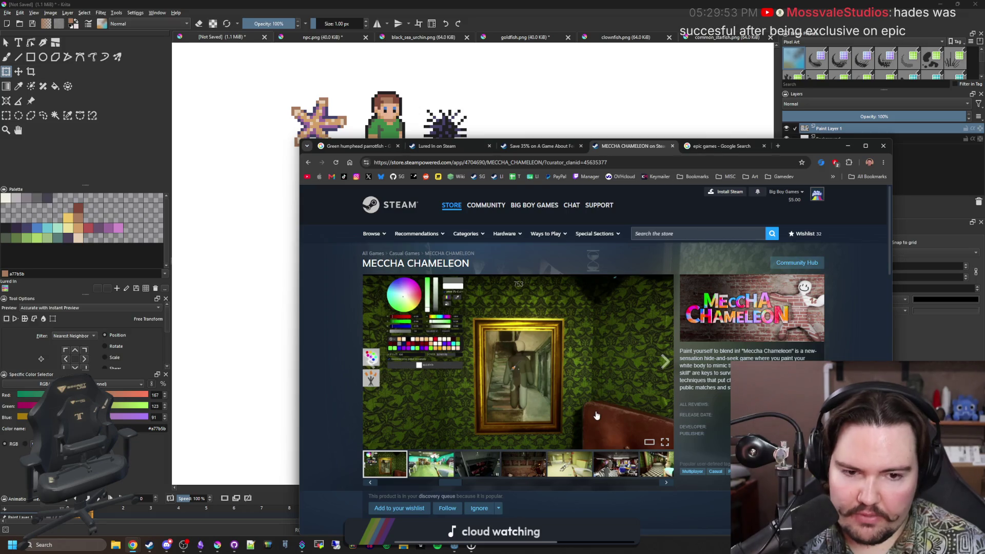
{"action": "scroll", "coordinate": [502, 441], "scroll_direction": "down", "scroll_amount": 1}
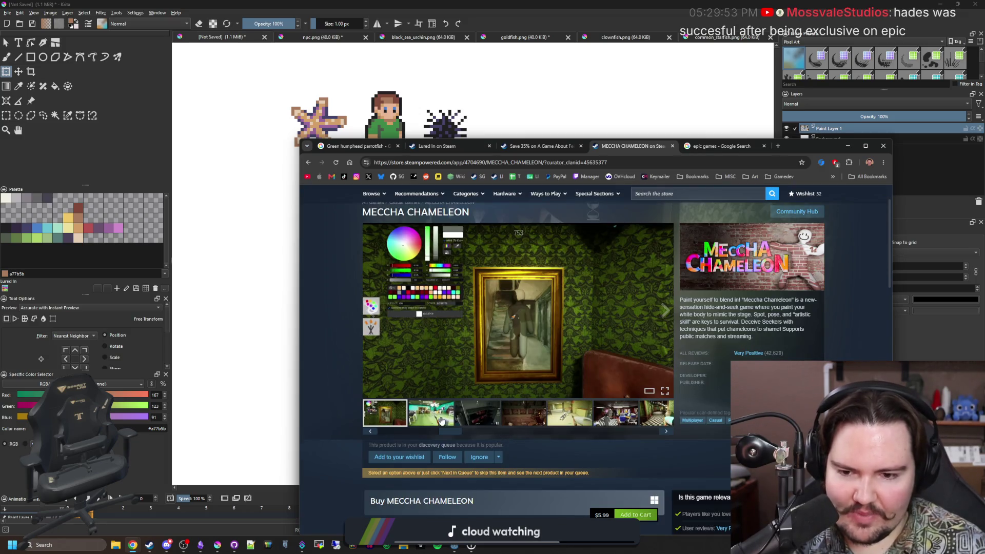
Advance the MECCHA CHAMELEON media strip through the lamp-room and ballroom screenshots
{"action": "left_click", "coordinate": [665, 311]}
{"action": "left_click", "coordinate": [666, 323]}
{"action": "left_click", "coordinate": [666, 322]}
{"action": "left_click", "coordinate": [667, 322]}
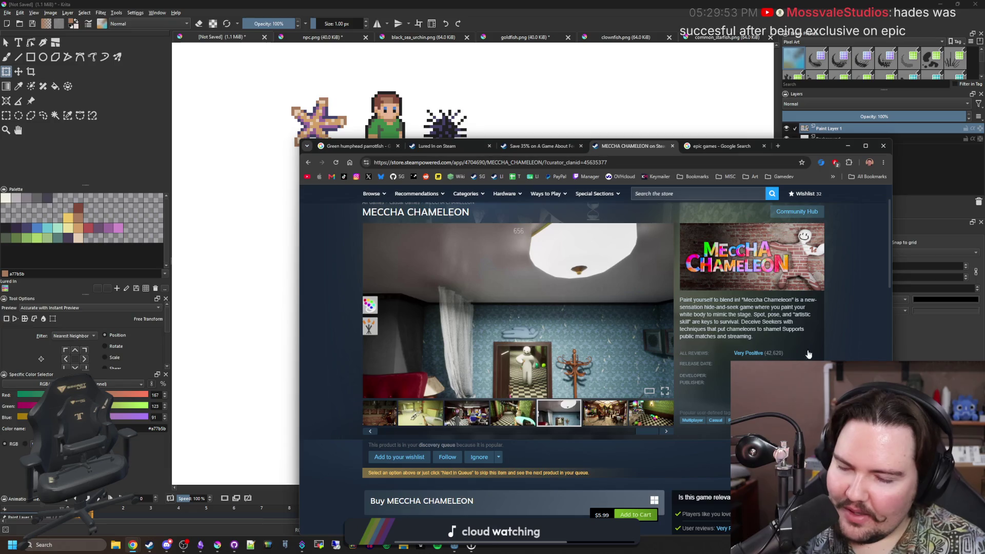
{"action": "left_click", "coordinate": [665, 311]}
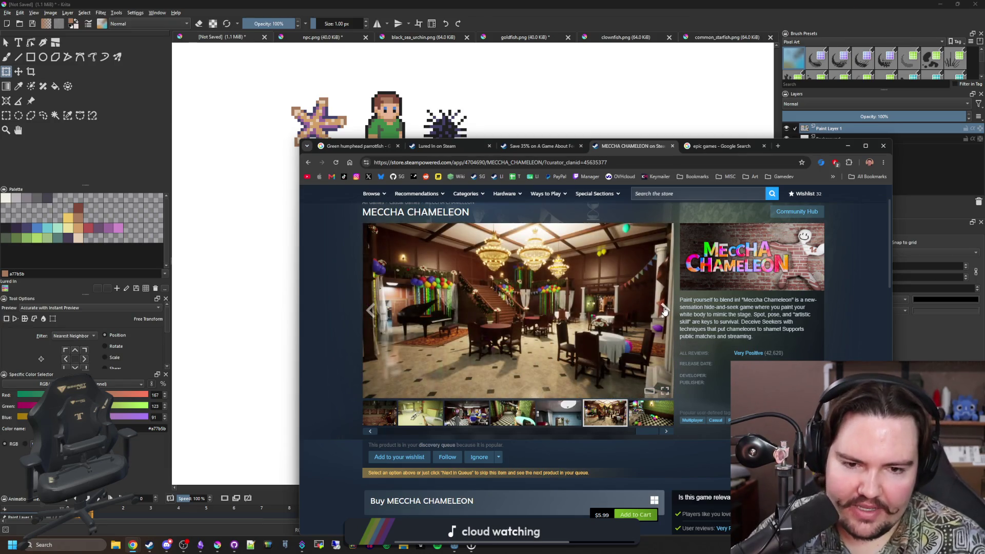
View the screenshots full size up to the brick-wall scene, then close the viewer
{"action": "left_click", "coordinate": [622, 302]}
{"action": "left_click", "coordinate": [858, 356]}
{"action": "left_click", "coordinate": [857, 356]}
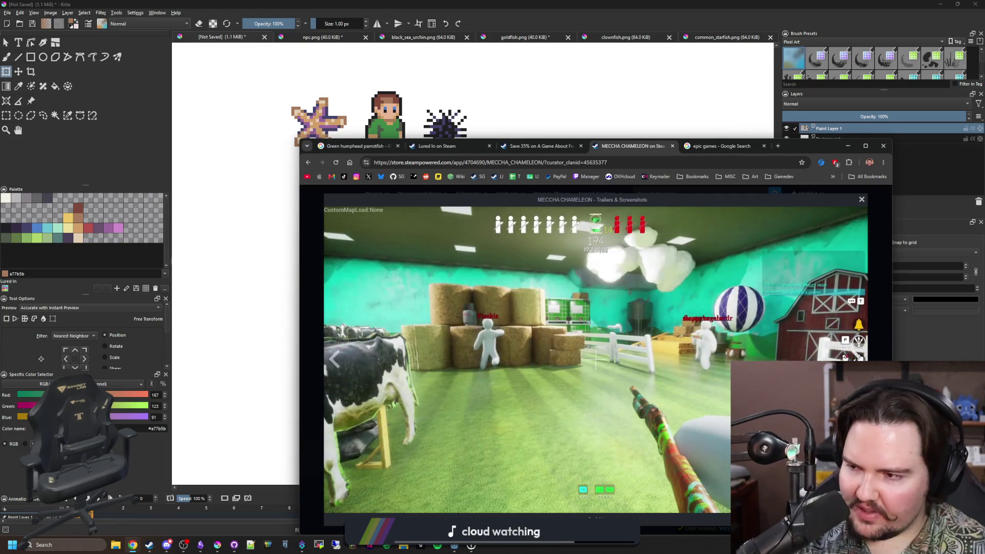
{"action": "left_click", "coordinate": [858, 351]}
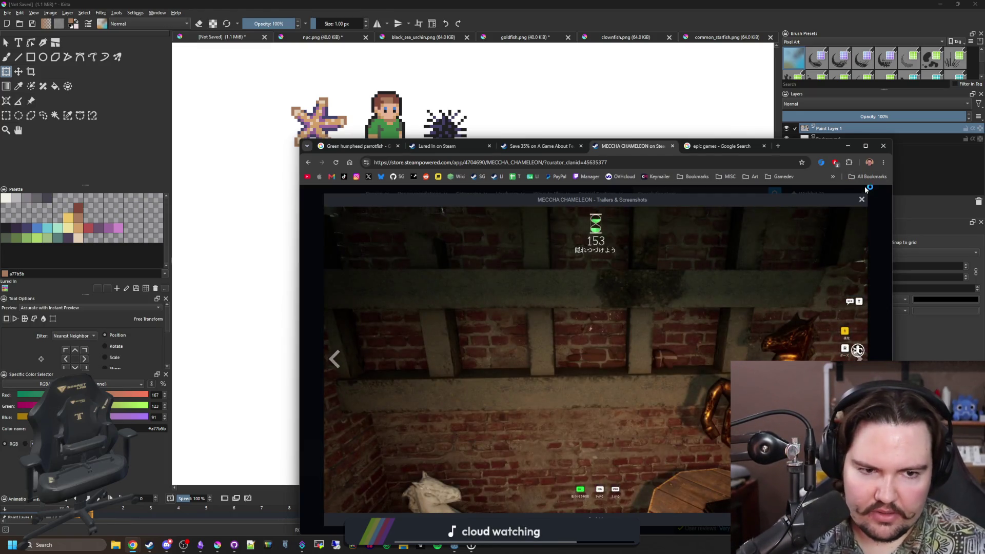
{"action": "left_click", "coordinate": [860, 201]}
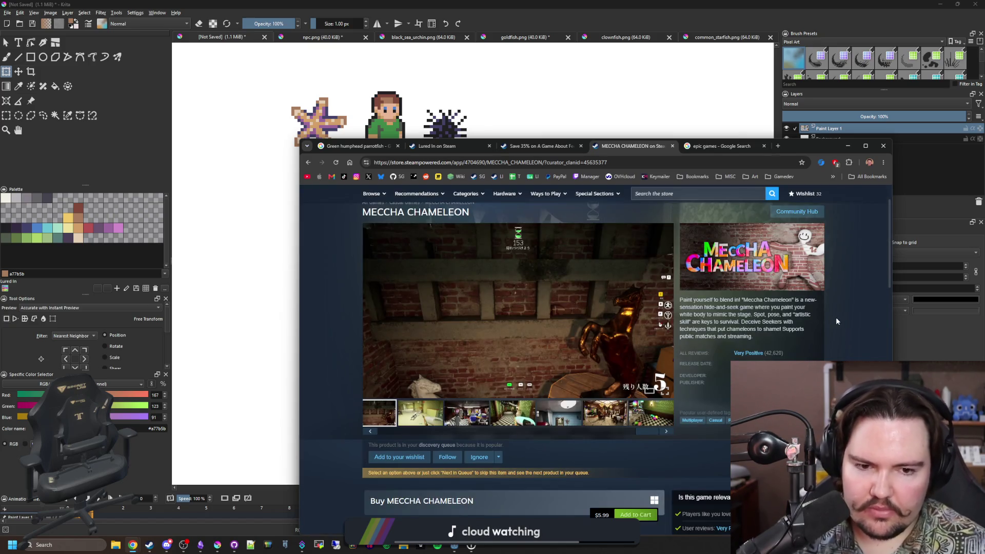
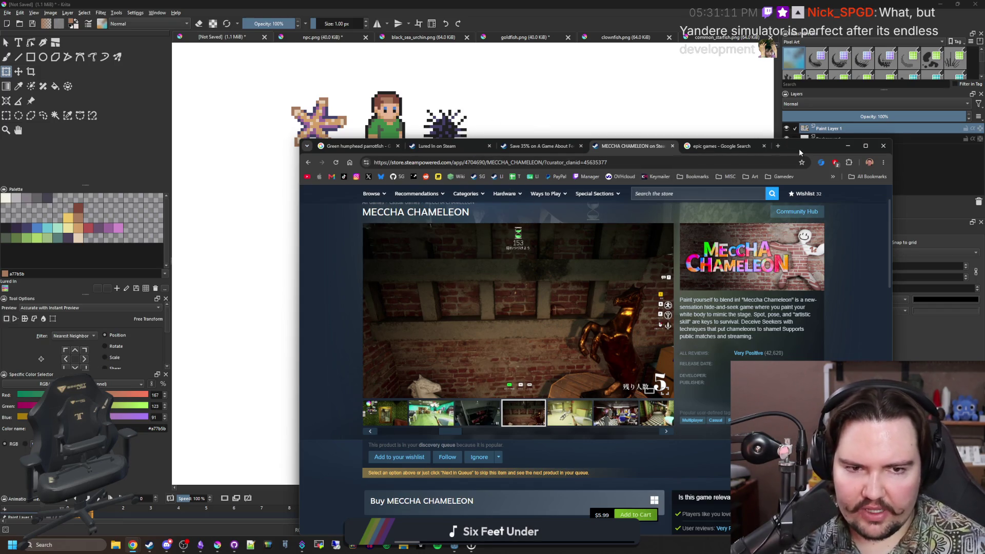
Bring up itch.io in a new Chrome tab and maximize the browser window
{"action": "left_click_drag", "start_coordinate": [799, 152], "coordinate": [774, 167]}
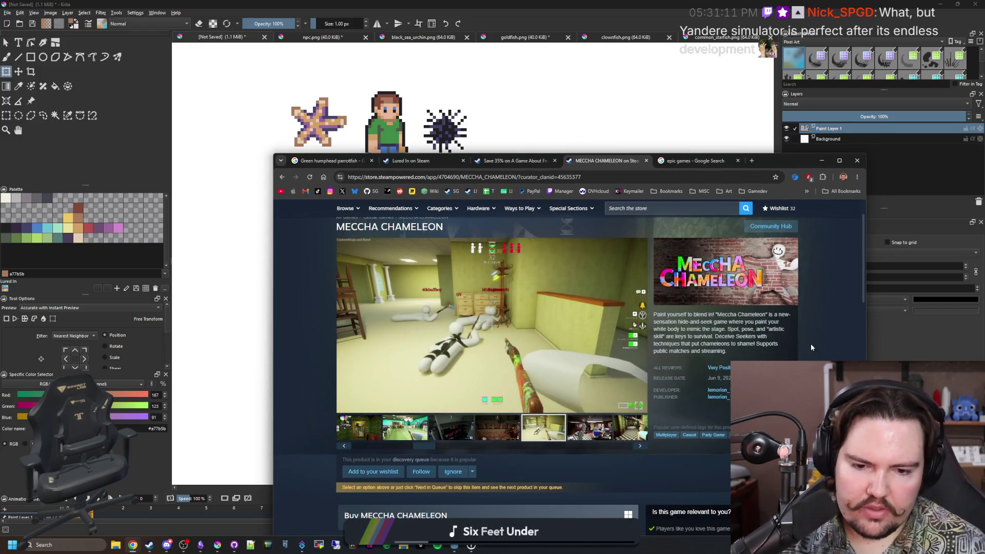
{"action": "left_click", "coordinate": [751, 161]}
{"action": "type", "text": "itch.io"}
{"action": "key", "text": "Return"}
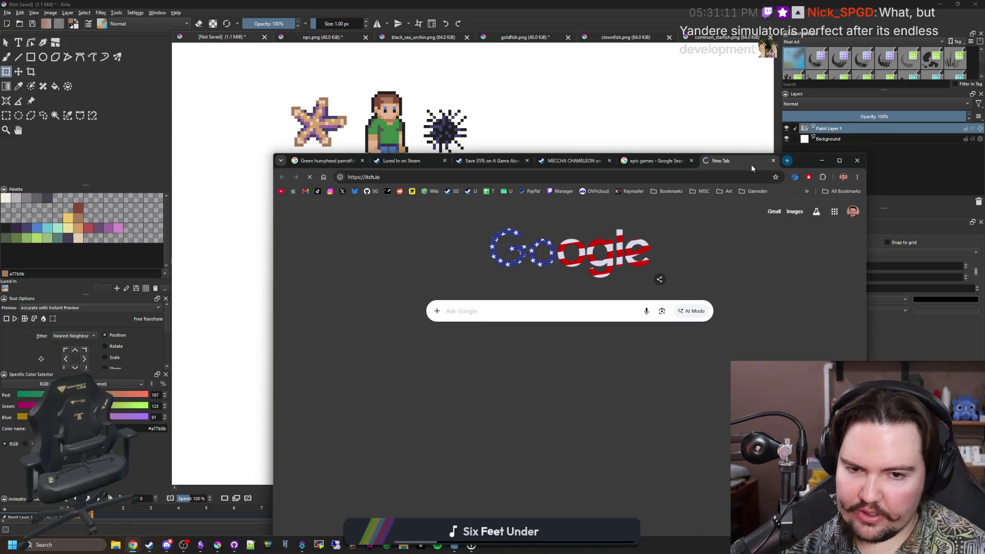
{"action": "double_click", "coordinate": [808, 159]}
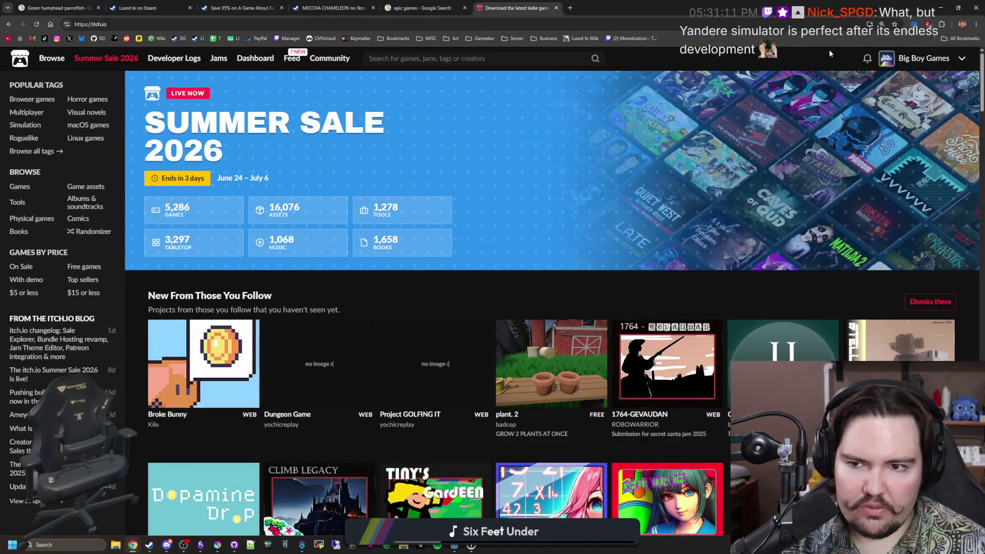
{"action": "scroll", "coordinate": [477, 192], "scroll_direction": "down", "scroll_amount": 3}
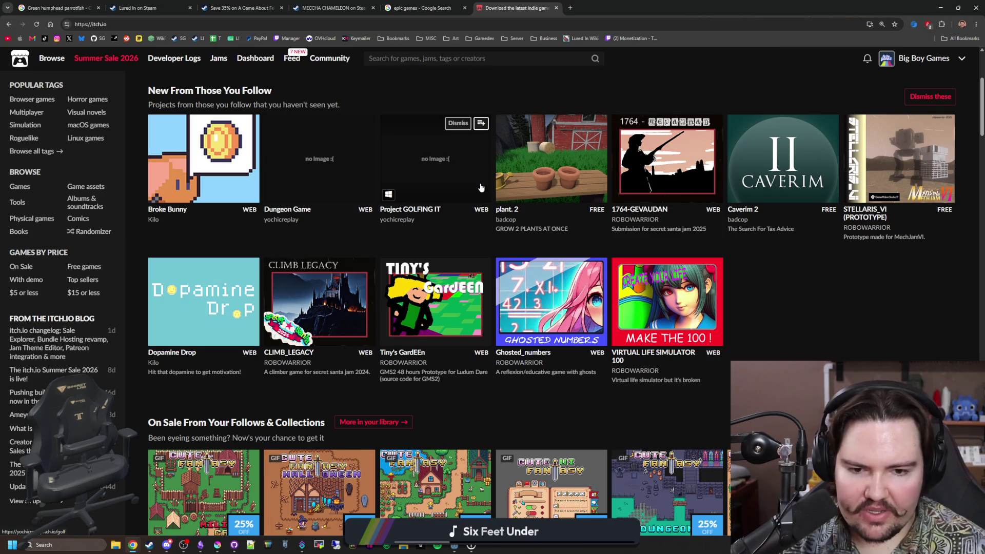
{"action": "scroll", "coordinate": [480, 187], "scroll_direction": "down", "scroll_amount": 3}
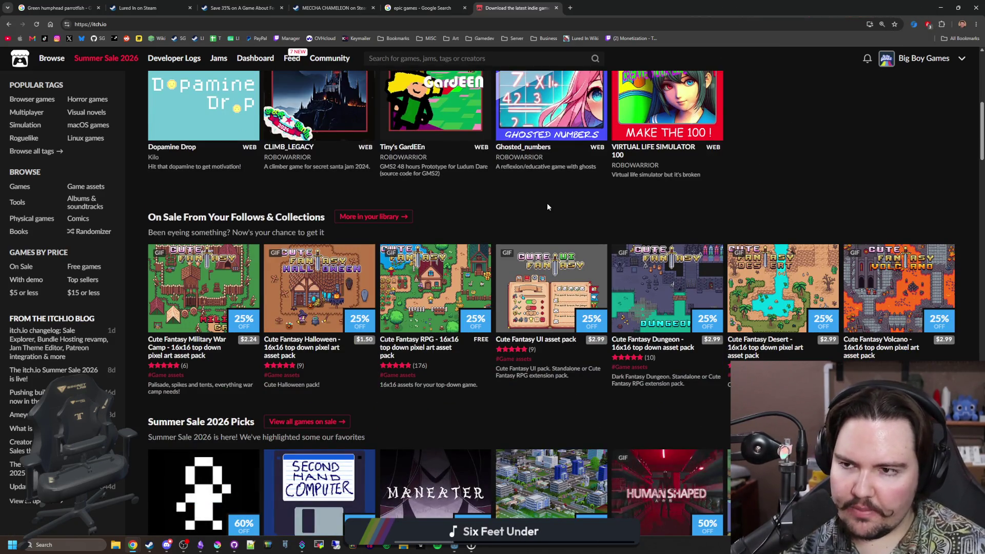
{"action": "scroll", "coordinate": [548, 203], "scroll_direction": "up", "scroll_amount": 5}
{"action": "scroll", "coordinate": [594, 192], "scroll_direction": "up", "scroll_amount": 1}
Visit the creator dashboard and analytics, go back to Projects, and close the MECCHA CHAMELEON tab
{"action": "left_click", "coordinate": [919, 60]}
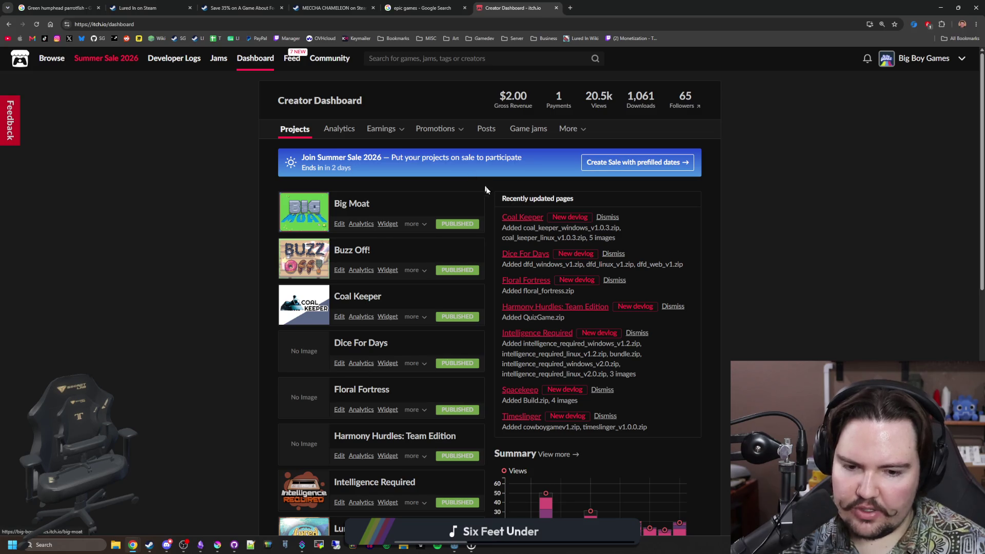
{"action": "scroll", "coordinate": [483, 182], "scroll_direction": "down", "scroll_amount": 2}
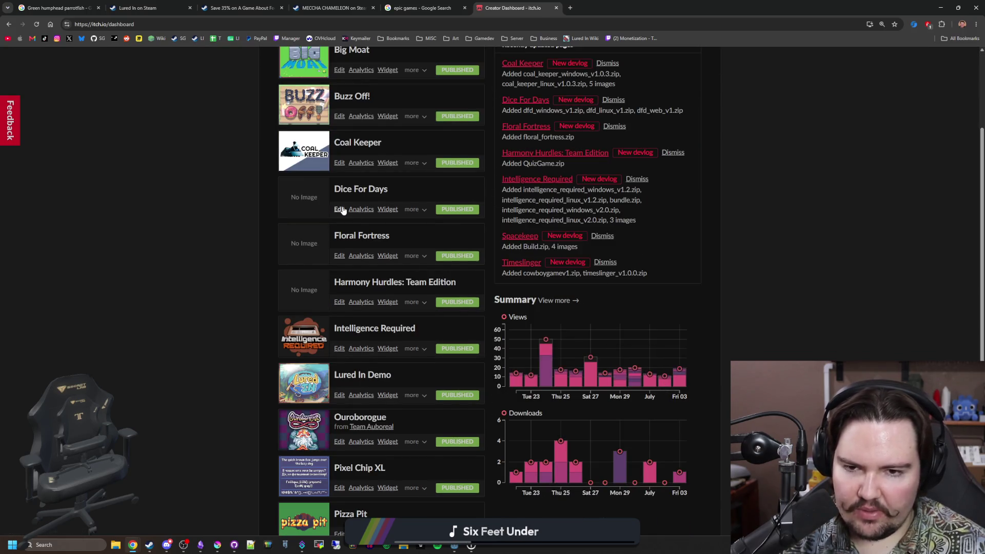
{"action": "scroll", "coordinate": [337, 175], "scroll_direction": "up", "scroll_amount": 2}
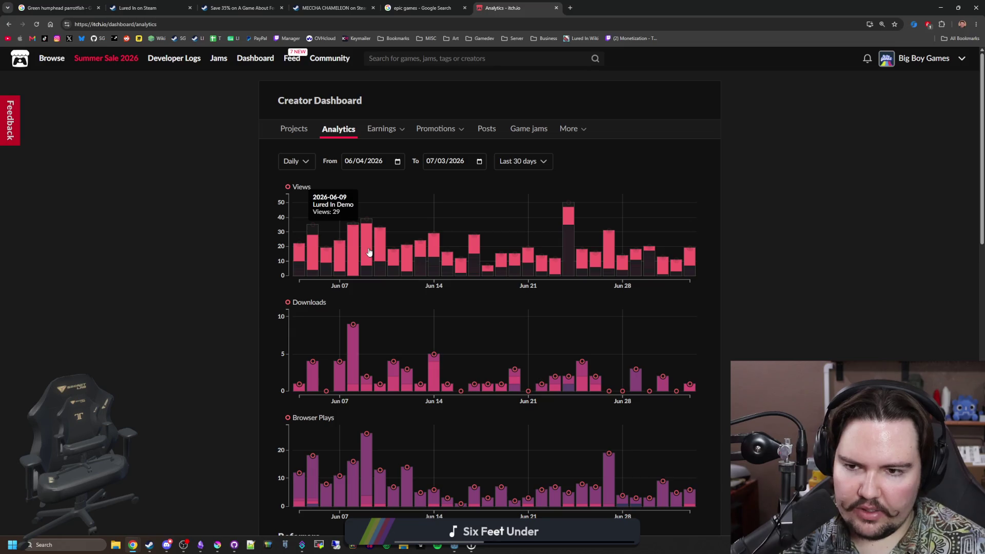
{"action": "scroll", "coordinate": [369, 252], "scroll_direction": "down", "scroll_amount": 3}
{"action": "scroll", "coordinate": [364, 243], "scroll_direction": "down", "scroll_amount": 3}
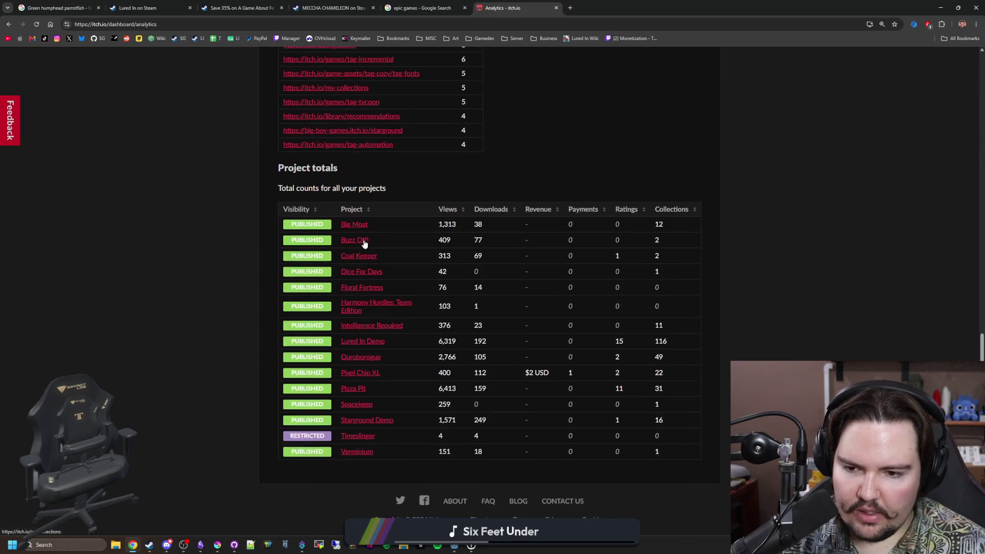
{"action": "scroll", "coordinate": [363, 239], "scroll_direction": "up", "scroll_amount": 15}
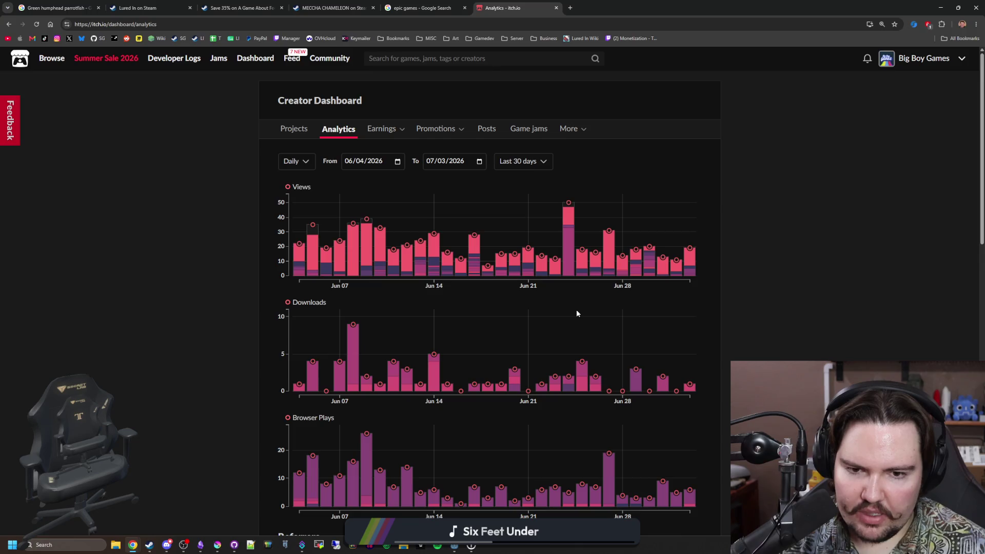
{"action": "key", "text": "alt+Left"}
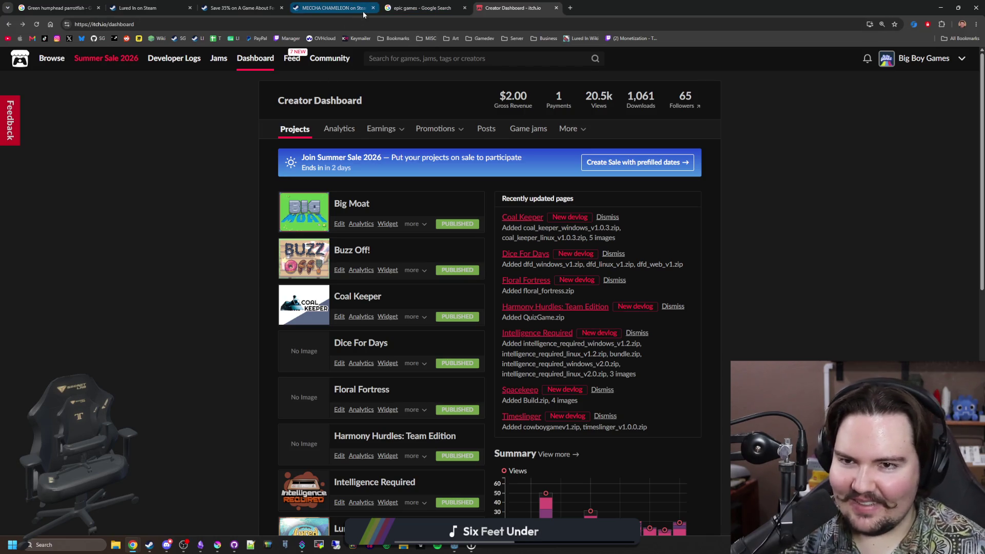
{"action": "mouse_move", "coordinate": [333, 8]}
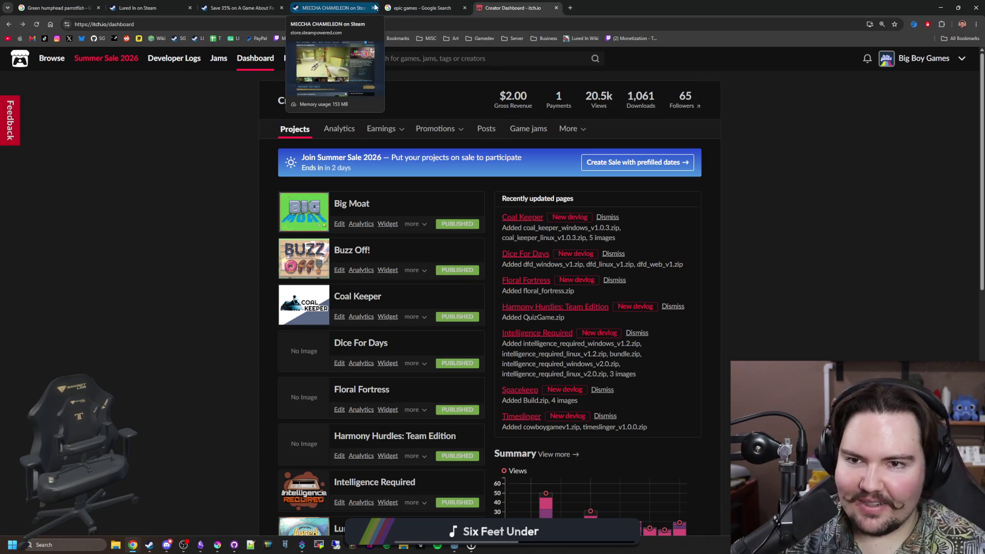
{"action": "left_click", "coordinate": [374, 8]}
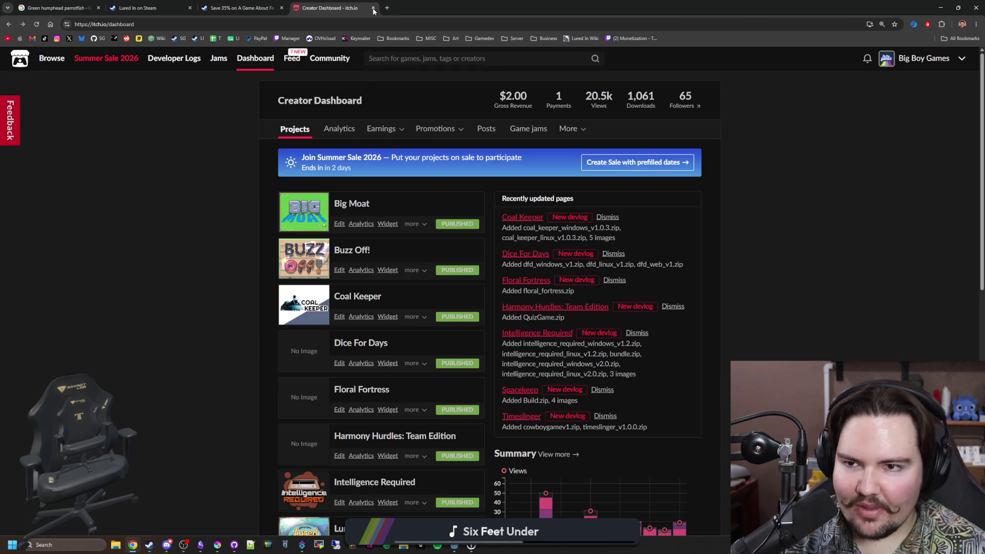
Close the dashboard tab and shrink the browser into a window over the Krita canvas
{"action": "left_click", "coordinate": [374, 8]}
{"action": "double_click", "coordinate": [496, 3]}
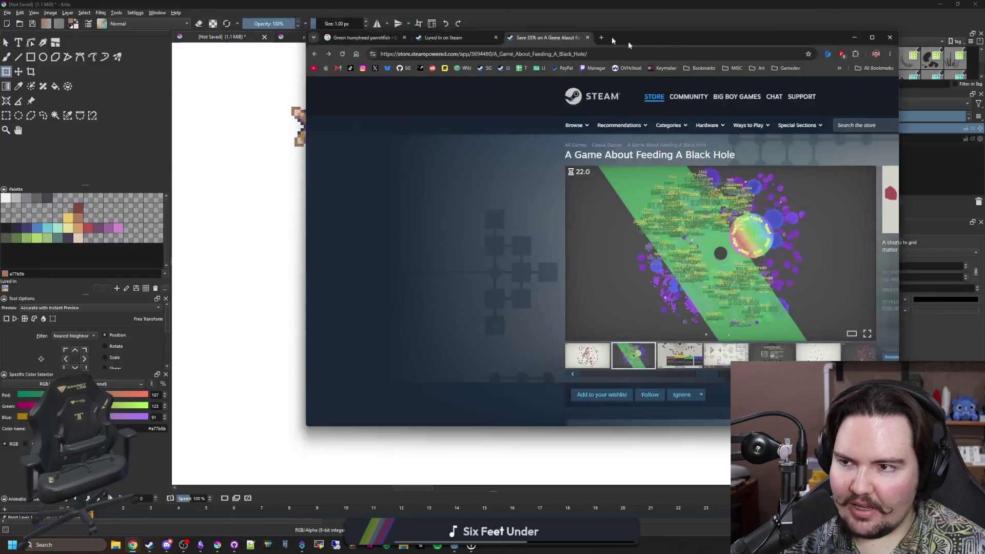
{"action": "left_click_drag", "start_coordinate": [496, 15], "coordinate": [397, 136]}
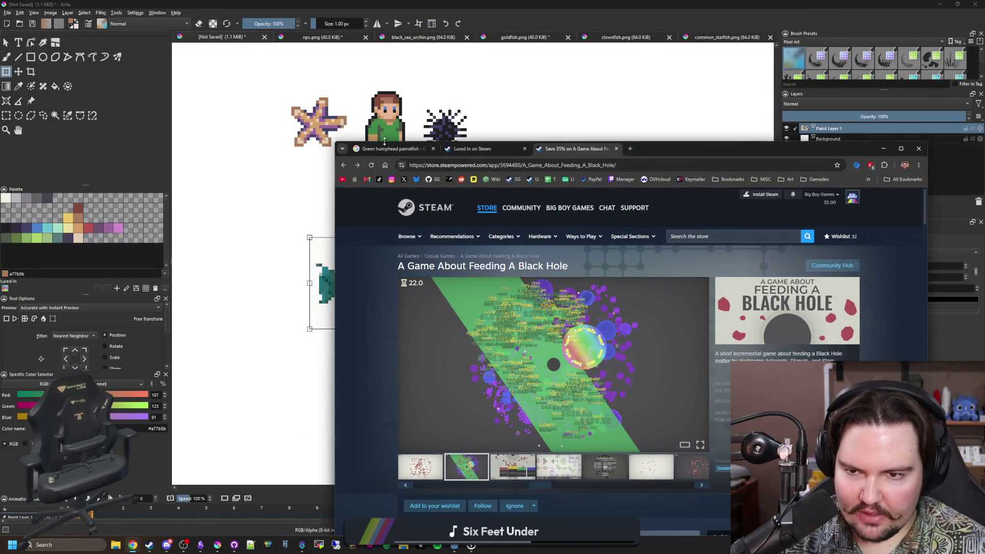
Show Google Images results for Green humphead parrotfish and slide the browser aside
{"action": "left_click", "coordinate": [388, 146]}
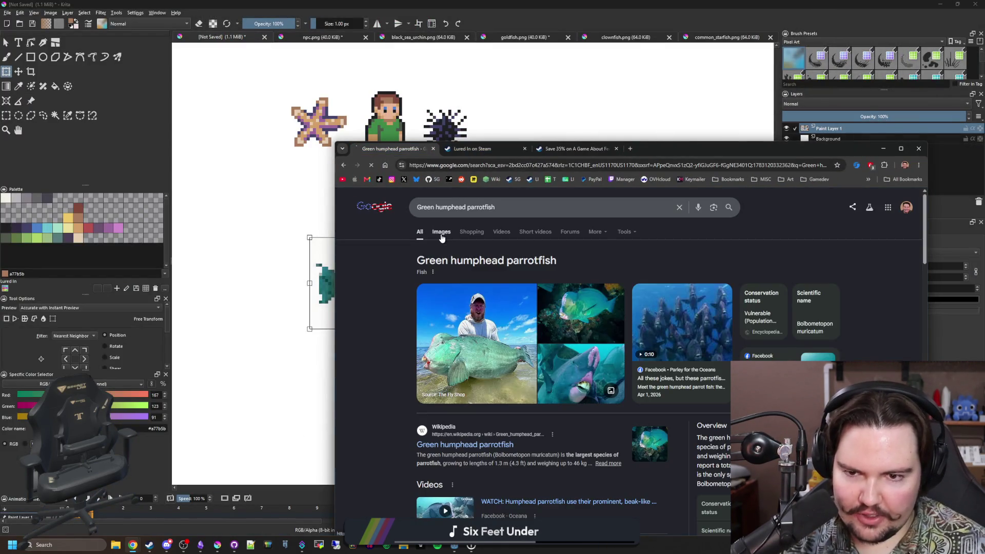
{"action": "left_click", "coordinate": [441, 231]}
{"action": "left_click_drag", "start_coordinate": [692, 148], "coordinate": [981, 148]}
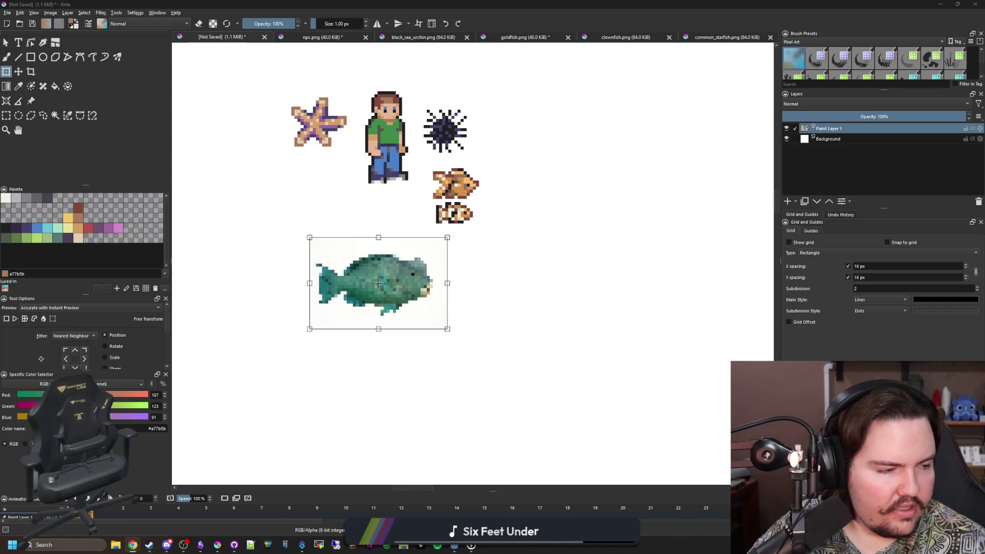
{"action": "scroll", "coordinate": [378, 283], "scroll_direction": "up", "scroll_amount": 1}
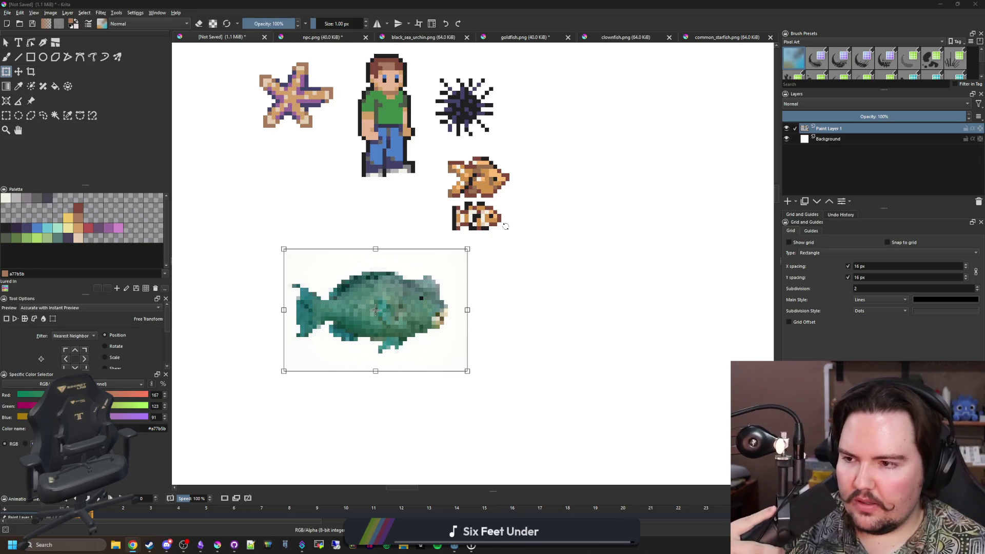
{"action": "scroll", "coordinate": [391, 318], "scroll_direction": "up", "scroll_amount": 2}
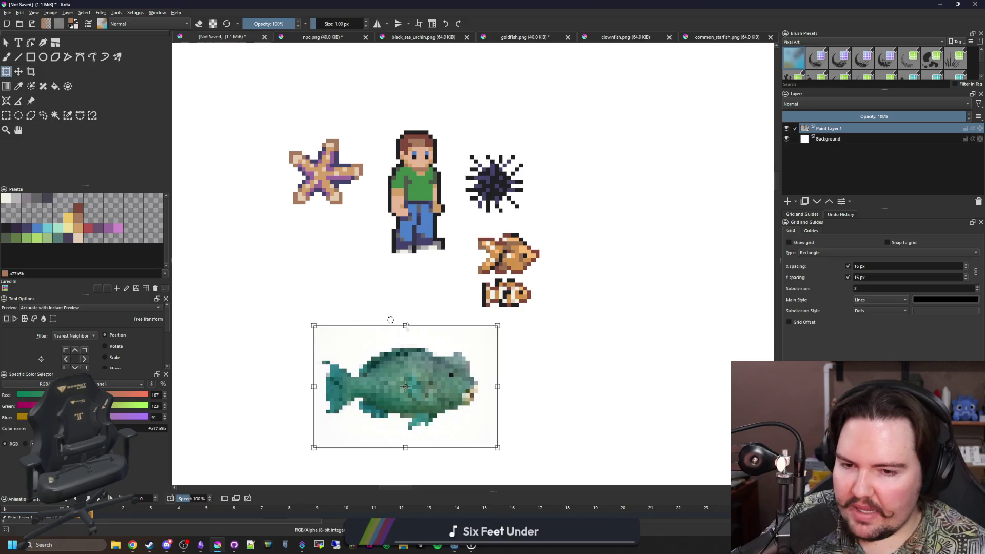
Drag the parrotfish reference photo up above the sprite row with the Transform tool
{"action": "left_click_drag", "start_coordinate": [467, 371], "coordinate": [470, 39]}
{"action": "scroll", "coordinate": [501, 300], "scroll_direction": "up", "scroll_amount": 3}
{"action": "mouse_move", "coordinate": [500, 301]}
{"action": "left_mouse_down"}
{"action": "mouse_move", "coordinate": [500, 275]}
{"action": "mouse_move", "coordinate": [532, 295]}
{"action": "left_mouse_up"}
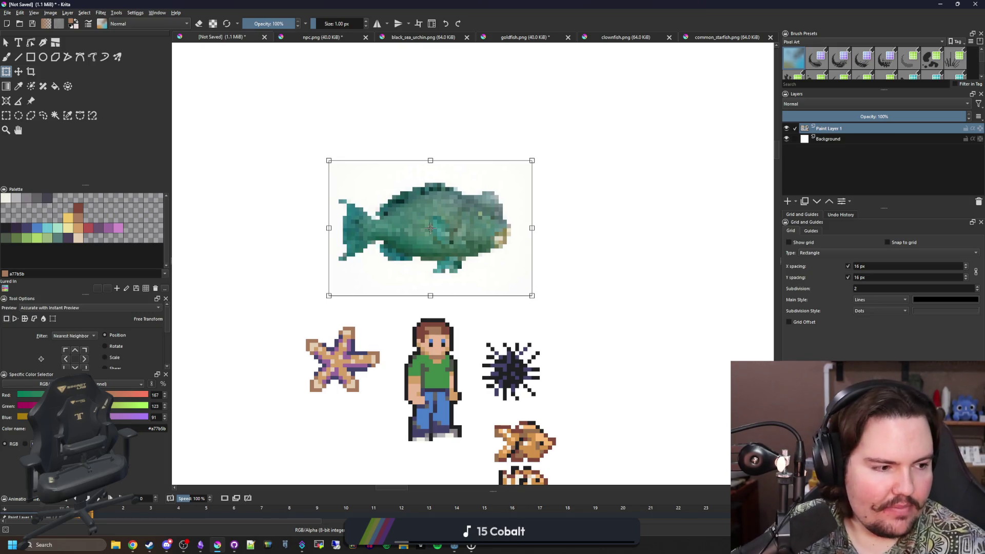
{"action": "left_click", "coordinate": [132, 545]}
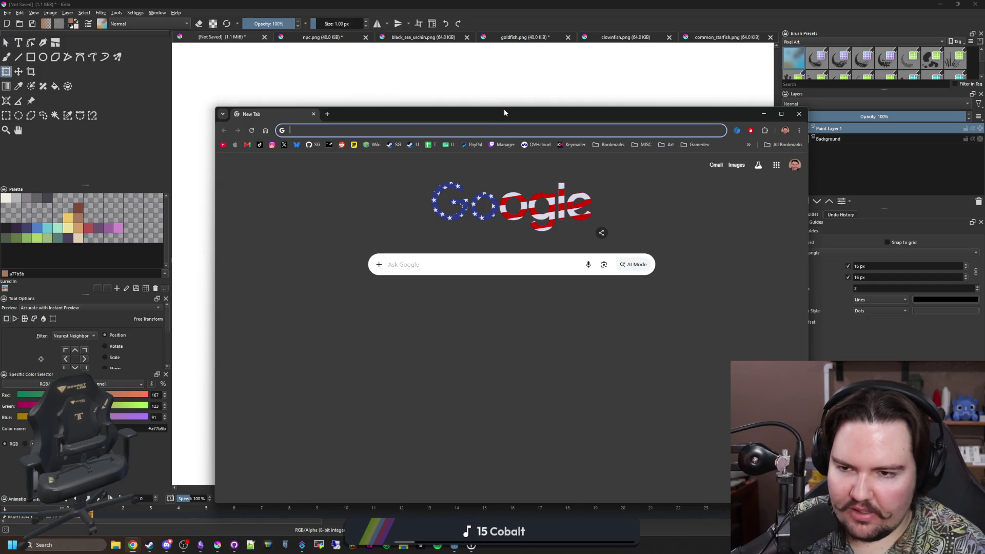
{"action": "type", "text": "hades"}
Search Google for Hades, go to its Steam page, and view the fourth screenshot full size
{"action": "key", "text": "Return"}
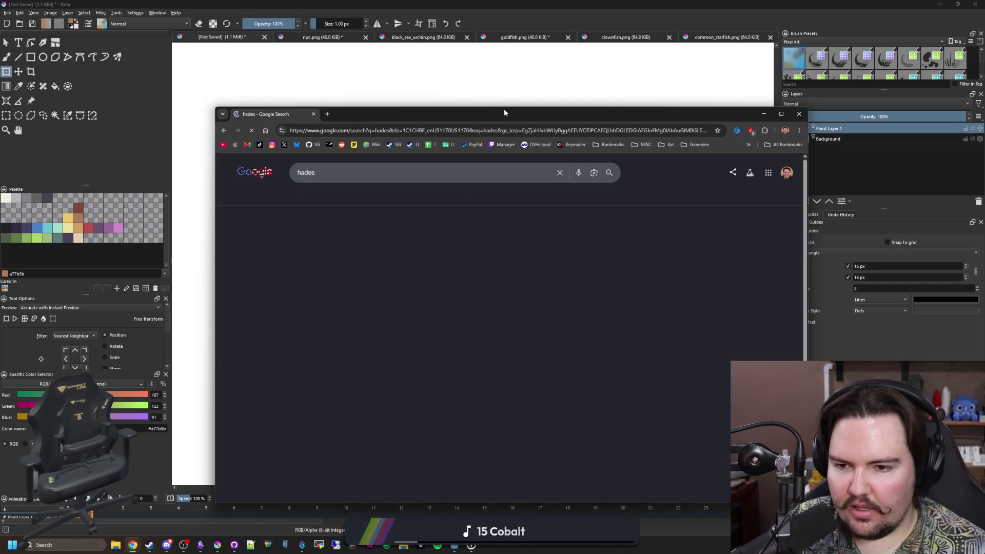
{"action": "scroll", "coordinate": [331, 261], "scroll_direction": "down", "scroll_amount": 3}
{"action": "scroll", "coordinate": [330, 262], "scroll_direction": "down", "scroll_amount": 1}
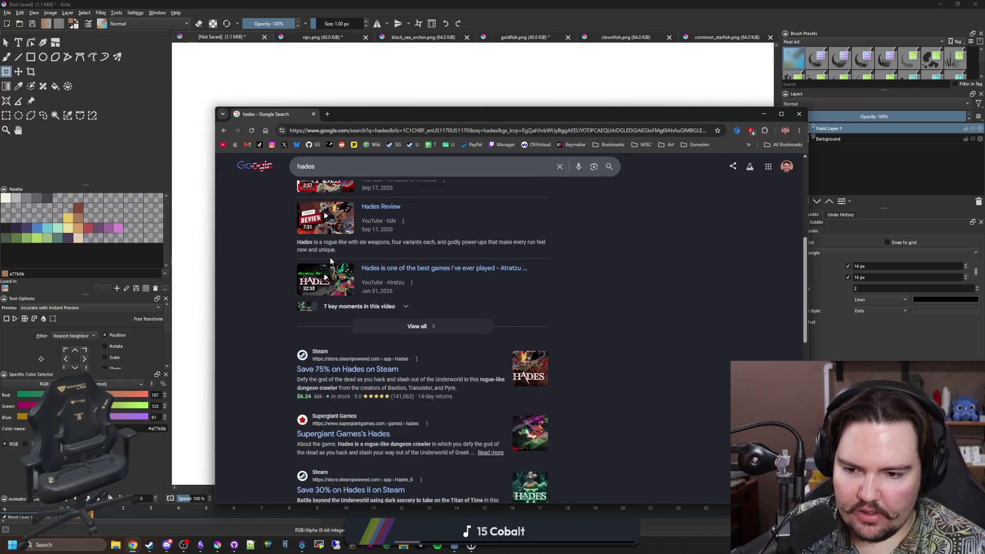
{"action": "left_click", "coordinate": [347, 369]}
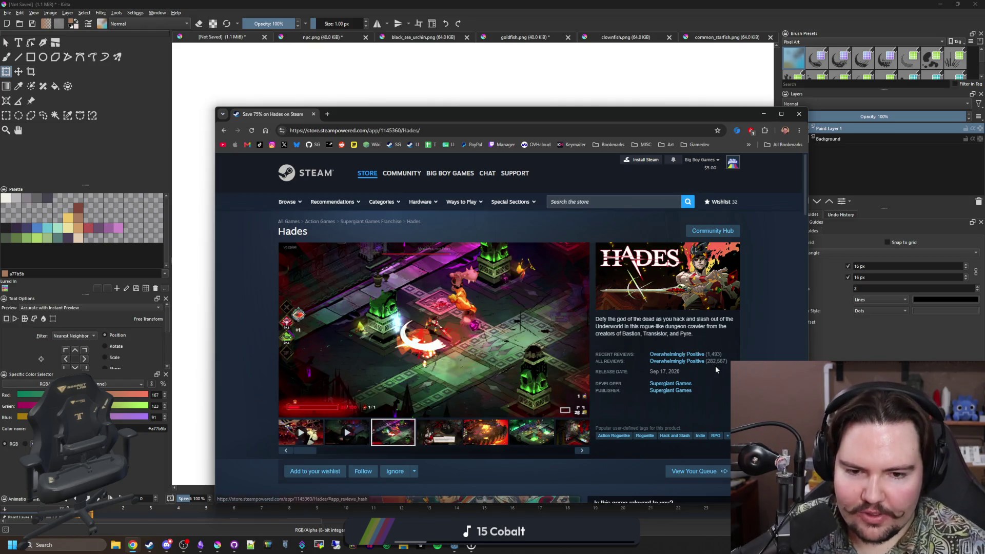
{"action": "mouse_move", "coordinate": [434, 329]}
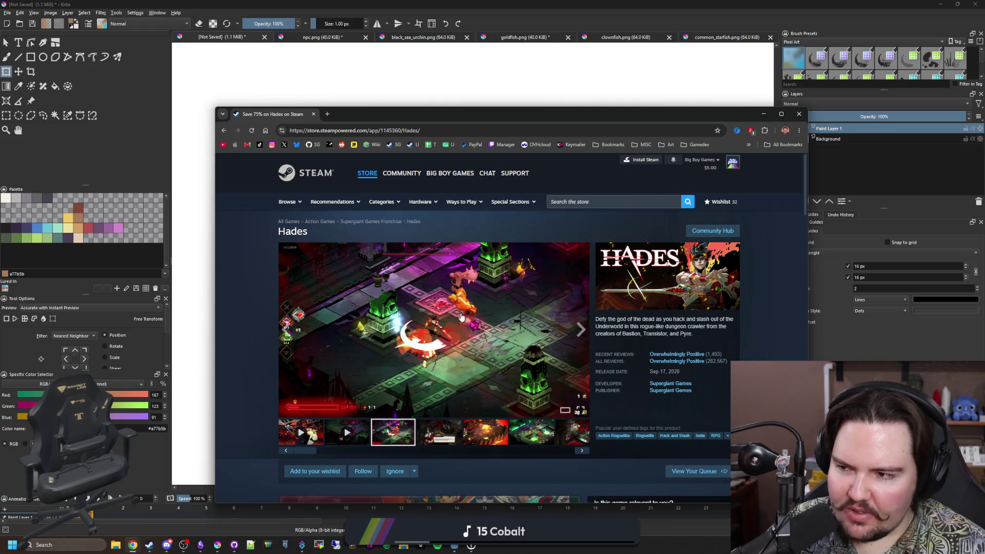
{"action": "left_click", "coordinate": [442, 428]}
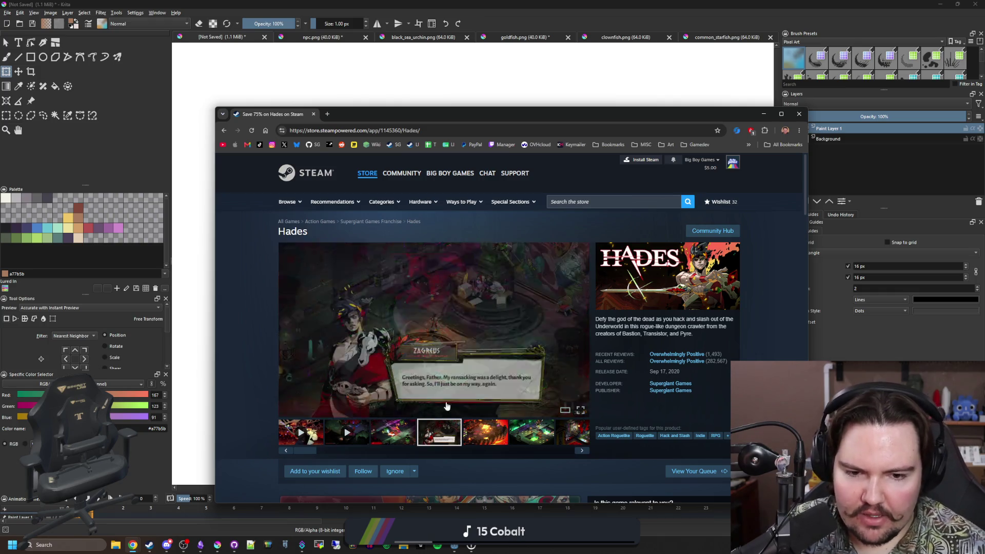
{"action": "left_click", "coordinate": [542, 330]}
Step through two more screenshots, close the viewer, and go to the Supergiant Games developer page
{"action": "left_click", "coordinate": [769, 327]}
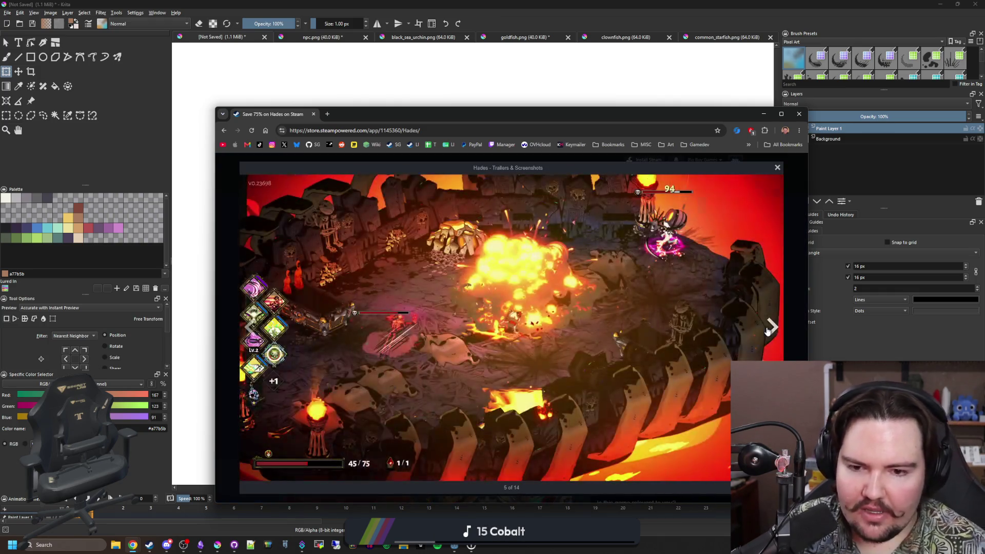
{"action": "left_click", "coordinate": [769, 327]}
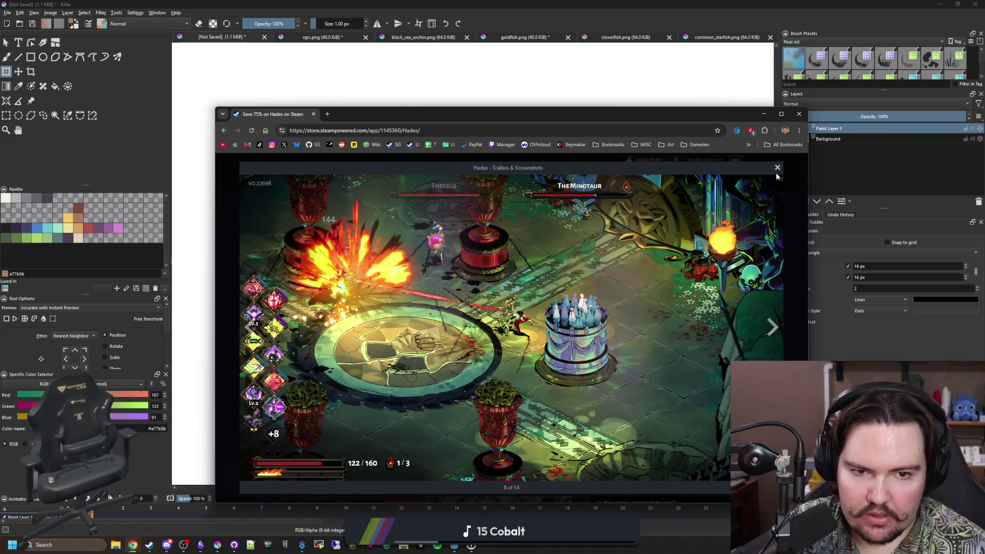
{"action": "left_click", "coordinate": [776, 169]}
{"action": "left_click", "coordinate": [677, 382]}
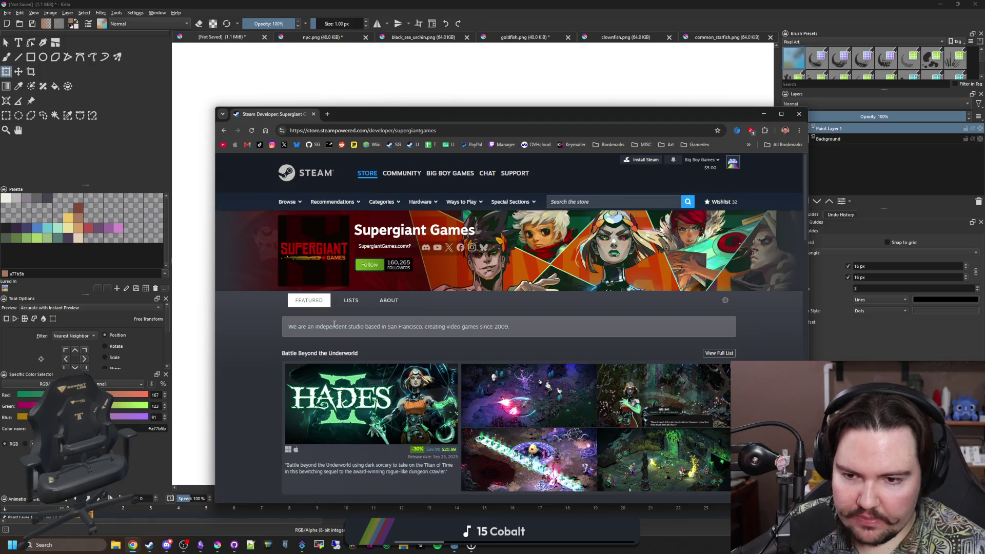
Skim the Supergiant Games description and follow the Hades entry to its store page
{"action": "left_click_drag", "start_coordinate": [327, 326], "coordinate": [466, 327]}
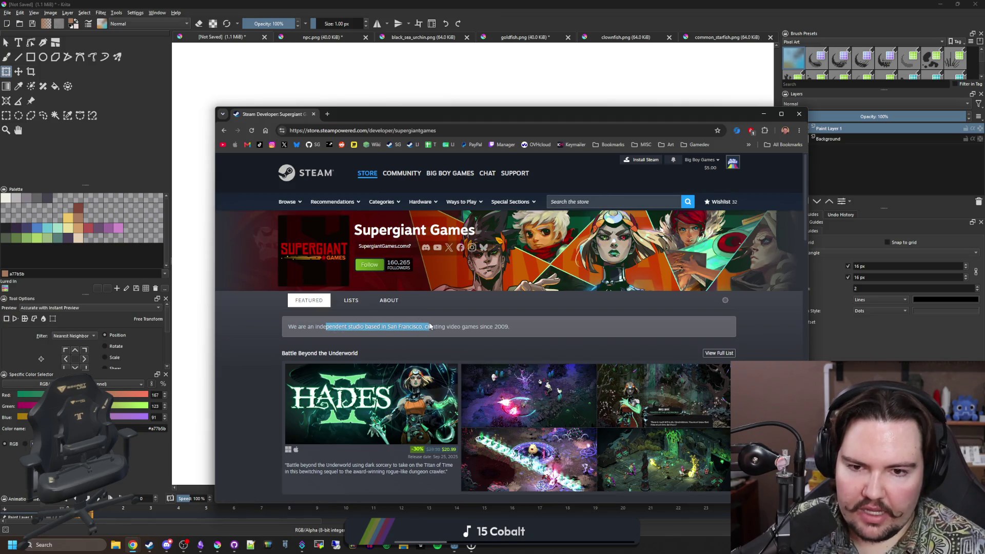
{"action": "left_click", "coordinate": [466, 324]}
{"action": "scroll", "coordinate": [466, 322], "scroll_direction": "down", "scroll_amount": 5}
{"action": "scroll", "coordinate": [465, 322], "scroll_direction": "down", "scroll_amount": 5}
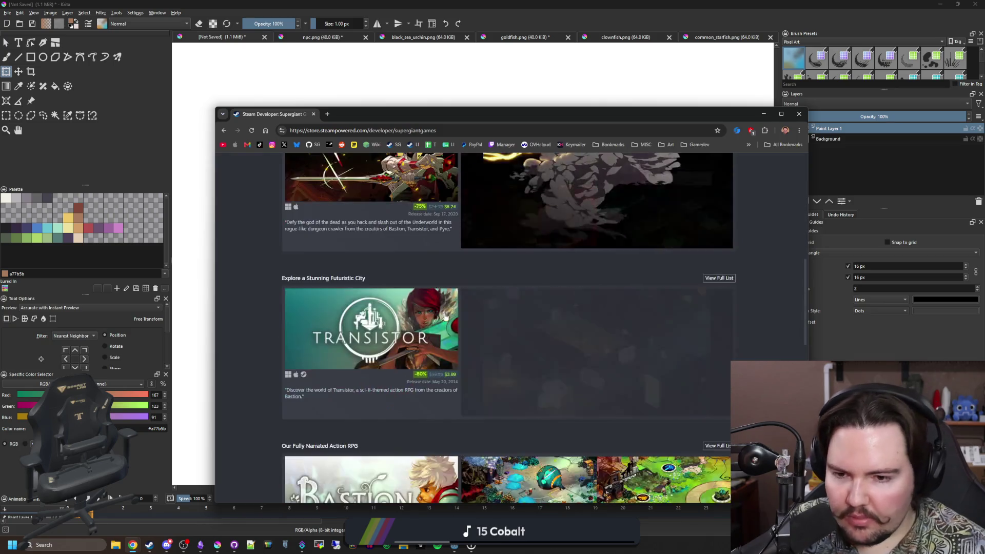
{"action": "scroll", "coordinate": [249, 316], "scroll_direction": "down", "scroll_amount": 3}
{"action": "scroll", "coordinate": [250, 316], "scroll_direction": "down", "scroll_amount": 3}
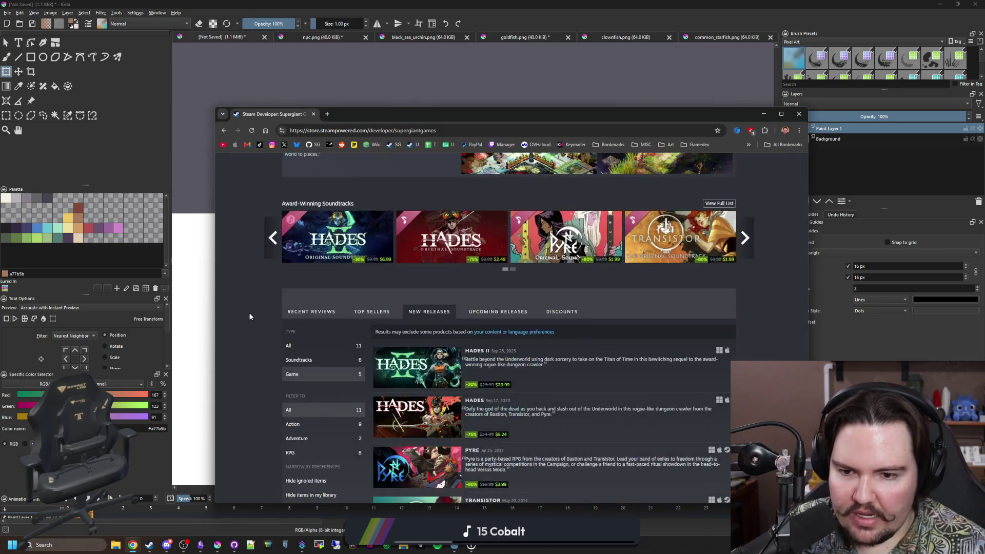
{"action": "scroll", "coordinate": [249, 315], "scroll_direction": "down", "scroll_amount": 3}
{"action": "scroll", "coordinate": [204, 323], "scroll_direction": "up", "scroll_amount": 2}
{"action": "scroll", "coordinate": [204, 323], "scroll_direction": "up", "scroll_amount": 2}
{"action": "scroll", "coordinate": [204, 323], "scroll_direction": "up", "scroll_amount": 2}
{"action": "scroll", "coordinate": [204, 323], "scroll_direction": "up", "scroll_amount": 2}
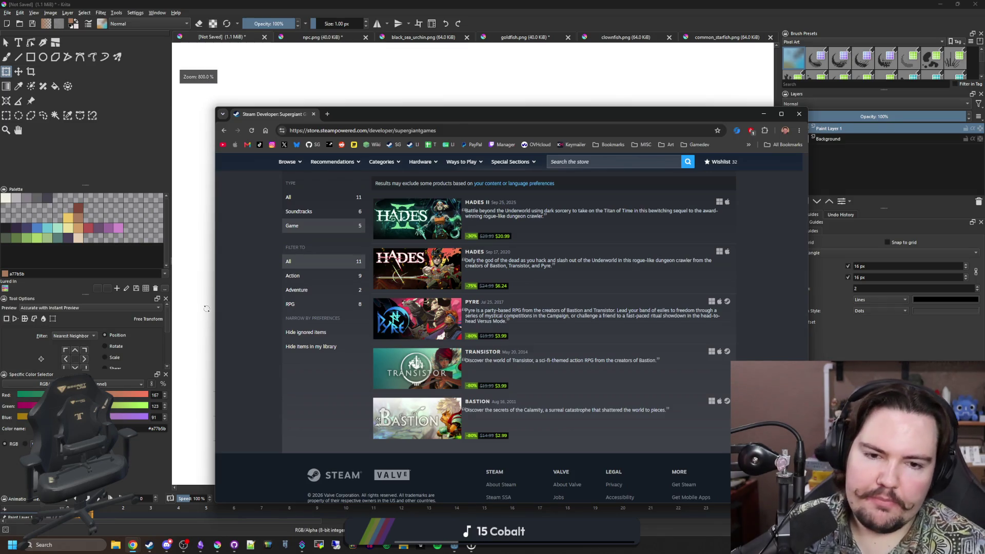
{"action": "scroll", "coordinate": [260, 310], "scroll_direction": "up", "scroll_amount": 2}
{"action": "scroll", "coordinate": [261, 309], "scroll_direction": "up", "scroll_amount": 3}
{"action": "scroll", "coordinate": [261, 310], "scroll_direction": "up", "scroll_amount": 3}
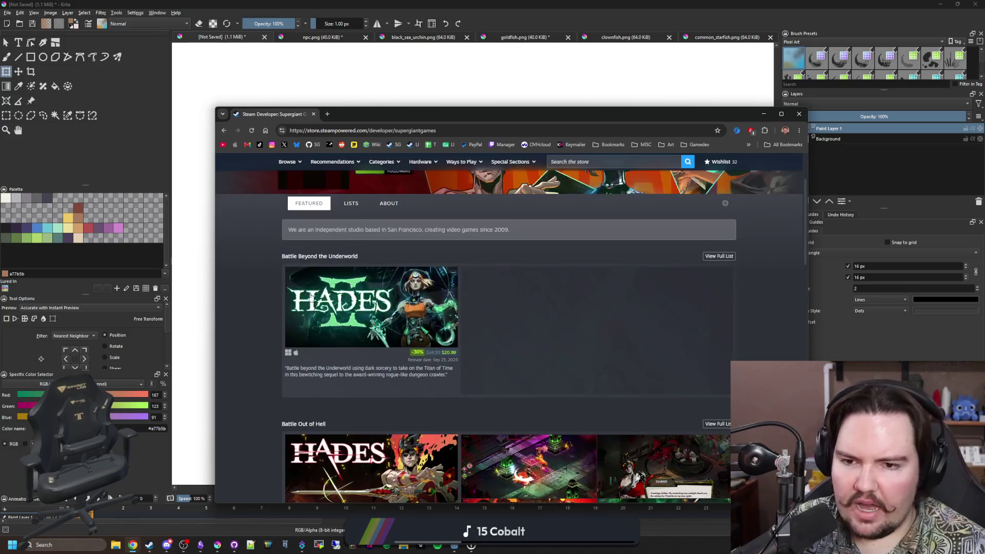
{"action": "scroll", "coordinate": [317, 322], "scroll_direction": "up", "scroll_amount": 3}
{"action": "left_click_drag", "start_coordinate": [384, 312], "coordinate": [507, 326]}
{"action": "left_click", "coordinate": [521, 325]}
{"action": "scroll", "coordinate": [257, 366], "scroll_direction": "down", "scroll_amount": 2}
{"action": "scroll", "coordinate": [258, 370], "scroll_direction": "down", "scroll_amount": 4}
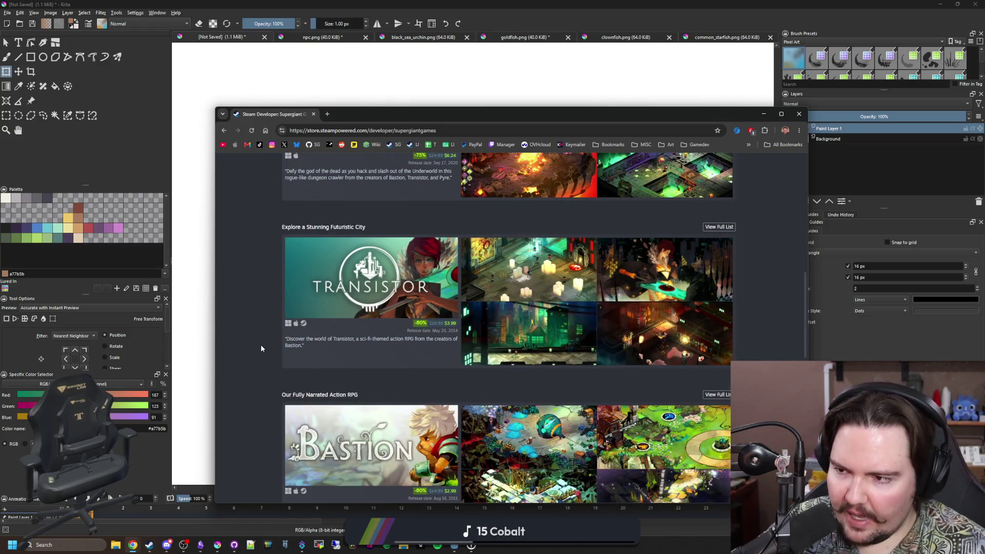
{"action": "scroll", "coordinate": [260, 347], "scroll_direction": "down", "scroll_amount": 1}
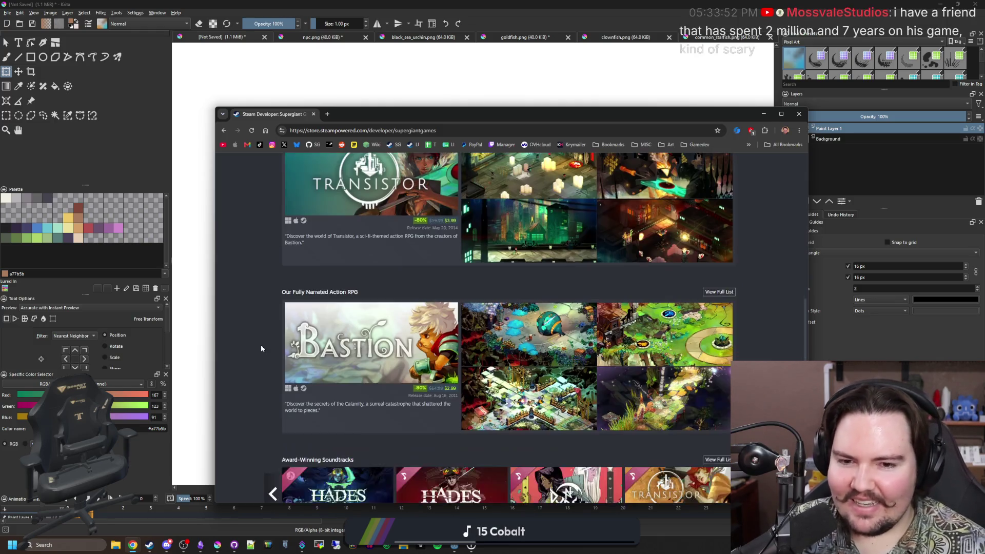
{"action": "scroll", "coordinate": [261, 344], "scroll_direction": "down", "scroll_amount": 2}
{"action": "scroll", "coordinate": [262, 331], "scroll_direction": "down", "scroll_amount": 2}
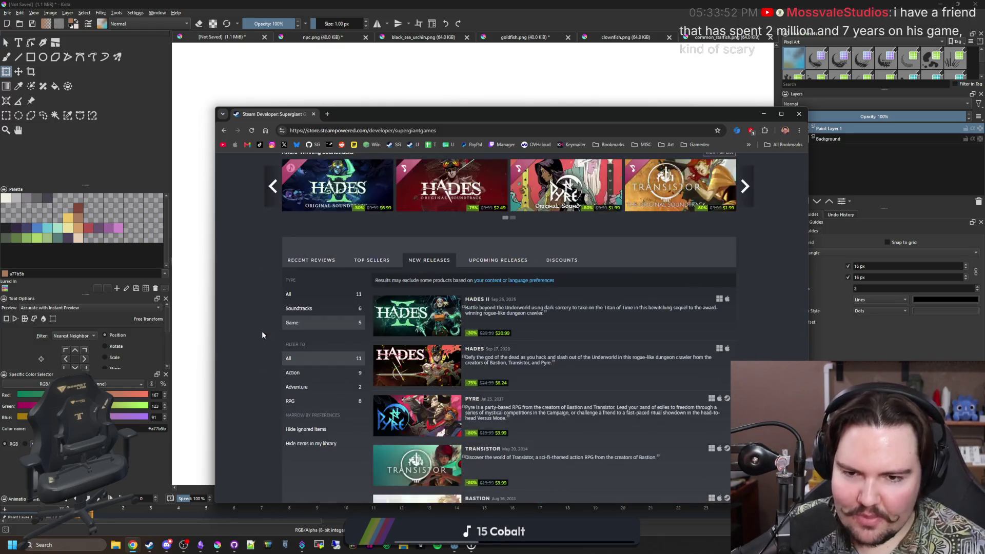
{"action": "mouse_move", "coordinate": [416, 365]}
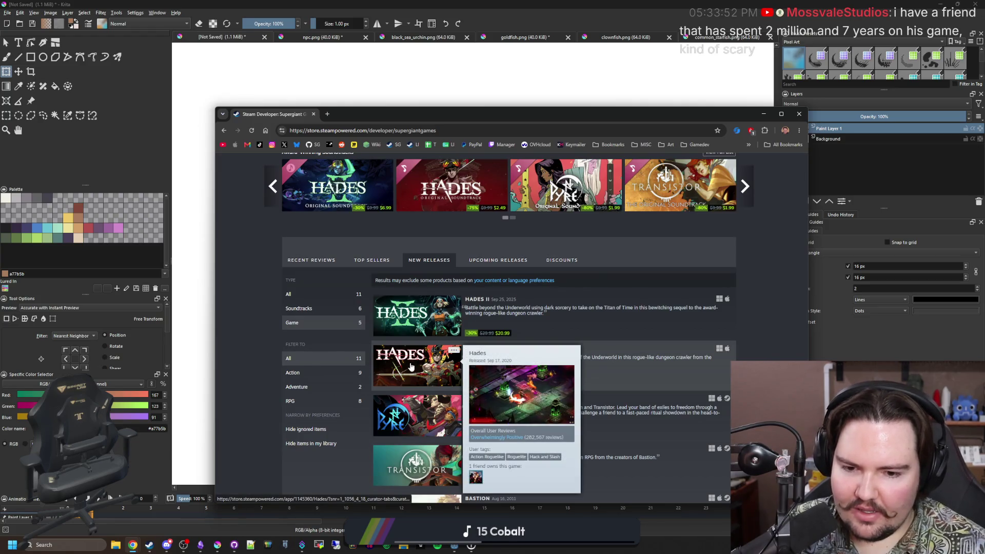
{"action": "scroll", "coordinate": [410, 367], "scroll_direction": "down", "scroll_amount": 1}
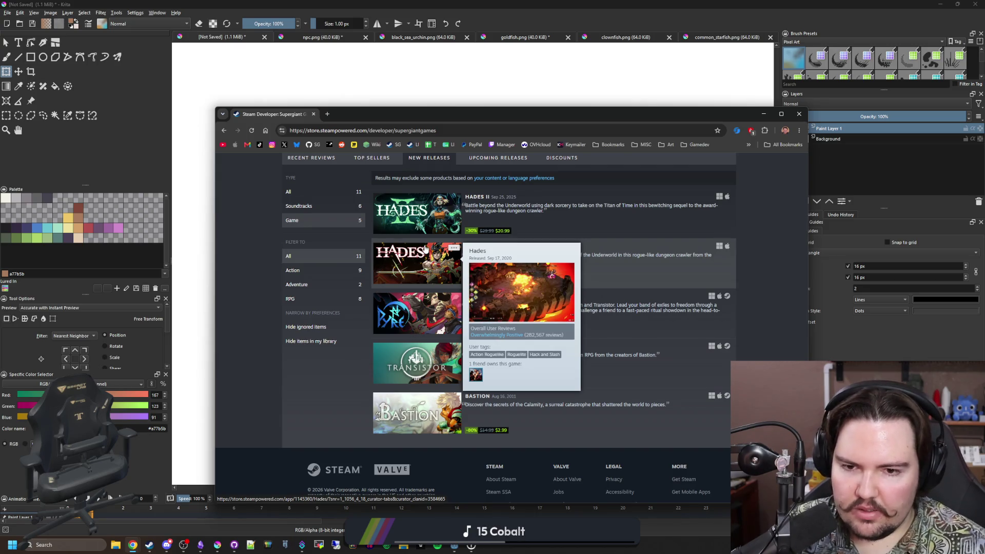
{"action": "scroll", "coordinate": [425, 248], "scroll_direction": "up", "scroll_amount": 15}
{"action": "scroll", "coordinate": [422, 261], "scroll_direction": "down", "scroll_amount": 4}
{"action": "scroll", "coordinate": [419, 271], "scroll_direction": "down", "scroll_amount": 8}
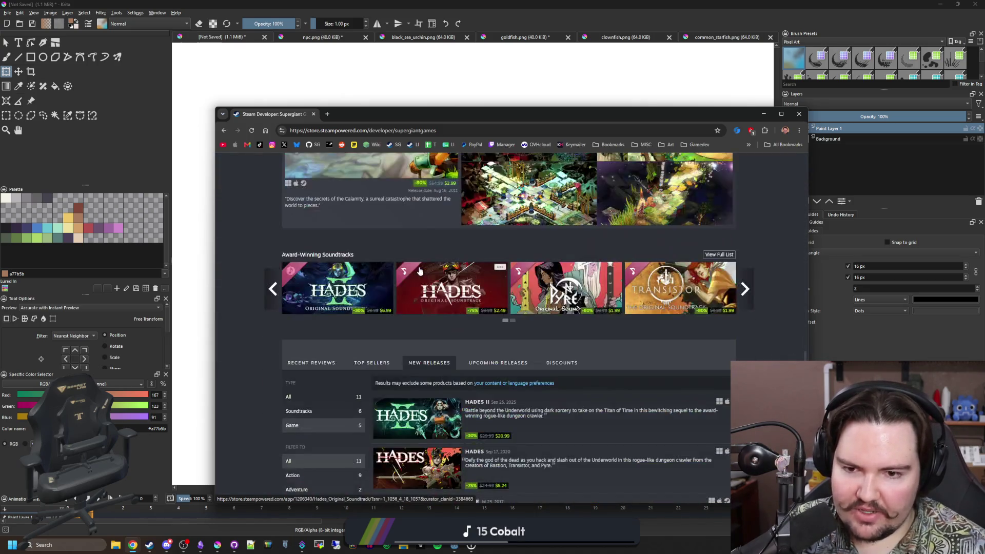
{"action": "scroll", "coordinate": [420, 271], "scroll_direction": "down", "scroll_amount": 3}
{"action": "mouse_move", "coordinate": [417, 467]}
{"action": "left_click", "coordinate": [422, 376]}
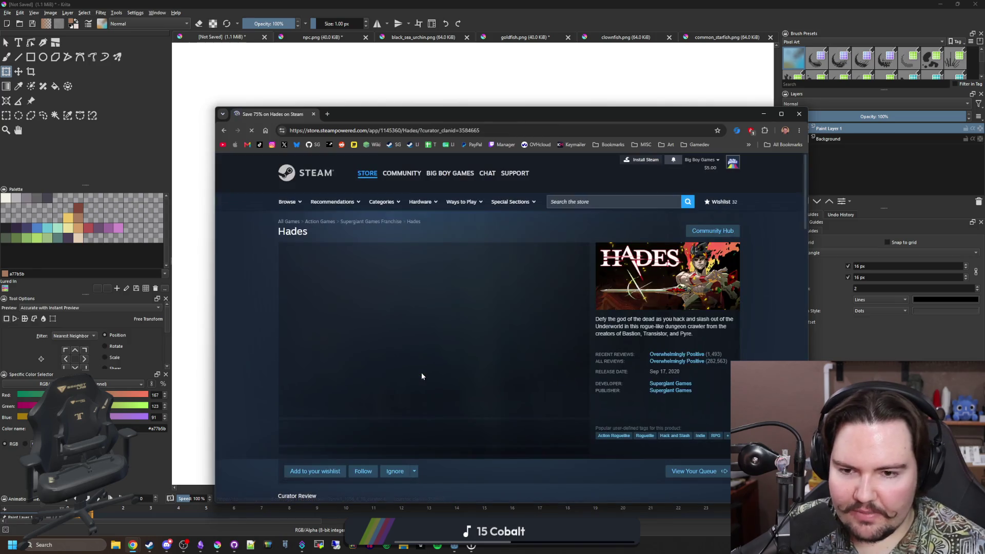
Cycle through the Hades screenshot carousel on the store page
{"action": "left_click", "coordinate": [483, 436]}
{"action": "left_click", "coordinate": [582, 329]}
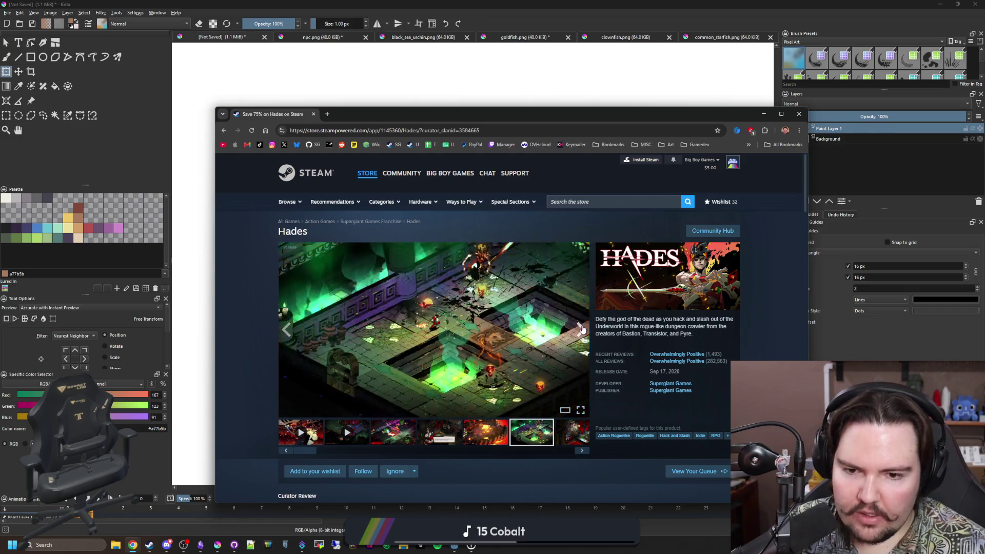
{"action": "left_click", "coordinate": [583, 329]}
{"action": "left_click", "coordinate": [583, 328]}
{"action": "left_click", "coordinate": [582, 328]}
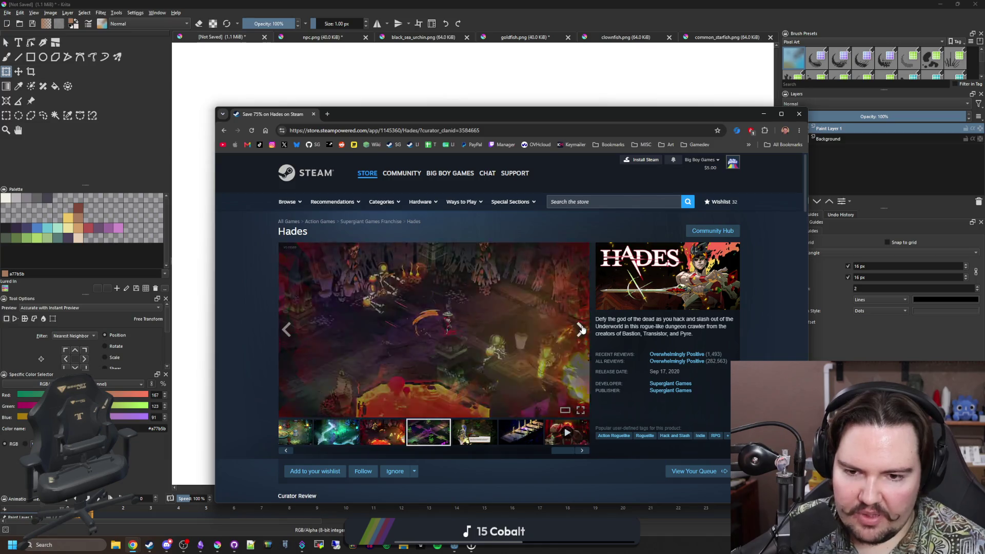
{"action": "left_click", "coordinate": [582, 329]}
{"action": "left_click", "coordinate": [581, 328]}
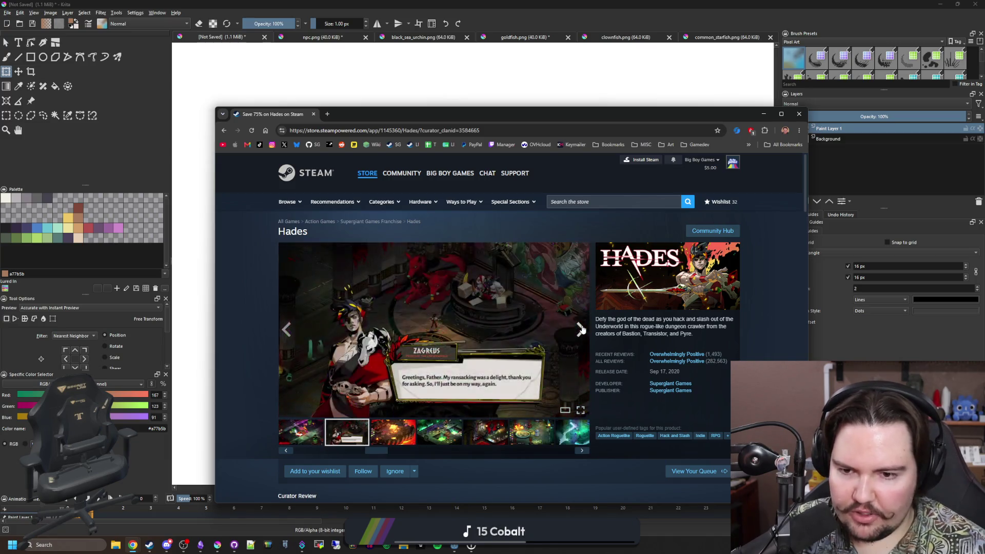
{"action": "left_click", "coordinate": [582, 329]}
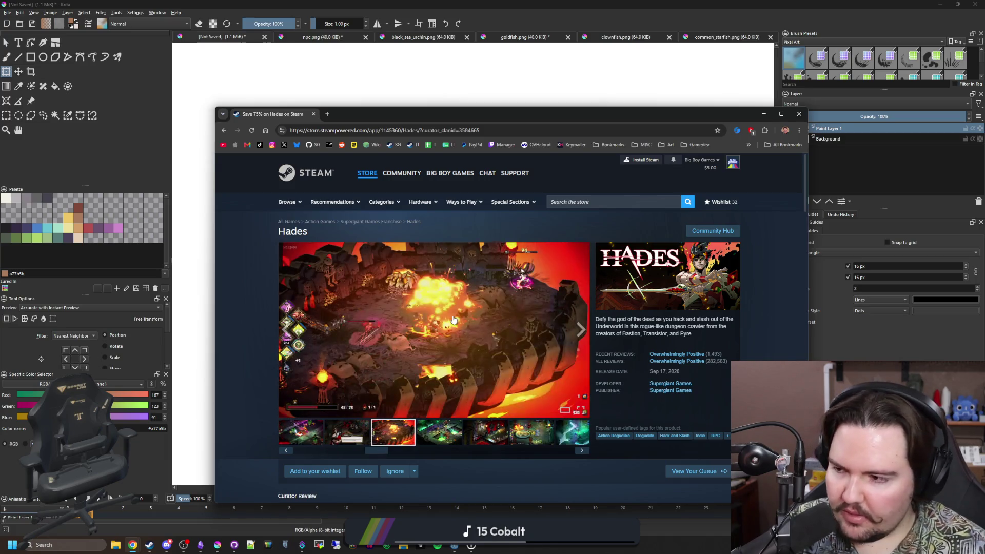
View several screenshots enlarged, close the viewer, and close the browser to return to Krita
{"action": "left_click", "coordinate": [423, 354]}
{"action": "left_click", "coordinate": [772, 327]}
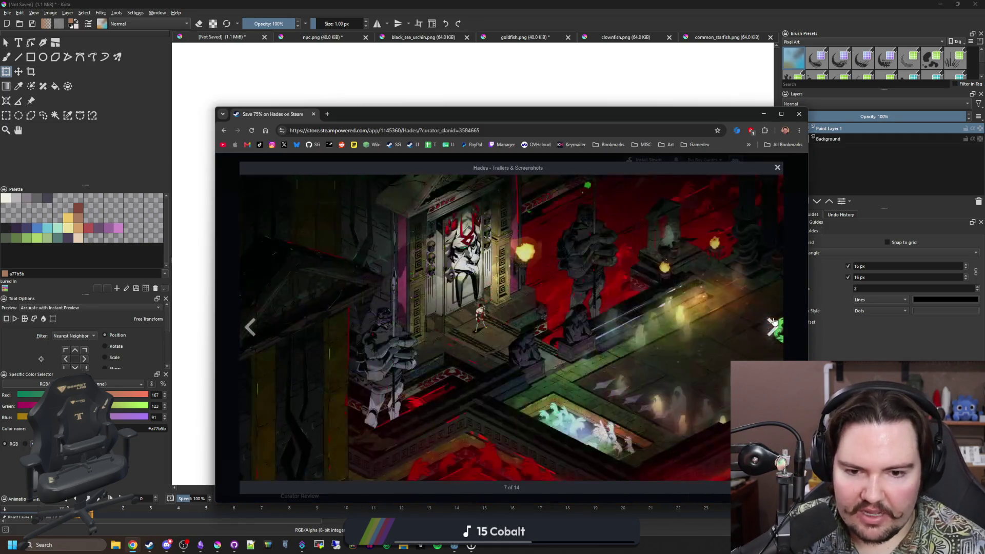
{"action": "left_click", "coordinate": [773, 327]}
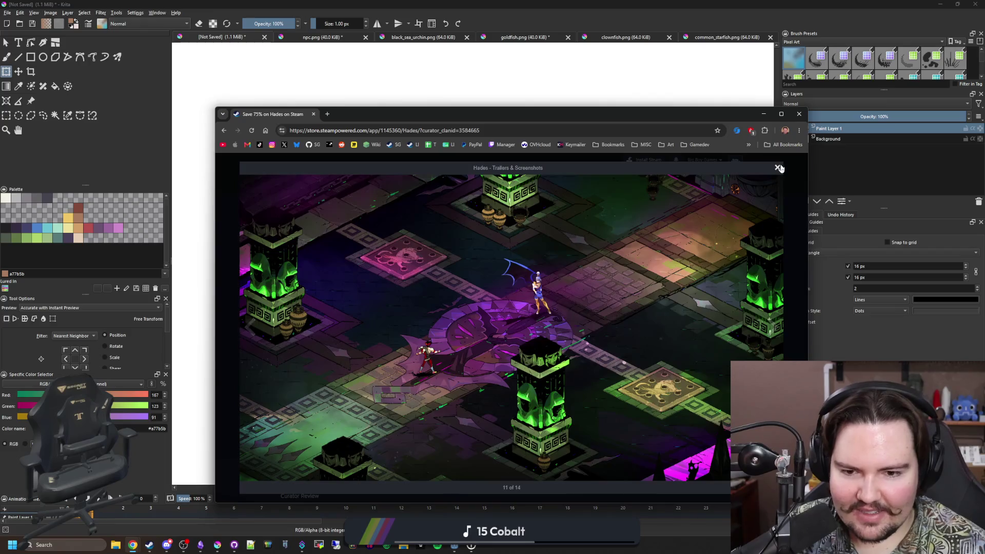
{"action": "left_click", "coordinate": [776, 165]}
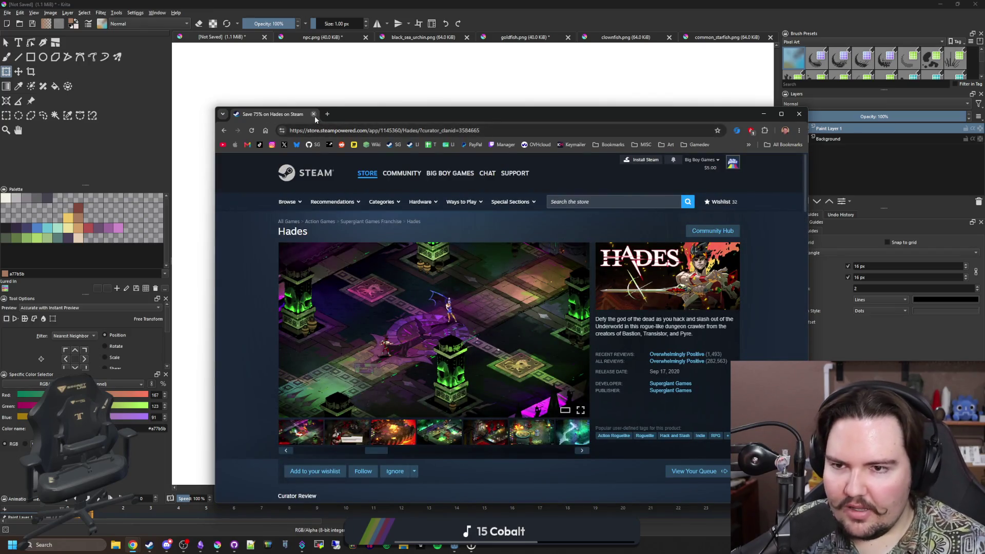
{"action": "left_click", "coordinate": [313, 114]}
{"action": "scroll", "coordinate": [368, 279], "scroll_direction": "up", "scroll_amount": 2}
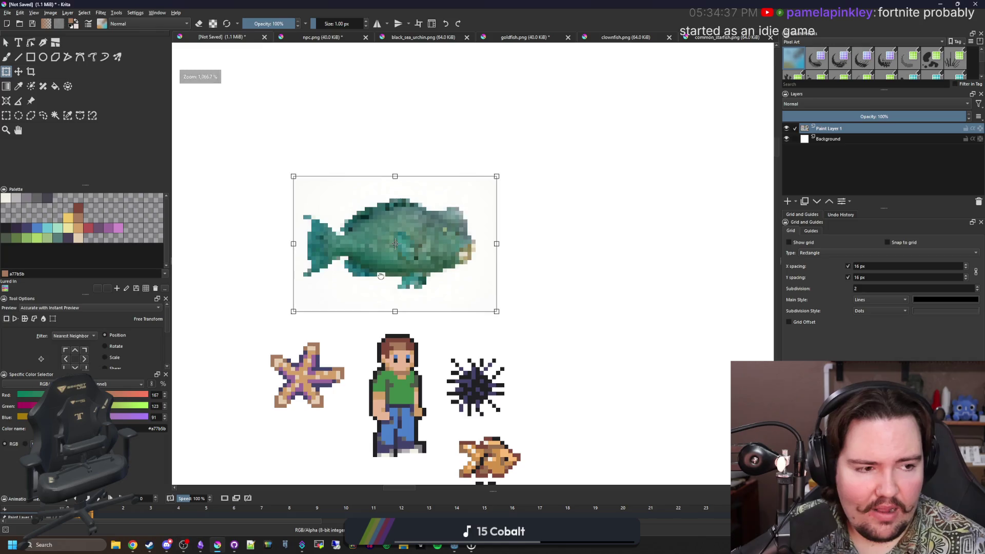
Position the teal fish reference above the sprites and go to the File menu
{"action": "left_click_drag", "start_coordinate": [440, 258], "coordinate": [459, 219]}
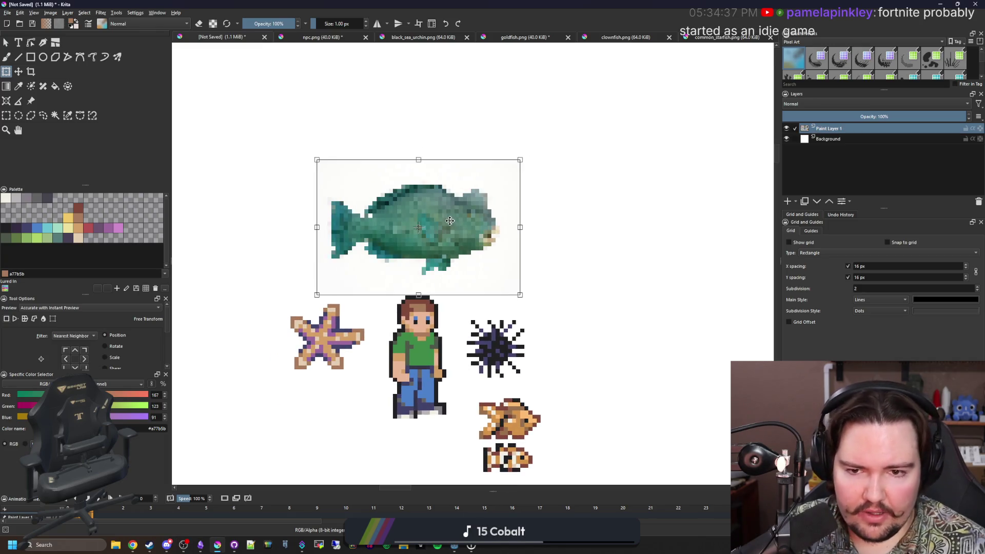
{"action": "scroll", "coordinate": [459, 219], "scroll_direction": "up", "scroll_amount": 1}
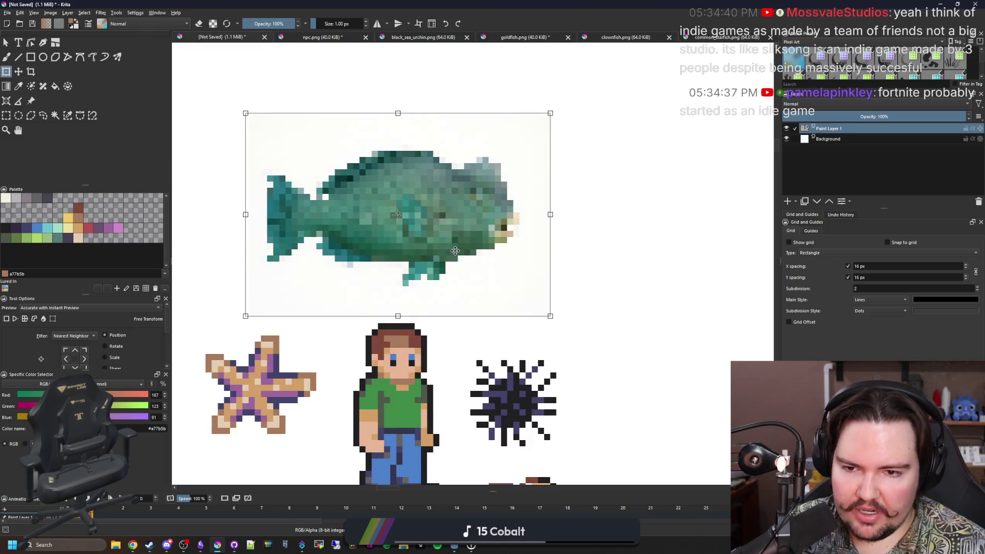
{"action": "scroll", "coordinate": [455, 257], "scroll_direction": "down", "scroll_amount": 2}
{"action": "mouse_move", "coordinate": [457, 216]}
{"action": "left_mouse_down"}
{"action": "mouse_move", "coordinate": [450, 353]}
{"action": "mouse_move", "coordinate": [439, 233]}
{"action": "left_mouse_up"}
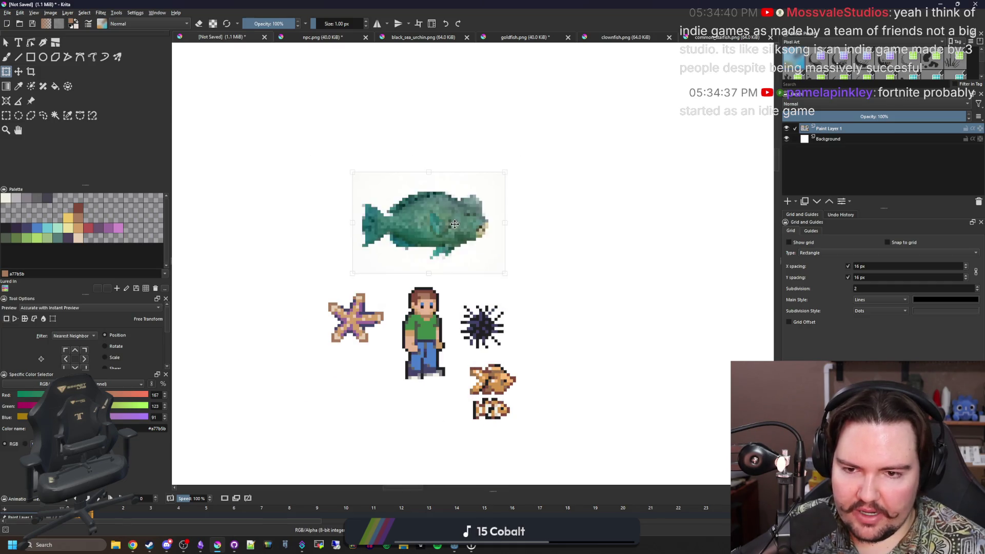
{"action": "scroll", "coordinate": [438, 232], "scroll_direction": "up", "scroll_amount": 1}
{"action": "scroll", "coordinate": [397, 218], "scroll_direction": "down", "scroll_amount": 1}
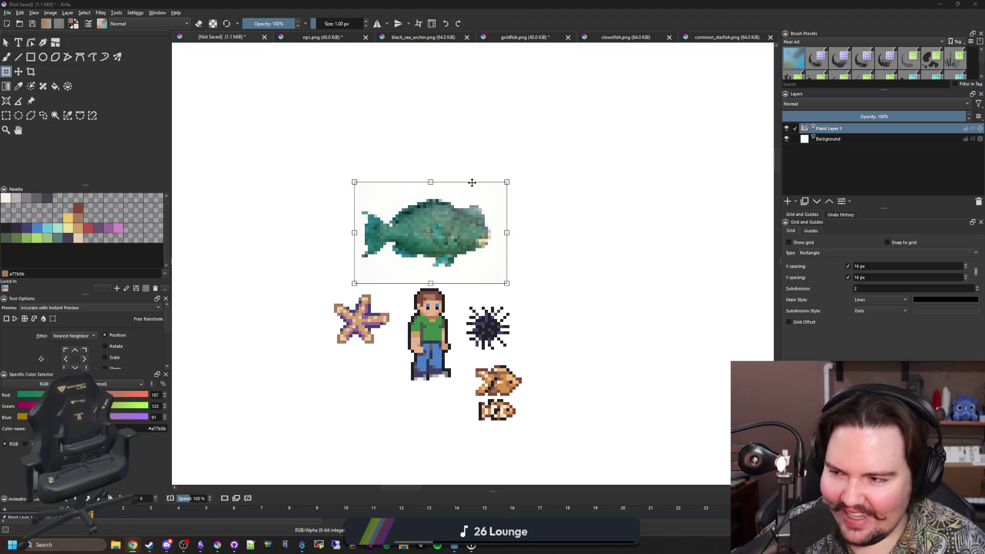
{"action": "scroll", "coordinate": [549, 275], "scroll_direction": "up", "scroll_amount": 1}
{"action": "scroll", "coordinate": [521, 231], "scroll_direction": "up", "scroll_amount": 2}
{"action": "scroll", "coordinate": [521, 220], "scroll_direction": "down", "scroll_amount": 1}
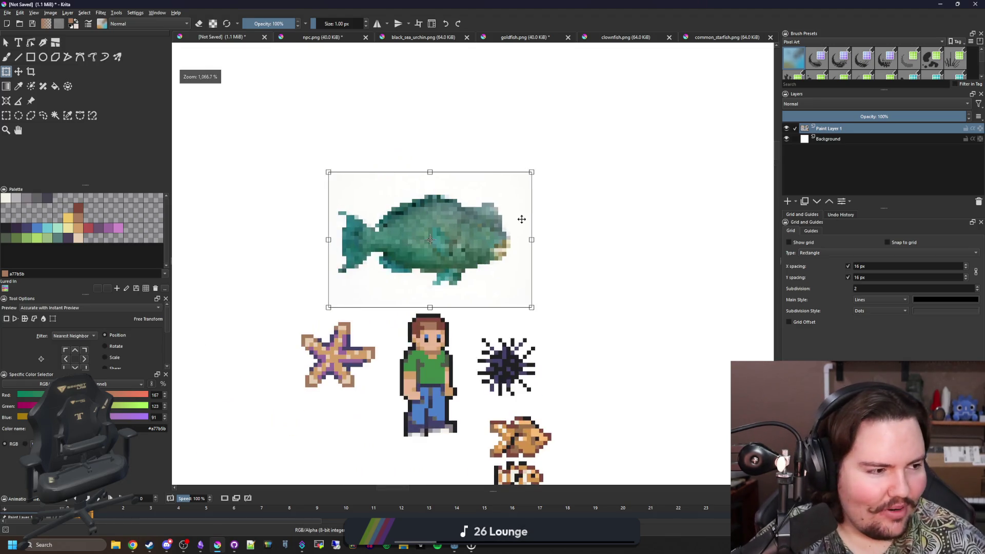
{"action": "scroll", "coordinate": [408, 267], "scroll_direction": "up", "scroll_amount": 1}
{"action": "scroll", "coordinate": [472, 232], "scroll_direction": "down", "scroll_amount": 3}
{"action": "scroll", "coordinate": [472, 233], "scroll_direction": "up", "scroll_amount": 3}
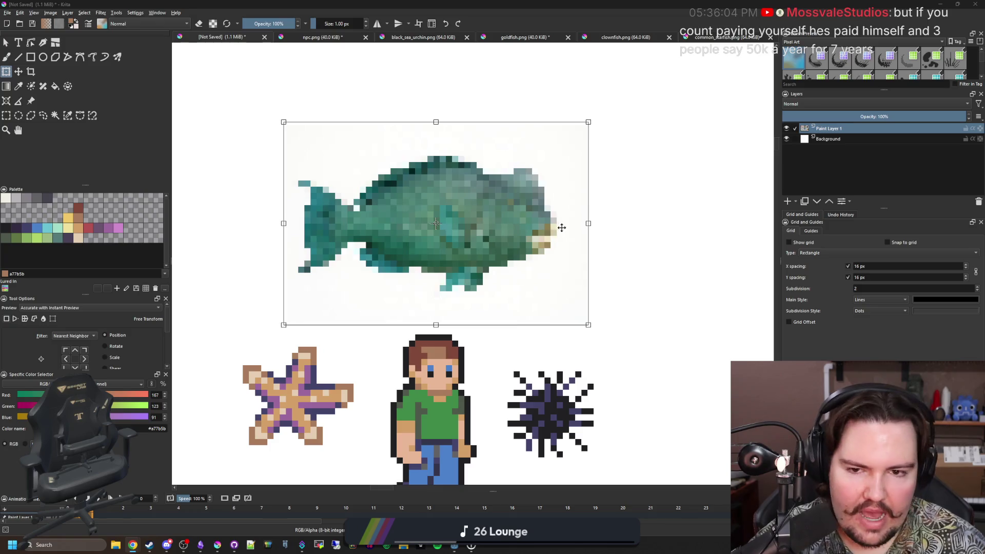
{"action": "left_click_drag", "start_coordinate": [576, 310], "coordinate": [569, 304]}
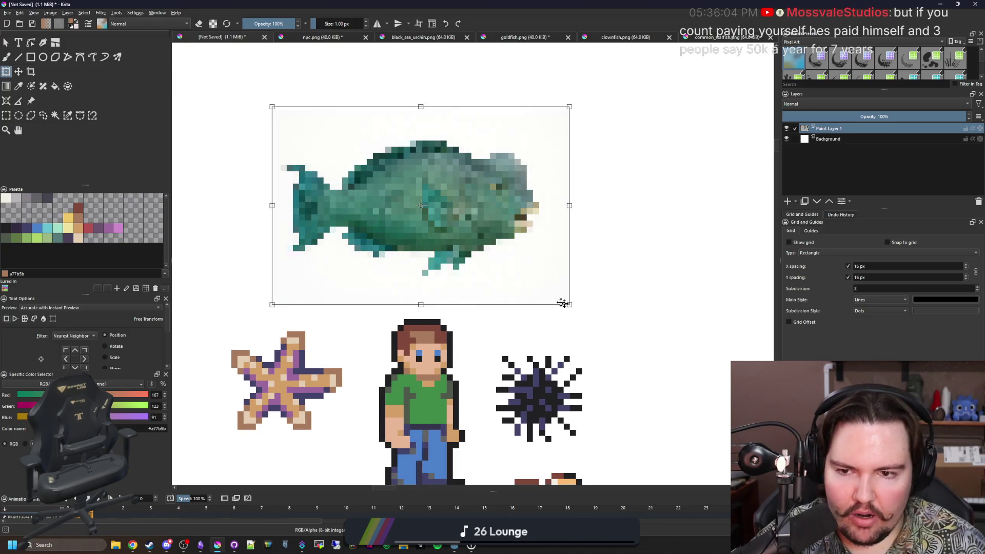
{"action": "scroll", "coordinate": [429, 232], "scroll_direction": "down", "scroll_amount": 2}
{"action": "scroll", "coordinate": [422, 237], "scroll_direction": "down", "scroll_amount": 2}
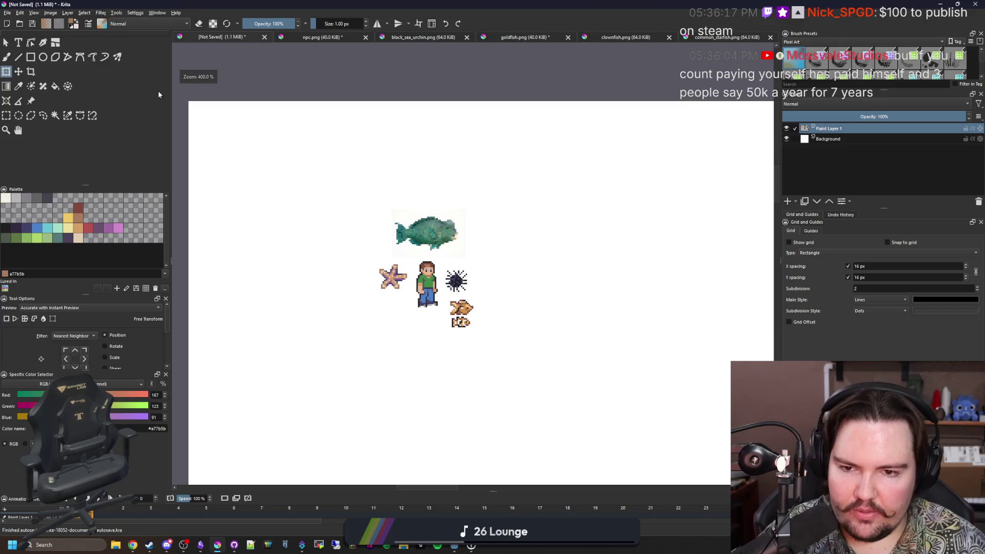
{"action": "left_click", "coordinate": [8, 12]}
Apply the fish transform, read the maximized Epic Games Wikipedia article, then restore the browser to a small window
{"action": "key", "text": "Escape"}
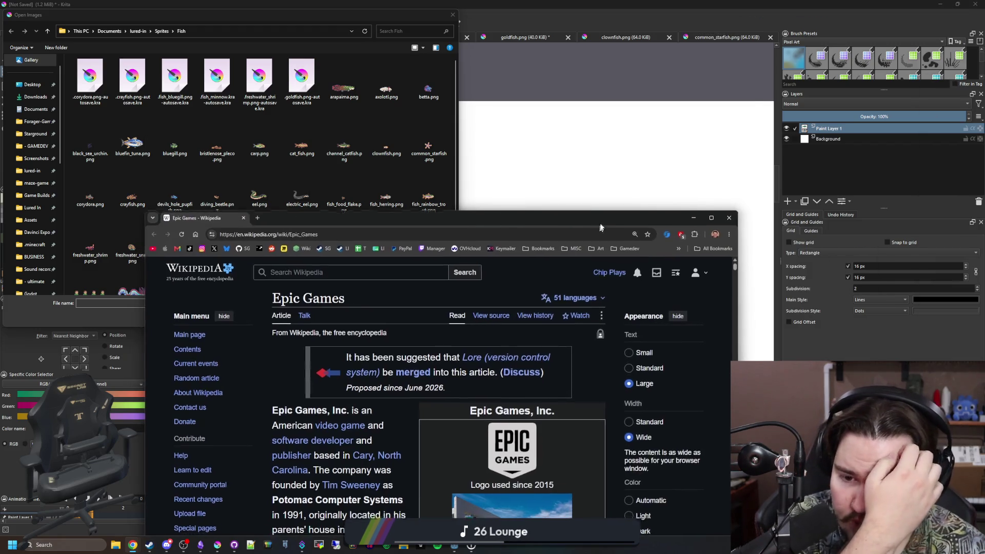
{"action": "double_click", "coordinate": [599, 226]}
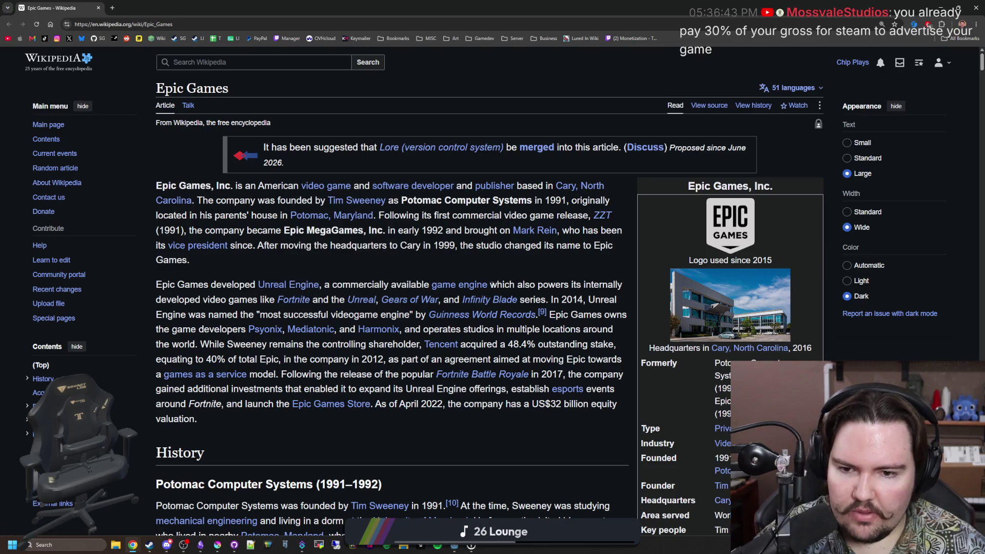
{"action": "left_click_drag", "start_coordinate": [183, 285], "coordinate": [619, 286]}
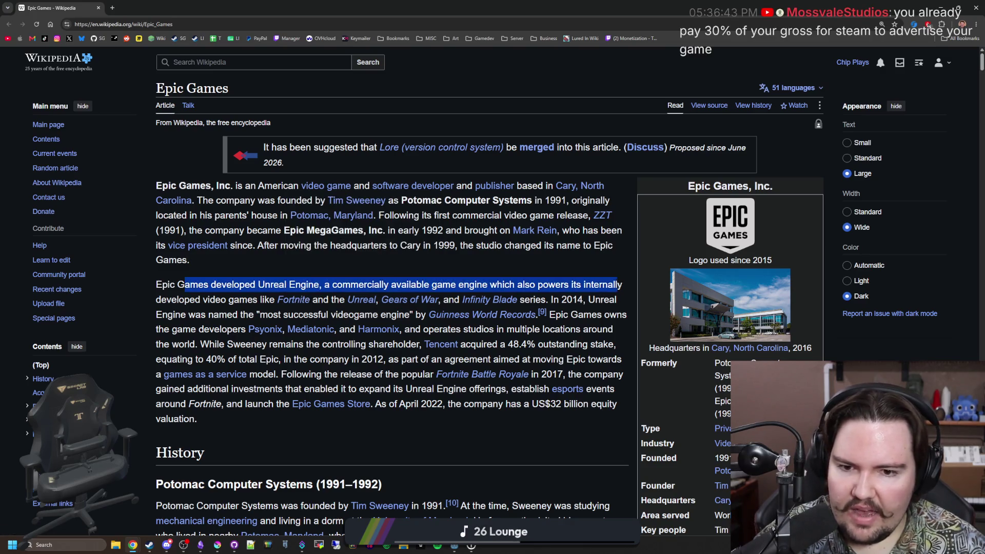
{"action": "left_click", "coordinate": [620, 286]}
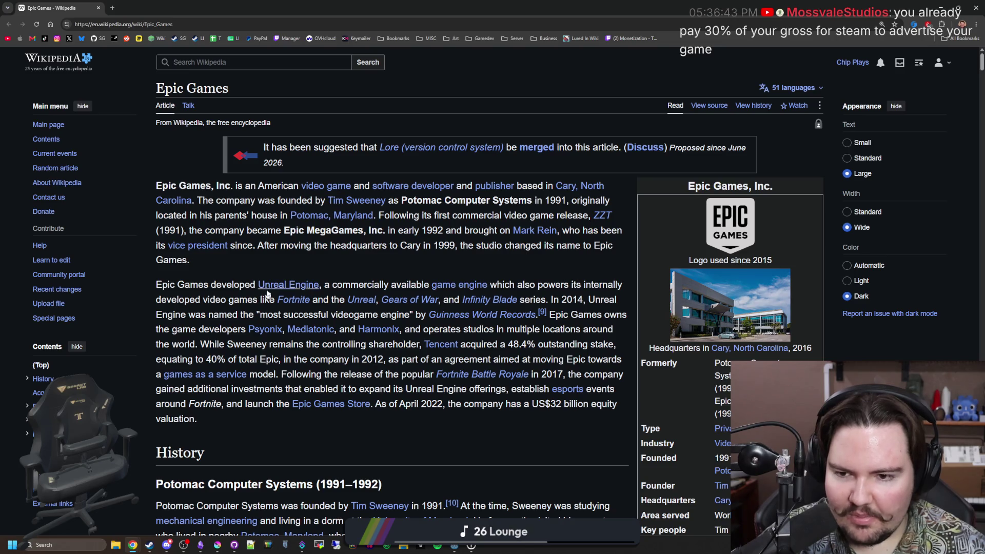
{"action": "mouse_move", "coordinate": [409, 300]}
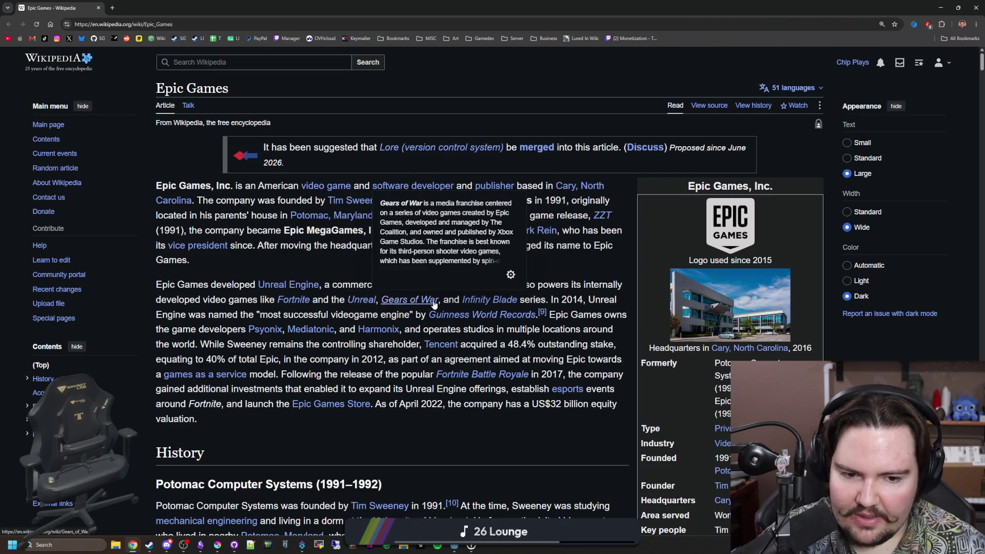
{"action": "scroll", "coordinate": [735, 356], "scroll_direction": "down", "scroll_amount": 2}
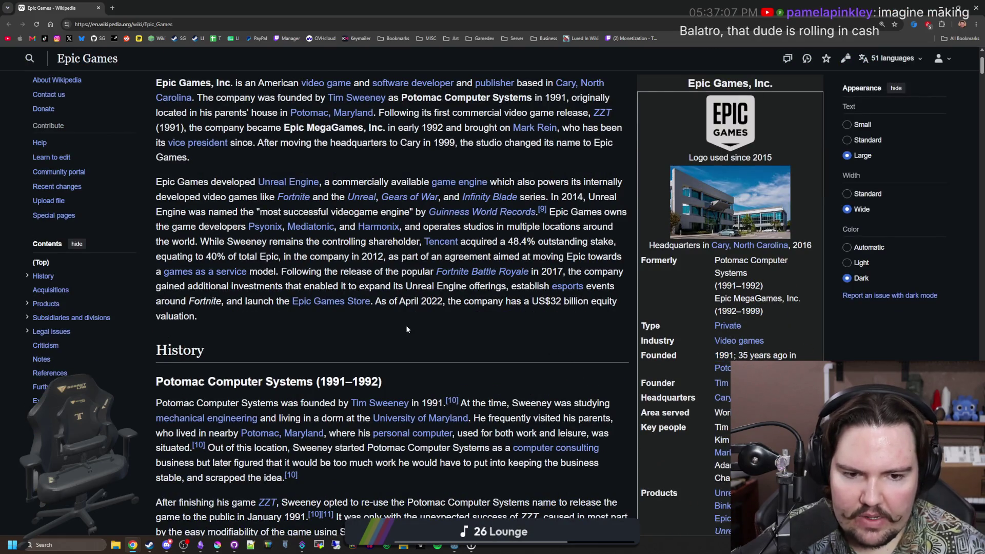
{"action": "scroll", "coordinate": [407, 330], "scroll_direction": "up", "scroll_amount": 1}
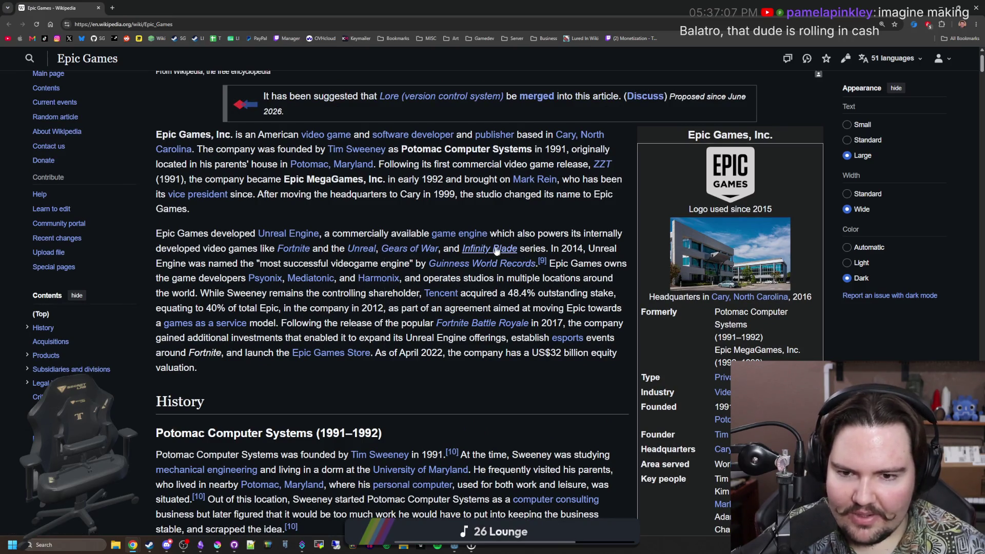
{"action": "mouse_move", "coordinate": [490, 197]}
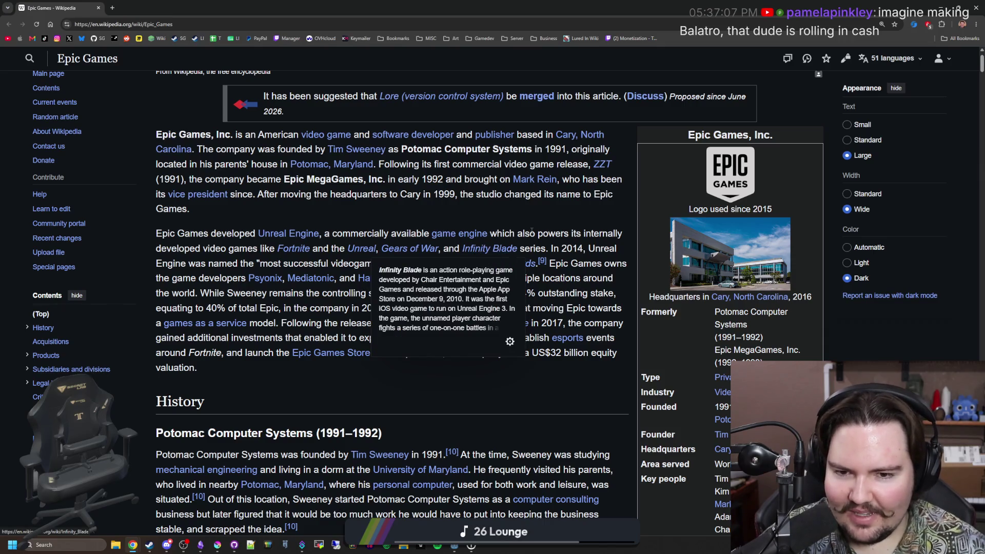
{"action": "scroll", "coordinate": [252, 277], "scroll_direction": "down", "scroll_amount": 1}
{"action": "scroll", "coordinate": [298, 266], "scroll_direction": "down", "scroll_amount": 2}
{"action": "scroll", "coordinate": [305, 266], "scroll_direction": "down", "scroll_amount": 3}
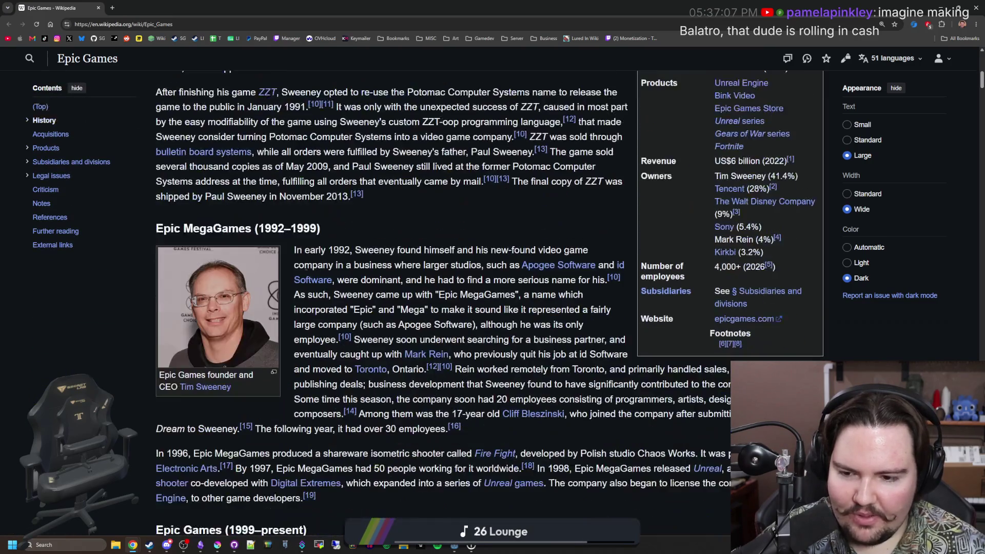
{"action": "scroll", "coordinate": [305, 265], "scroll_direction": "down", "scroll_amount": 3}
{"action": "scroll", "coordinate": [306, 267], "scroll_direction": "down", "scroll_amount": 3}
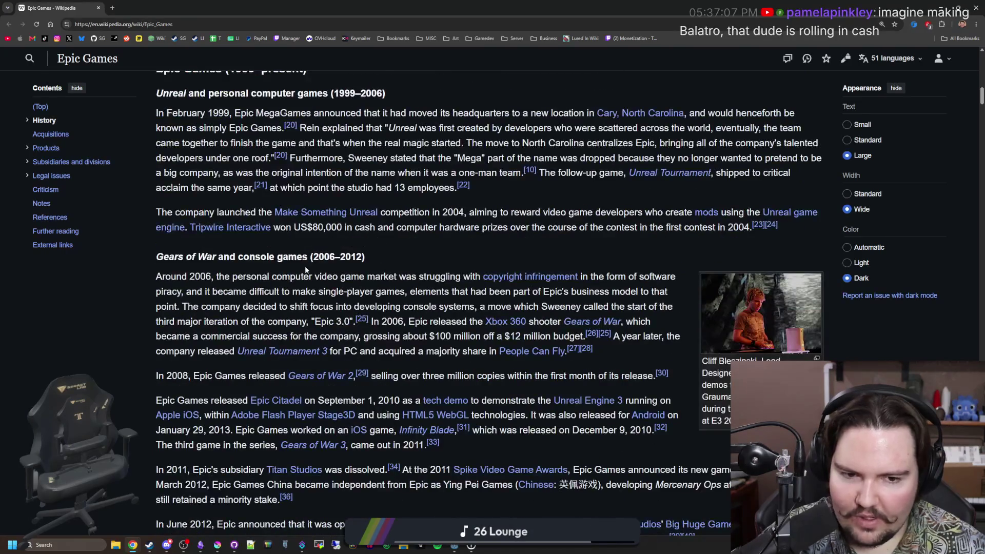
{"action": "scroll", "coordinate": [304, 265], "scroll_direction": "down", "scroll_amount": 3}
{"action": "scroll", "coordinate": [305, 265], "scroll_direction": "down", "scroll_amount": 3}
{"action": "scroll", "coordinate": [305, 266], "scroll_direction": "down", "scroll_amount": 3}
{"action": "scroll", "coordinate": [305, 265], "scroll_direction": "down", "scroll_amount": 3}
{"action": "scroll", "coordinate": [305, 265], "scroll_direction": "down", "scroll_amount": 2}
{"action": "scroll", "coordinate": [305, 265], "scroll_direction": "down", "scroll_amount": 2}
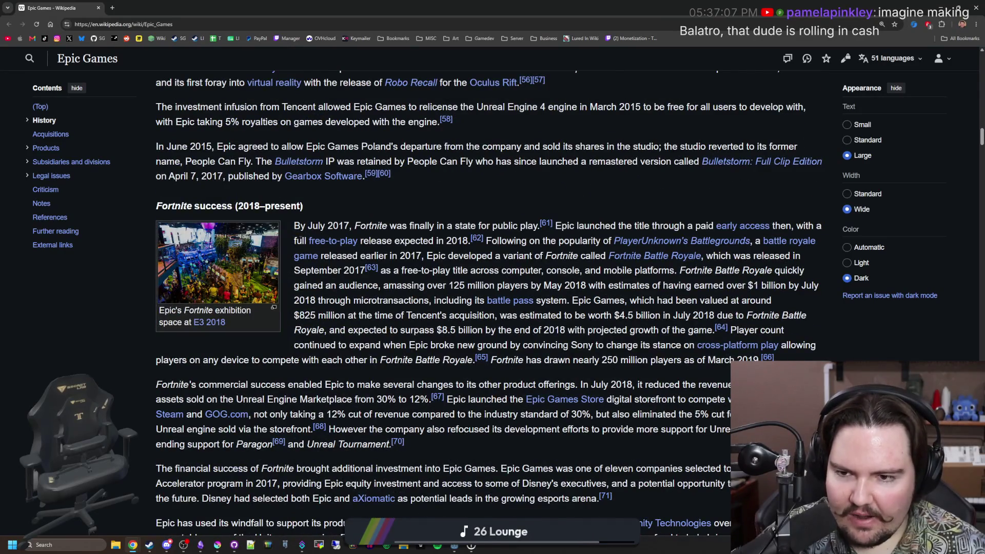
{"action": "scroll", "coordinate": [305, 265], "scroll_direction": "down", "scroll_amount": 3}
{"action": "scroll", "coordinate": [305, 266], "scroll_direction": "down", "scroll_amount": 3}
{"action": "scroll", "coordinate": [304, 225], "scroll_direction": "down", "scroll_amount": 3}
{"action": "scroll", "coordinate": [304, 224], "scroll_direction": "down", "scroll_amount": 3}
{"action": "scroll", "coordinate": [305, 228], "scroll_direction": "down", "scroll_amount": 3}
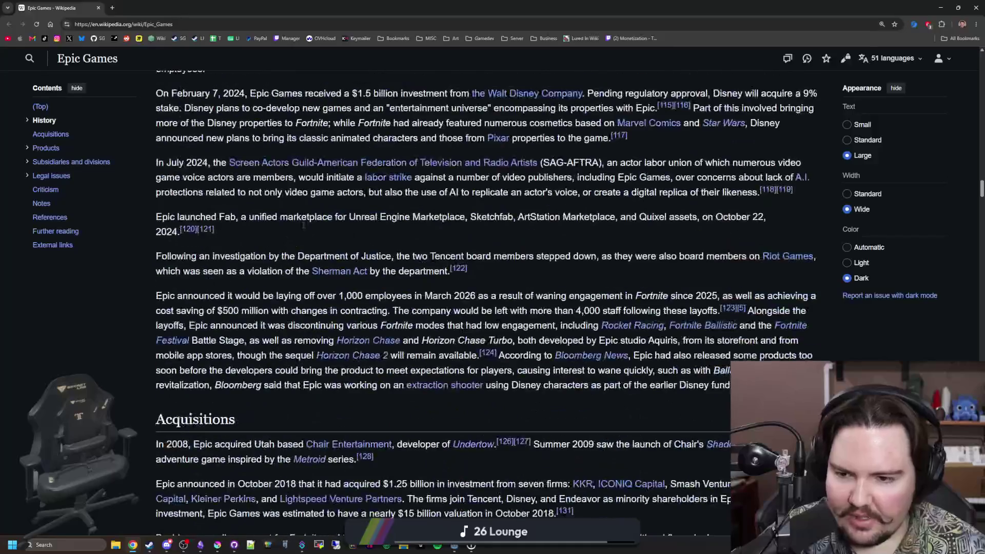
{"action": "scroll", "coordinate": [304, 228], "scroll_direction": "up", "scroll_amount": 10}
{"action": "scroll", "coordinate": [305, 228], "scroll_direction": "up", "scroll_amount": 10}
{"action": "mouse_move", "coordinate": [531, 9]}
{"action": "left_mouse_down"}
{"action": "mouse_move", "coordinate": [532, 282]}
{"action": "mouse_move", "coordinate": [554, 304]}
{"action": "left_mouse_up"}
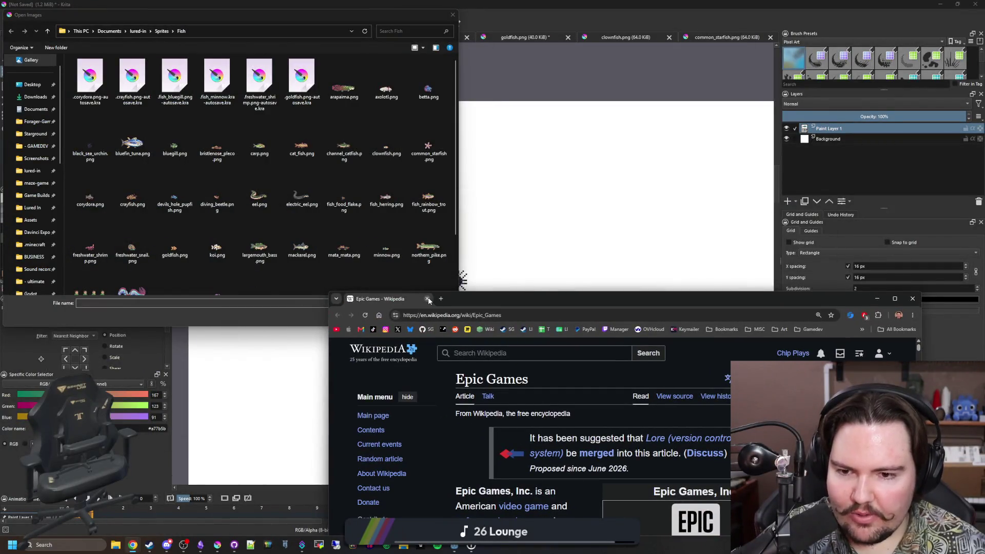
Centre the Open Images dialog and load largemouth_bass.png as its own document
{"action": "left_click", "coordinate": [428, 298]}
{"action": "mouse_move", "coordinate": [316, 14]}
{"action": "left_mouse_down"}
{"action": "mouse_move", "coordinate": [496, 153]}
{"action": "mouse_move", "coordinate": [482, 145]}
{"action": "left_mouse_up"}
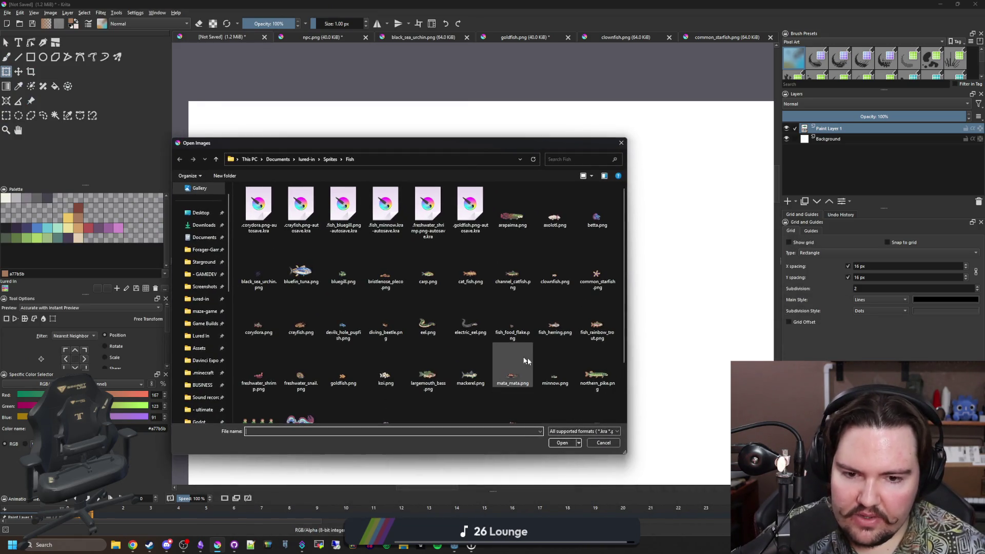
{"action": "left_click", "coordinate": [428, 382]}
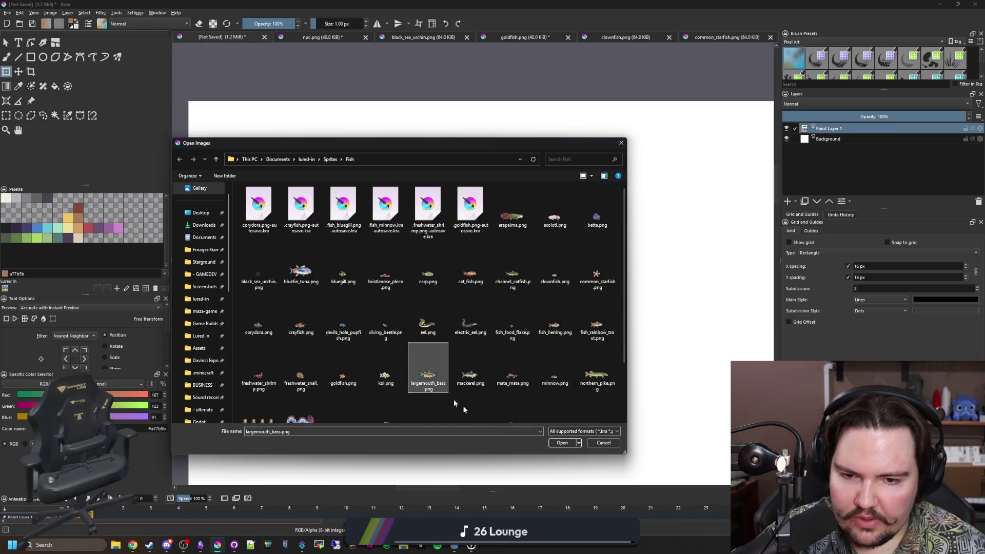
{"action": "double_click", "coordinate": [431, 373]}
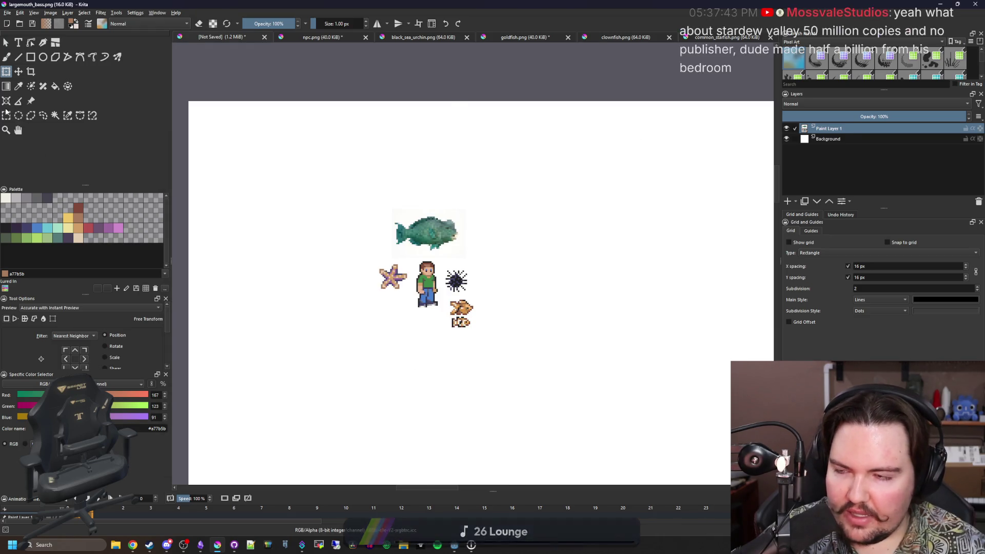
Copy the bass into the unsaved sprite sheet, start moving it, then undo the paste
{"action": "key", "text": "ctrl+a"}
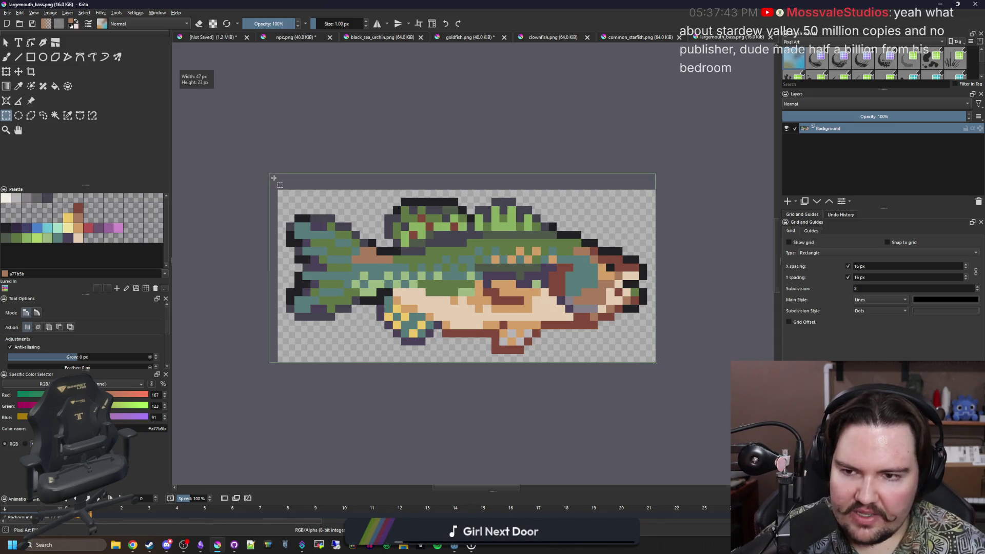
{"action": "key", "text": "ctrl+c"}
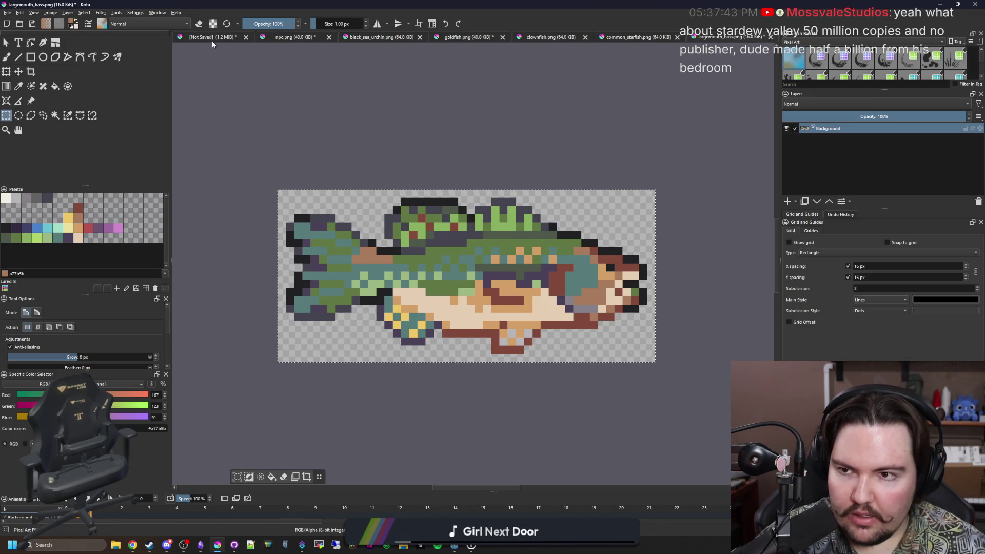
{"action": "left_click", "coordinate": [212, 39]}
{"action": "key", "text": "ctrl+v"}
{"action": "key", "text": "ctrl+t"}
{"action": "left_click_drag", "start_coordinate": [244, 119], "coordinate": [440, 179]}
{"action": "key", "text": "Escape"}
{"action": "key", "text": "ctrl+z"}
{"action": "scroll", "coordinate": [439, 188], "scroll_direction": "up", "scroll_amount": 3}
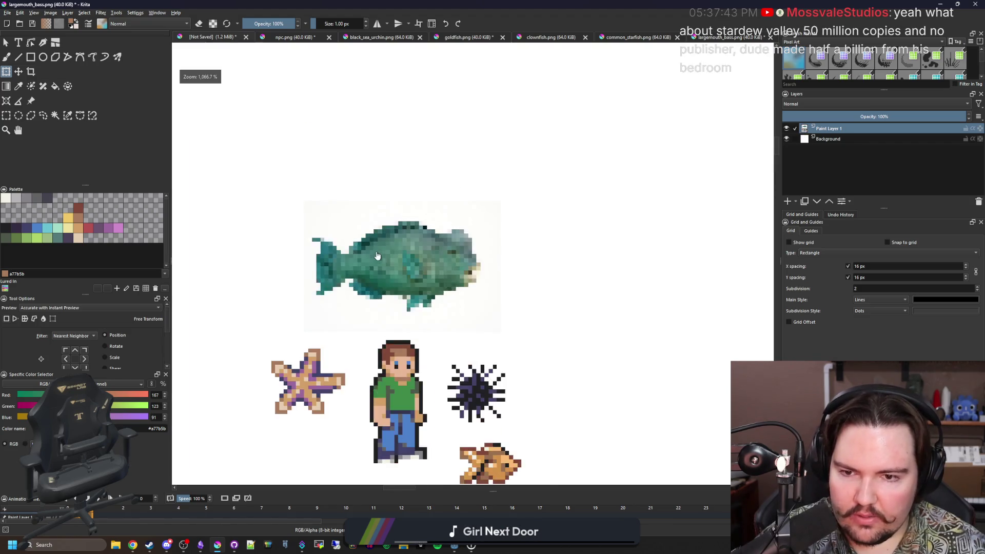
{"action": "scroll", "coordinate": [415, 203], "scroll_direction": "up", "scroll_amount": 2}
{"action": "scroll", "coordinate": [400, 215], "scroll_direction": "up", "scroll_amount": 2}
{"action": "scroll", "coordinate": [381, 224], "scroll_direction": "down", "scroll_amount": 2}
{"action": "scroll", "coordinate": [382, 223], "scroll_direction": "up", "scroll_amount": 1}
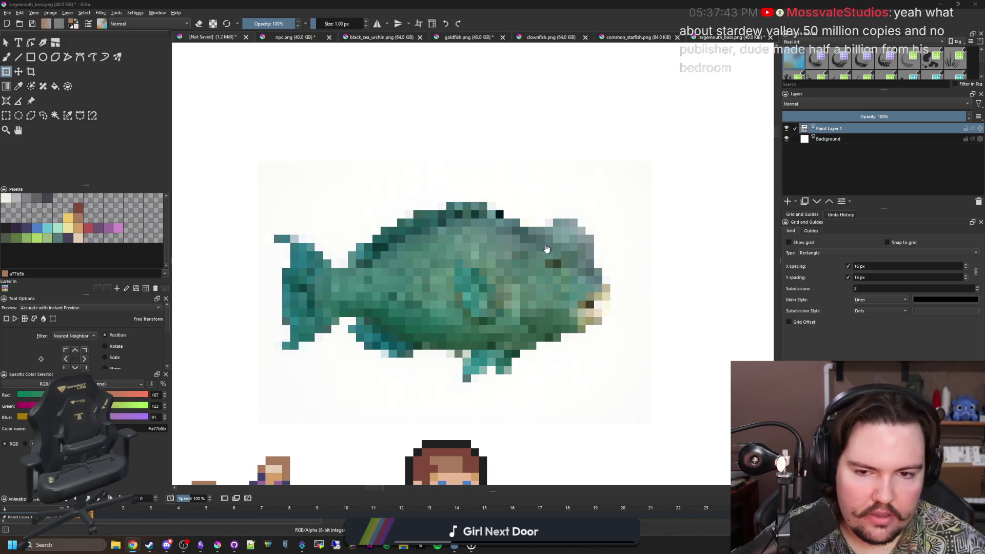
{"action": "scroll", "coordinate": [176, 253], "scroll_direction": "up", "scroll_amount": 2}
Pick yellow with the freehand brush and add a new empty paint layer above the reference
{"action": "left_click", "coordinate": [44, 237]}
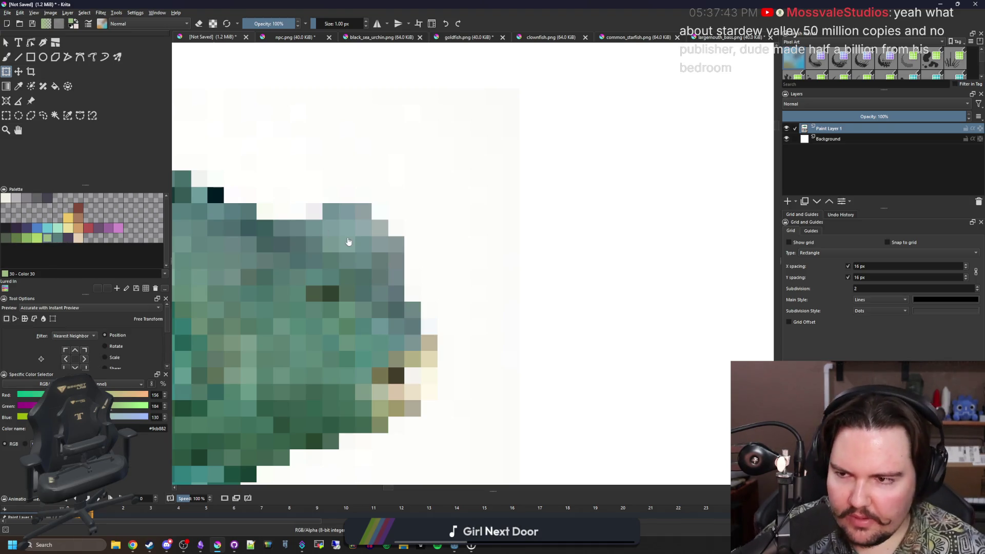
{"action": "scroll", "coordinate": [348, 241], "scroll_direction": "down", "scroll_amount": 2}
{"action": "scroll", "coordinate": [347, 242], "scroll_direction": "down", "scroll_amount": 1}
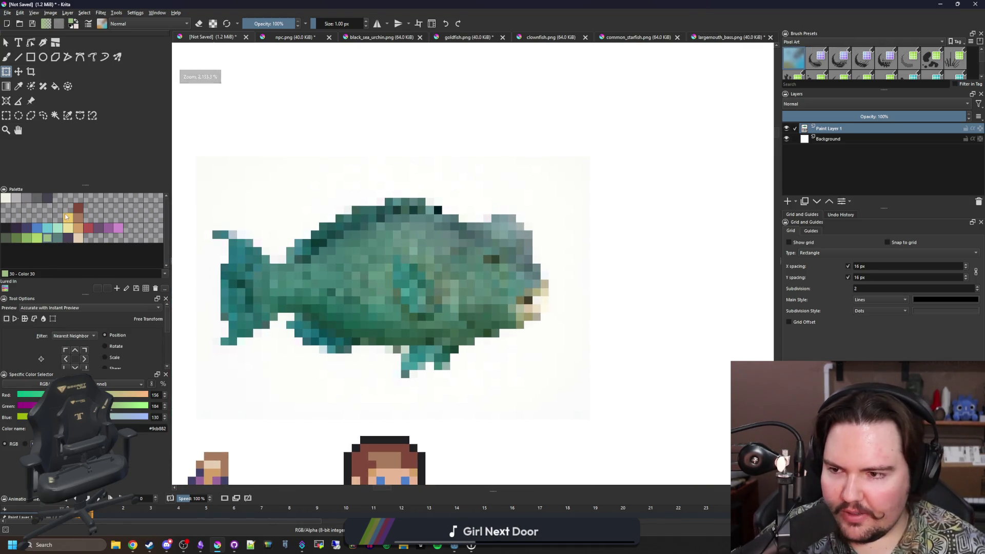
{"action": "left_click", "coordinate": [68, 218]}
{"action": "key", "text": "b"}
{"action": "scroll", "coordinate": [526, 246], "scroll_direction": "up", "scroll_amount": 3}
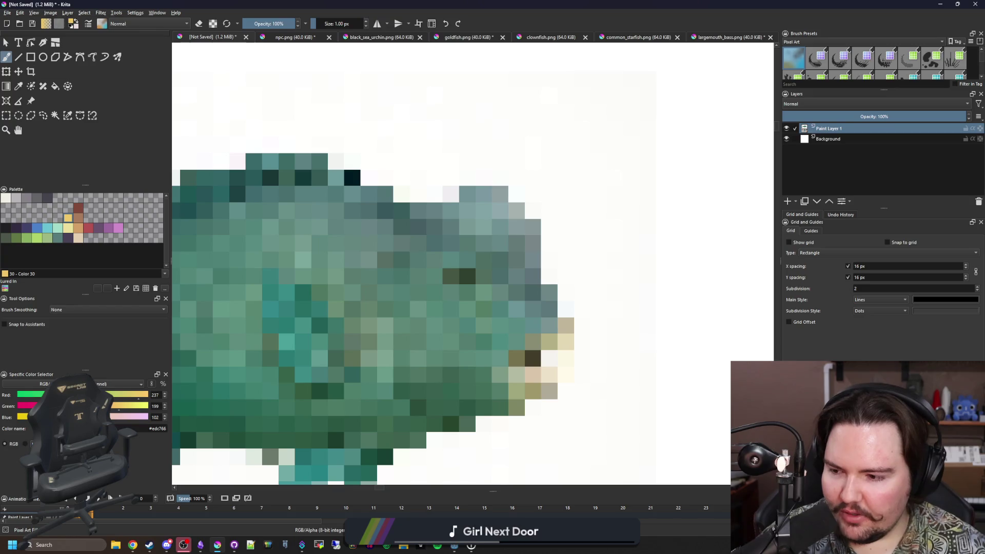
{"action": "scroll", "coordinate": [389, 330], "scroll_direction": "down", "scroll_amount": 2}
{"action": "scroll", "coordinate": [432, 251], "scroll_direction": "down", "scroll_amount": 4}
{"action": "scroll", "coordinate": [431, 250], "scroll_direction": "up", "scroll_amount": 4}
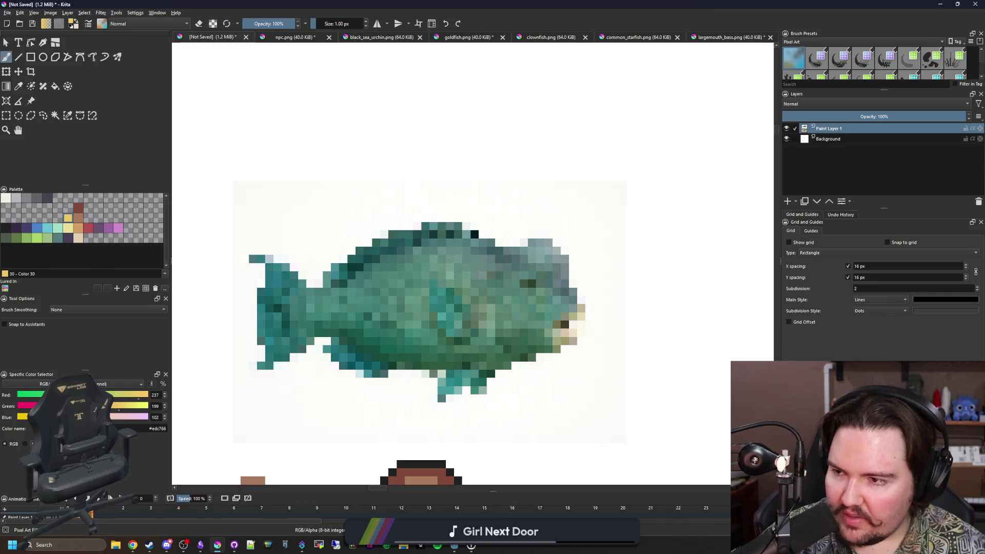
{"action": "left_click_drag", "start_coordinate": [423, 262], "coordinate": [494, 266]}
{"action": "scroll", "coordinate": [400, 315], "scroll_direction": "up", "scroll_amount": 1}
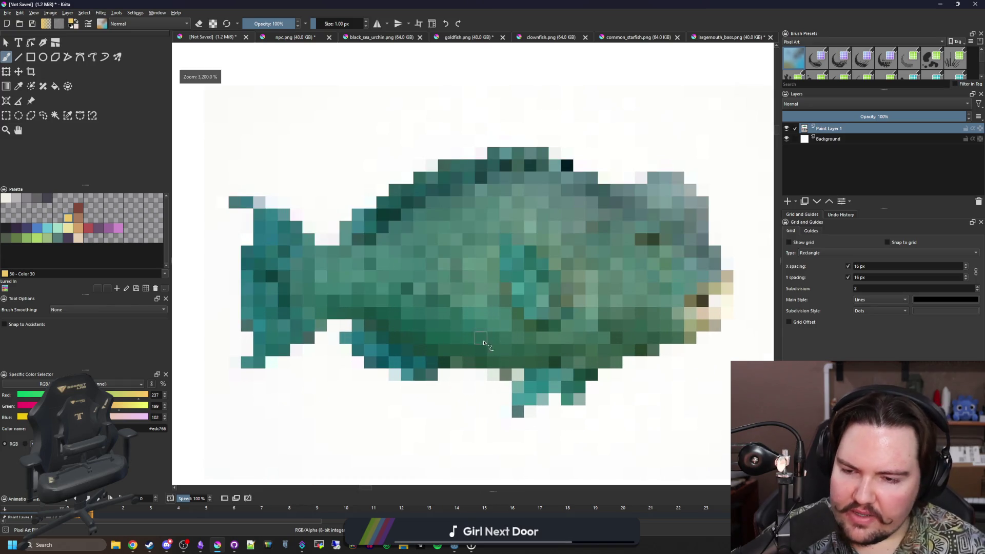
{"action": "left_click_drag", "start_coordinate": [331, 297], "coordinate": [396, 284]}
{"action": "scroll", "coordinate": [300, 358], "scroll_direction": "up", "scroll_amount": 1}
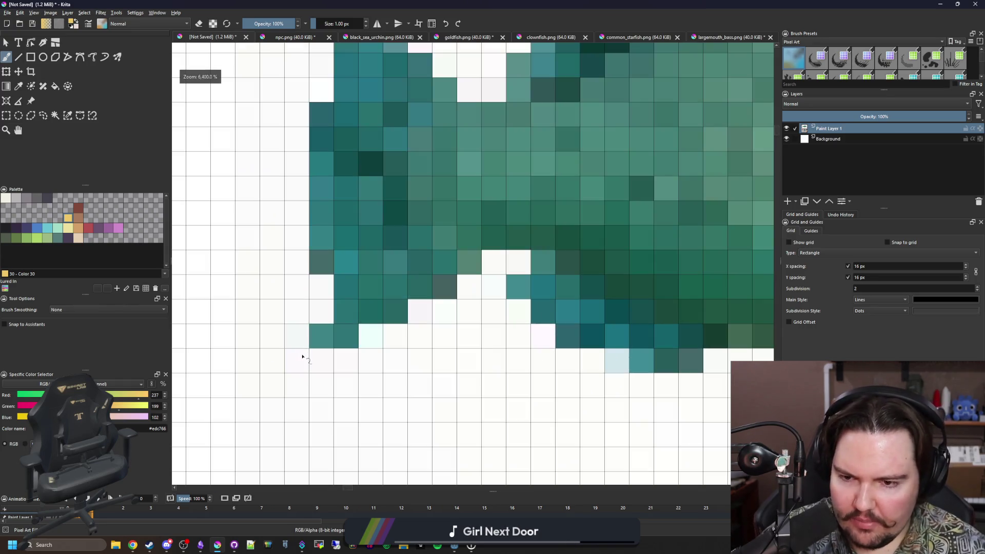
{"action": "scroll", "coordinate": [323, 342], "scroll_direction": "down", "scroll_amount": 2}
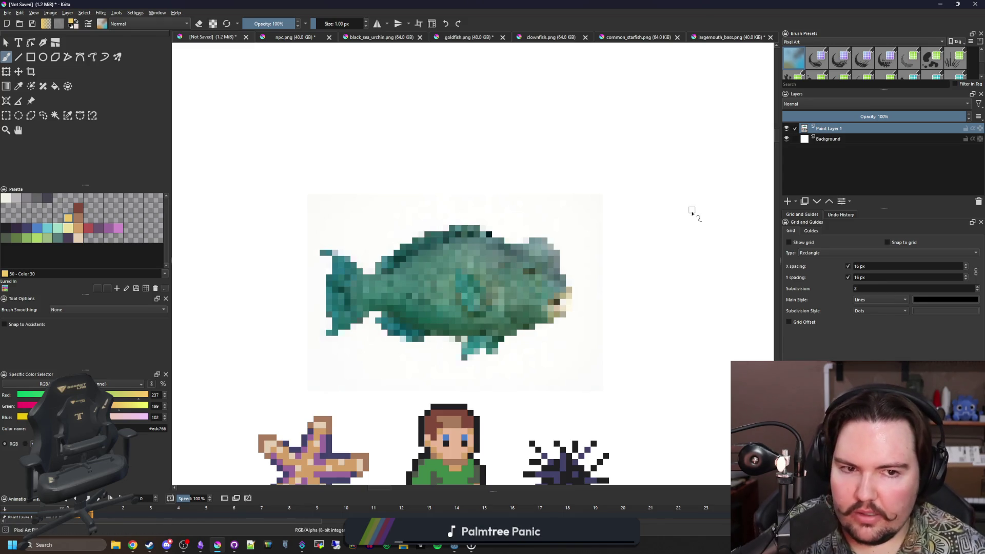
{"action": "left_click", "coordinate": [787, 202]}
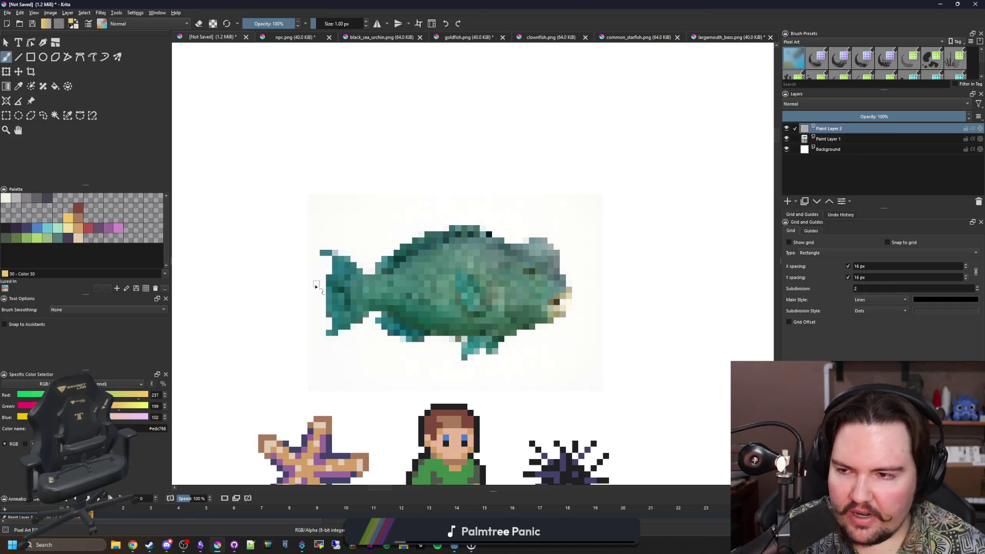
{"action": "scroll", "coordinate": [333, 288], "scroll_direction": "up", "scroll_amount": 2}
{"action": "scroll", "coordinate": [451, 303], "scroll_direction": "down", "scroll_amount": 1}
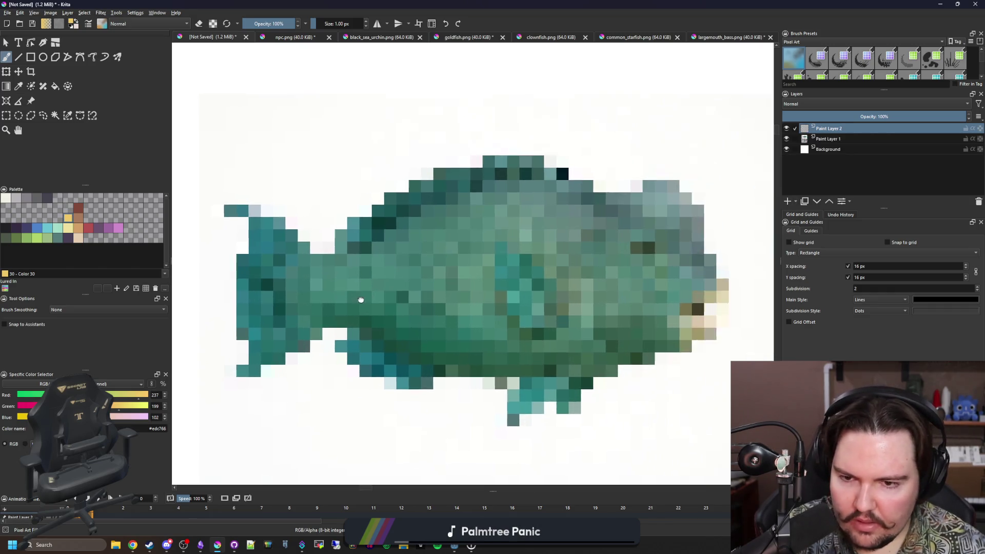
{"action": "scroll", "coordinate": [315, 282], "scroll_direction": "down", "scroll_amount": 2}
{"action": "scroll", "coordinate": [538, 300], "scroll_direction": "up", "scroll_amount": 1}
{"action": "scroll", "coordinate": [559, 304], "scroll_direction": "up", "scroll_amount": 1}
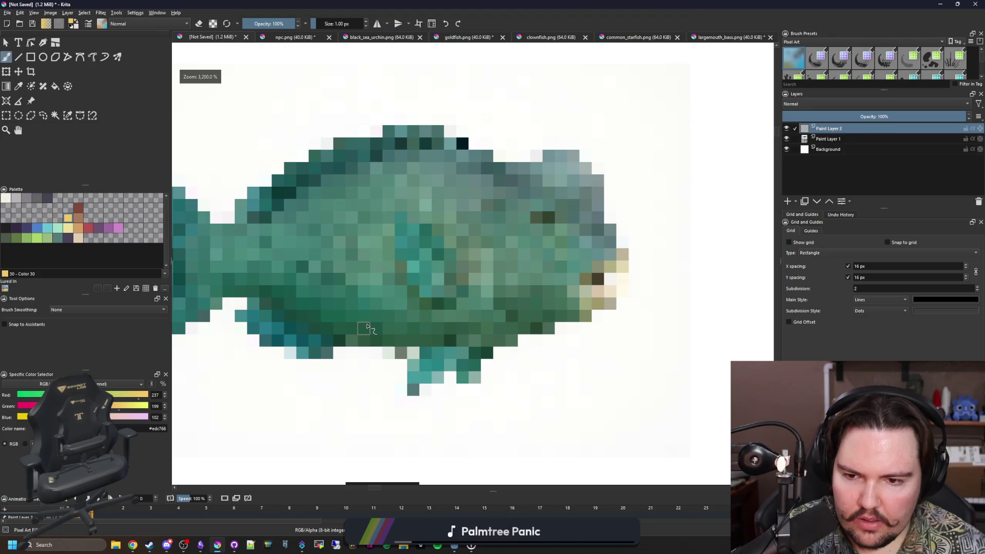
{"action": "scroll", "coordinate": [367, 330], "scroll_direction": "up", "scroll_amount": 1}
Paint yellow pixels along the fish's underside and the tail's lower edge
{"action": "mouse_move", "coordinate": [398, 343]}
{"action": "left_mouse_down"}
{"action": "mouse_move", "coordinate": [326, 342]}
{"action": "mouse_move", "coordinate": [450, 360]}
{"action": "mouse_move", "coordinate": [395, 339]}
{"action": "mouse_move", "coordinate": [351, 296]}
{"action": "mouse_move", "coordinate": [317, 296]}
{"action": "left_mouse_up"}
{"action": "left_click_drag", "start_coordinate": [465, 311], "coordinate": [567, 297]}
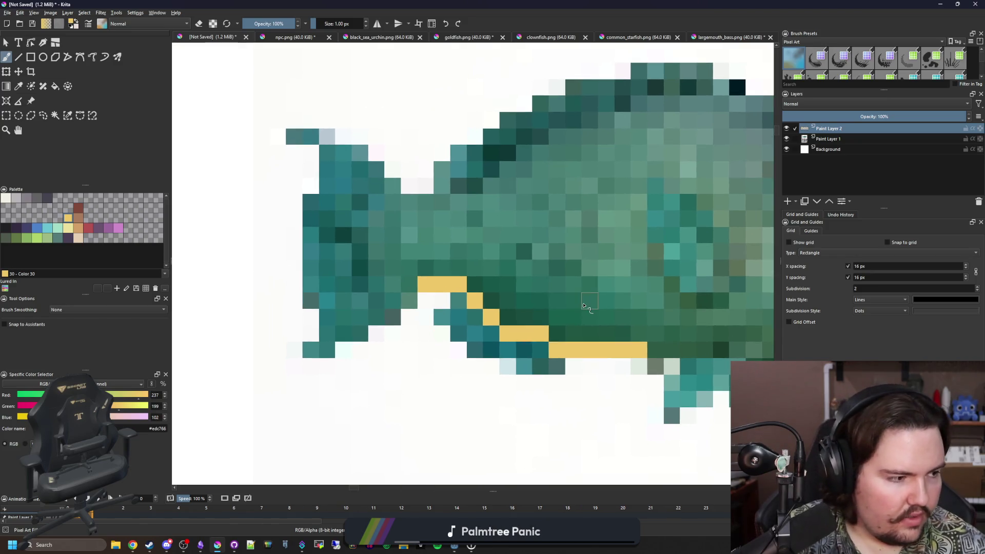
{"action": "scroll", "coordinate": [418, 286], "scroll_direction": "up", "scroll_amount": 1, "text": "ctrl"}
{"action": "left_click", "coordinate": [404, 306]}
{"action": "mouse_move", "coordinate": [373, 341]}
{"action": "left_mouse_down"}
{"action": "mouse_move", "coordinate": [339, 358]}
{"action": "mouse_move", "coordinate": [277, 355]}
{"action": "left_mouse_up"}
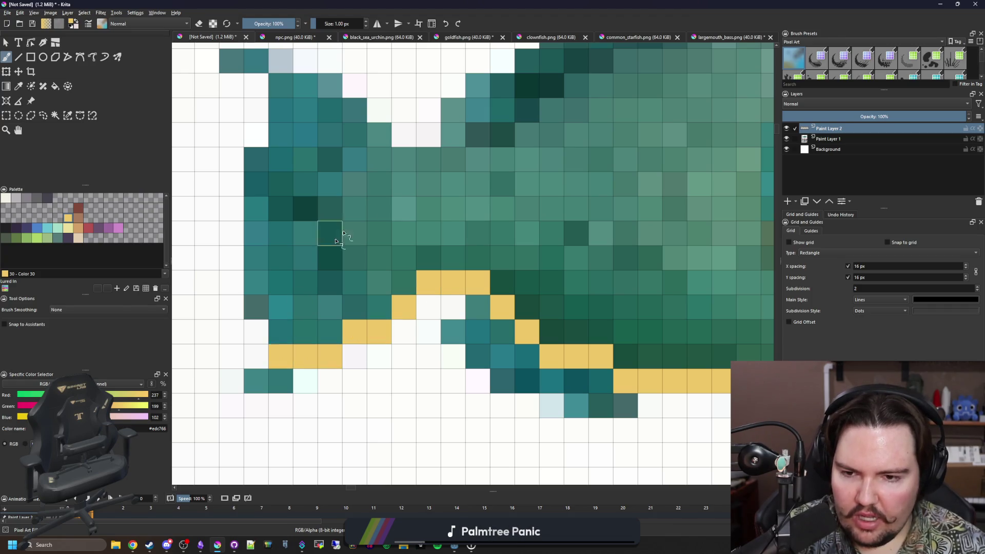
{"action": "scroll", "coordinate": [364, 284], "scroll_direction": "down", "scroll_amount": 1}
{"action": "scroll", "coordinate": [378, 269], "scroll_direction": "up", "scroll_amount": 1}
{"action": "mouse_move", "coordinate": [378, 270]}
{"action": "left_mouse_down"}
{"action": "mouse_move", "coordinate": [449, 269]}
{"action": "mouse_move", "coordinate": [427, 246]}
{"action": "left_mouse_up"}
Paint the yellow staircase edges up the tail and along its left and bottom sides
{"action": "left_click", "coordinate": [401, 220]}
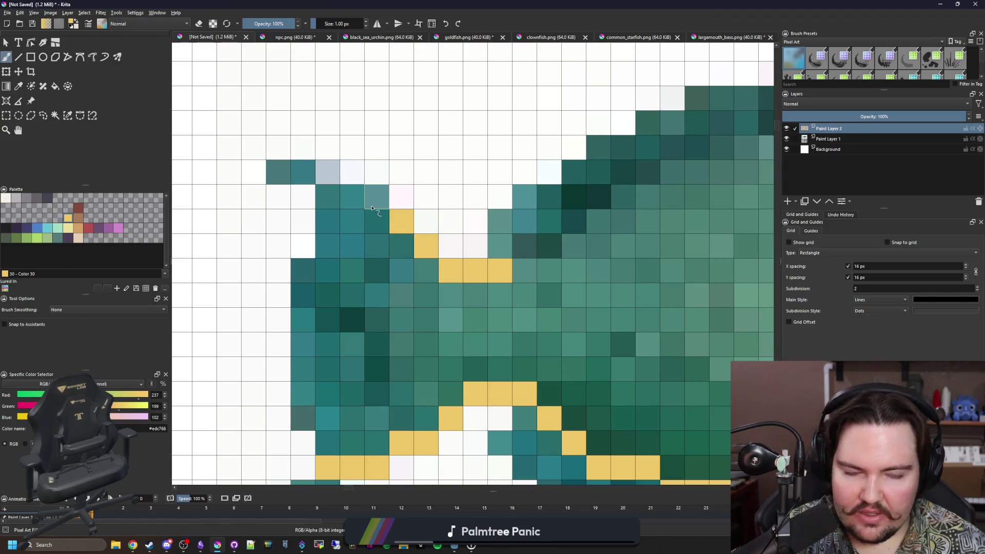
{"action": "mouse_move", "coordinate": [377, 196]}
{"action": "left_mouse_down"}
{"action": "mouse_move", "coordinate": [297, 178]}
{"action": "mouse_move", "coordinate": [327, 270]}
{"action": "mouse_move", "coordinate": [302, 332]}
{"action": "left_mouse_up"}
{"action": "left_click", "coordinate": [279, 172]}
{"action": "scroll", "coordinate": [317, 286], "scroll_direction": "down", "scroll_amount": 3}
{"action": "scroll", "coordinate": [318, 287], "scroll_direction": "down", "scroll_amount": 1}
{"action": "left_click_drag", "start_coordinate": [308, 246], "coordinate": [311, 307]}
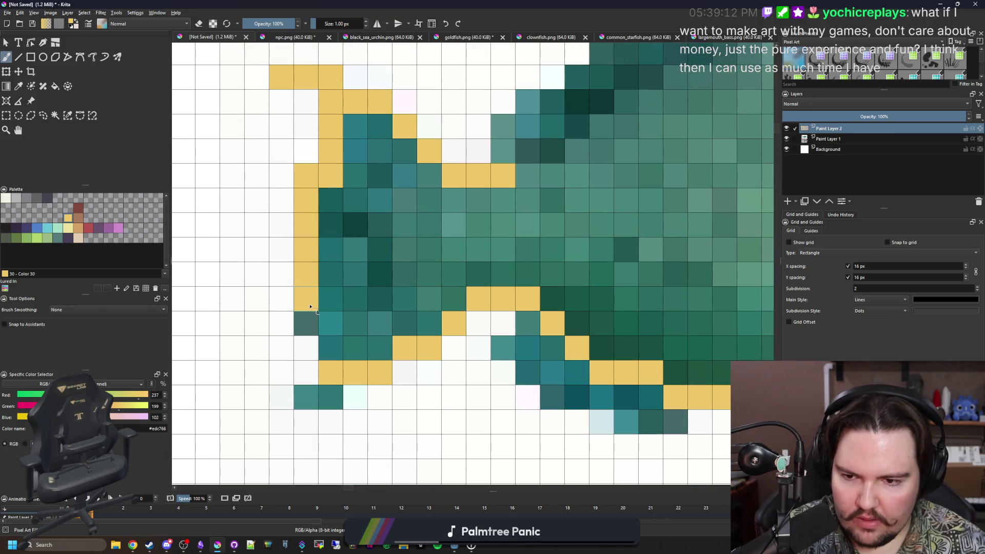
{"action": "left_click_drag", "start_coordinate": [323, 392], "coordinate": [283, 397]}
{"action": "mouse_move", "coordinate": [330, 358]}
{"action": "left_mouse_down"}
{"action": "mouse_move", "coordinate": [339, 218]}
{"action": "mouse_move", "coordinate": [347, 351]}
{"action": "mouse_move", "coordinate": [365, 125]}
{"action": "mouse_move", "coordinate": [379, 224]}
{"action": "mouse_move", "coordinate": [376, 344]}
{"action": "mouse_move", "coordinate": [400, 149]}
{"action": "mouse_move", "coordinate": [439, 319]}
{"action": "mouse_move", "coordinate": [478, 215]}
{"action": "mouse_move", "coordinate": [508, 221]}
{"action": "left_mouse_up"}
{"action": "scroll", "coordinate": [510, 220], "scroll_direction": "down", "scroll_amount": 5}
{"action": "scroll", "coordinate": [510, 220], "scroll_direction": "down", "scroll_amount": 1}
{"action": "scroll", "coordinate": [388, 258], "scroll_direction": "up", "scroll_amount": 2}
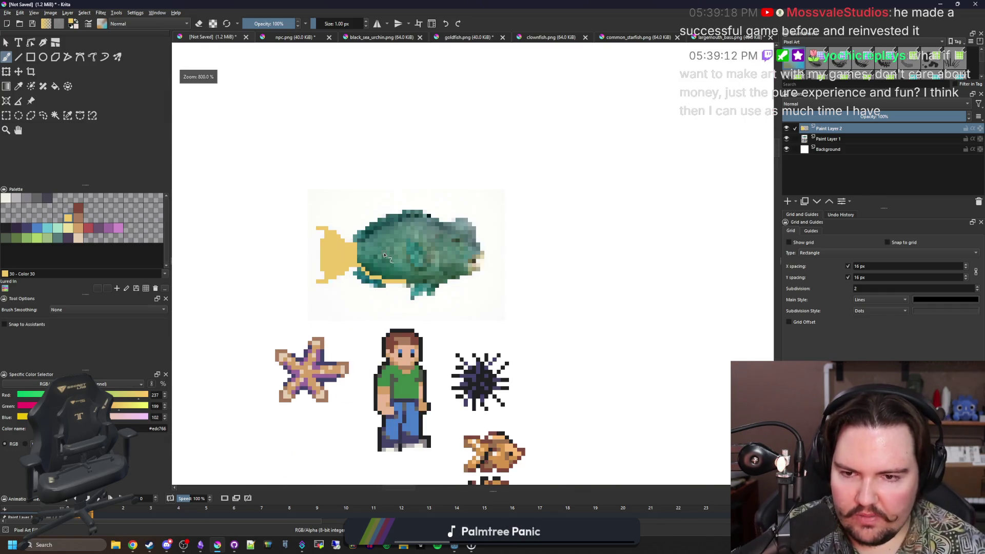
{"action": "scroll", "coordinate": [387, 258], "scroll_direction": "up", "scroll_amount": 1}
Switch to the browser, maximise it and preview green humphead parrotfish photos and results
{"action": "key", "text": "alt+Tab"}
{"action": "key", "text": "super+Up"}
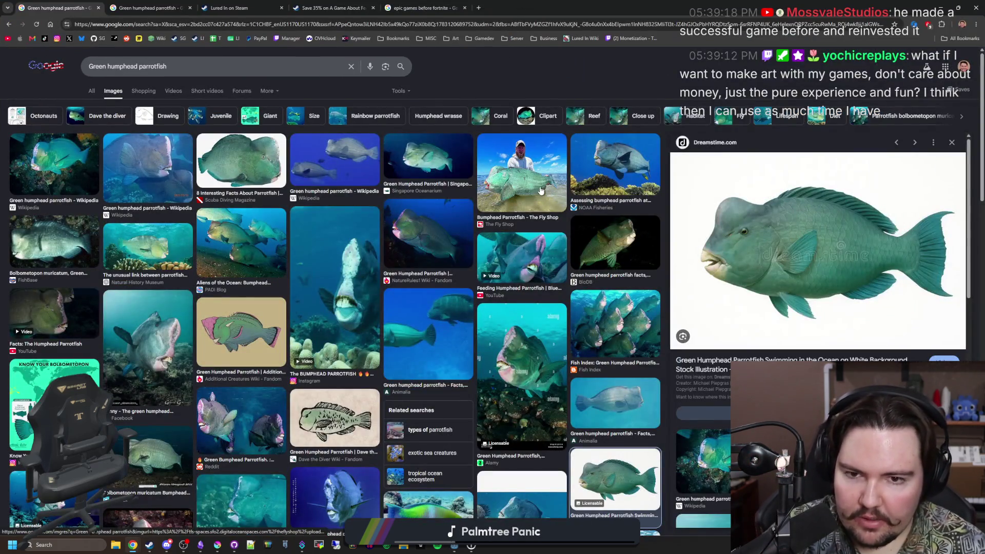
{"action": "left_click", "coordinate": [522, 177]}
{"action": "scroll", "coordinate": [860, 279], "scroll_direction": "down", "scroll_amount": 2}
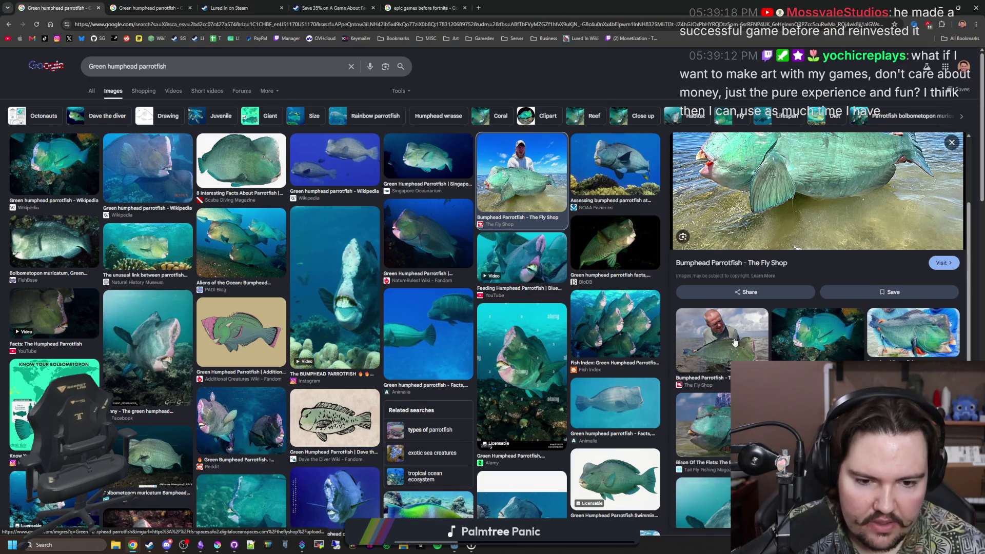
{"action": "left_click", "coordinate": [733, 341]}
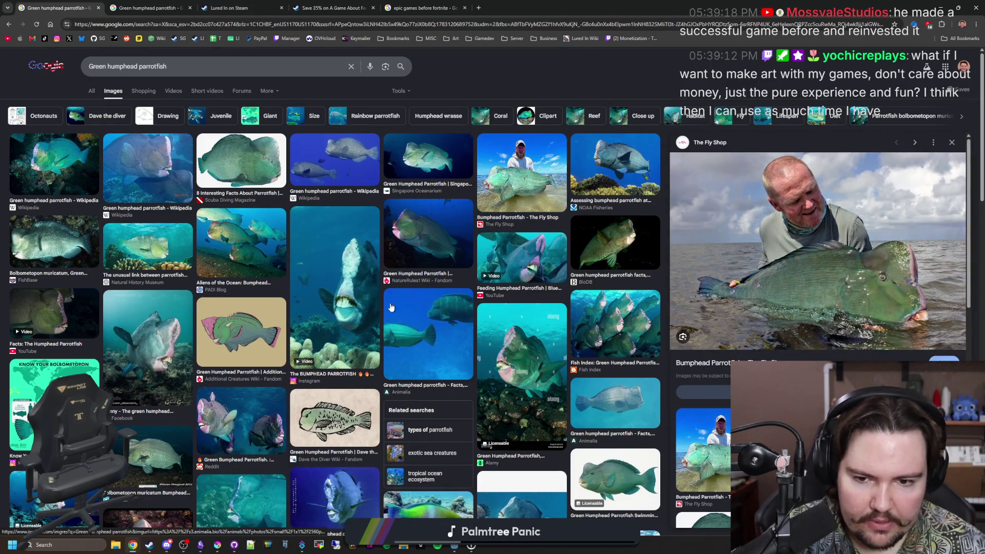
{"action": "scroll", "coordinate": [889, 308], "scroll_direction": "down", "scroll_amount": 3}
{"action": "scroll", "coordinate": [128, 234], "scroll_direction": "up", "scroll_amount": 3}
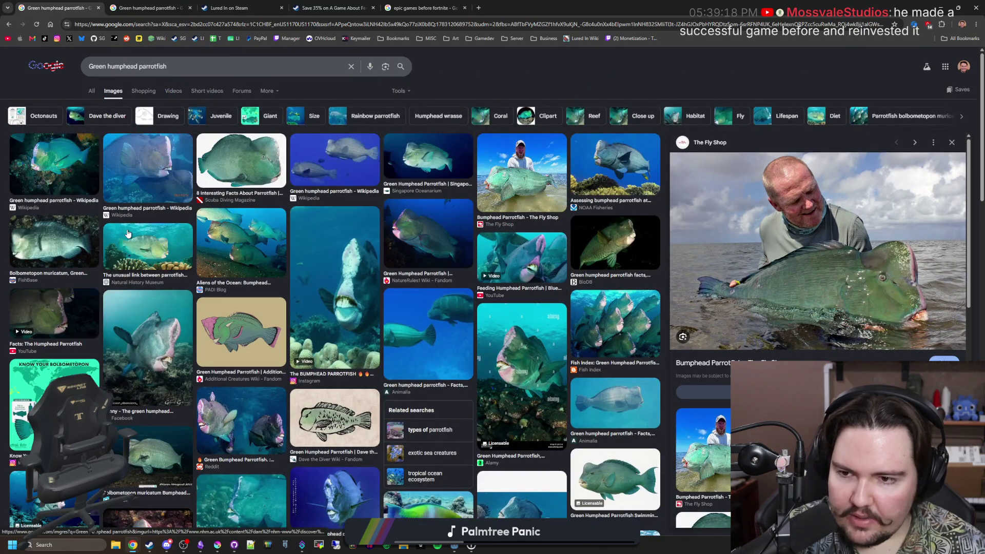
{"action": "left_click", "coordinate": [94, 92]}
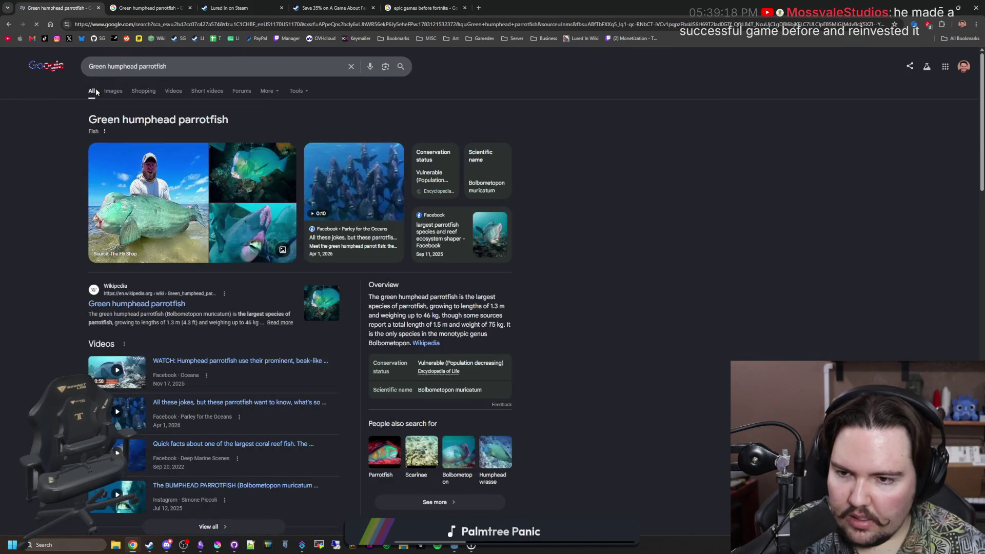
{"action": "left_click", "coordinate": [112, 90]}
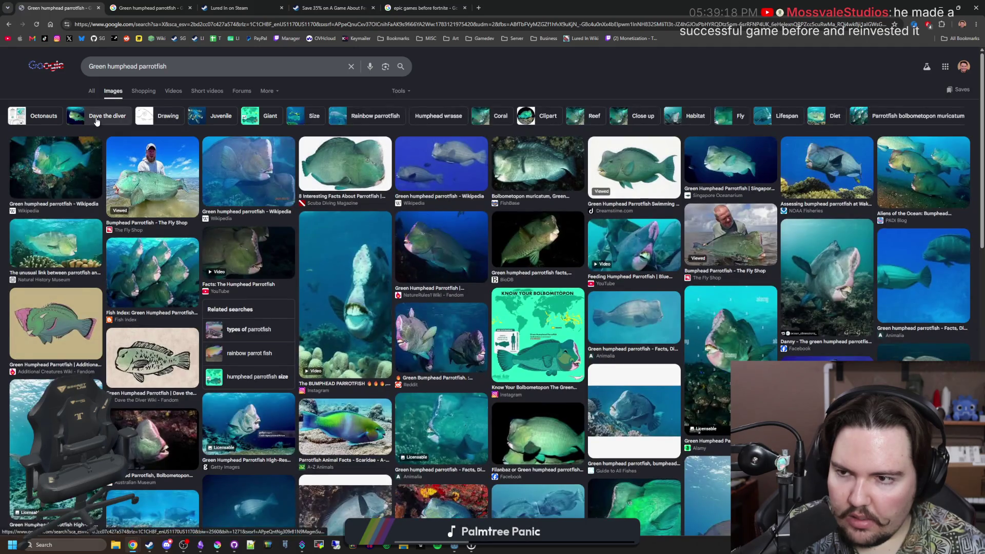
Browse the Dave the Diver parrotfish images and a video preview, then return to Krita
{"action": "left_click", "coordinate": [95, 118]}
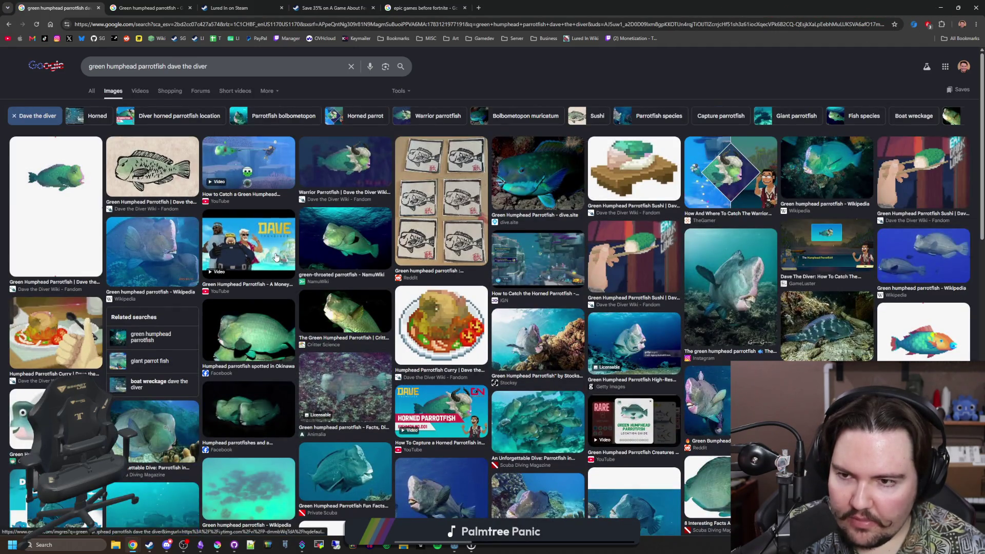
{"action": "left_click", "coordinate": [267, 166]}
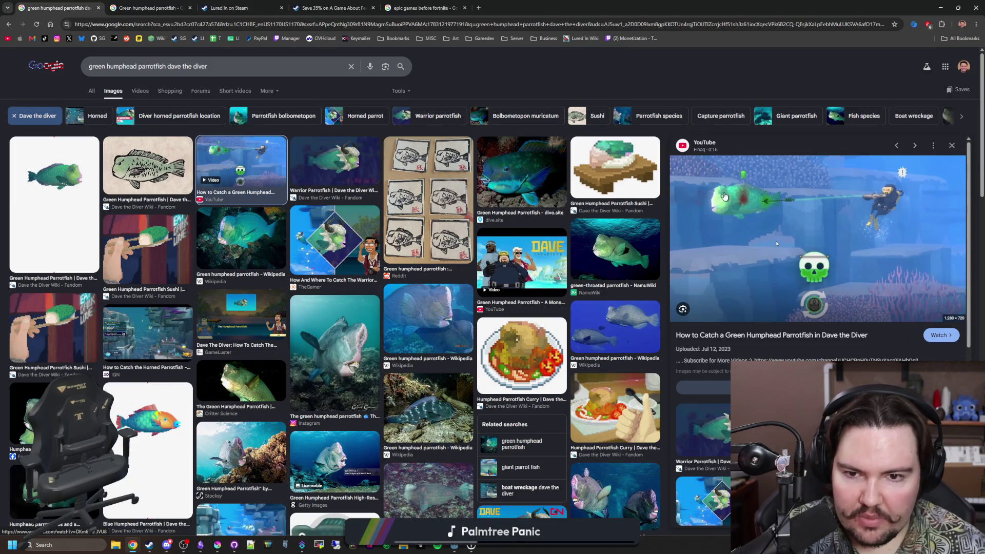
{"action": "key", "text": "Escape"}
{"action": "key", "text": "alt+Left"}
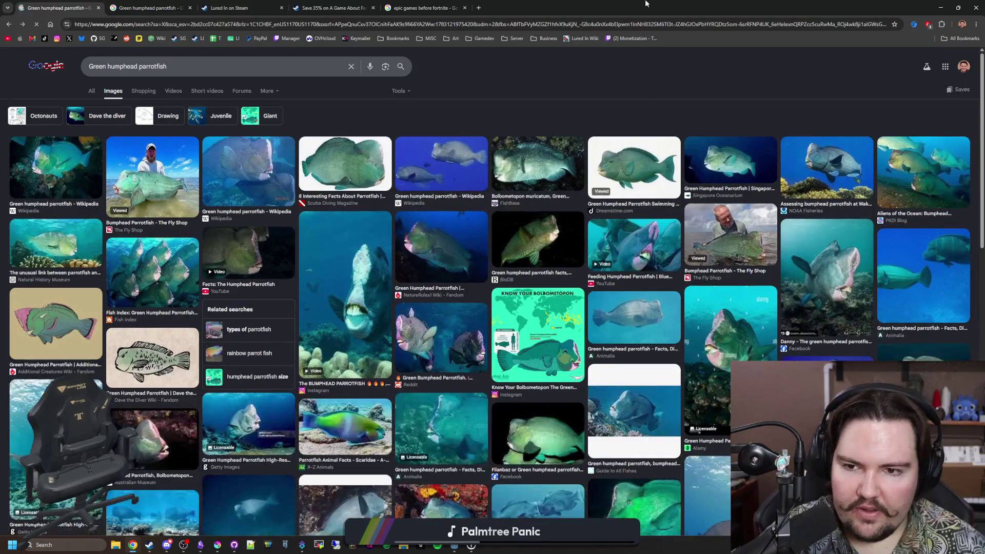
{"action": "key", "text": "alt+Tab"}
{"action": "scroll", "coordinate": [467, 247], "scroll_direction": "down", "scroll_amount": 2}
{"action": "scroll", "coordinate": [467, 247], "scroll_direction": "up", "scroll_amount": 2}
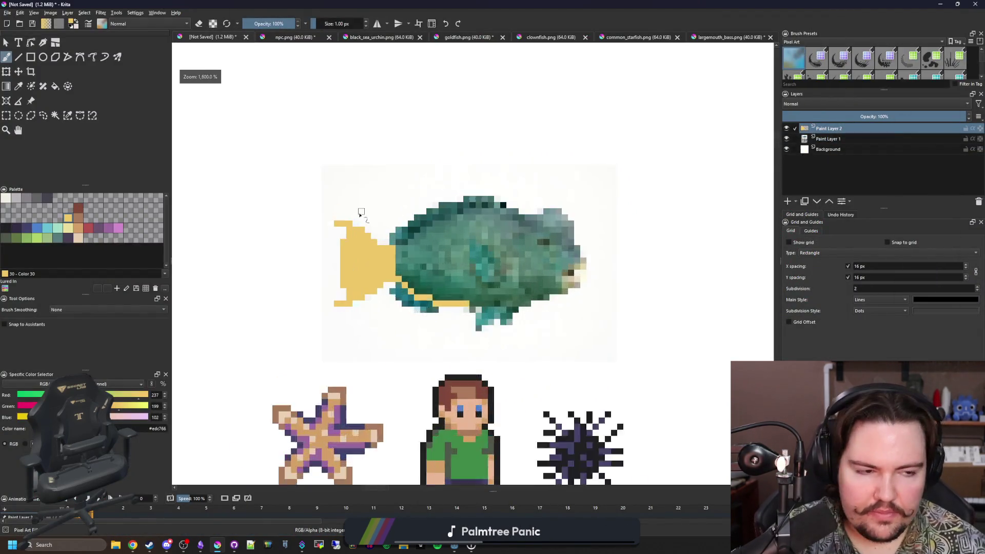
{"action": "scroll", "coordinate": [467, 247], "scroll_direction": "up", "scroll_amount": 1}
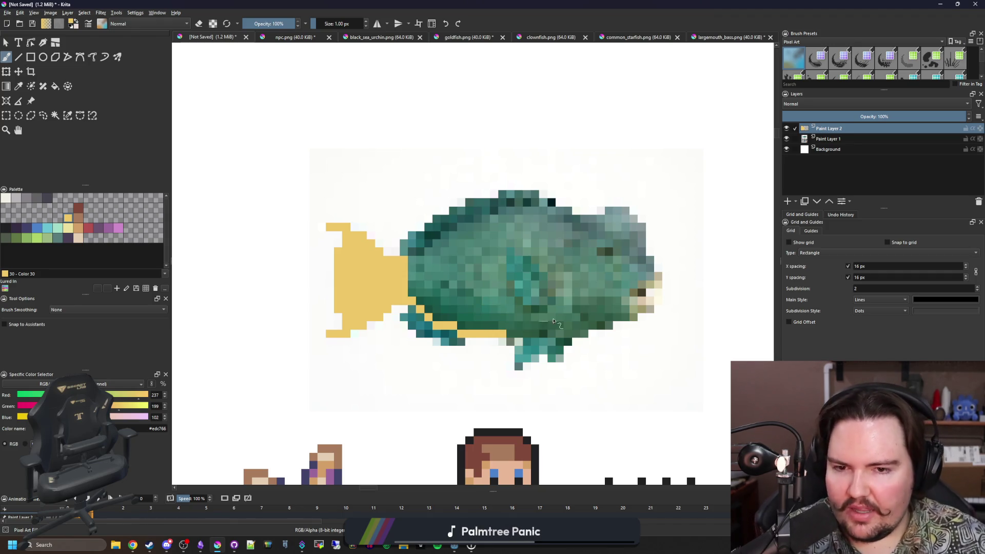
{"action": "scroll", "coordinate": [530, 239], "scroll_direction": "up", "scroll_amount": 4}
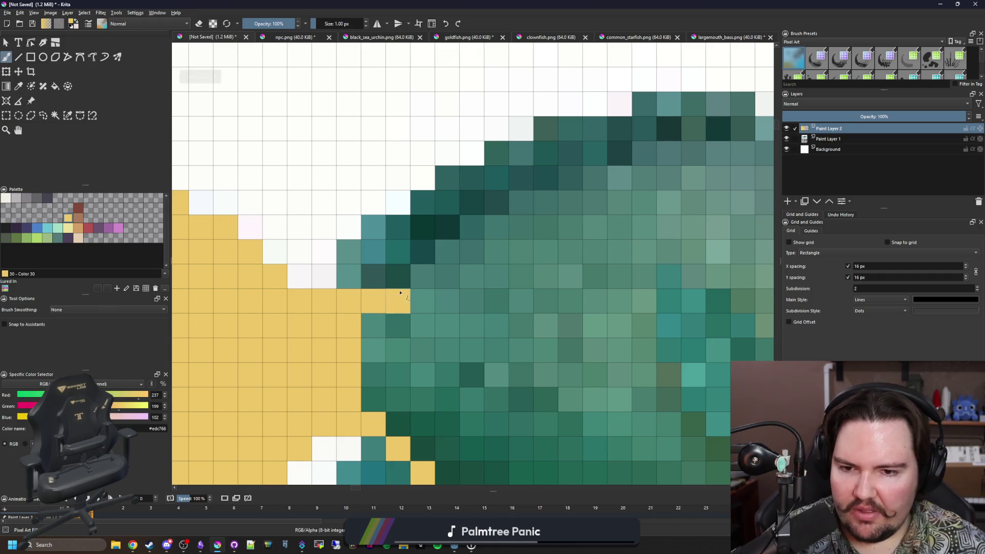
Paint yellow outline cells along the fish's back, bottom edge and up toward the head
{"action": "left_click", "coordinate": [446, 253]}
{"action": "left_click", "coordinate": [471, 228]}
{"action": "left_click", "coordinate": [496, 231]}
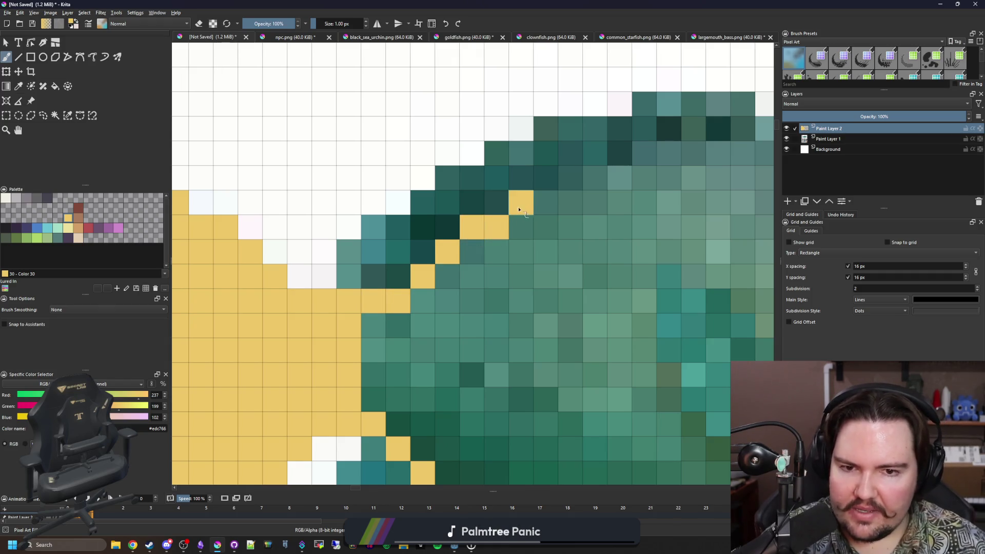
{"action": "scroll", "coordinate": [432, 239], "scroll_direction": "down", "scroll_amount": 2}
{"action": "scroll", "coordinate": [323, 254], "scroll_direction": "down", "scroll_amount": 4}
{"action": "scroll", "coordinate": [295, 266], "scroll_direction": "up", "scroll_amount": 1}
{"action": "scroll", "coordinate": [297, 266], "scroll_direction": "up", "scroll_amount": 1}
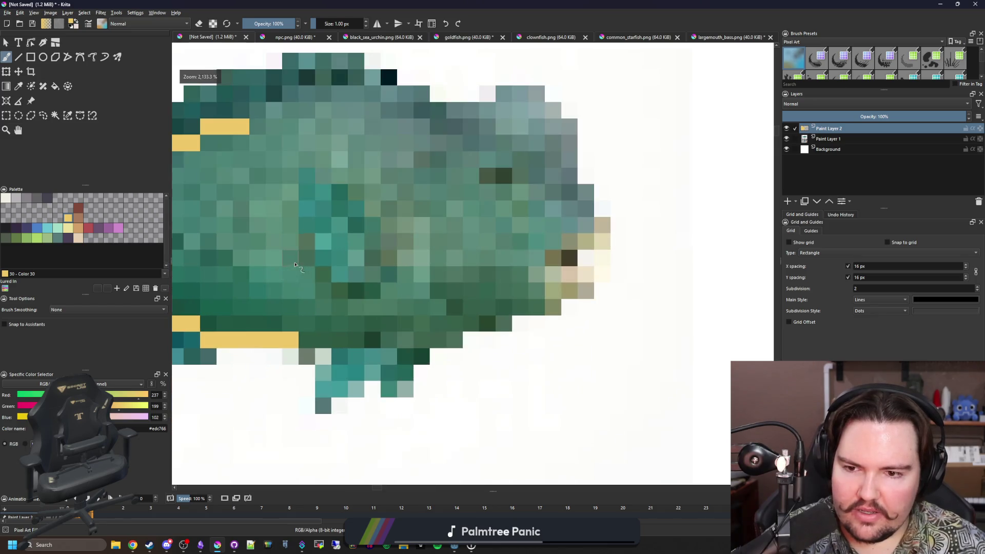
{"action": "mouse_move", "coordinate": [304, 338]}
{"action": "left_mouse_down"}
{"action": "mouse_move", "coordinate": [500, 324]}
{"action": "mouse_move", "coordinate": [546, 308]}
{"action": "mouse_move", "coordinate": [568, 291]}
{"action": "mouse_move", "coordinate": [539, 264]}
{"action": "mouse_move", "coordinate": [561, 248]}
{"action": "mouse_move", "coordinate": [567, 220]}
{"action": "mouse_move", "coordinate": [609, 218]}
{"action": "mouse_move", "coordinate": [579, 200]}
{"action": "mouse_move", "coordinate": [578, 154]}
{"action": "left_mouse_up"}
{"action": "left_click", "coordinate": [585, 275]}
{"action": "scroll", "coordinate": [571, 281], "scroll_direction": "up", "scroll_amount": 1}
{"action": "scroll", "coordinate": [578, 154], "scroll_direction": "up", "scroll_amount": 3}
{"action": "mouse_move", "coordinate": [553, 323]}
{"action": "left_mouse_down"}
{"action": "mouse_move", "coordinate": [551, 241]}
{"action": "mouse_move", "coordinate": [523, 193]}
{"action": "mouse_move", "coordinate": [439, 193]}
{"action": "mouse_move", "coordinate": [389, 219]}
{"action": "mouse_move", "coordinate": [323, 219]}
{"action": "left_mouse_up"}
{"action": "scroll", "coordinate": [347, 231], "scroll_direction": "down", "scroll_amount": 3}
{"action": "scroll", "coordinate": [371, 240], "scroll_direction": "up", "scroll_amount": 2}
Undo a mistake and repaint the yellow outline along the head and top edge
{"action": "key", "text": "ctrl+z"}
{"action": "key", "text": "ctrl+z"}
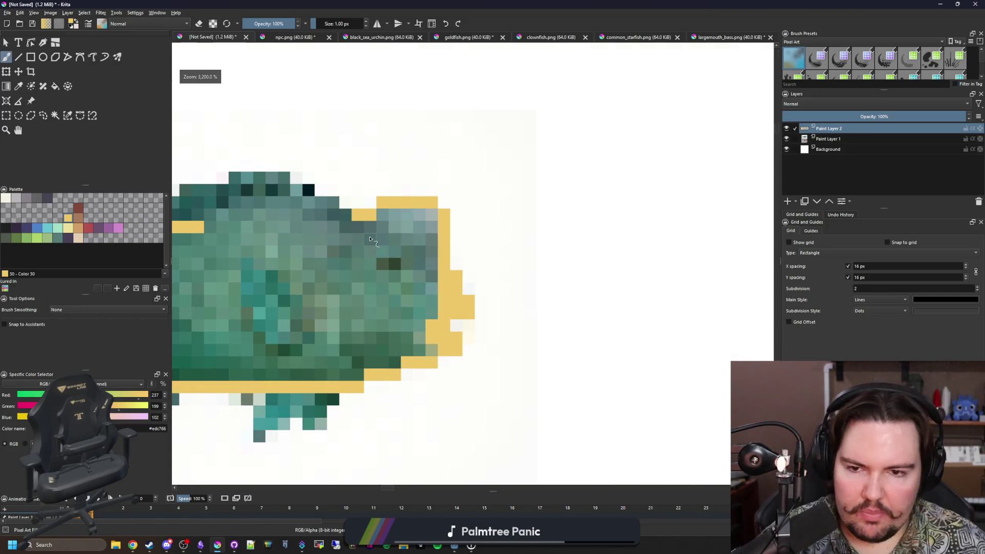
{"action": "scroll", "coordinate": [371, 240], "scroll_direction": "up", "scroll_amount": 2}
{"action": "scroll", "coordinate": [477, 272], "scroll_direction": "up", "scroll_amount": 1}
{"action": "mouse_move", "coordinate": [498, 272]}
{"action": "left_mouse_down"}
{"action": "mouse_move", "coordinate": [483, 279]}
{"action": "mouse_move", "coordinate": [439, 248]}
{"action": "mouse_move", "coordinate": [397, 249]}
{"action": "left_mouse_up"}
{"action": "left_click_drag", "start_coordinate": [328, 251], "coordinate": [508, 264]}
{"action": "mouse_move", "coordinate": [562, 238]}
{"action": "left_mouse_down"}
{"action": "mouse_move", "coordinate": [455, 241]}
{"action": "mouse_move", "coordinate": [349, 262]}
{"action": "left_mouse_up"}
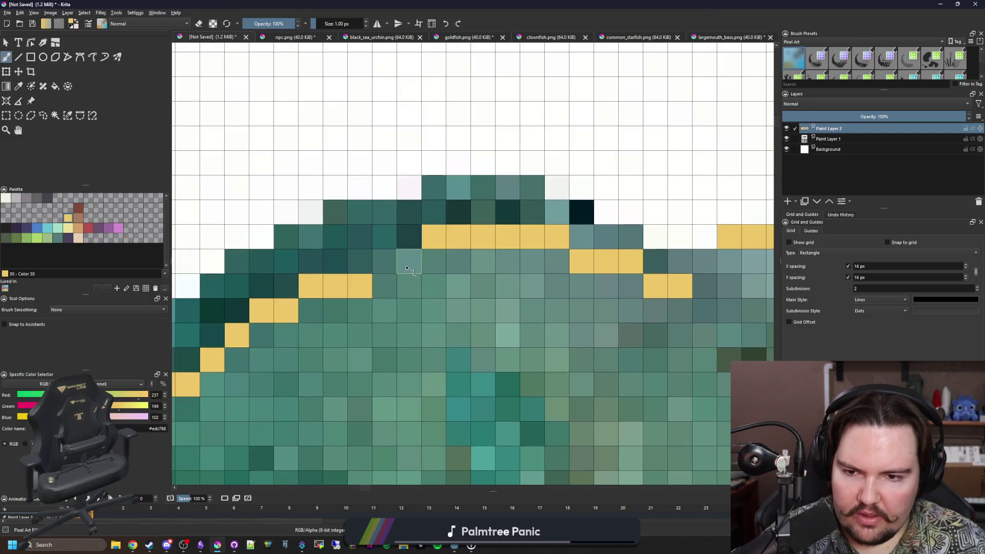
{"action": "scroll", "coordinate": [347, 277], "scroll_direction": "down", "scroll_amount": 5}
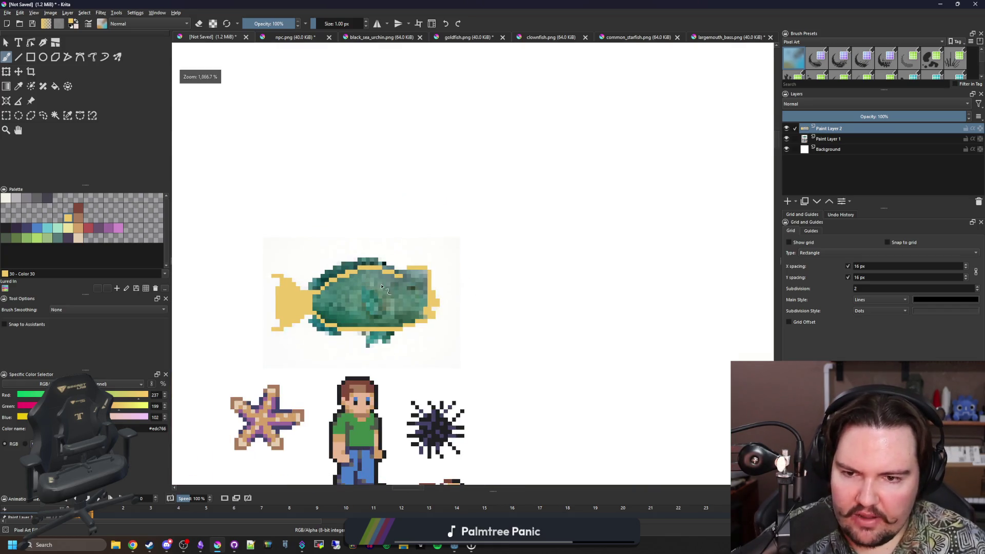
{"action": "scroll", "coordinate": [381, 286], "scroll_direction": "up", "scroll_amount": 5}
{"action": "scroll", "coordinate": [462, 239], "scroll_direction": "down", "scroll_amount": 4}
{"action": "scroll", "coordinate": [529, 227], "scroll_direction": "up", "scroll_amount": 4}
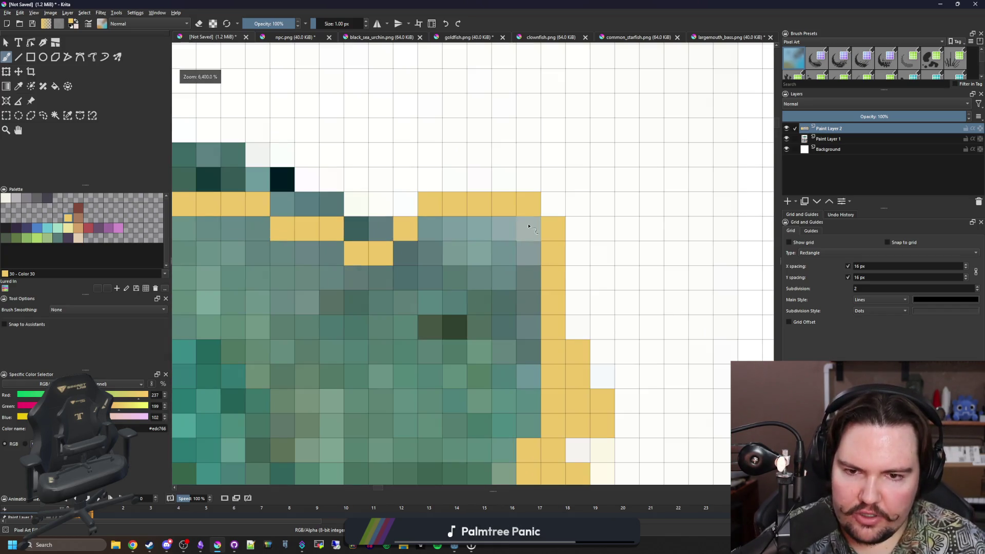
{"action": "scroll", "coordinate": [529, 226], "scroll_direction": "down", "scroll_amount": 4}
{"action": "key", "text": "f"}
{"action": "left_click", "coordinate": [473, 284]}
Undo the stray canvas fill and bucket-fill the fish body solid yellow
{"action": "key", "text": "ctrl+z"}
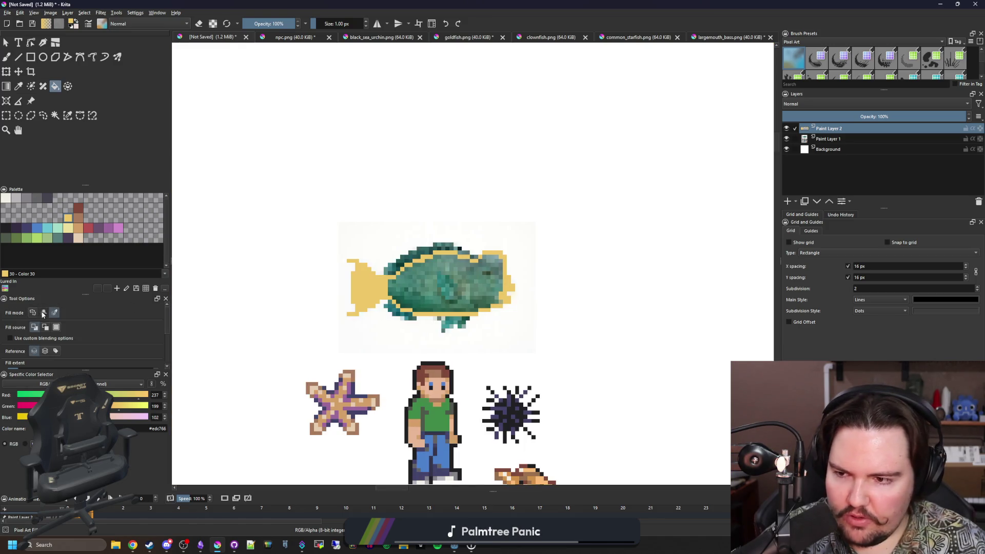
{"action": "left_click", "coordinate": [43, 313]}
{"action": "scroll", "coordinate": [454, 286], "scroll_direction": "up", "scroll_amount": 2}
{"action": "left_click", "coordinate": [566, 234]}
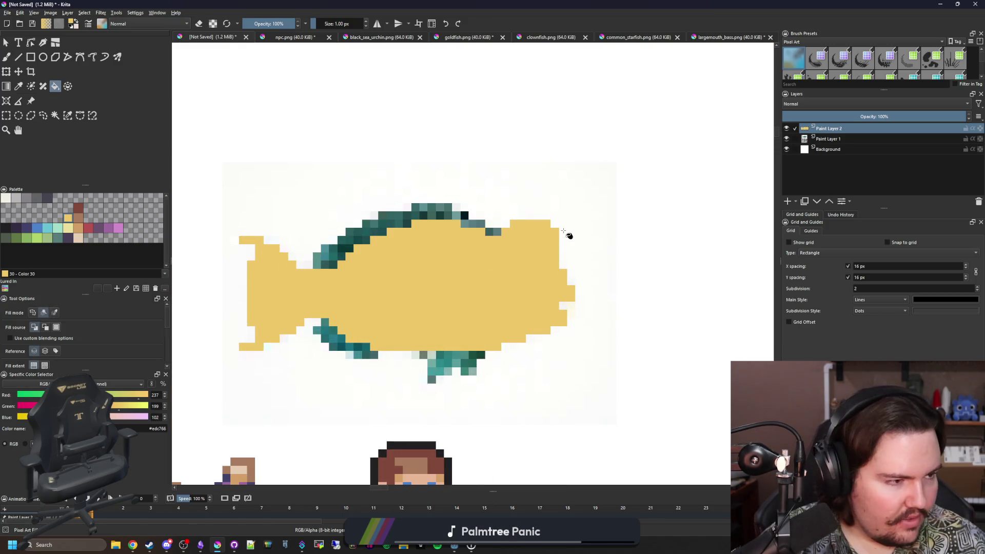
{"action": "scroll", "coordinate": [569, 234], "scroll_direction": "up", "scroll_amount": 1}
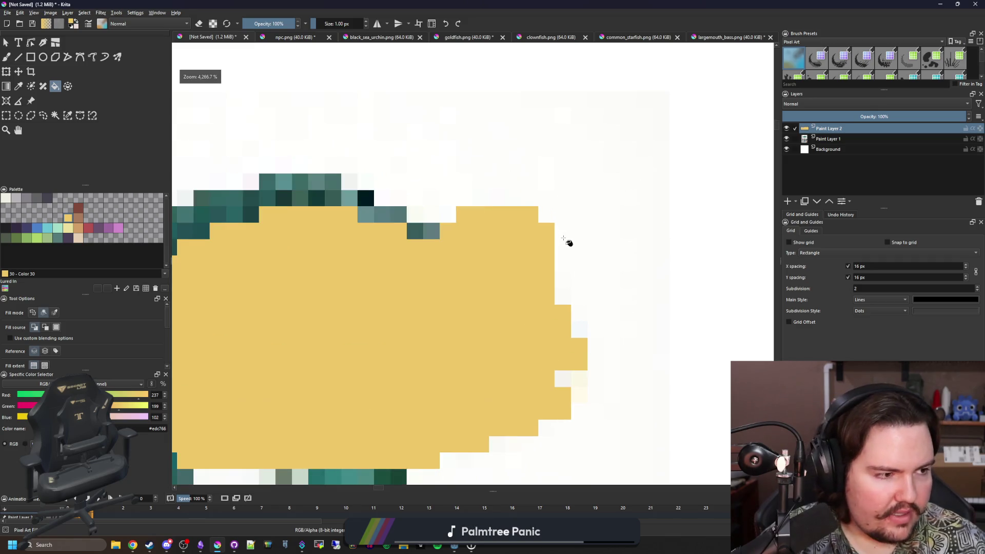
{"action": "scroll", "coordinate": [464, 264], "scroll_direction": "up", "scroll_amount": 2}
{"action": "key", "text": "b"}
{"action": "left_click", "coordinate": [483, 286]}
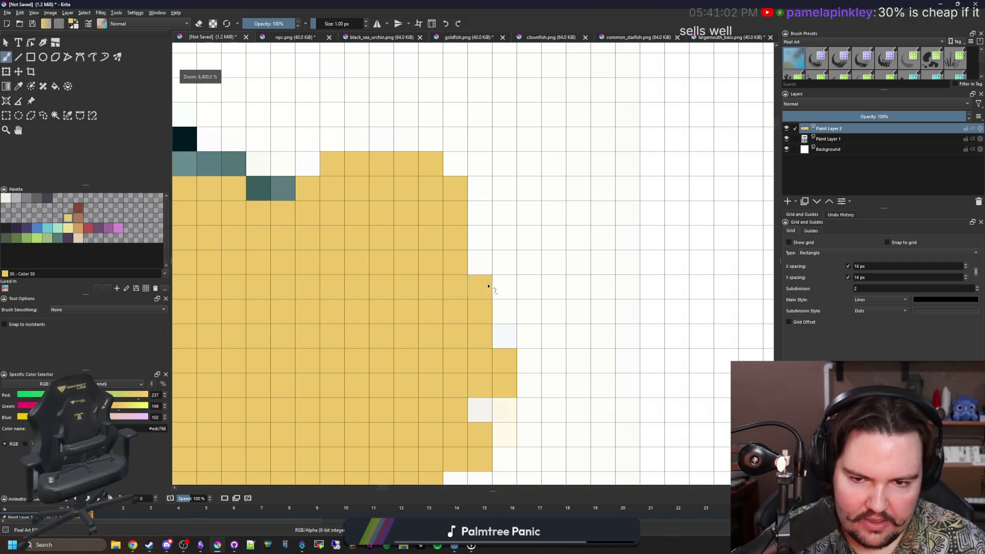
{"action": "scroll", "coordinate": [508, 285], "scroll_direction": "down", "scroll_amount": 3}
{"action": "scroll", "coordinate": [344, 374], "scroll_direction": "up", "scroll_amount": 2}
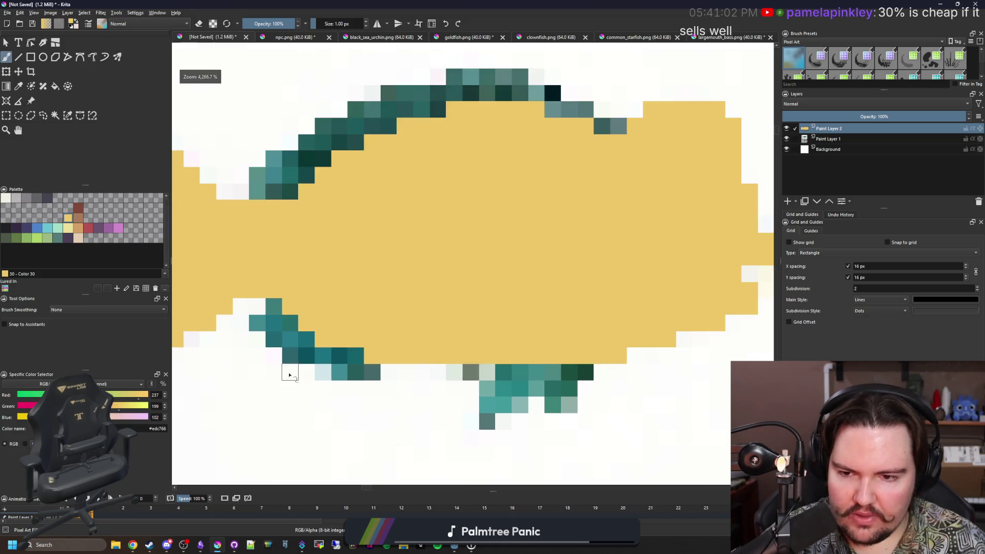
{"action": "scroll", "coordinate": [288, 370], "scroll_direction": "down", "scroll_amount": 2}
{"action": "scroll", "coordinate": [429, 355], "scroll_direction": "up", "scroll_amount": 3}
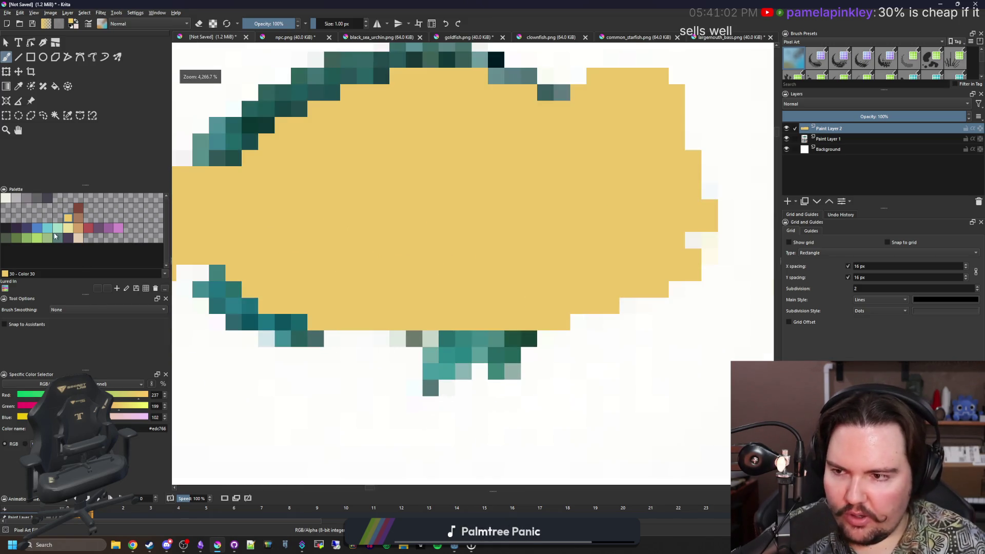
Paint the lower front fin and belly fin cells blue
{"action": "left_click", "coordinate": [36, 227]}
{"action": "left_click_drag", "start_coordinate": [203, 315], "coordinate": [329, 323]}
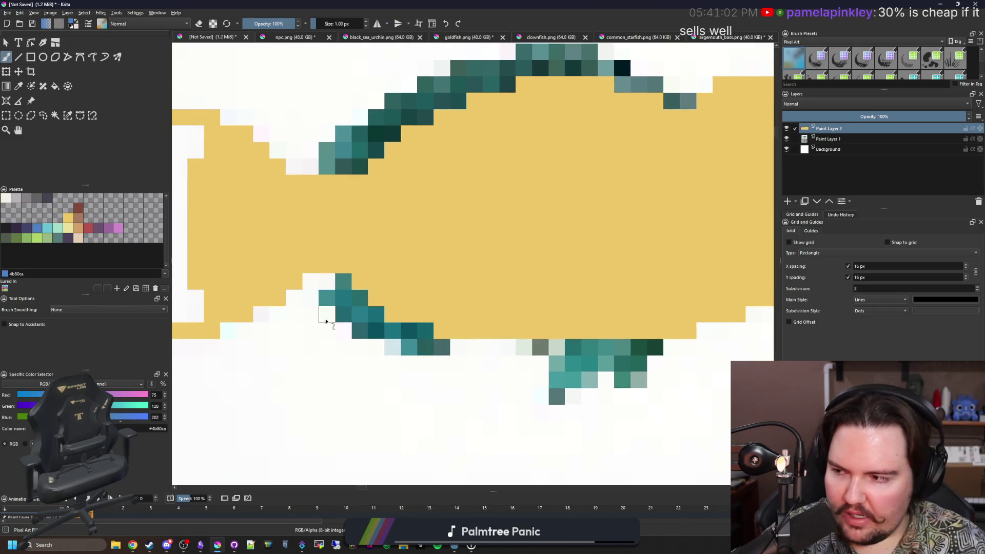
{"action": "scroll", "coordinate": [323, 320], "scroll_direction": "up", "scroll_amount": 1}
{"action": "mouse_move", "coordinate": [345, 267]}
{"action": "left_mouse_down"}
{"action": "mouse_move", "coordinate": [338, 304]}
{"action": "mouse_move", "coordinate": [387, 346]}
{"action": "mouse_move", "coordinate": [372, 338]}
{"action": "mouse_move", "coordinate": [421, 339]}
{"action": "mouse_move", "coordinate": [495, 363]}
{"action": "mouse_move", "coordinate": [427, 359]}
{"action": "left_mouse_up"}
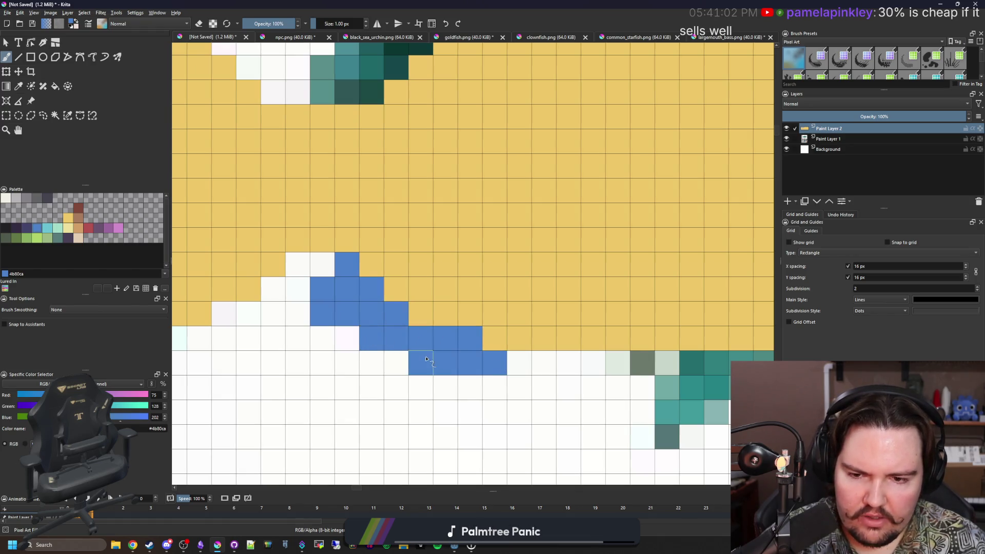
{"action": "left_click_drag", "start_coordinate": [539, 366], "coordinate": [308, 341]}
{"action": "left_click_drag", "start_coordinate": [546, 359], "coordinate": [473, 323]}
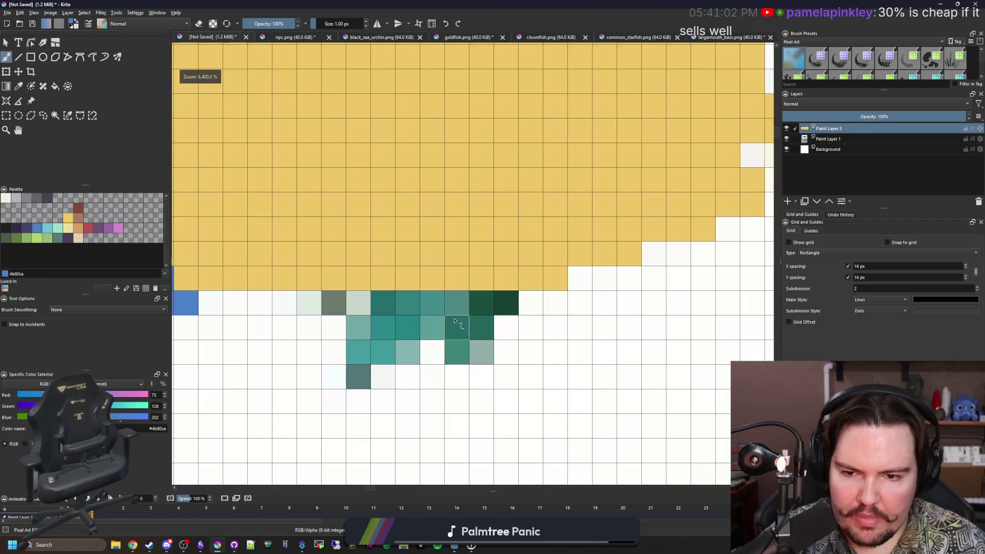
{"action": "mouse_move", "coordinate": [482, 303]}
{"action": "left_mouse_down"}
{"action": "mouse_move", "coordinate": [367, 356]}
{"action": "mouse_move", "coordinate": [511, 312]}
{"action": "left_mouse_up"}
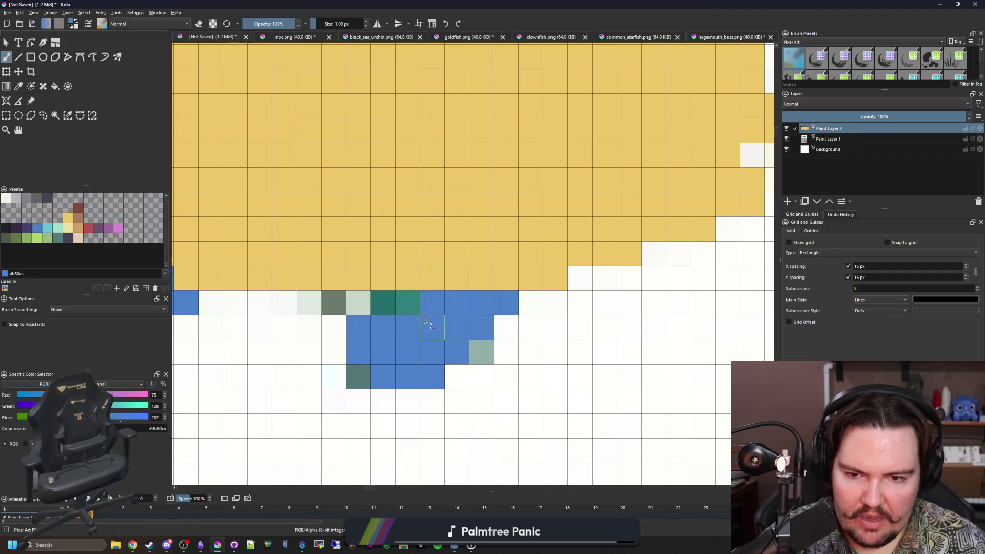
{"action": "scroll", "coordinate": [426, 323], "scroll_direction": "down", "scroll_amount": 4}
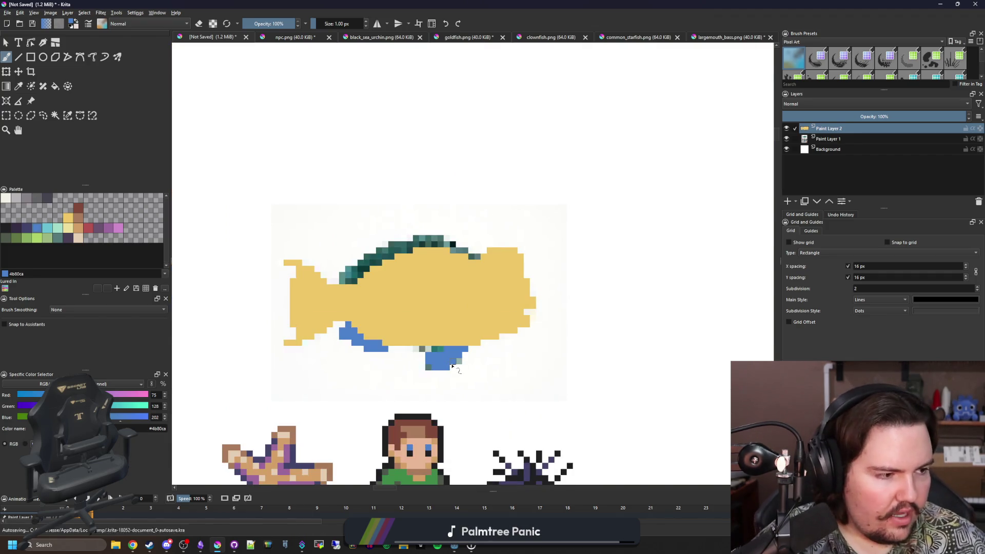
{"action": "scroll", "coordinate": [452, 367], "scroll_direction": "up", "scroll_amount": 3}
{"action": "scroll", "coordinate": [462, 338], "scroll_direction": "up", "scroll_amount": 1}
{"action": "scroll", "coordinate": [466, 330], "scroll_direction": "down", "scroll_amount": 2}
{"action": "scroll", "coordinate": [473, 318], "scroll_direction": "up", "scroll_amount": 2}
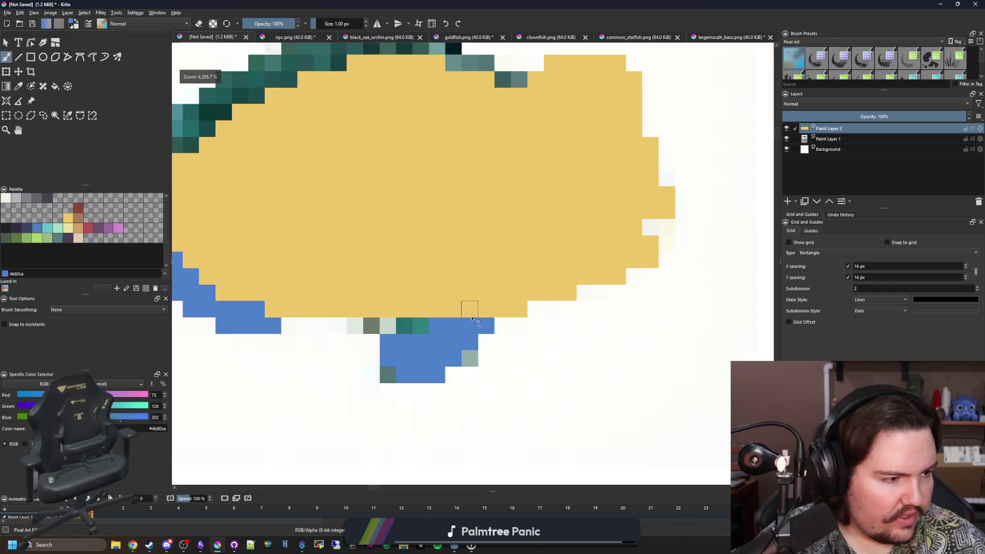
{"action": "left_click_drag", "start_coordinate": [467, 309], "coordinate": [473, 310]}
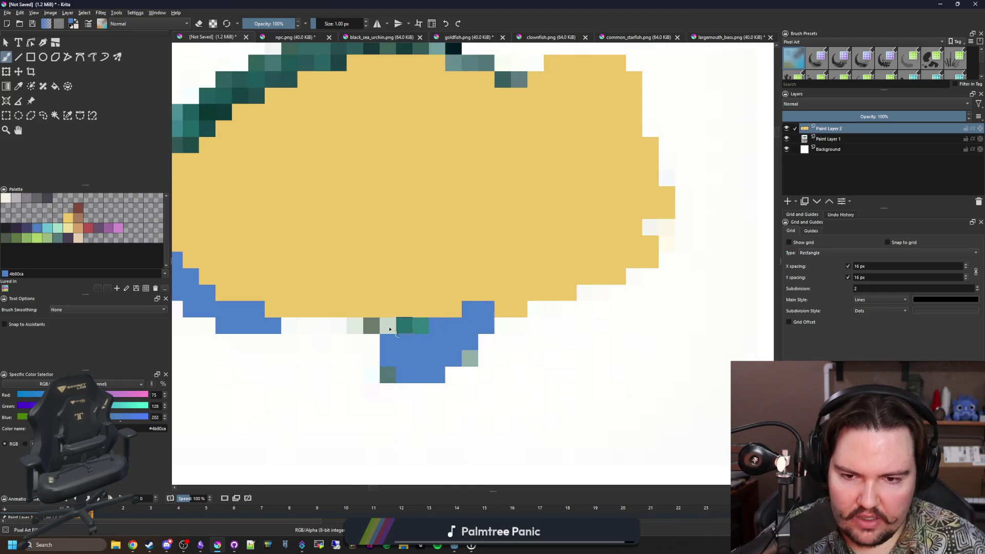
{"action": "scroll", "coordinate": [402, 329], "scroll_direction": "down", "scroll_amount": 3}
{"action": "scroll", "coordinate": [442, 316], "scroll_direction": "up", "scroll_amount": 1}
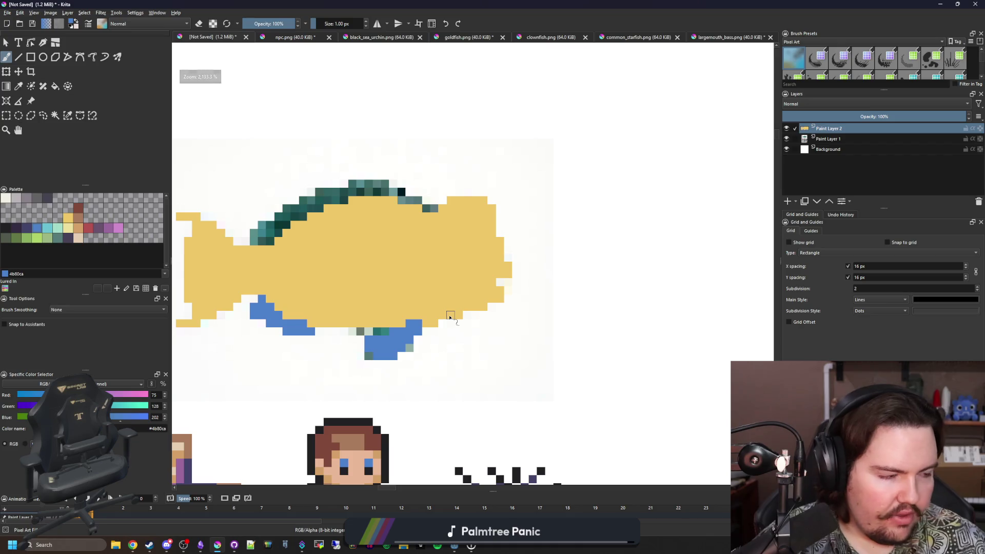
Paint a blue column of pixels along the tail's base
{"action": "left_click_drag", "start_coordinate": [352, 266], "coordinate": [430, 332]}
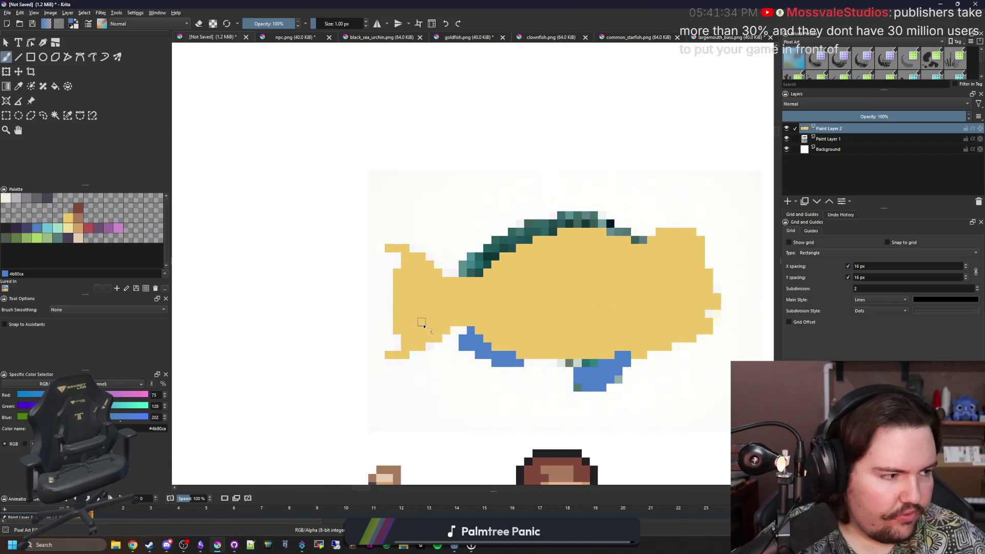
{"action": "scroll", "coordinate": [422, 324], "scroll_direction": "up", "scroll_amount": 1}
{"action": "scroll", "coordinate": [430, 321], "scroll_direction": "up", "scroll_amount": 1}
{"action": "scroll", "coordinate": [457, 339], "scroll_direction": "up", "scroll_amount": 1}
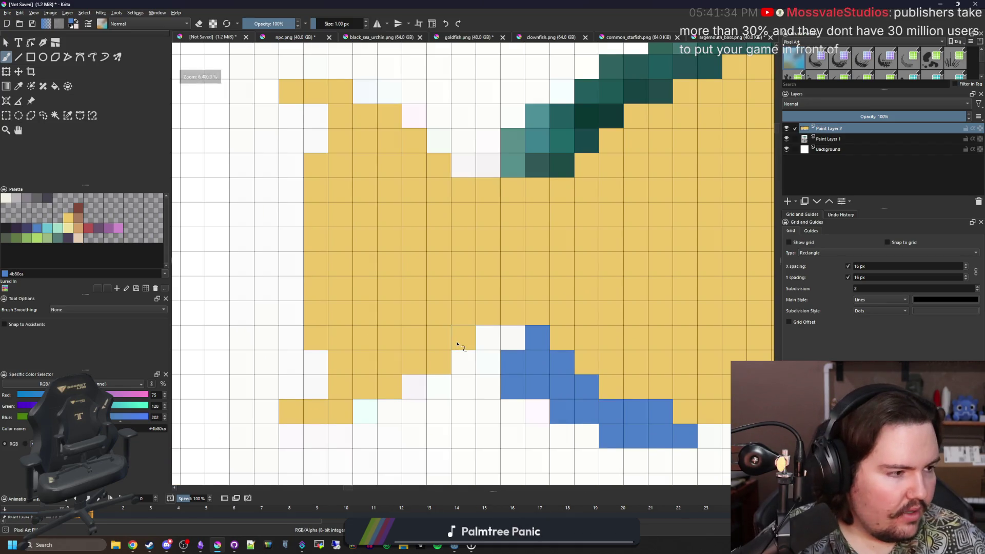
{"action": "mouse_move", "coordinate": [443, 354]}
{"action": "left_mouse_down"}
{"action": "mouse_move", "coordinate": [414, 337]}
{"action": "mouse_move", "coordinate": [390, 277]}
{"action": "mouse_move", "coordinate": [401, 232]}
{"action": "mouse_move", "coordinate": [439, 190]}
{"action": "left_mouse_up"}
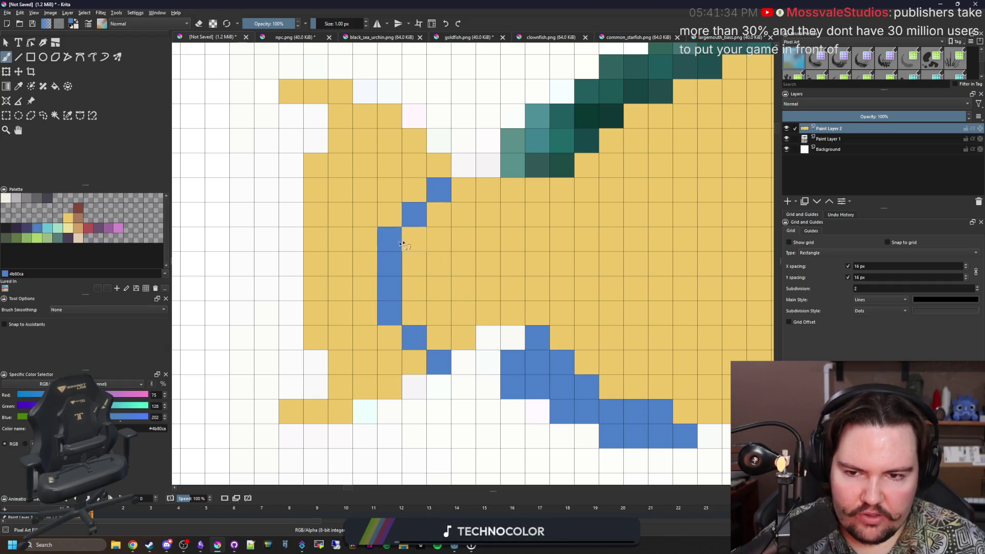
Bucket-fill the tail blue and brush blue over its yellow edges
{"action": "key", "text": "f"}
{"action": "left_click", "coordinate": [359, 249]}
{"action": "scroll", "coordinate": [377, 296], "scroll_direction": "down", "scroll_amount": 3}
{"action": "scroll", "coordinate": [377, 296], "scroll_direction": "up", "scroll_amount": 3}
{"action": "key", "text": "b"}
{"action": "mouse_move", "coordinate": [413, 308]}
{"action": "left_mouse_down"}
{"action": "mouse_move", "coordinate": [439, 339]}
{"action": "mouse_move", "coordinate": [462, 339]}
{"action": "mouse_move", "coordinate": [416, 225]}
{"action": "left_mouse_up"}
{"action": "scroll", "coordinate": [385, 339], "scroll_direction": "down", "scroll_amount": 2}
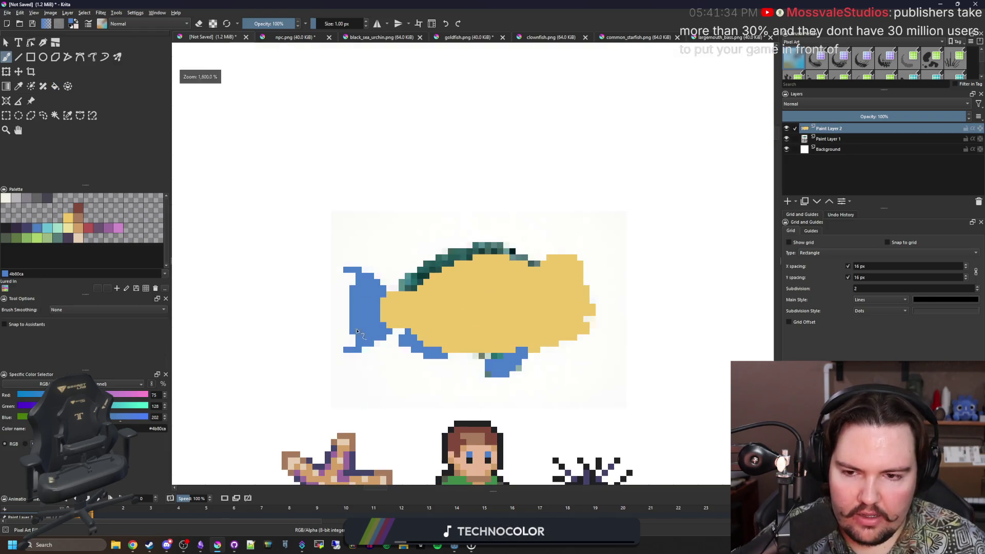
{"action": "scroll", "coordinate": [369, 334], "scroll_direction": "down", "scroll_amount": 3}
{"action": "scroll", "coordinate": [362, 332], "scroll_direction": "up", "scroll_amount": 3}
{"action": "scroll", "coordinate": [385, 331], "scroll_direction": "up", "scroll_amount": 2}
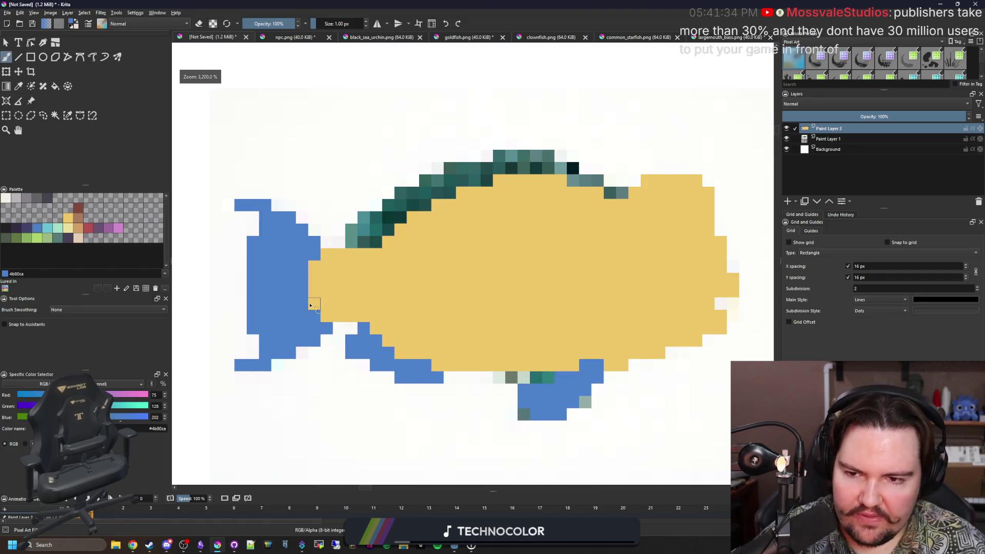
{"action": "scroll", "coordinate": [315, 303], "scroll_direction": "down", "scroll_amount": 2}
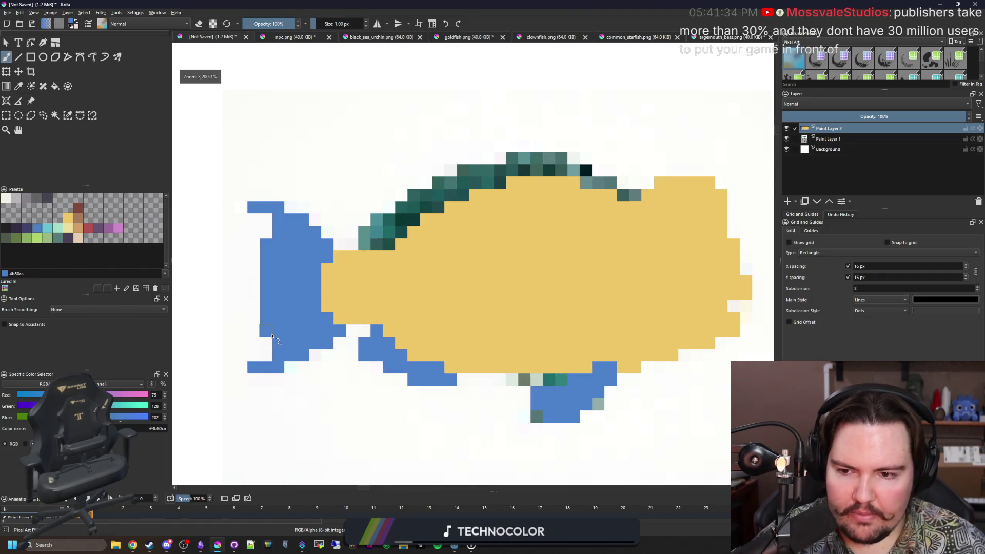
{"action": "scroll", "coordinate": [270, 337], "scroll_direction": "down", "scroll_amount": 2}
{"action": "scroll", "coordinate": [270, 311], "scroll_direction": "up", "scroll_amount": 3}
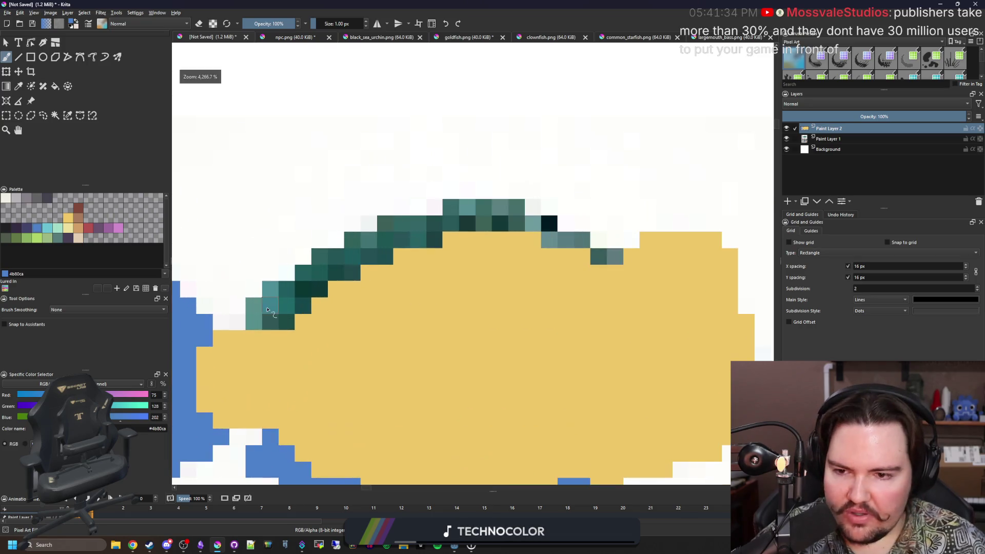
{"action": "scroll", "coordinate": [270, 312], "scroll_direction": "up", "scroll_amount": 1}
Repaint the teal upper-left diagonal and top edge of the fish blue
{"action": "left_click", "coordinate": [246, 317]}
{"action": "left_click", "coordinate": [271, 281]}
{"action": "left_click", "coordinate": [296, 256]}
{"action": "mouse_move", "coordinate": [321, 234]}
{"action": "left_mouse_down"}
{"action": "mouse_move", "coordinate": [419, 207]}
{"action": "mouse_move", "coordinate": [462, 182]}
{"action": "mouse_move", "coordinate": [539, 182]}
{"action": "mouse_move", "coordinate": [617, 153]}
{"action": "mouse_move", "coordinate": [338, 156]}
{"action": "left_mouse_up"}
{"action": "left_click_drag", "start_coordinate": [412, 185], "coordinate": [389, 186]}
{"action": "mouse_move", "coordinate": [437, 209]}
{"action": "left_mouse_down"}
{"action": "mouse_move", "coordinate": [462, 208]}
{"action": "mouse_move", "coordinate": [510, 234]}
{"action": "mouse_move", "coordinate": [411, 210]}
{"action": "mouse_move", "coordinate": [659, 214]}
{"action": "left_mouse_up"}
{"action": "key", "text": "f"}
{"action": "left_click", "coordinate": [435, 225]}
{"action": "scroll", "coordinate": [436, 225], "scroll_direction": "down", "scroll_amount": 5}
{"action": "key", "text": "b"}
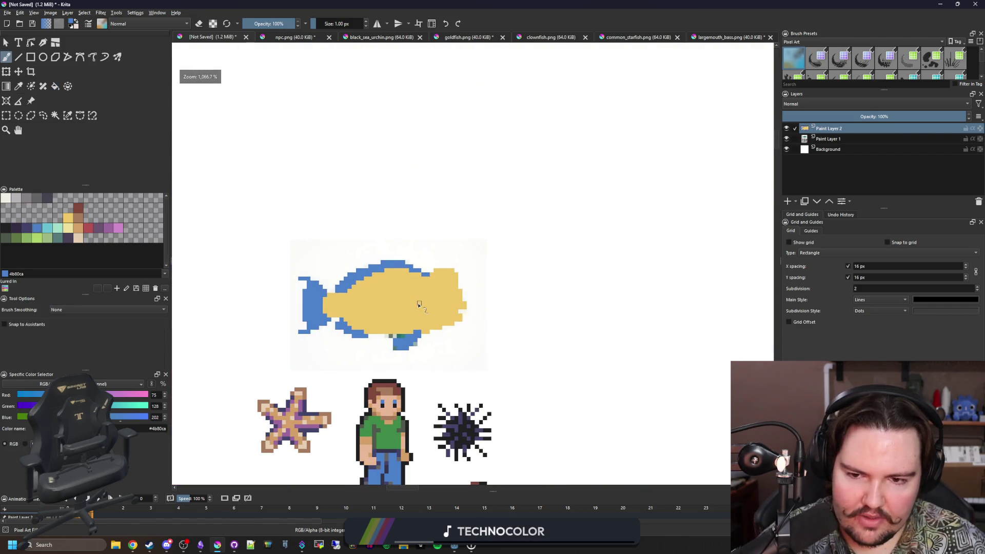
{"action": "scroll", "coordinate": [460, 246], "scroll_direction": "up", "scroll_amount": 5}
{"action": "scroll", "coordinate": [489, 262], "scroll_direction": "up", "scroll_amount": 1}
Erase two stray blue pixels on the top edge and hide Paint Layer 1
{"action": "key", "text": "e"}
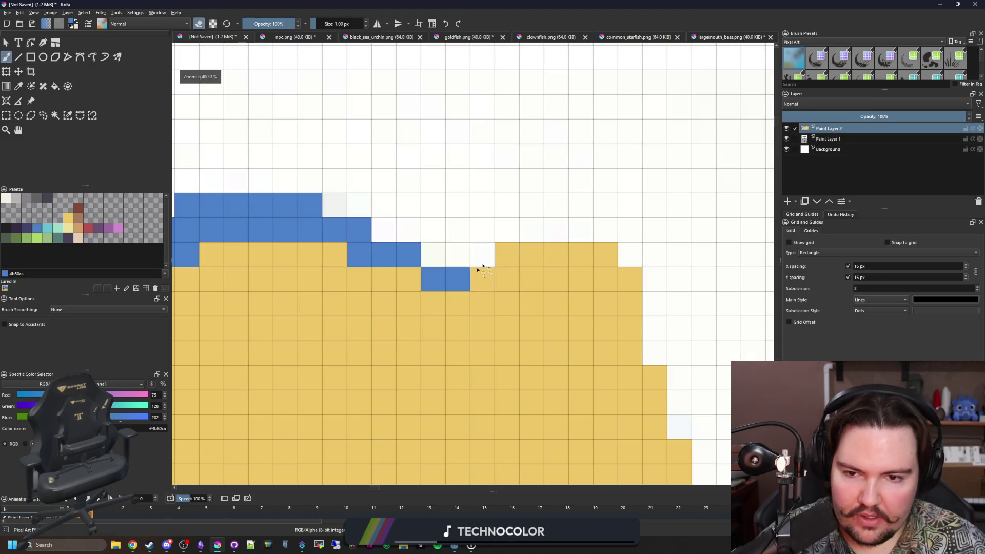
{"action": "left_click_drag", "start_coordinate": [432, 285], "coordinate": [407, 254]}
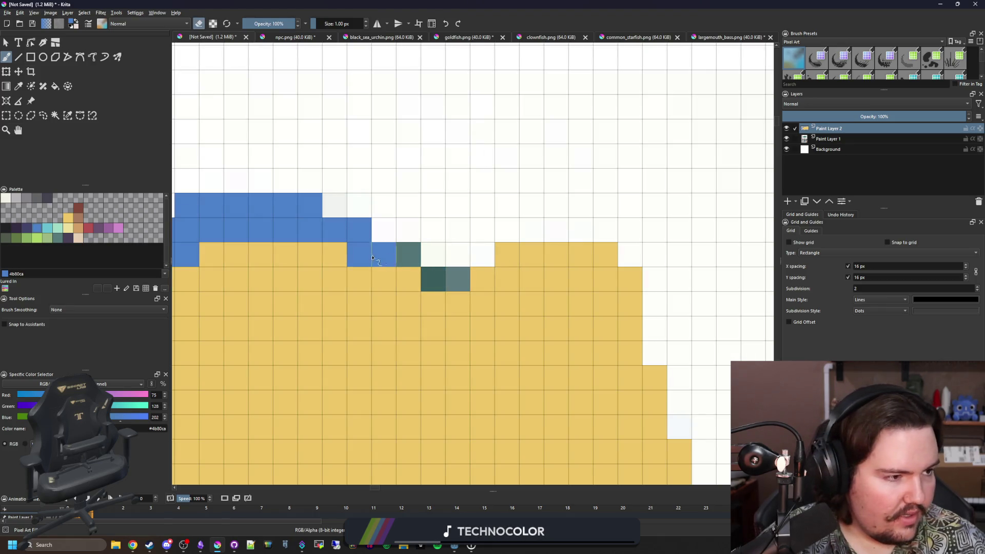
{"action": "scroll", "coordinate": [460, 292], "scroll_direction": "down", "scroll_amount": 2}
{"action": "scroll", "coordinate": [431, 300], "scroll_direction": "down", "scroll_amount": 2}
{"action": "scroll", "coordinate": [380, 305], "scroll_direction": "up", "scroll_amount": 1}
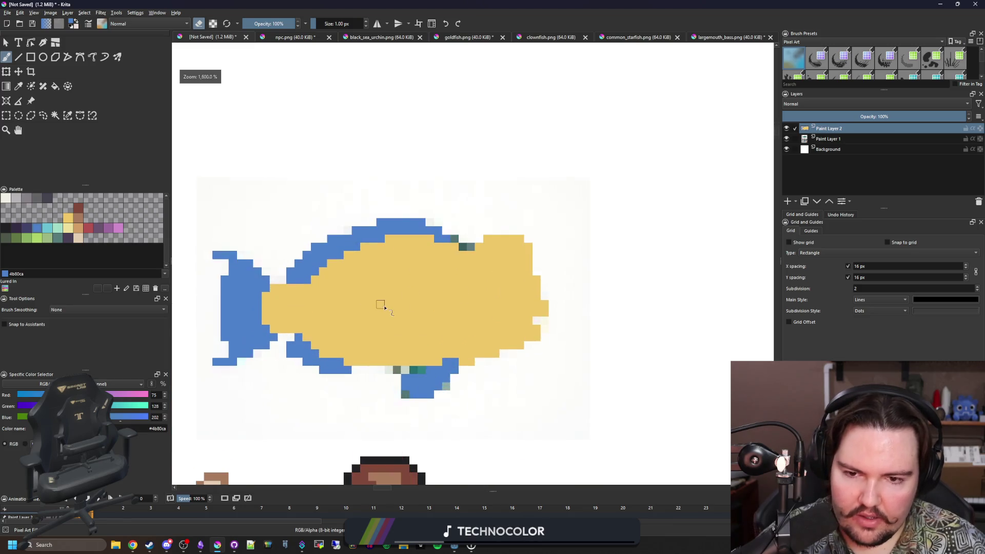
{"action": "left_click", "coordinate": [787, 139]}
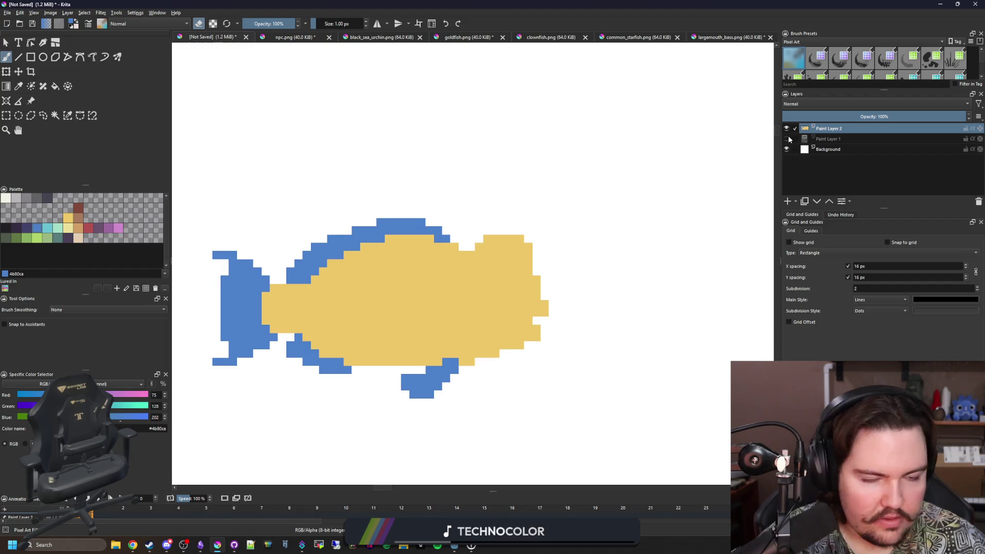
Toggle the reference layer, pick #212123 and outline the tail diagonals in black
{"action": "left_click", "coordinate": [786, 139]}
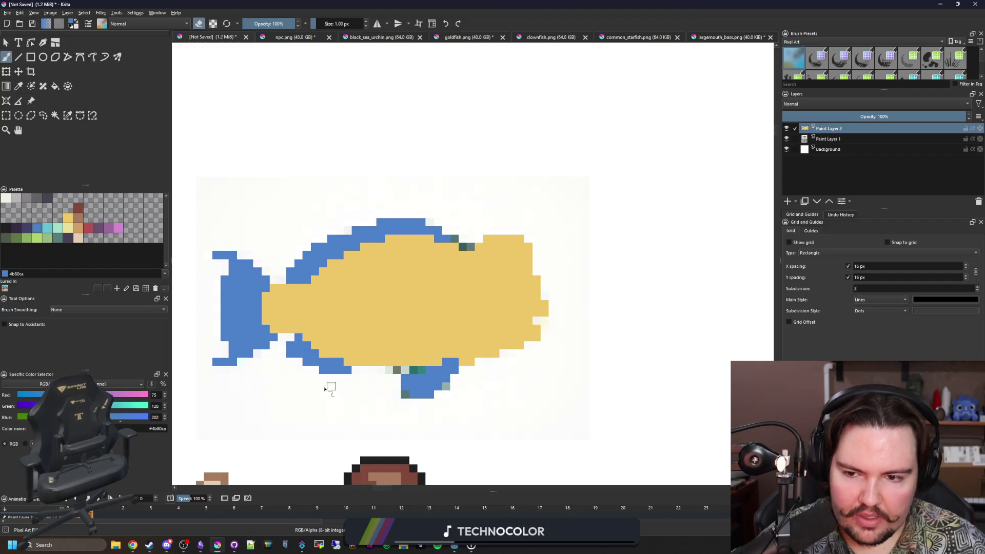
{"action": "scroll", "coordinate": [339, 386], "scroll_direction": "up", "scroll_amount": 1}
{"action": "scroll", "coordinate": [745, 210], "scroll_direction": "down", "scroll_amount": 2}
{"action": "left_click", "coordinate": [786, 139]}
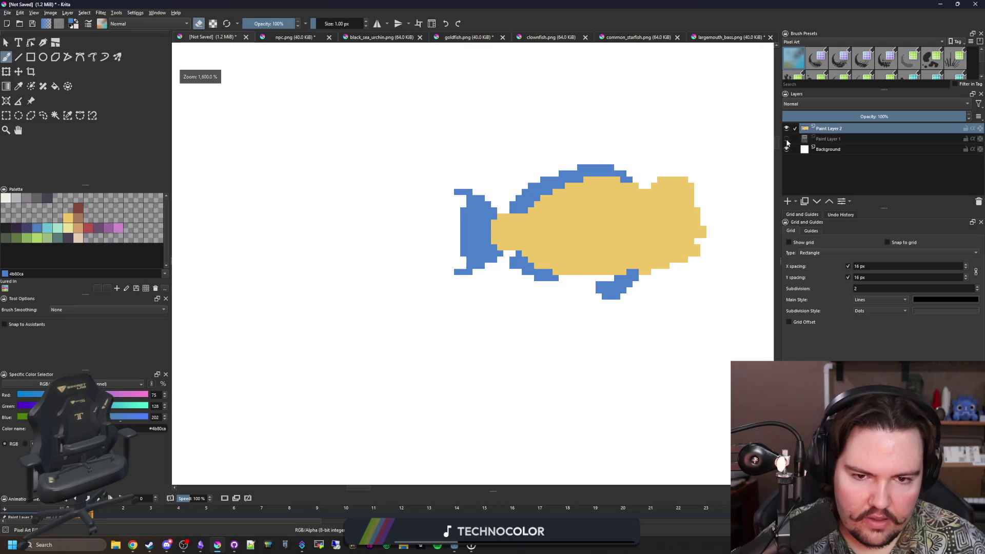
{"action": "scroll", "coordinate": [507, 226], "scroll_direction": "up", "scroll_amount": 1}
{"action": "scroll", "coordinate": [506, 225], "scroll_direction": "up", "scroll_amount": 1}
{"action": "scroll", "coordinate": [431, 228], "scroll_direction": "down", "scroll_amount": 1}
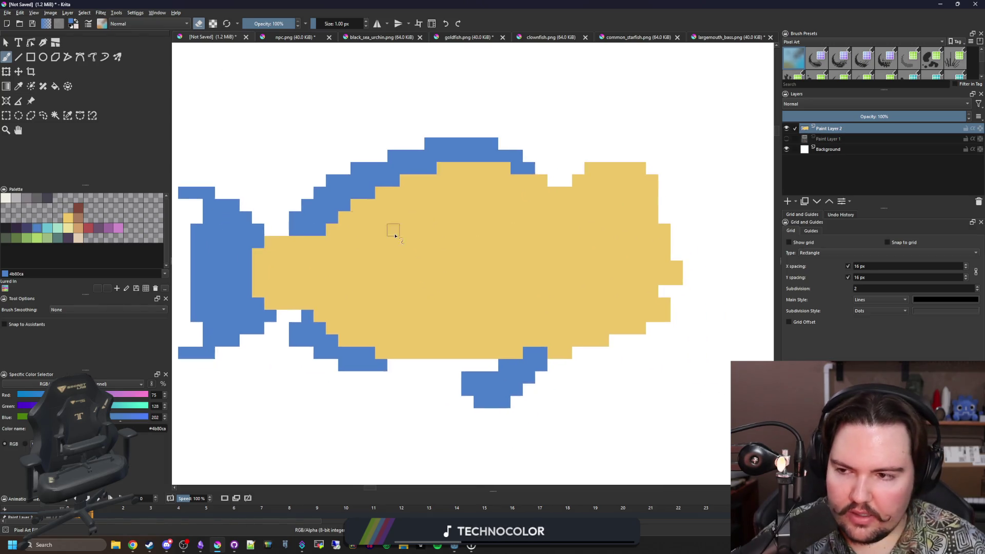
{"action": "left_click", "coordinate": [8, 228]}
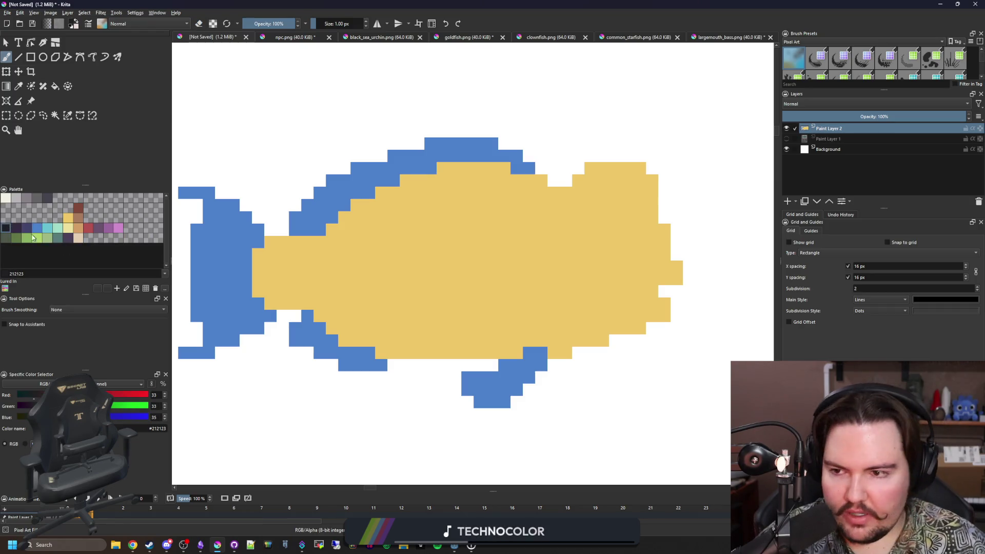
{"action": "scroll", "coordinate": [454, 312], "scroll_direction": "up", "scroll_amount": 1}
{"action": "scroll", "coordinate": [454, 312], "scroll_direction": "up", "scroll_amount": 2}
{"action": "left_click", "coordinate": [475, 290]}
{"action": "mouse_move", "coordinate": [451, 321]}
{"action": "left_mouse_down"}
{"action": "mouse_move", "coordinate": [364, 367]}
{"action": "mouse_move", "coordinate": [259, 377]}
{"action": "mouse_move", "coordinate": [282, 341]}
{"action": "mouse_move", "coordinate": [281, 243]}
{"action": "left_mouse_up"}
{"action": "scroll", "coordinate": [281, 243], "scroll_direction": "up", "scroll_amount": 3}
{"action": "mouse_move", "coordinate": [280, 303]}
{"action": "left_mouse_down"}
{"action": "mouse_move", "coordinate": [447, 213]}
{"action": "mouse_move", "coordinate": [473, 211]}
{"action": "mouse_move", "coordinate": [501, 168]}
{"action": "mouse_move", "coordinate": [514, 171]}
{"action": "left_mouse_up"}
{"action": "scroll", "coordinate": [514, 171], "scroll_direction": "up", "scroll_amount": 5}
{"action": "mouse_move", "coordinate": [315, 266]}
{"action": "left_mouse_down"}
{"action": "mouse_move", "coordinate": [439, 222]}
{"action": "mouse_move", "coordinate": [403, 220]}
{"action": "mouse_move", "coordinate": [519, 198]}
{"action": "left_mouse_up"}
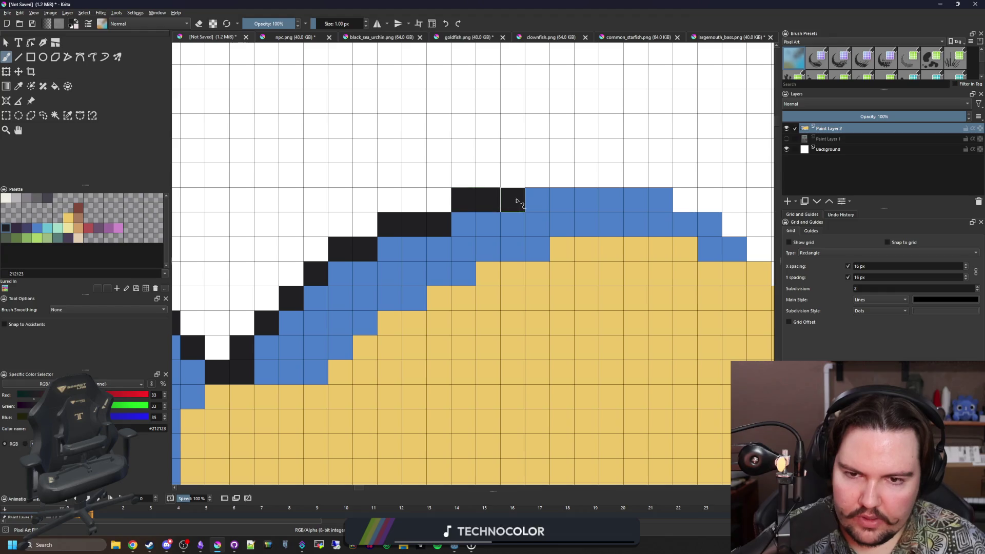
{"action": "scroll", "coordinate": [519, 198], "scroll_direction": "right", "scroll_amount": 3}
Outline the top fin, right edge and bottom of the body in black
{"action": "left_click_drag", "start_coordinate": [424, 194], "coordinate": [516, 188]}
{"action": "scroll", "coordinate": [517, 188], "scroll_direction": "right", "scroll_amount": 3}
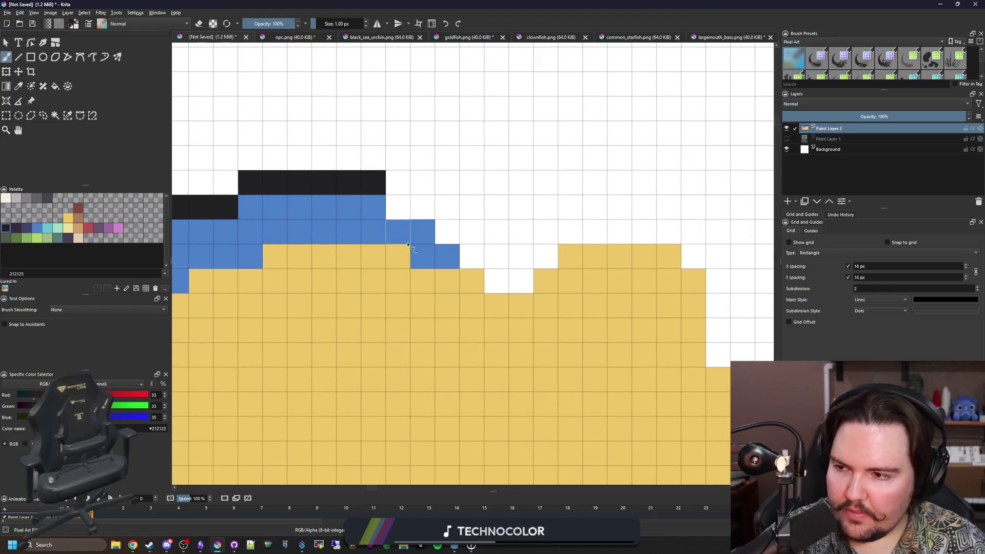
{"action": "mouse_move", "coordinate": [398, 208]}
{"action": "left_mouse_down"}
{"action": "mouse_move", "coordinate": [423, 208]}
{"action": "mouse_move", "coordinate": [498, 277]}
{"action": "mouse_move", "coordinate": [624, 226]}
{"action": "mouse_move", "coordinate": [669, 231]}
{"action": "left_mouse_up"}
{"action": "scroll", "coordinate": [635, 283], "scroll_direction": "down", "scroll_amount": 2}
{"action": "scroll", "coordinate": [635, 283], "scroll_direction": "right", "scroll_amount": 3}
{"action": "mouse_move", "coordinate": [539, 158]}
{"action": "left_mouse_down"}
{"action": "mouse_move", "coordinate": [589, 297]}
{"action": "mouse_move", "coordinate": [584, 329]}
{"action": "mouse_move", "coordinate": [587, 275]}
{"action": "mouse_move", "coordinate": [534, 315]}
{"action": "mouse_move", "coordinate": [558, 362]}
{"action": "mouse_move", "coordinate": [504, 405]}
{"action": "left_mouse_up"}
{"action": "scroll", "coordinate": [503, 406], "scroll_direction": "down", "scroll_amount": 2}
{"action": "scroll", "coordinate": [521, 346], "scroll_direction": "left", "scroll_amount": 1}
{"action": "mouse_move", "coordinate": [551, 311]}
{"action": "left_mouse_down"}
{"action": "mouse_move", "coordinate": [501, 308]}
{"action": "mouse_move", "coordinate": [375, 367]}
{"action": "left_mouse_up"}
{"action": "scroll", "coordinate": [375, 367], "scroll_direction": "down", "scroll_amount": 2}
{"action": "scroll", "coordinate": [375, 367], "scroll_direction": "left", "scroll_amount": 3}
Outline the lower fin in black and fill its gap cells blue
{"action": "left_click", "coordinate": [623, 281]}
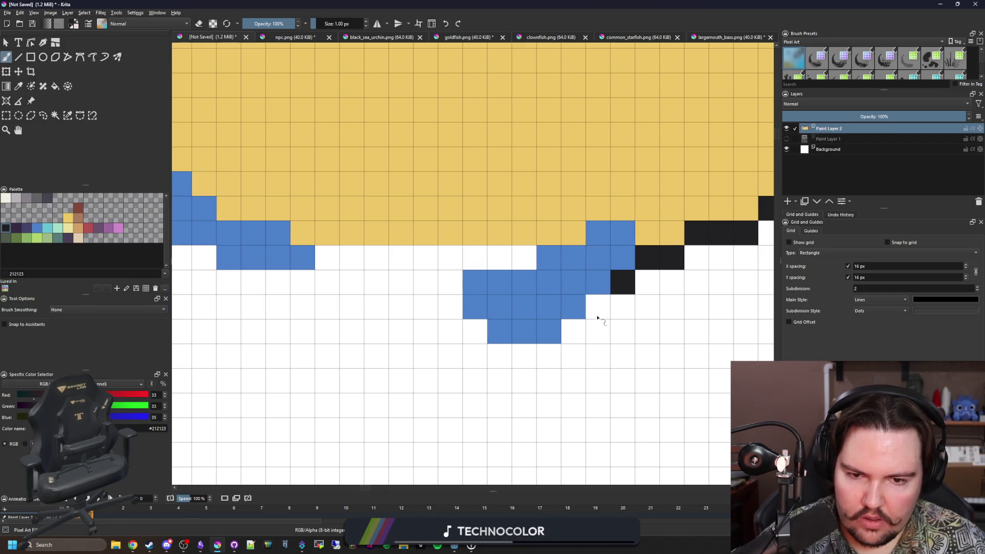
{"action": "left_click", "coordinate": [598, 307]}
{"action": "left_click", "coordinate": [573, 332]}
{"action": "mouse_move", "coordinate": [548, 355]}
{"action": "left_mouse_down"}
{"action": "mouse_move", "coordinate": [501, 355]}
{"action": "mouse_move", "coordinate": [455, 313]}
{"action": "mouse_move", "coordinate": [453, 271]}
{"action": "left_mouse_up"}
{"action": "left_click", "coordinate": [538, 257], "text": "ctrl"}
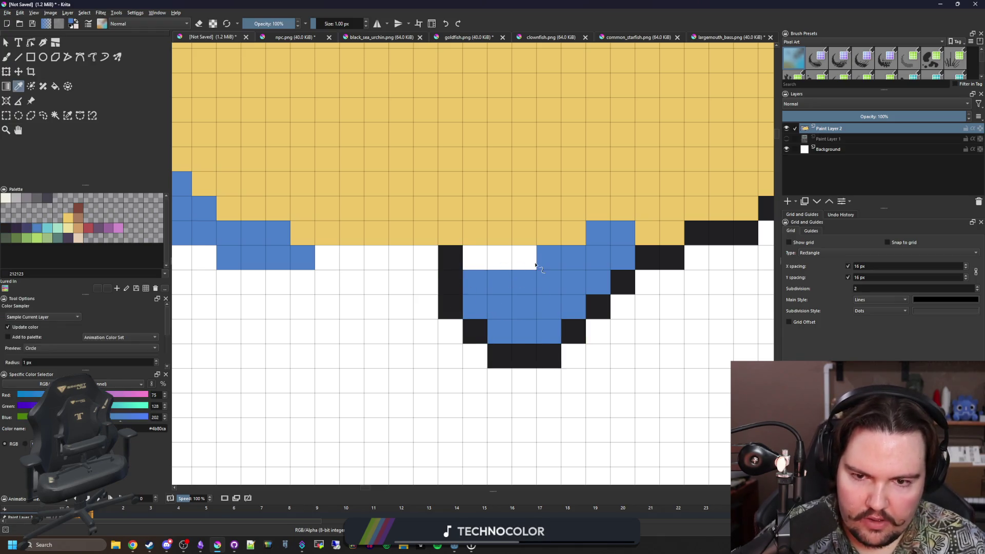
{"action": "left_click_drag", "start_coordinate": [531, 257], "coordinate": [472, 257]}
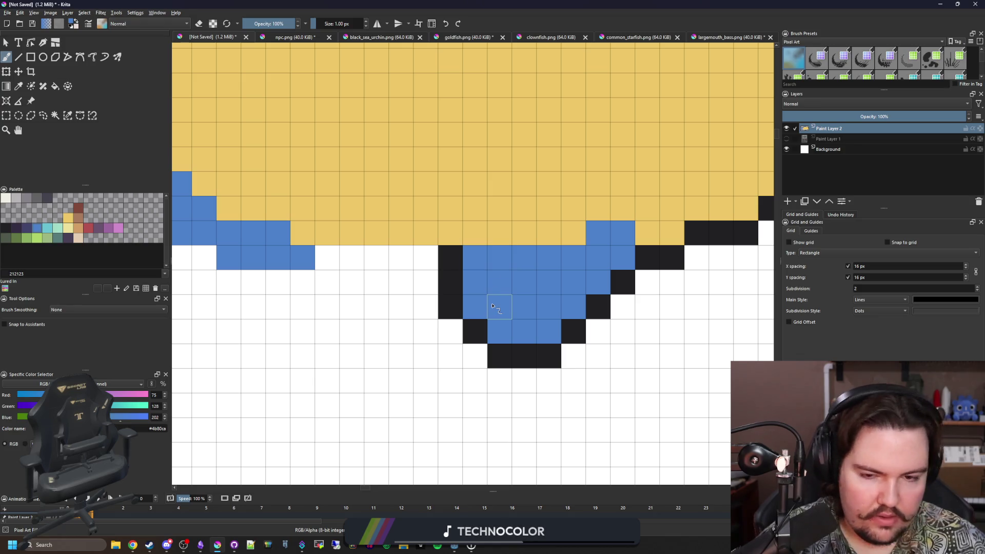
{"action": "left_click", "coordinate": [477, 330]}
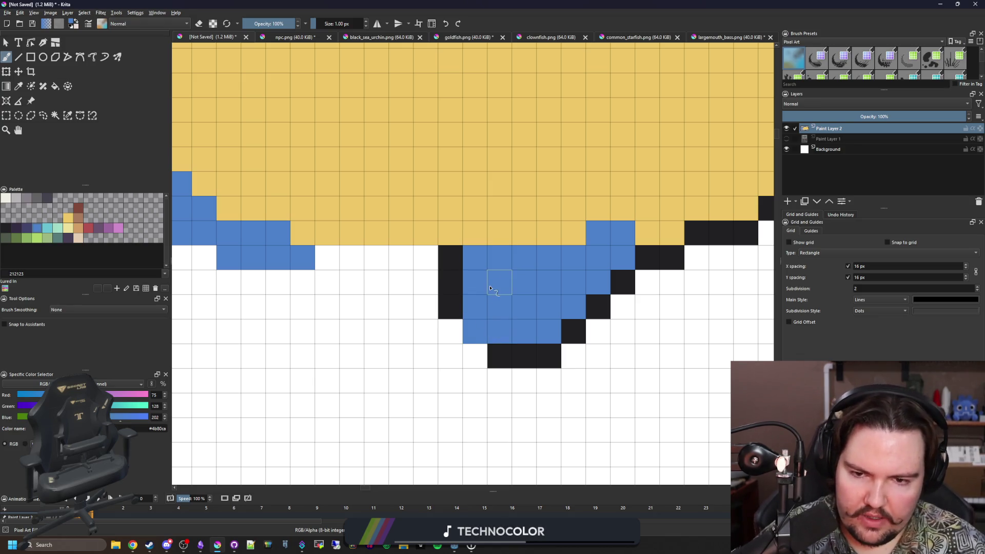
Finish the black outline beneath the lower fin, along the belly and up to the tail
{"action": "left_click", "coordinate": [455, 275], "text": "ctrl"}
{"action": "left_click", "coordinate": [475, 257]}
{"action": "left_click", "coordinate": [454, 339]}
{"action": "left_click_drag", "start_coordinate": [454, 342], "coordinate": [471, 355]}
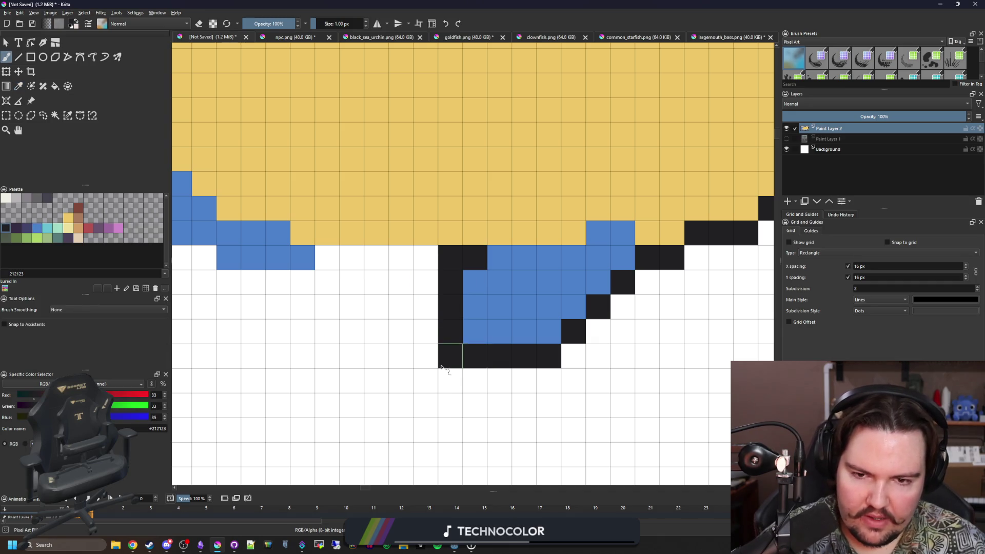
{"action": "scroll", "coordinate": [454, 362], "scroll_direction": "down", "scroll_amount": 5}
{"action": "scroll", "coordinate": [440, 367], "scroll_direction": "up", "scroll_amount": 5}
{"action": "left_click_drag", "start_coordinate": [468, 311], "coordinate": [374, 292]}
{"action": "scroll", "coordinate": [494, 378], "scroll_direction": "down", "scroll_amount": 1}
{"action": "mouse_move", "coordinate": [494, 378]}
{"action": "left_mouse_down"}
{"action": "mouse_move", "coordinate": [500, 374]}
{"action": "mouse_move", "coordinate": [418, 350]}
{"action": "mouse_move", "coordinate": [370, 322]}
{"action": "mouse_move", "coordinate": [319, 288]}
{"action": "mouse_move", "coordinate": [322, 270]}
{"action": "left_mouse_up"}
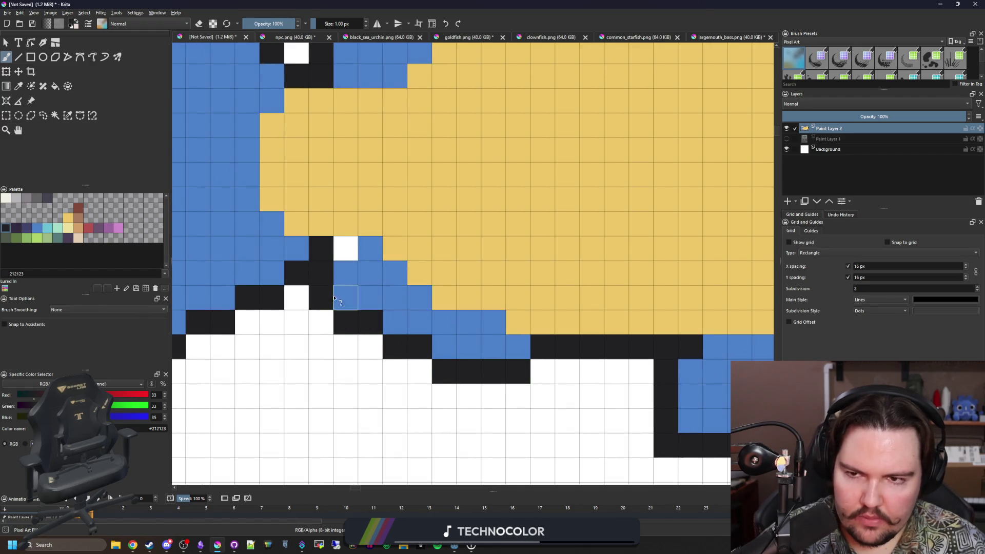
{"action": "scroll", "coordinate": [323, 269], "scroll_direction": "down", "scroll_amount": 5}
{"action": "scroll", "coordinate": [343, 291], "scroll_direction": "up", "scroll_amount": 5}
{"action": "scroll", "coordinate": [342, 278], "scroll_direction": "down", "scroll_amount": 3}
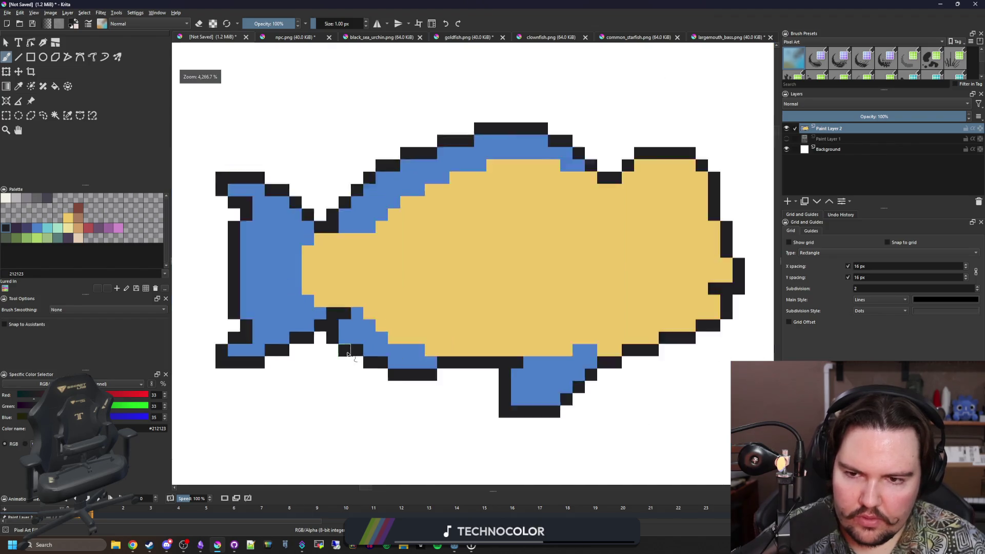
{"action": "scroll", "coordinate": [346, 308], "scroll_direction": "down", "scroll_amount": 3}
{"action": "scroll", "coordinate": [351, 325], "scroll_direction": "up", "scroll_amount": 4}
{"action": "left_click", "coordinate": [351, 324], "text": "ctrl"}
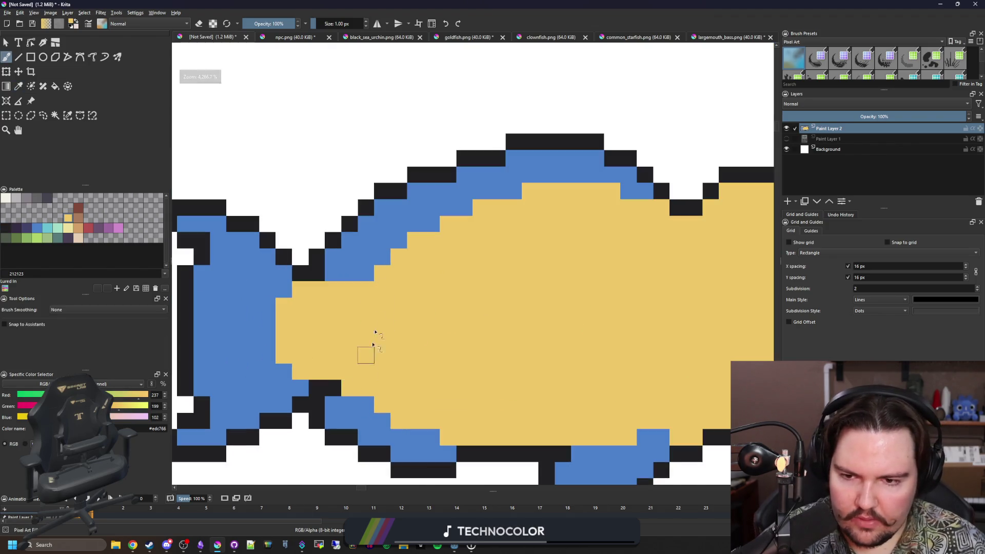
{"action": "scroll", "coordinate": [366, 293], "scroll_direction": "down", "scroll_amount": 2}
{"action": "scroll", "coordinate": [376, 352], "scroll_direction": "down", "scroll_amount": 2}
{"action": "scroll", "coordinate": [389, 378], "scroll_direction": "down", "scroll_amount": 2}
{"action": "scroll", "coordinate": [402, 348], "scroll_direction": "up", "scroll_amount": 4}
{"action": "scroll", "coordinate": [402, 348], "scroll_direction": "up", "scroll_amount": 2}
{"action": "scroll", "coordinate": [466, 319], "scroll_direction": "up", "scroll_amount": 2}
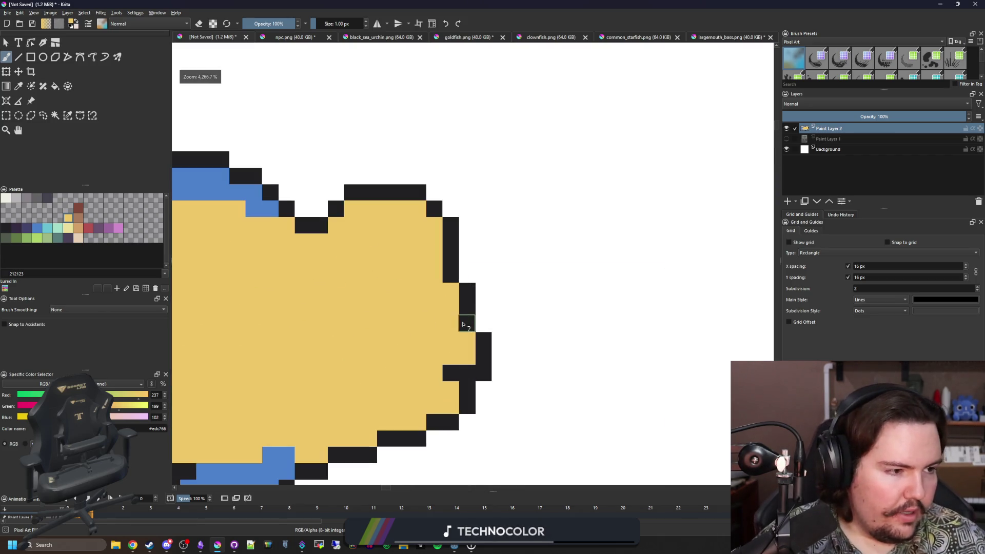
{"action": "scroll", "coordinate": [479, 319], "scroll_direction": "up", "scroll_amount": 2}
{"action": "scroll", "coordinate": [528, 319], "scroll_direction": "down", "scroll_amount": 2}
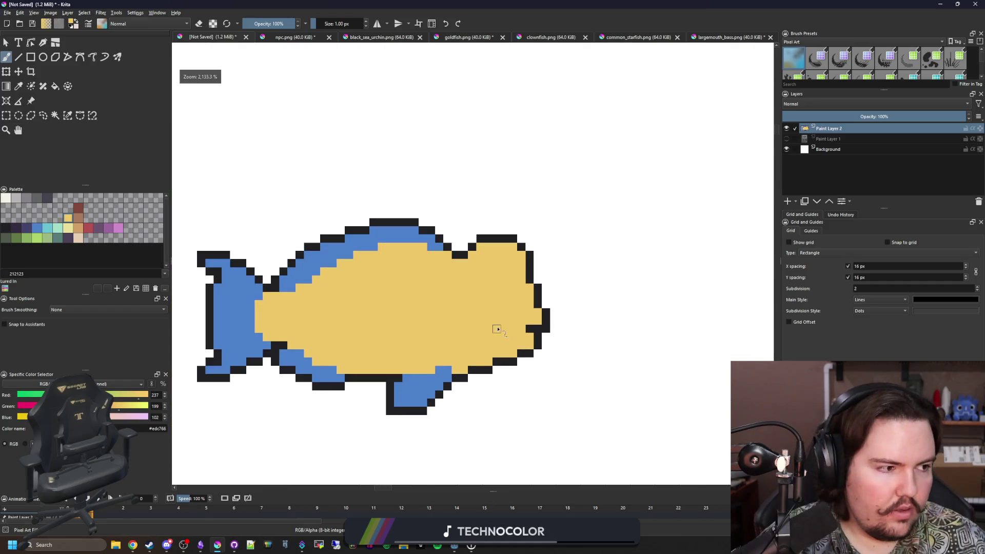
{"action": "scroll", "coordinate": [497, 325], "scroll_direction": "down", "scroll_amount": 1}
Refill the fish body teal, then green, and bring up the reference images window
{"action": "left_click", "coordinate": [58, 238]}
{"action": "key", "text": "f"}
{"action": "left_click", "coordinate": [451, 321]}
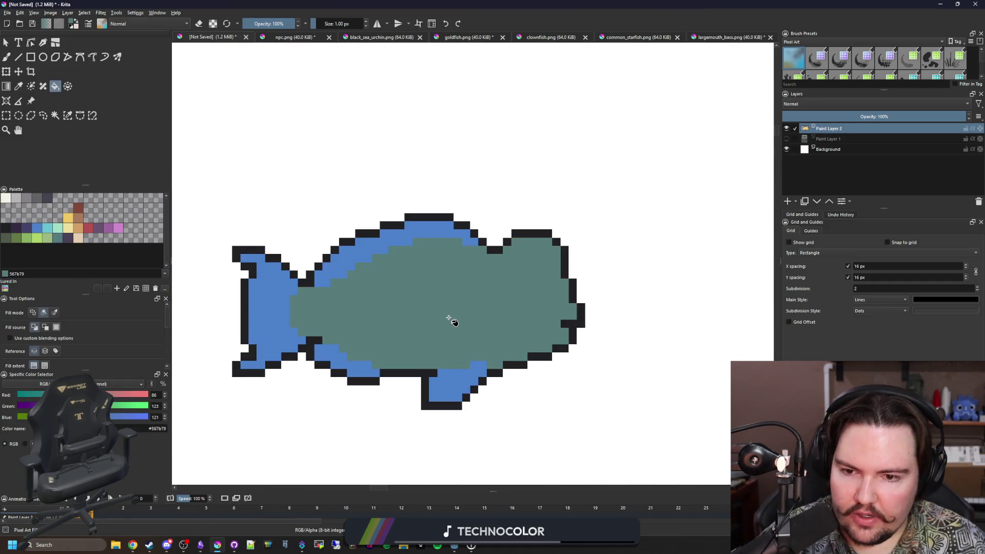
{"action": "scroll", "coordinate": [452, 321], "scroll_direction": "down", "scroll_amount": 2}
{"action": "scroll", "coordinate": [451, 321], "scroll_direction": "up", "scroll_amount": 3}
{"action": "left_click", "coordinate": [37, 238]}
{"action": "left_click", "coordinate": [433, 308]}
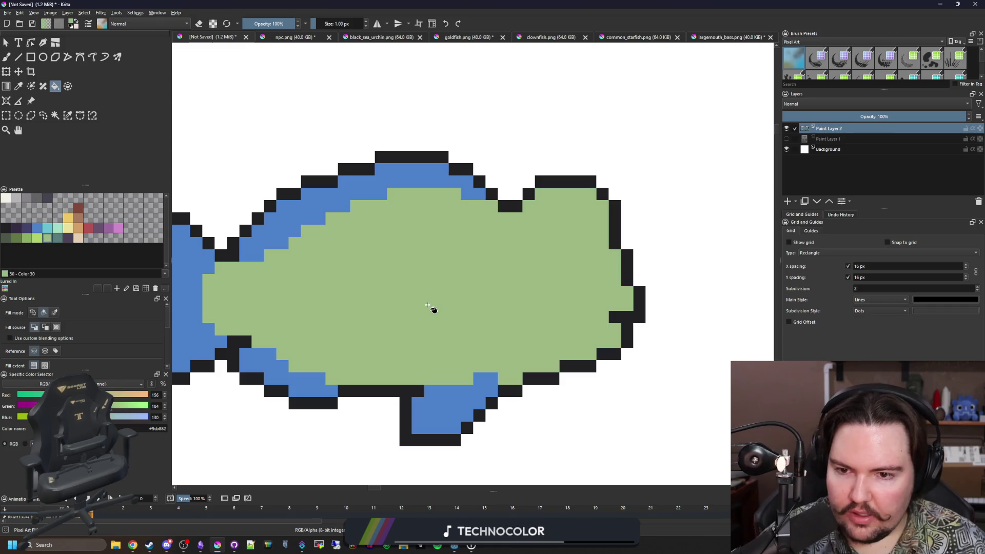
{"action": "scroll", "coordinate": [433, 308], "scroll_direction": "down", "scroll_amount": 2}
{"action": "scroll", "coordinate": [433, 308], "scroll_direction": "up", "scroll_amount": 1}
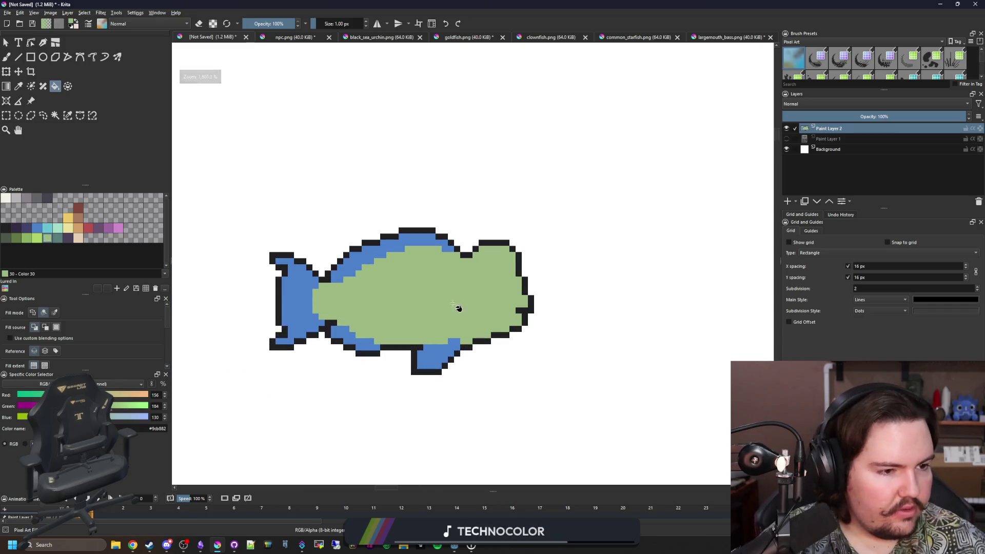
{"action": "scroll", "coordinate": [380, 293], "scroll_direction": "up", "scroll_amount": 1}
{"action": "scroll", "coordinate": [325, 324], "scroll_direction": "up", "scroll_amount": 1}
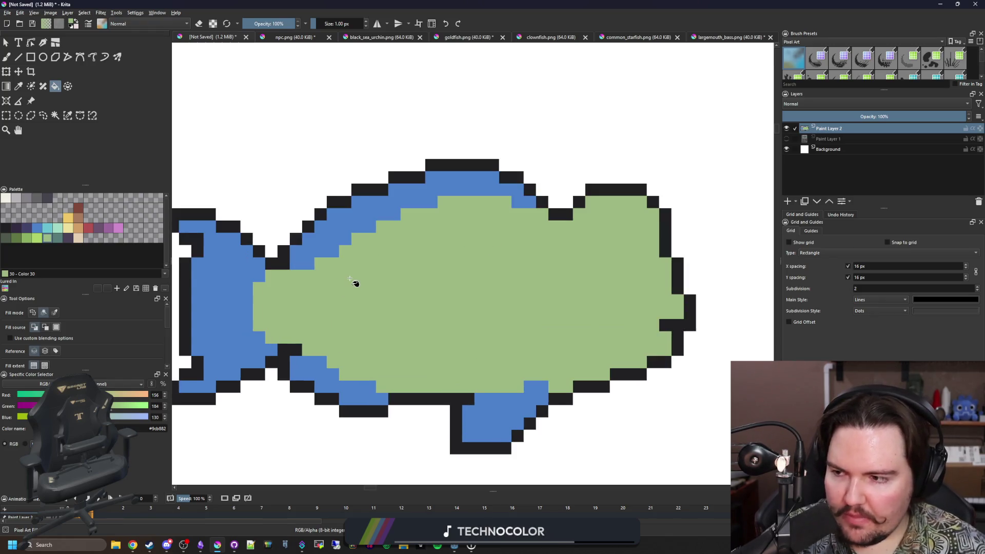
{"action": "key", "text": "alt+Tab"}
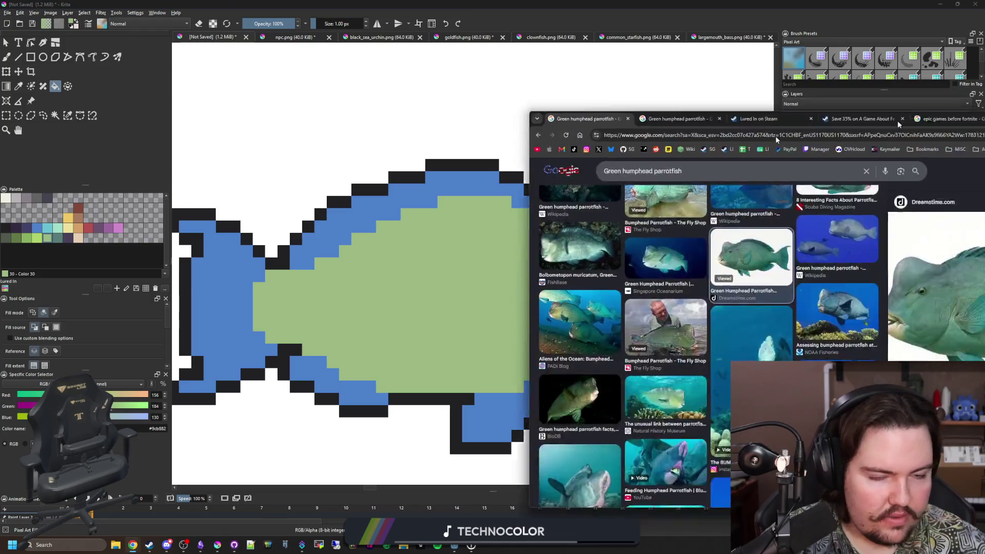
Move the Chrome reference window over the canvas, then off-screen, and centre the fish's head
{"action": "left_click_drag", "start_coordinate": [593, 157], "coordinate": [420, 315]}
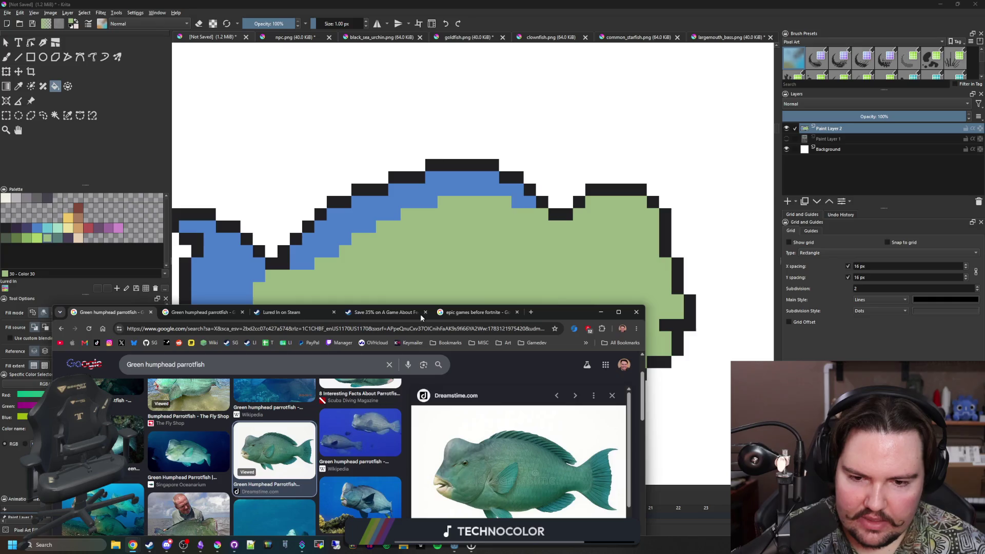
{"action": "left_click_drag", "start_coordinate": [420, 314], "coordinate": [984, 314]}
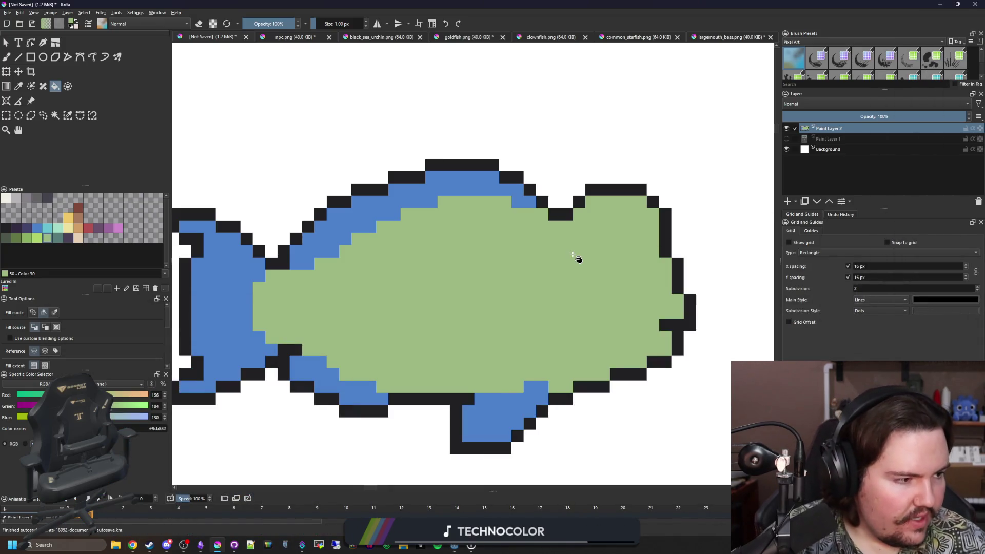
{"action": "left_click_drag", "start_coordinate": [593, 264], "coordinate": [542, 256]}
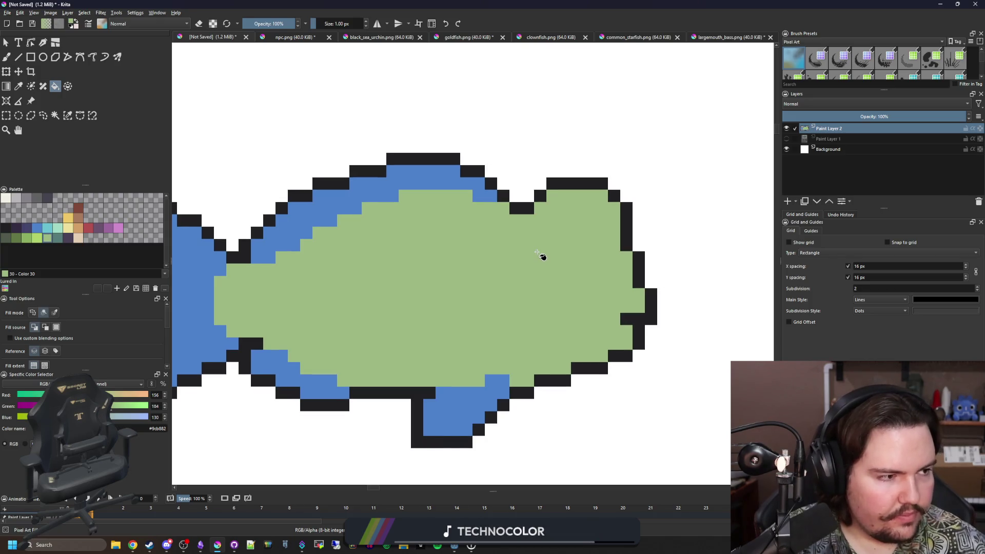
{"action": "scroll", "coordinate": [549, 293], "scroll_direction": "up", "scroll_amount": 1}
{"action": "scroll", "coordinate": [479, 332], "scroll_direction": "up", "scroll_amount": 2}
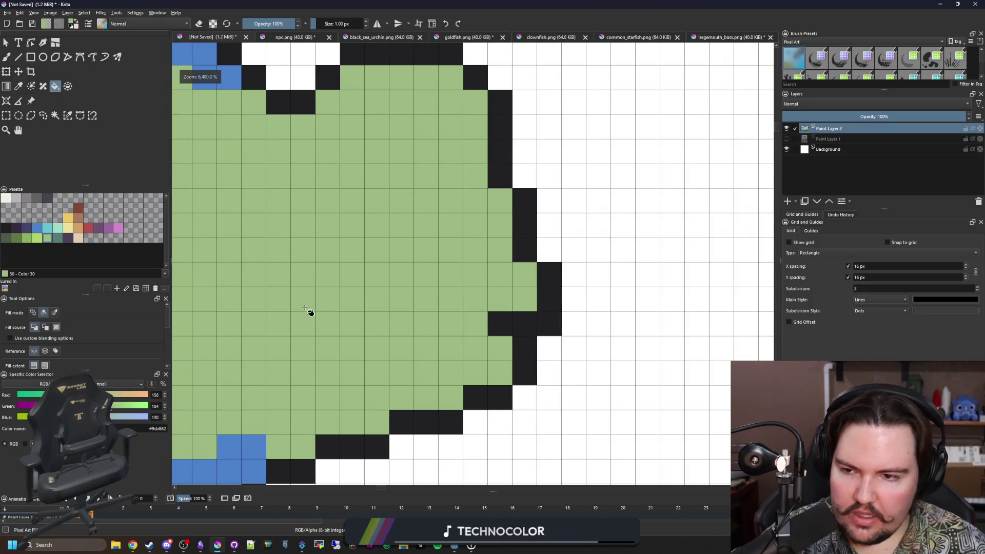
Paint tan upper and lower beak pixels with a dark mouth pixel between them
{"action": "left_click", "coordinate": [78, 240]}
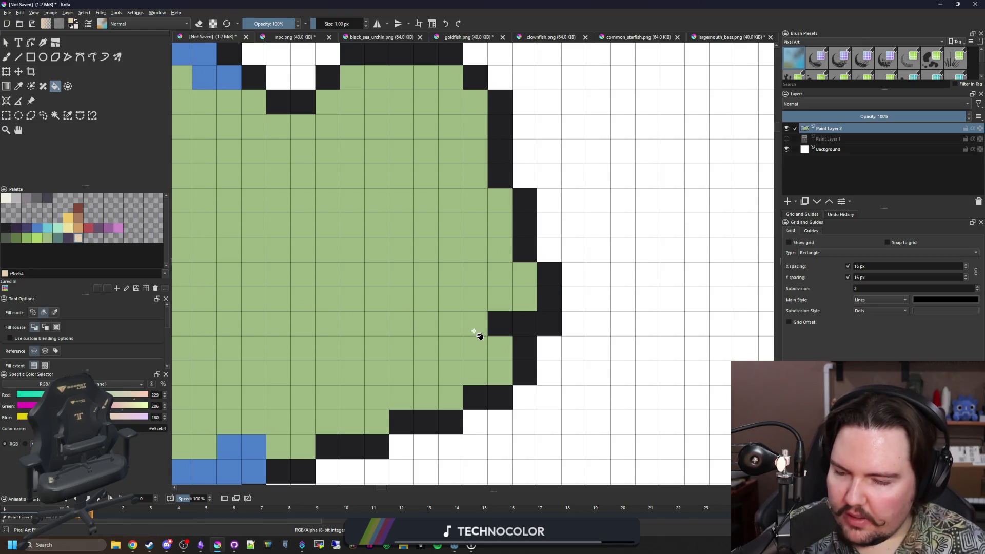
{"action": "key", "text": "b"}
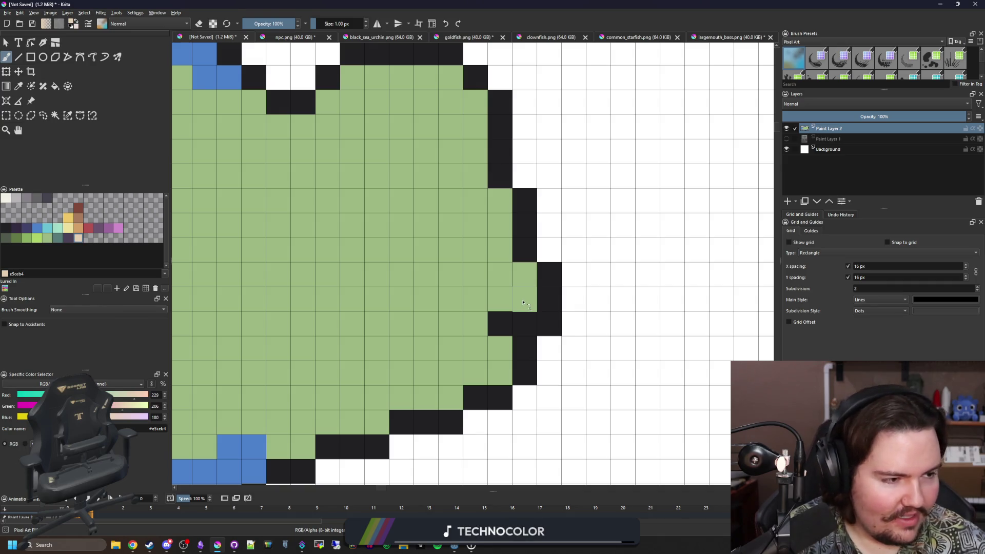
{"action": "left_click_drag", "start_coordinate": [523, 303], "coordinate": [454, 302]}
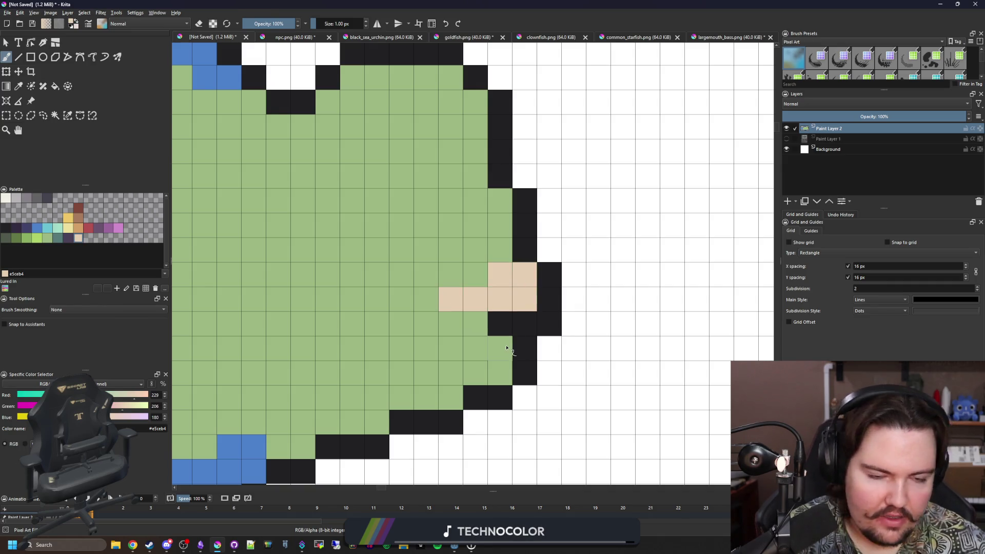
{"action": "mouse_move", "coordinate": [507, 348]}
{"action": "left_mouse_down"}
{"action": "mouse_move", "coordinate": [501, 369]}
{"action": "mouse_move", "coordinate": [433, 345]}
{"action": "mouse_move", "coordinate": [462, 377]}
{"action": "left_mouse_up"}
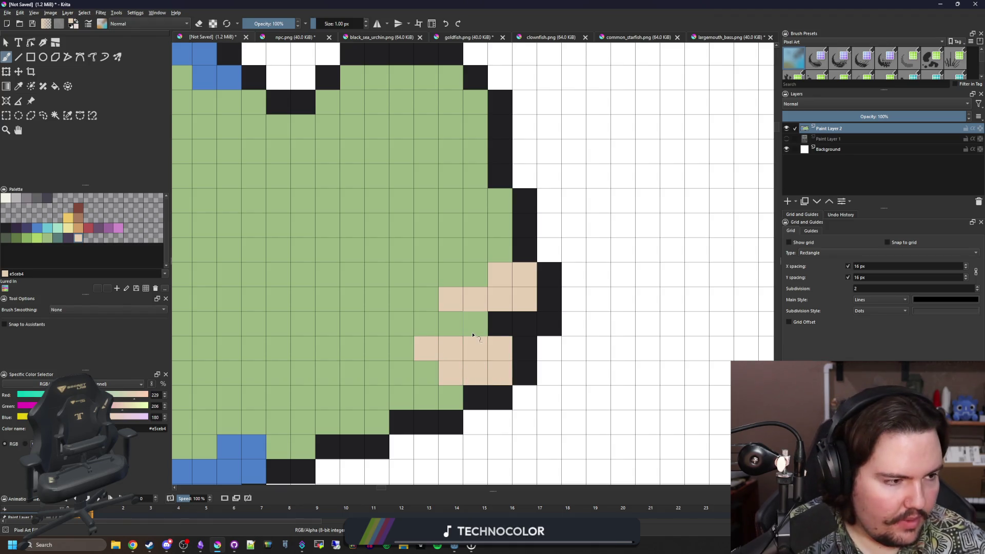
{"action": "left_click", "coordinate": [69, 239]}
{"action": "left_click_drag", "start_coordinate": [451, 324], "coordinate": [475, 324]}
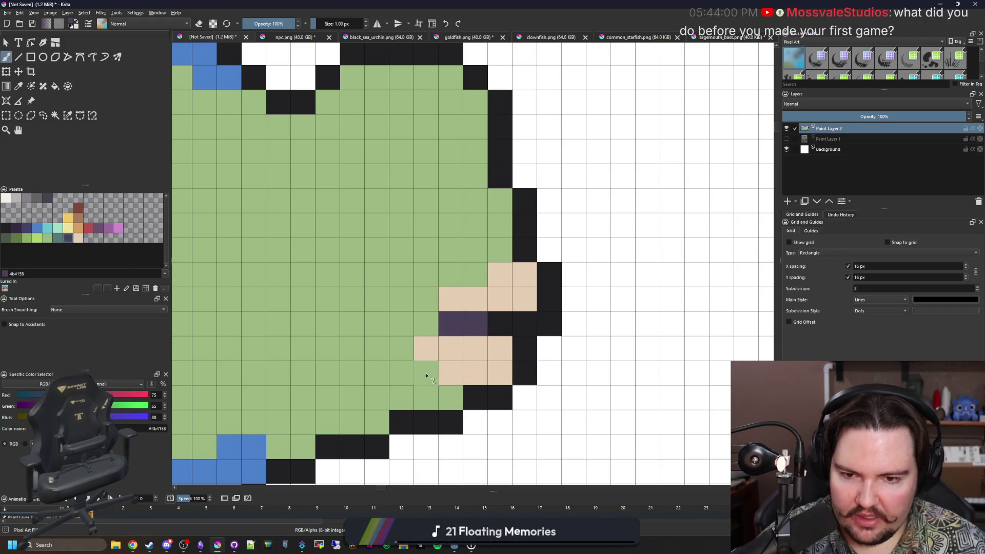
{"action": "scroll", "coordinate": [441, 368], "scroll_direction": "down", "scroll_amount": 4}
{"action": "scroll", "coordinate": [440, 368], "scroll_direction": "up", "scroll_amount": 3}
{"action": "key", "text": "ctrl+z"}
{"action": "scroll", "coordinate": [440, 339], "scroll_direction": "down", "scroll_amount": 3}
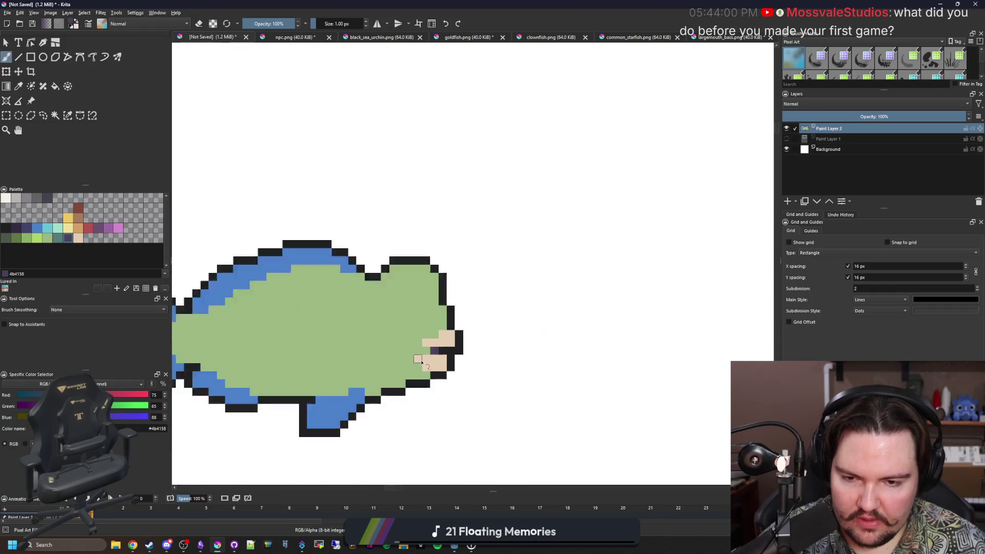
{"action": "scroll", "coordinate": [436, 342], "scroll_direction": "down", "scroll_amount": 3}
{"action": "scroll", "coordinate": [436, 342], "scroll_direction": "up", "scroll_amount": 2}
{"action": "scroll", "coordinate": [435, 342], "scroll_direction": "up", "scroll_amount": 1}
{"action": "scroll", "coordinate": [436, 342], "scroll_direction": "up", "scroll_amount": 1}
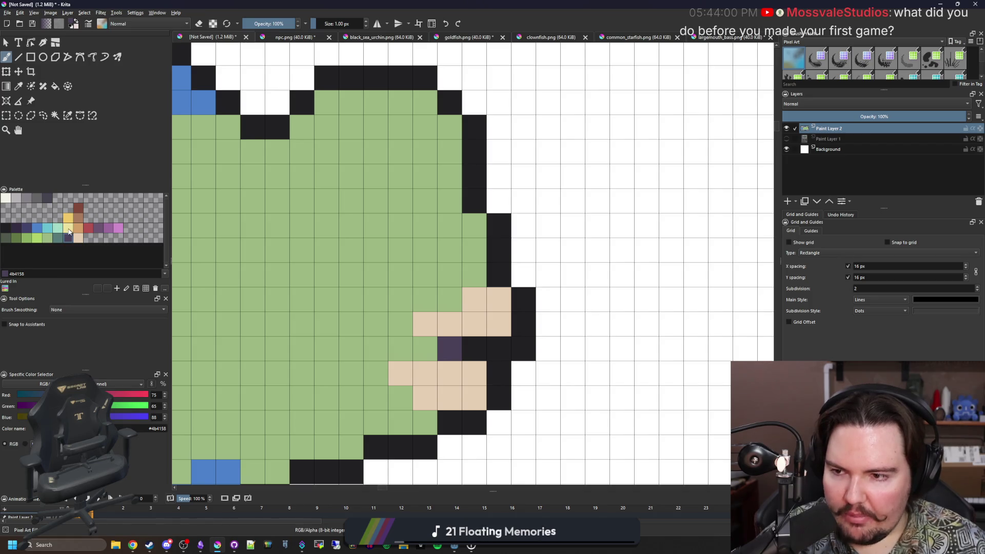
Paint cream teeth rows along the upper and lower beak
{"action": "left_click", "coordinate": [21, 201]}
{"action": "left_click_drag", "start_coordinate": [497, 324], "coordinate": [462, 320]}
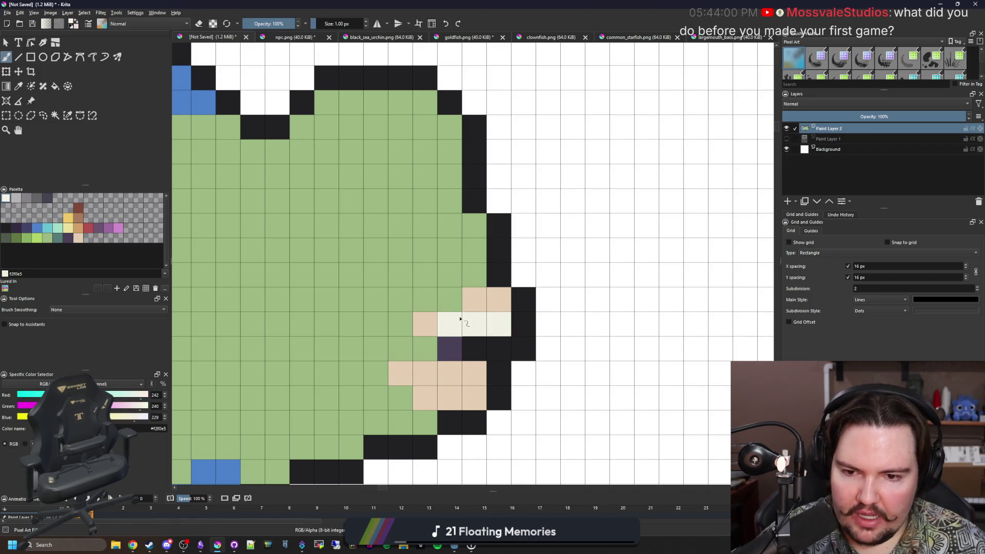
{"action": "left_click_drag", "start_coordinate": [471, 378], "coordinate": [438, 376]}
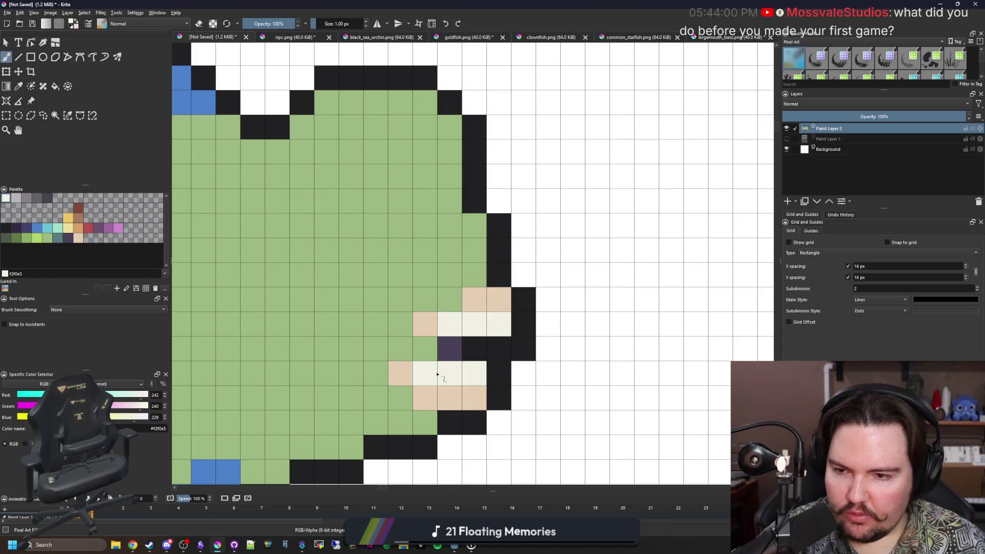
{"action": "scroll", "coordinate": [437, 375], "scroll_direction": "down", "scroll_amount": 2}
{"action": "scroll", "coordinate": [443, 370], "scroll_direction": "down", "scroll_amount": 3}
{"action": "scroll", "coordinate": [471, 362], "scroll_direction": "down", "scroll_amount": 1}
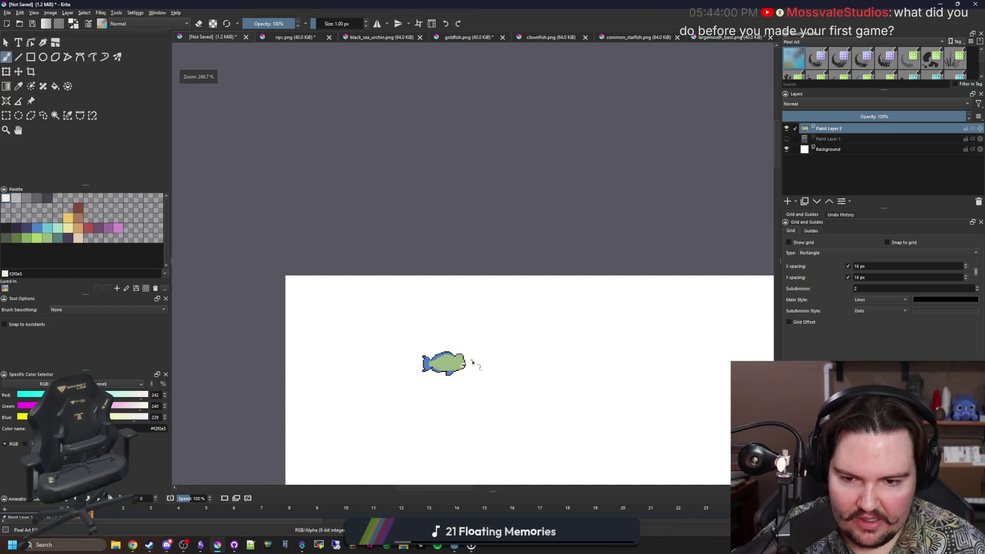
{"action": "scroll", "coordinate": [472, 362], "scroll_direction": "up", "scroll_amount": 5}
{"action": "scroll", "coordinate": [473, 420], "scroll_direction": "up", "scroll_amount": 2}
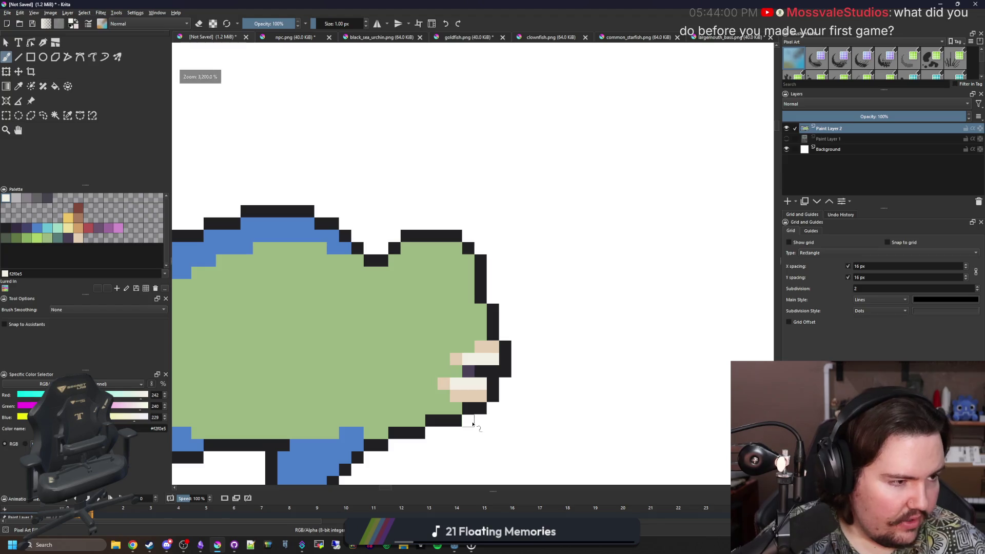
{"action": "scroll", "coordinate": [528, 310], "scroll_direction": "up", "scroll_amount": 2}
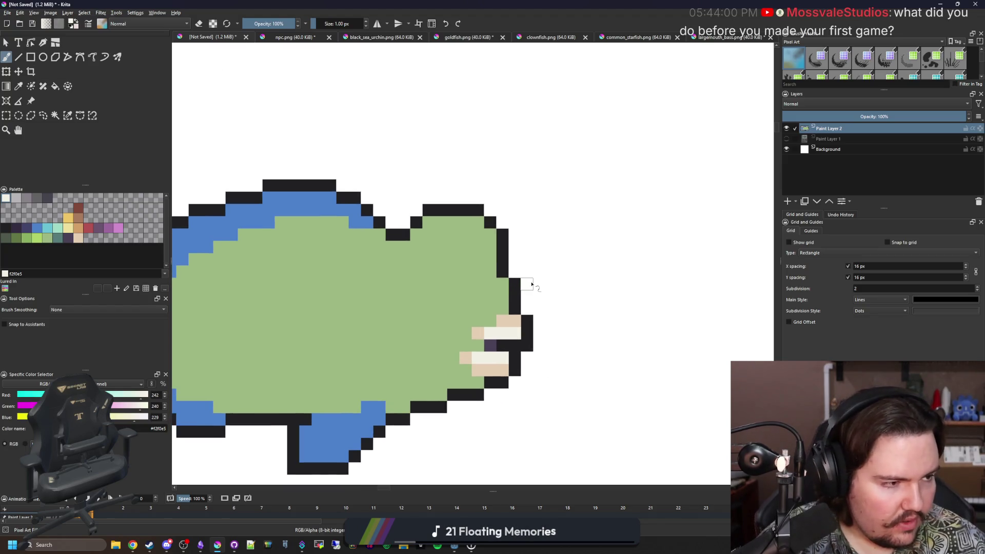
{"action": "scroll", "coordinate": [352, 240], "scroll_direction": "up", "scroll_amount": 2}
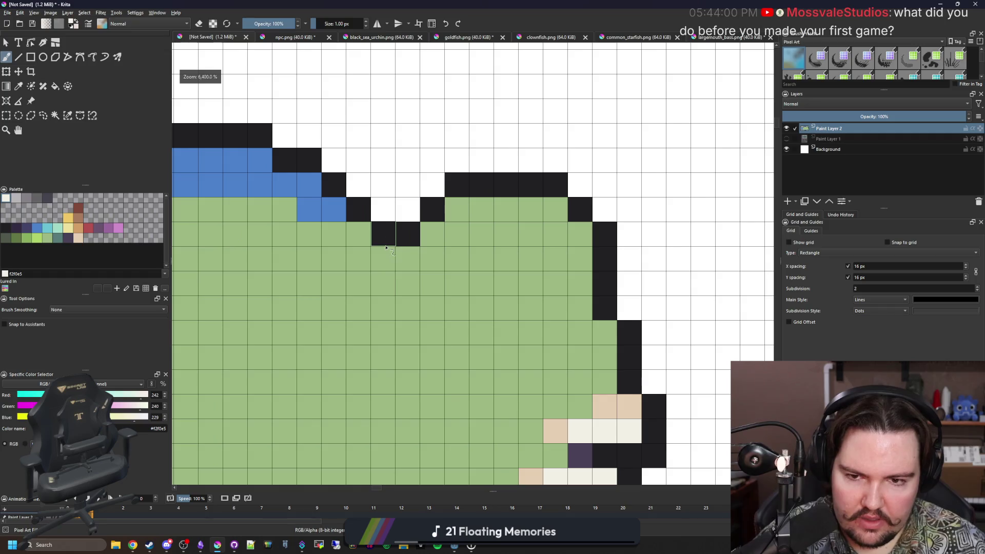
{"action": "key", "text": "p"}
{"action": "scroll", "coordinate": [280, 285], "scroll_direction": "down", "scroll_amount": 2}
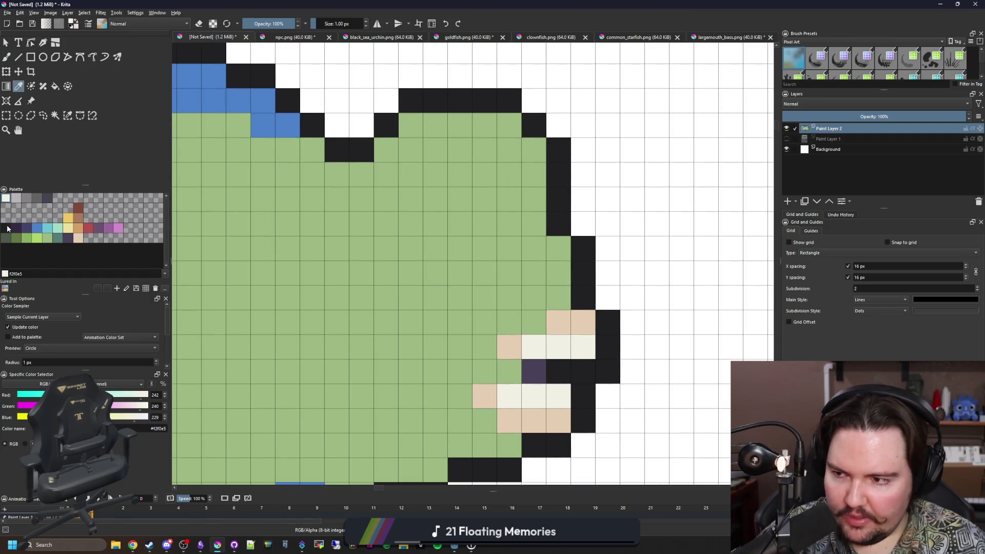
Paint a black eye block on the head and trim its bottom row back to body green
{"action": "left_click", "coordinate": [7, 229]}
{"action": "key", "text": "b"}
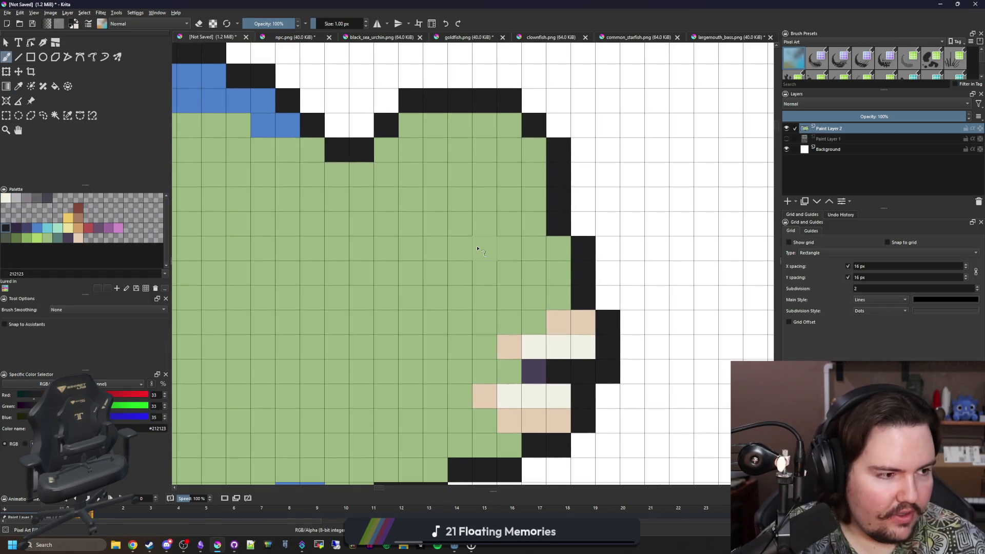
{"action": "scroll", "coordinate": [478, 247], "scroll_direction": "up", "scroll_amount": 1}
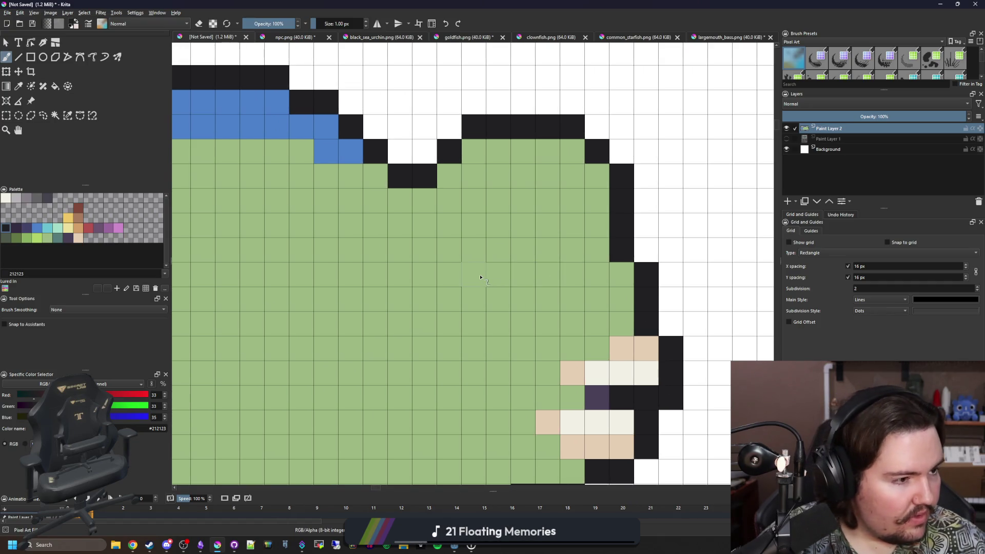
{"action": "mouse_move", "coordinate": [473, 298]}
{"action": "left_mouse_down"}
{"action": "mouse_move", "coordinate": [450, 300]}
{"action": "mouse_move", "coordinate": [470, 325]}
{"action": "left_mouse_up"}
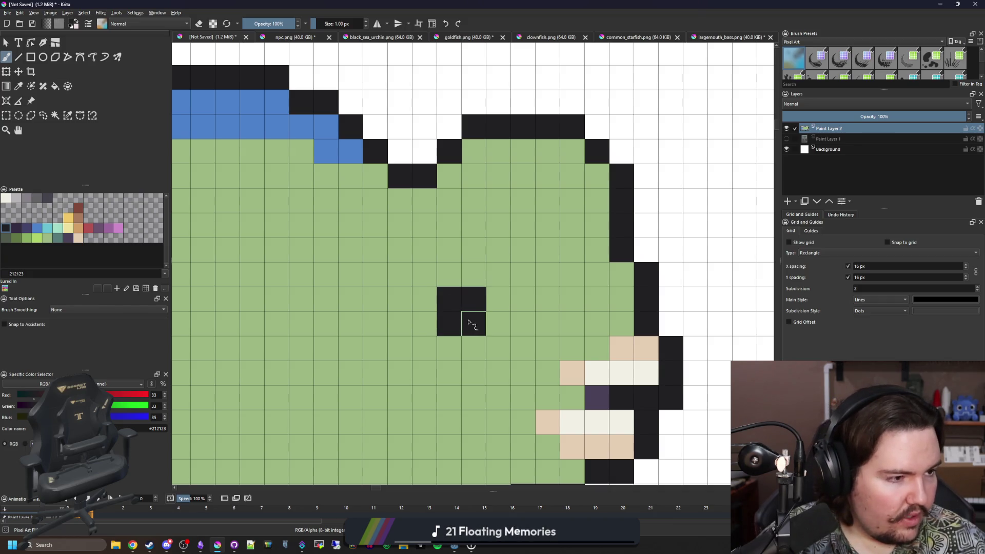
{"action": "left_click_drag", "start_coordinate": [466, 289], "coordinate": [464, 277]}
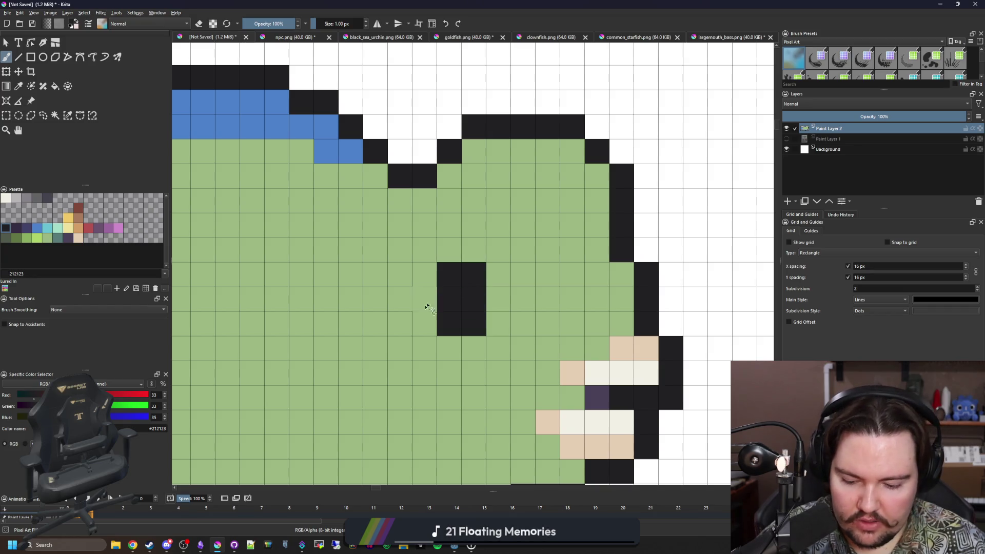
{"action": "left_click", "coordinate": [475, 339], "text": "ctrl"}
{"action": "mouse_move", "coordinate": [475, 338]}
{"action": "left_mouse_down"}
{"action": "mouse_move", "coordinate": [469, 321]}
{"action": "mouse_move", "coordinate": [450, 324]}
{"action": "left_mouse_up"}
{"action": "scroll", "coordinate": [446, 322], "scroll_direction": "down", "scroll_amount": 3}
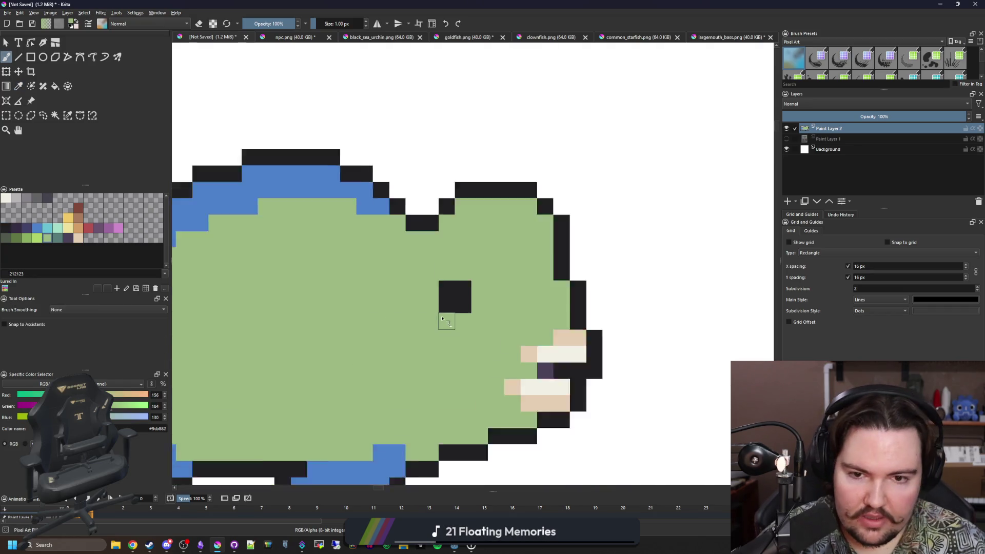
{"action": "scroll", "coordinate": [443, 318], "scroll_direction": "down", "scroll_amount": 2}
{"action": "scroll", "coordinate": [443, 324], "scroll_direction": "up", "scroll_amount": 2}
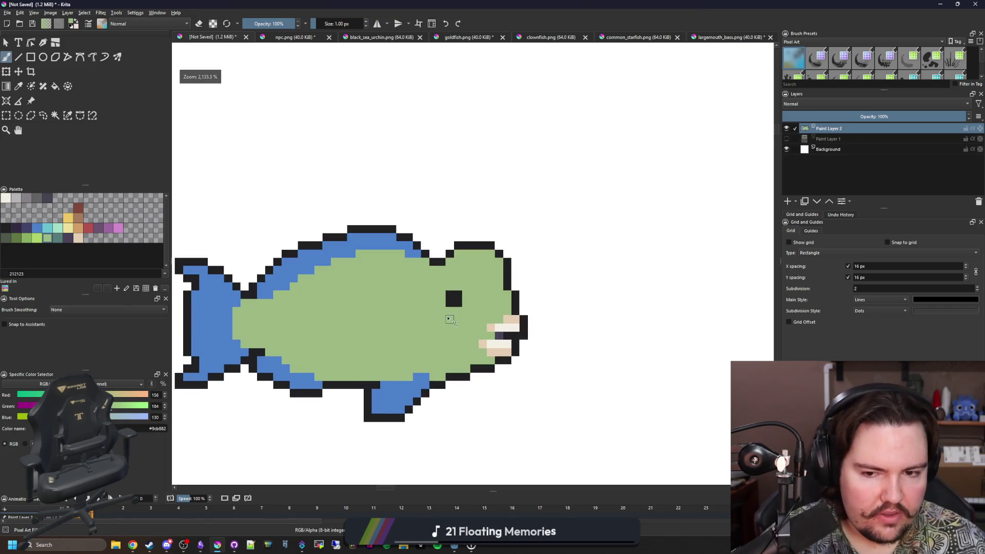
{"action": "scroll", "coordinate": [450, 302], "scroll_direction": "up", "scroll_amount": 3}
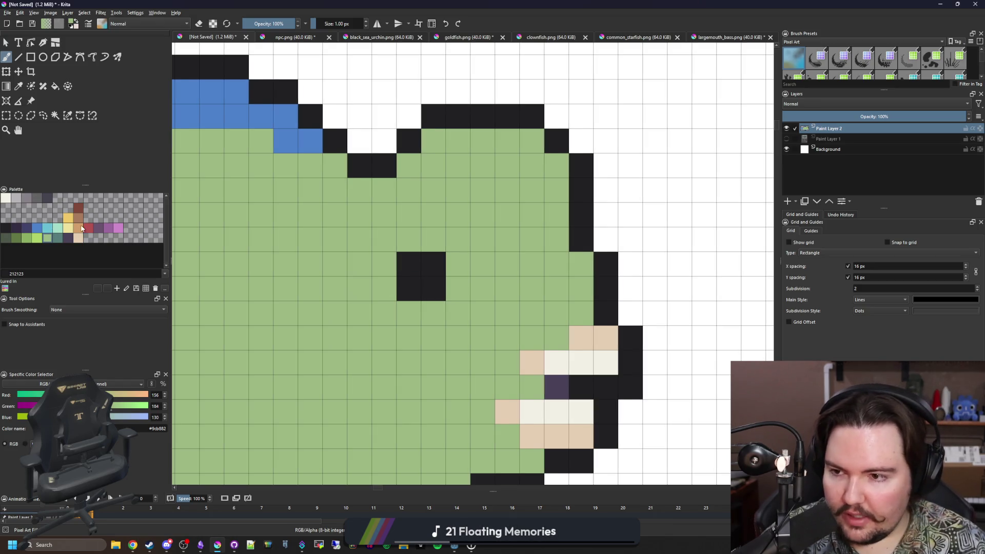
Surround the black pupil with yellow eye cells, undoing one stray yellow pixel
{"action": "left_click", "coordinate": [71, 221]}
{"action": "left_click", "coordinate": [416, 288]}
{"action": "left_click_drag", "start_coordinate": [408, 263], "coordinate": [433, 263]}
{"action": "scroll", "coordinate": [425, 362], "scroll_direction": "down", "scroll_amount": 2}
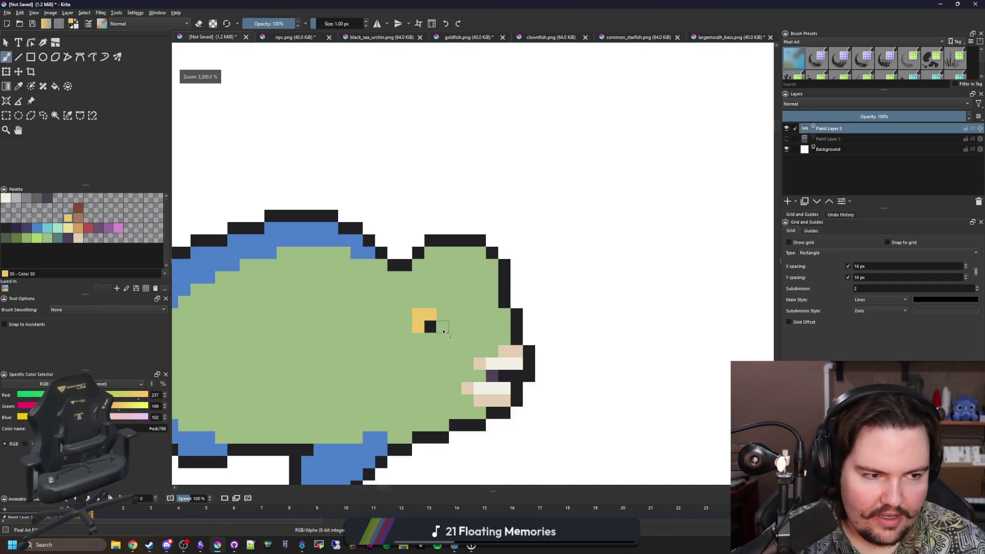
{"action": "scroll", "coordinate": [425, 355], "scroll_direction": "down", "scroll_amount": 3}
{"action": "scroll", "coordinate": [443, 362], "scroll_direction": "up", "scroll_amount": 1}
{"action": "scroll", "coordinate": [438, 320], "scroll_direction": "up", "scroll_amount": 2}
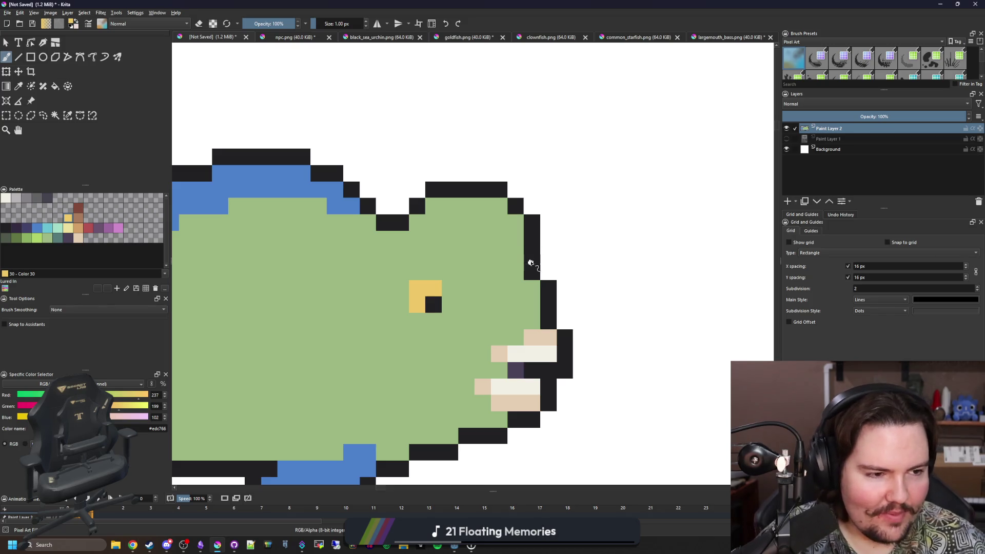
{"action": "left_click", "coordinate": [447, 272]}
{"action": "key", "text": "ctrl+z"}
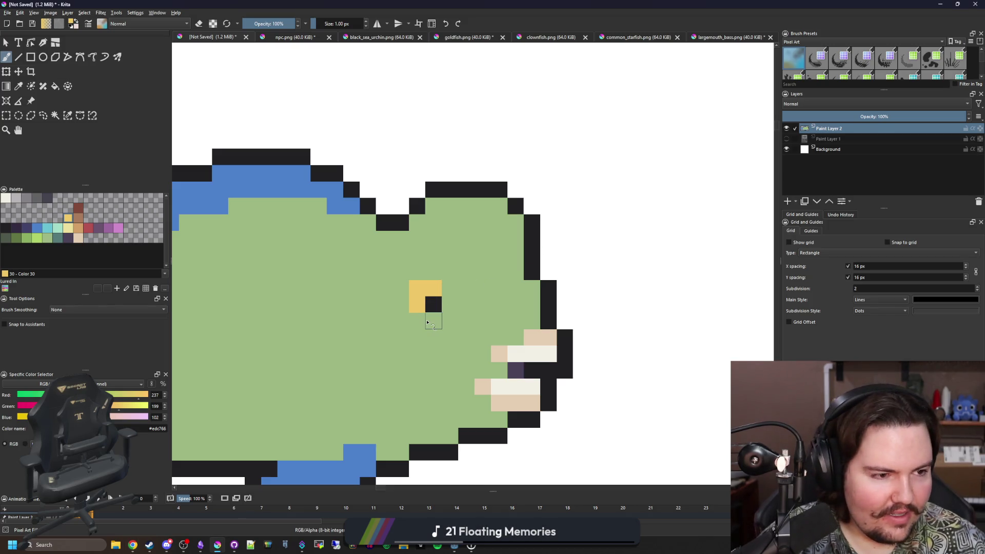
{"action": "scroll", "coordinate": [427, 323], "scroll_direction": "up", "scroll_amount": 1}
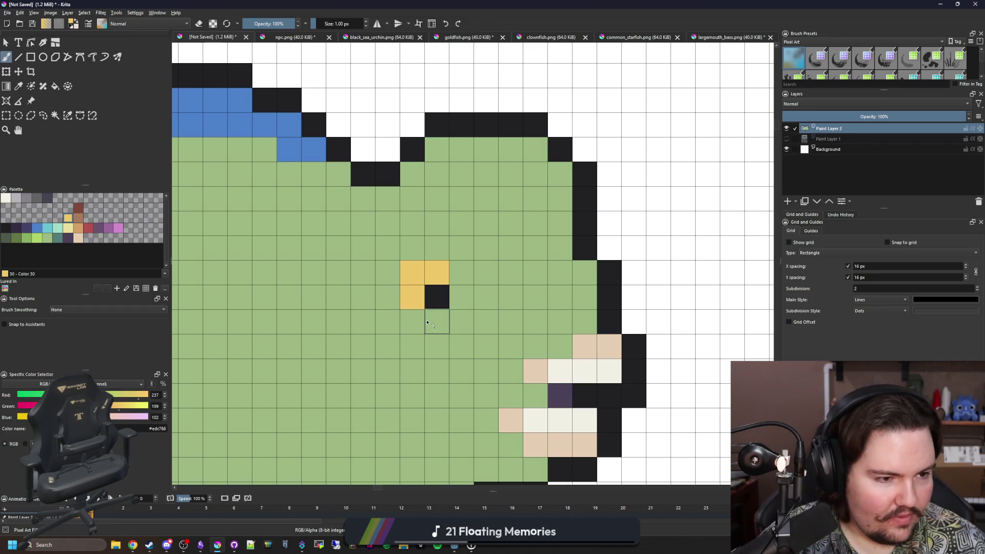
{"action": "scroll", "coordinate": [429, 324], "scroll_direction": "down", "scroll_amount": 3}
{"action": "scroll", "coordinate": [434, 258], "scroll_direction": "up", "scroll_amount": 1}
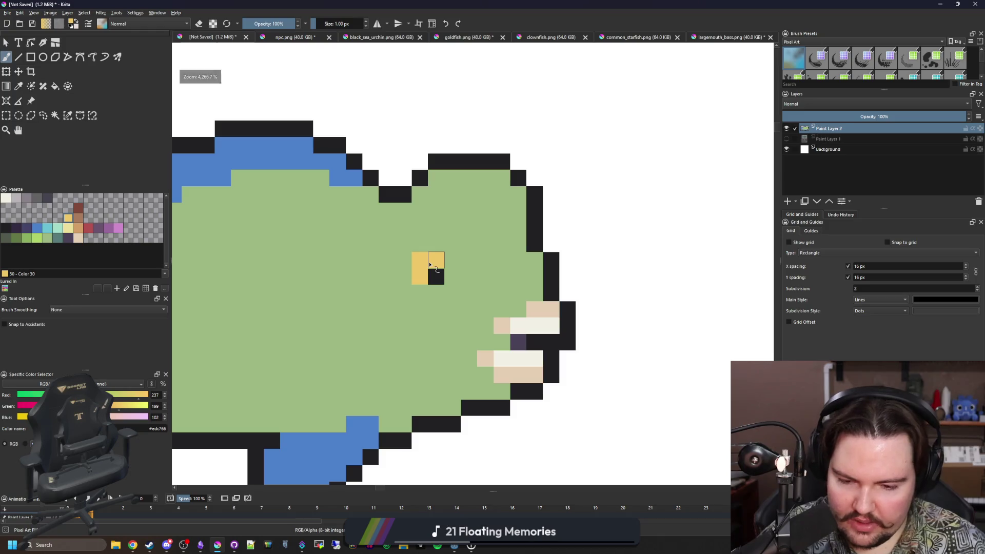
Pick the dark teal colour and return to the brush for the gill lines
{"action": "key", "text": "p"}
{"action": "left_click", "coordinate": [58, 240]}
{"action": "key", "text": "b"}
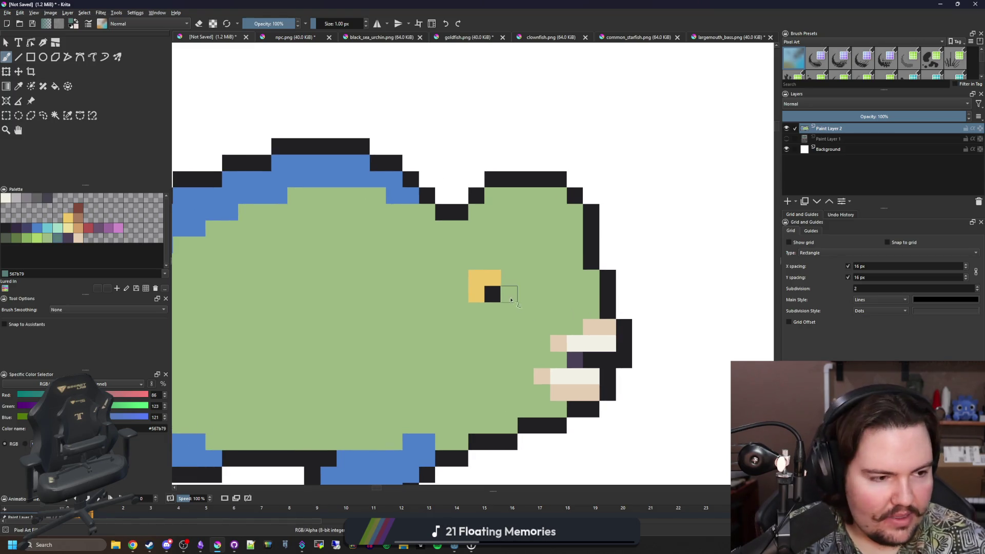
Paint a dark teal row along the underside of the head plus one pixel above it
{"action": "left_click_drag", "start_coordinate": [466, 286], "coordinate": [498, 283]}
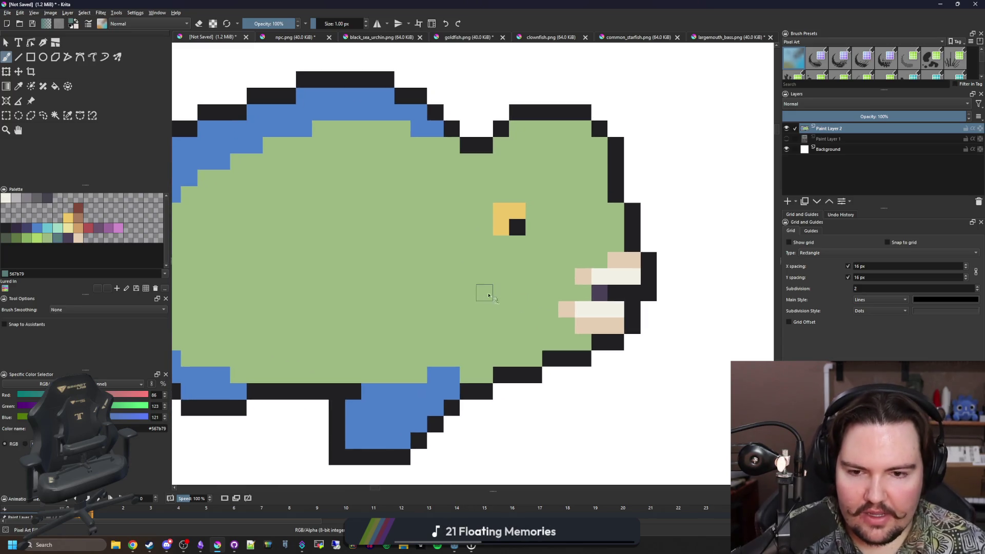
{"action": "scroll", "coordinate": [485, 291], "scroll_direction": "up", "scroll_amount": 1}
{"action": "scroll", "coordinate": [493, 346], "scroll_direction": "up", "scroll_amount": 1}
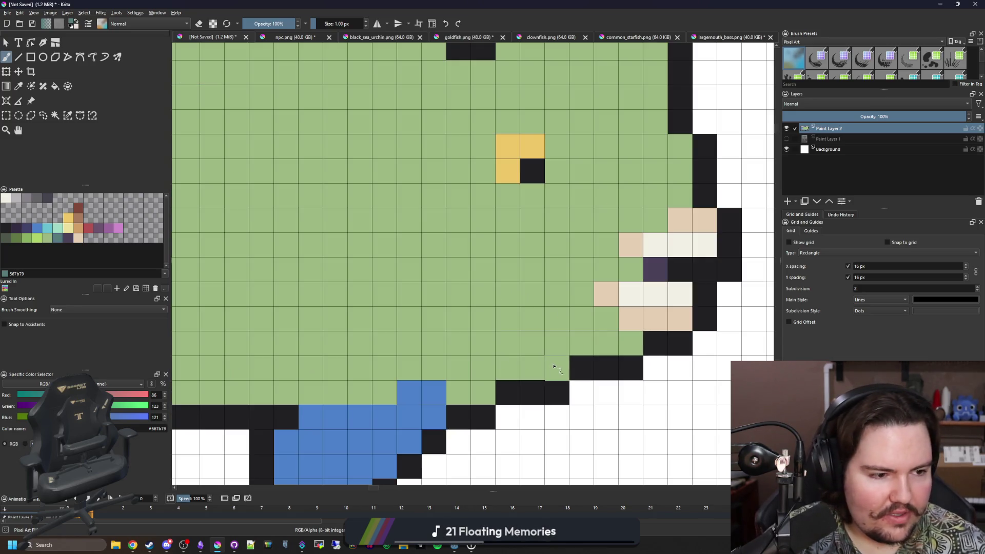
{"action": "left_click_drag", "start_coordinate": [554, 367], "coordinate": [490, 363]}
{"action": "left_click", "coordinate": [459, 348]}
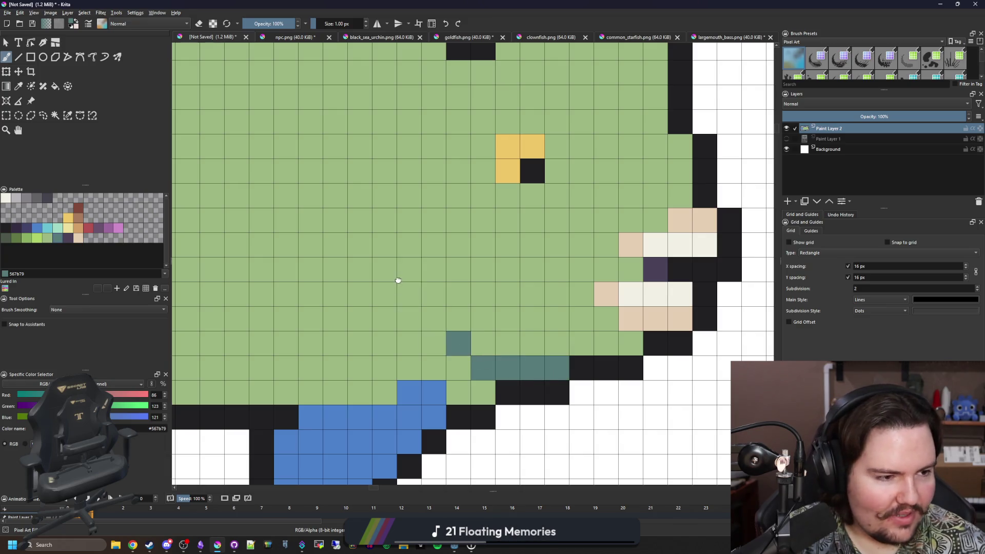
{"action": "scroll", "coordinate": [392, 340], "scroll_direction": "up", "scroll_amount": 2}
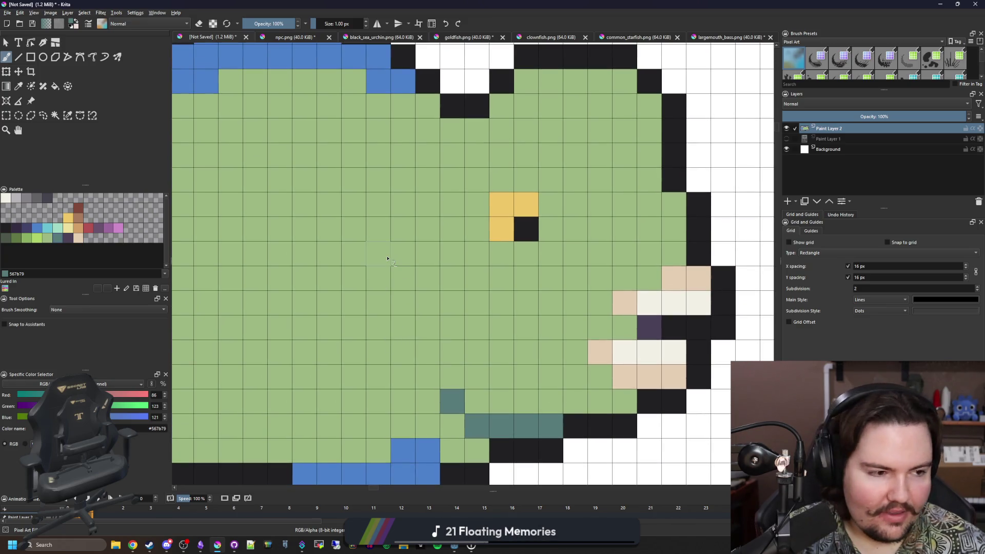
{"action": "scroll", "coordinate": [392, 252], "scroll_direction": "down", "scroll_amount": 1}
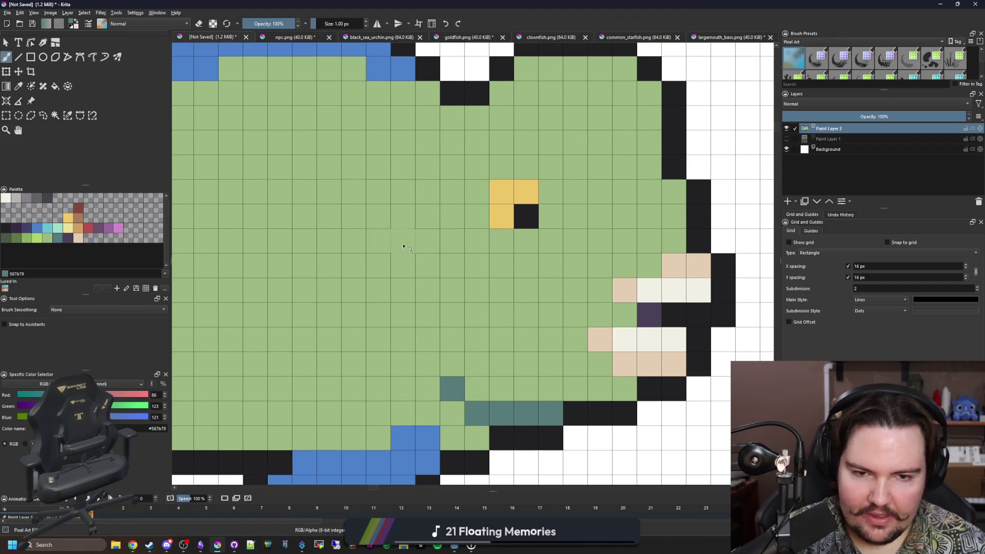
Draw the curved teal gill line behind the eye, rising diagonally toward the top
{"action": "mouse_move", "coordinate": [379, 240]}
{"action": "left_mouse_down"}
{"action": "mouse_move", "coordinate": [391, 330]}
{"action": "mouse_move", "coordinate": [427, 364]}
{"action": "left_mouse_up"}
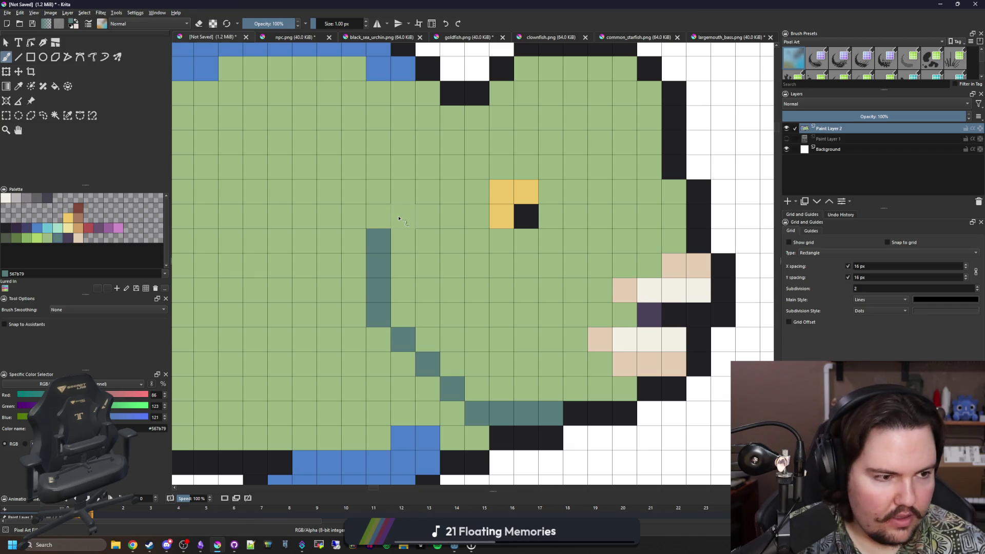
{"action": "left_click", "coordinate": [399, 221]}
{"action": "left_click", "coordinate": [427, 192]}
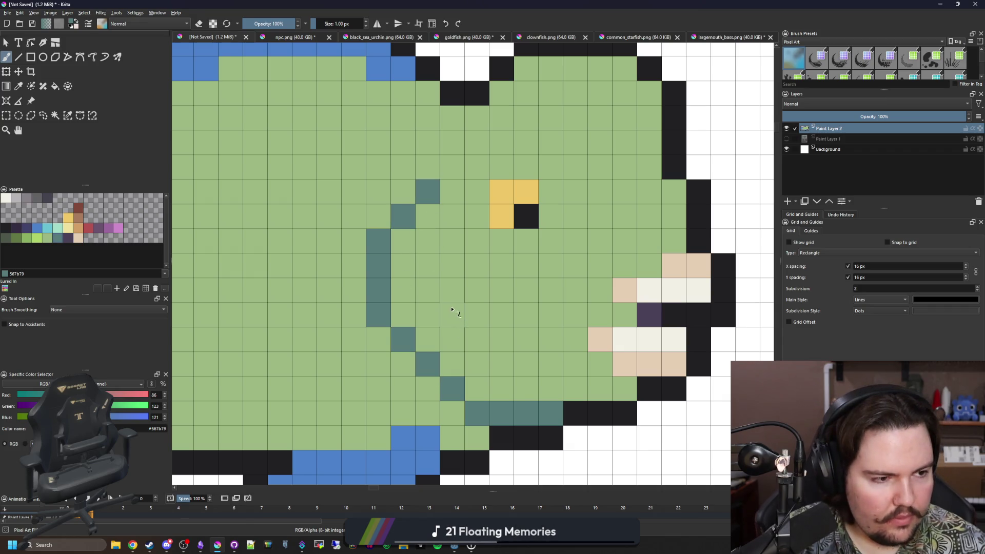
{"action": "scroll", "coordinate": [444, 288], "scroll_direction": "down", "scroll_amount": 5}
{"action": "scroll", "coordinate": [334, 319], "scroll_direction": "up", "scroll_amount": 2}
{"action": "scroll", "coordinate": [457, 314], "scroll_direction": "up", "scroll_amount": 2}
{"action": "scroll", "coordinate": [464, 312], "scroll_direction": "down", "scroll_amount": 3}
{"action": "scroll", "coordinate": [462, 313], "scroll_direction": "up", "scroll_amount": 3}
{"action": "scroll", "coordinate": [460, 312], "scroll_direction": "down", "scroll_amount": 1}
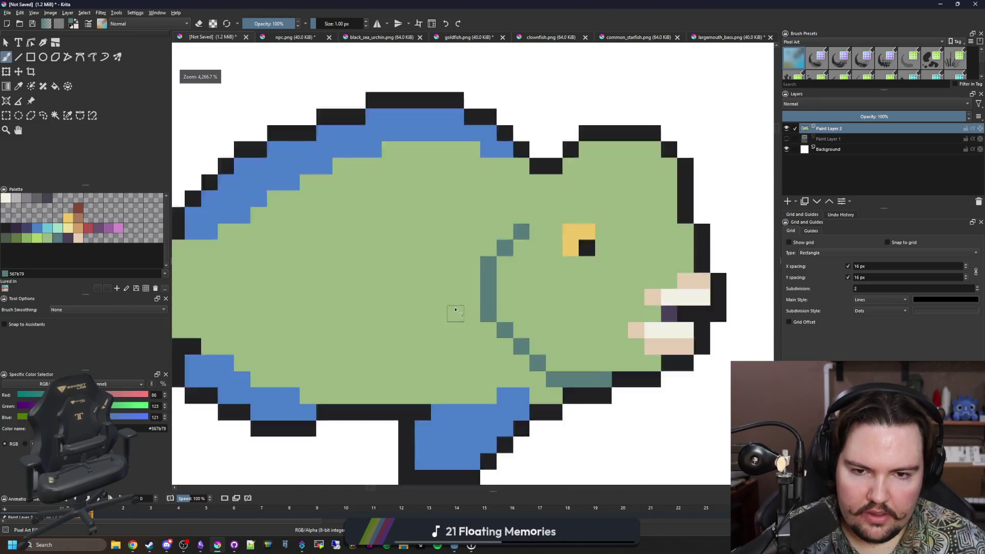
{"action": "scroll", "coordinate": [456, 312], "scroll_direction": "down", "scroll_amount": 1}
{"action": "scroll", "coordinate": [456, 311], "scroll_direction": "up", "scroll_amount": 2}
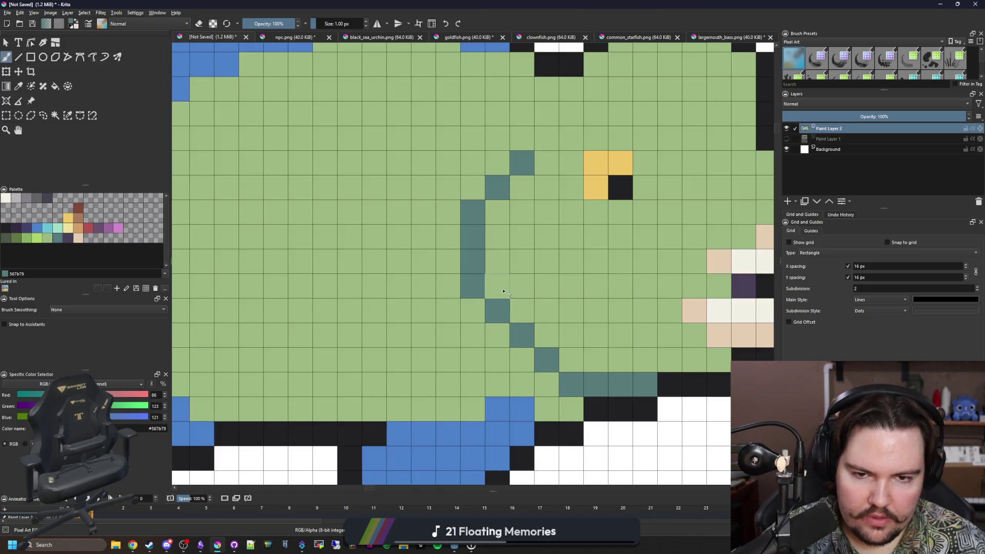
{"action": "left_click_drag", "start_coordinate": [504, 291], "coordinate": [580, 277]}
{"action": "mouse_move", "coordinate": [502, 322]}
{"action": "left_mouse_down"}
{"action": "mouse_move", "coordinate": [476, 271]}
{"action": "mouse_move", "coordinate": [424, 229]}
{"action": "left_mouse_up"}
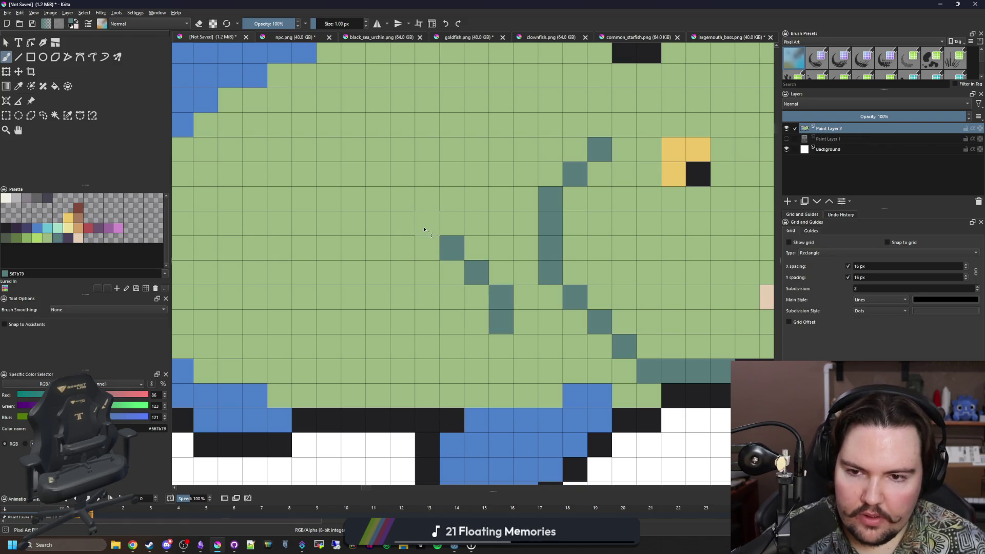
Outline and begin filling a dark teal patch on the fish's side
{"action": "left_click_drag", "start_coordinate": [478, 252], "coordinate": [418, 202]}
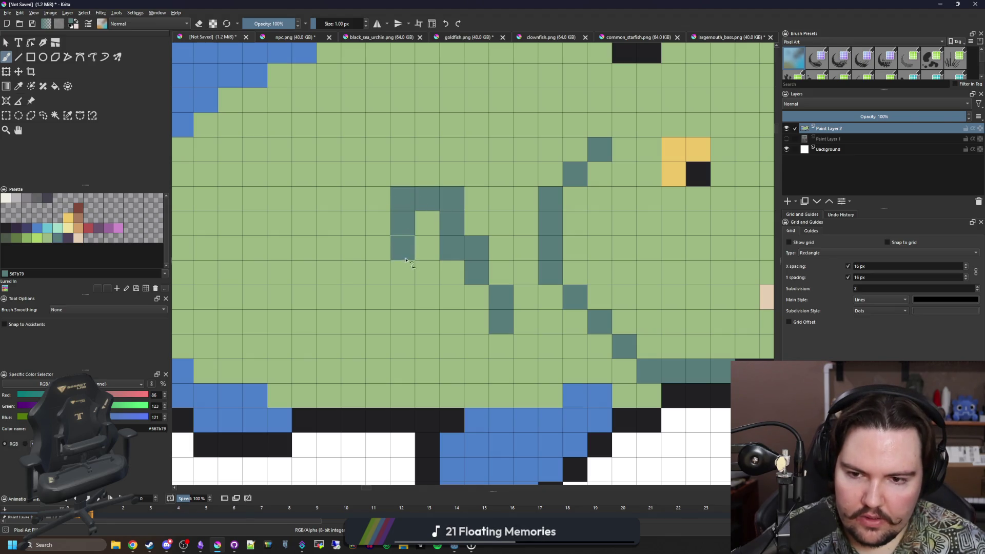
{"action": "mouse_move", "coordinate": [417, 201]}
{"action": "left_mouse_down"}
{"action": "mouse_move", "coordinate": [429, 317]}
{"action": "mouse_move", "coordinate": [379, 198]}
{"action": "left_mouse_up"}
{"action": "left_click", "coordinate": [389, 222]}
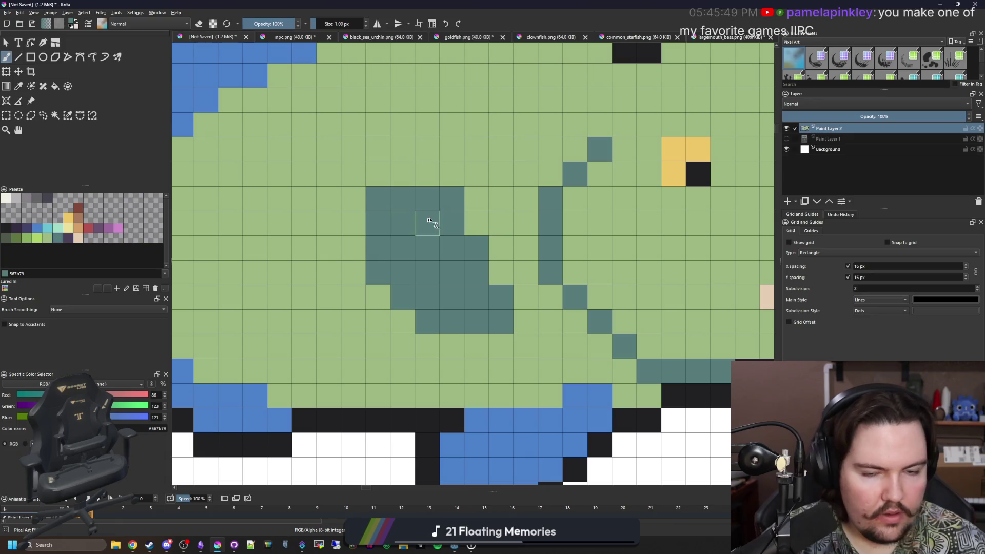
Trim the patch's upper-right corner back to green and widen it downward in teal
{"action": "left_click", "coordinate": [483, 177], "text": "ctrl"}
{"action": "left_click", "coordinate": [452, 199]}
{"action": "left_click_drag", "start_coordinate": [467, 242], "coordinate": [427, 199]}
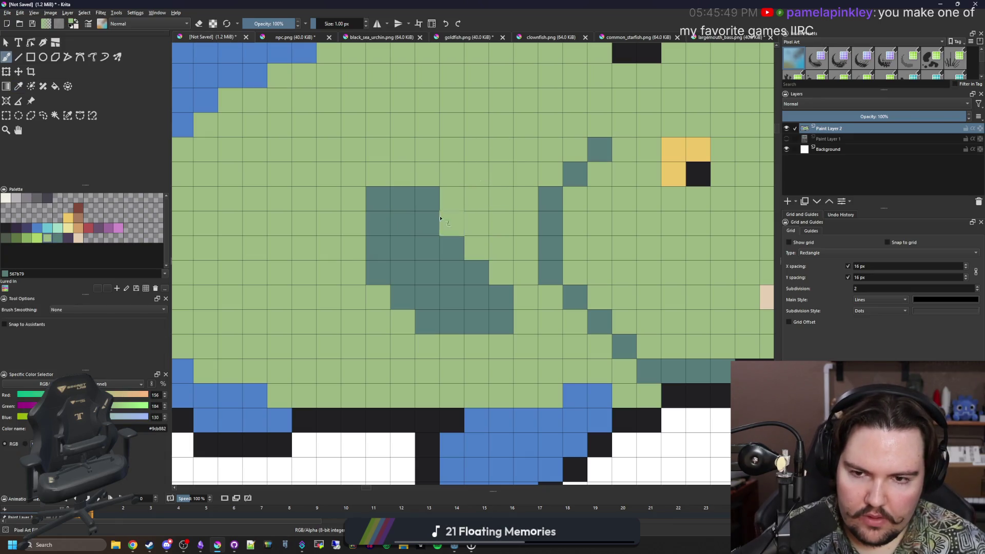
{"action": "scroll", "coordinate": [395, 246], "scroll_direction": "down", "scroll_amount": 2}
{"action": "scroll", "coordinate": [403, 287], "scroll_direction": "up", "scroll_amount": 2}
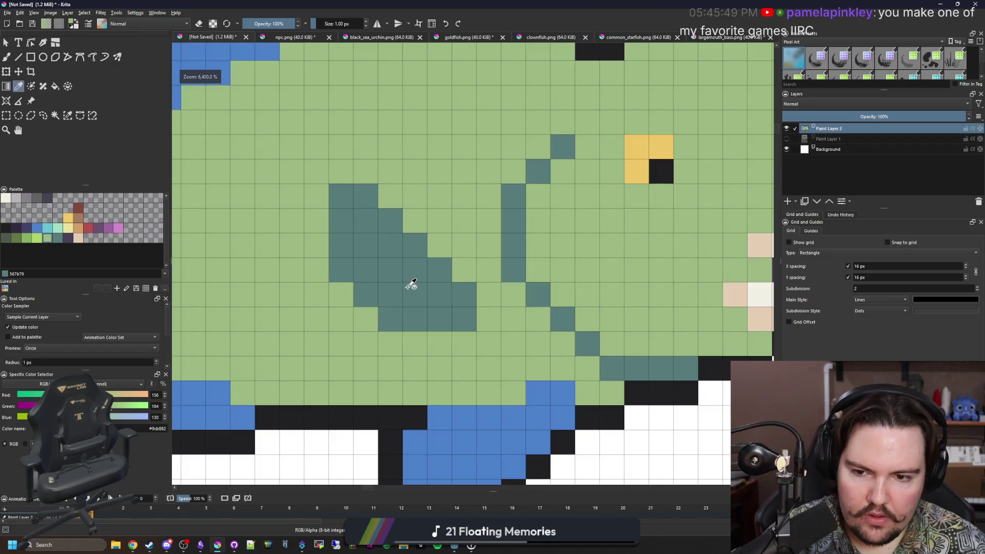
{"action": "left_click", "coordinate": [408, 285], "text": "ctrl"}
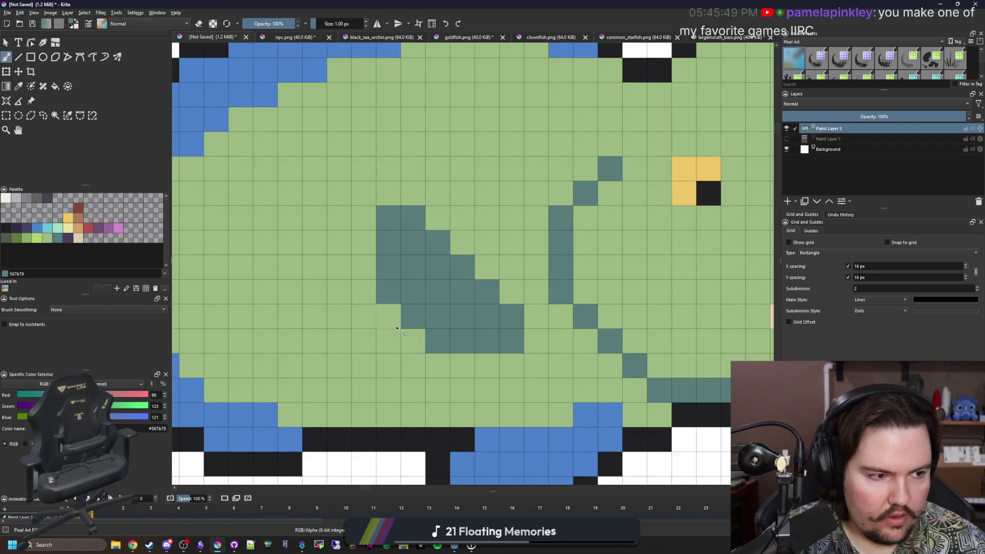
{"action": "left_click_drag", "start_coordinate": [368, 239], "coordinate": [396, 332]}
{"action": "left_click_drag", "start_coordinate": [446, 362], "coordinate": [485, 363]}
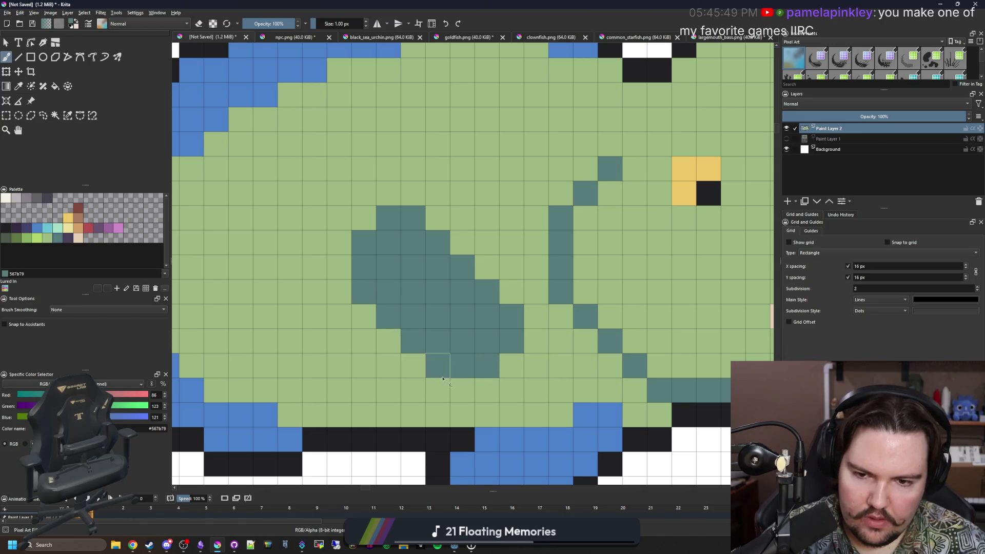
{"action": "scroll", "coordinate": [447, 362], "scroll_direction": "down", "scroll_amount": 4}
{"action": "scroll", "coordinate": [378, 333], "scroll_direction": "up", "scroll_amount": 3}
{"action": "scroll", "coordinate": [378, 333], "scroll_direction": "up", "scroll_amount": 1}
Fill and extend the patch leftward, turning stray teal cells back to green
{"action": "left_click_drag", "start_coordinate": [377, 334], "coordinate": [365, 235]}
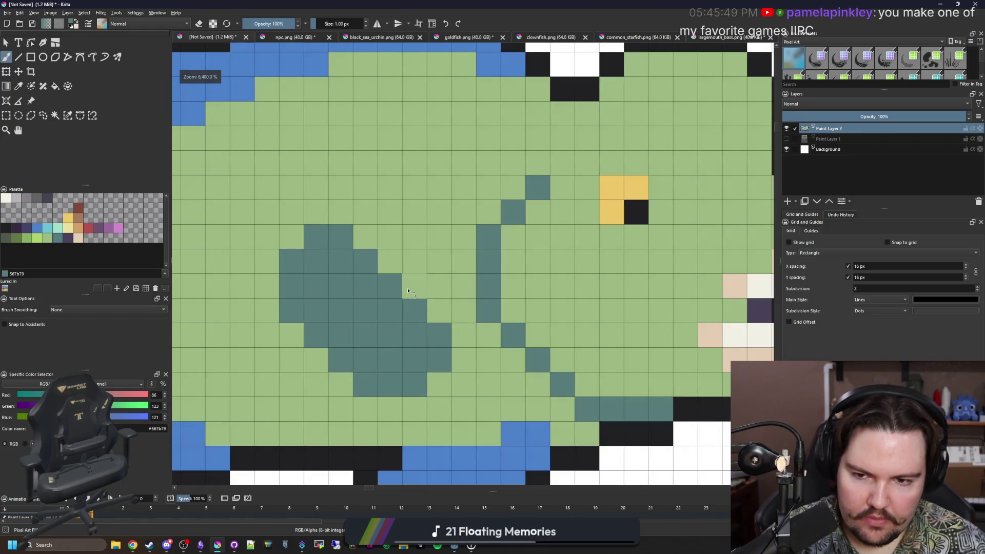
{"action": "scroll", "coordinate": [397, 345], "scroll_direction": "down", "scroll_amount": 1}
{"action": "scroll", "coordinate": [397, 344], "scroll_direction": "down", "scroll_amount": 3}
{"action": "scroll", "coordinate": [394, 343], "scroll_direction": "up", "scroll_amount": 3}
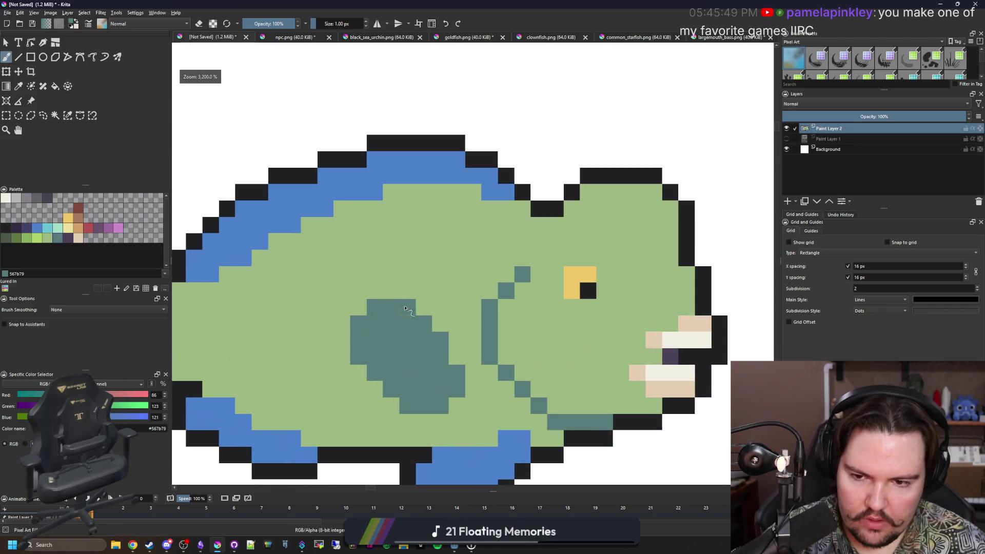
{"action": "scroll", "coordinate": [383, 346], "scroll_direction": "down", "scroll_amount": 2}
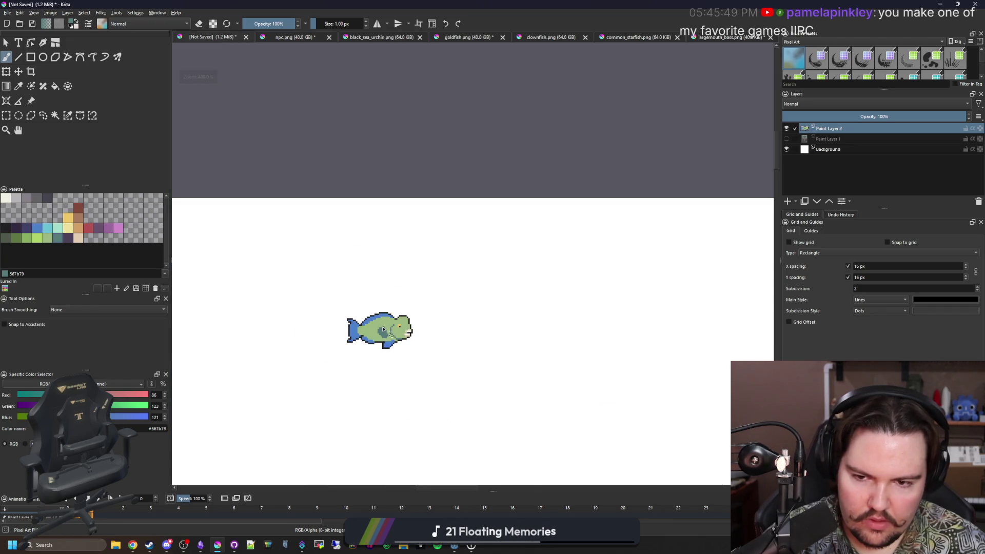
{"action": "scroll", "coordinate": [385, 333], "scroll_direction": "up", "scroll_amount": 2}
{"action": "scroll", "coordinate": [376, 338], "scroll_direction": "up", "scroll_amount": 2}
{"action": "scroll", "coordinate": [374, 339], "scroll_direction": "up", "scroll_amount": 1}
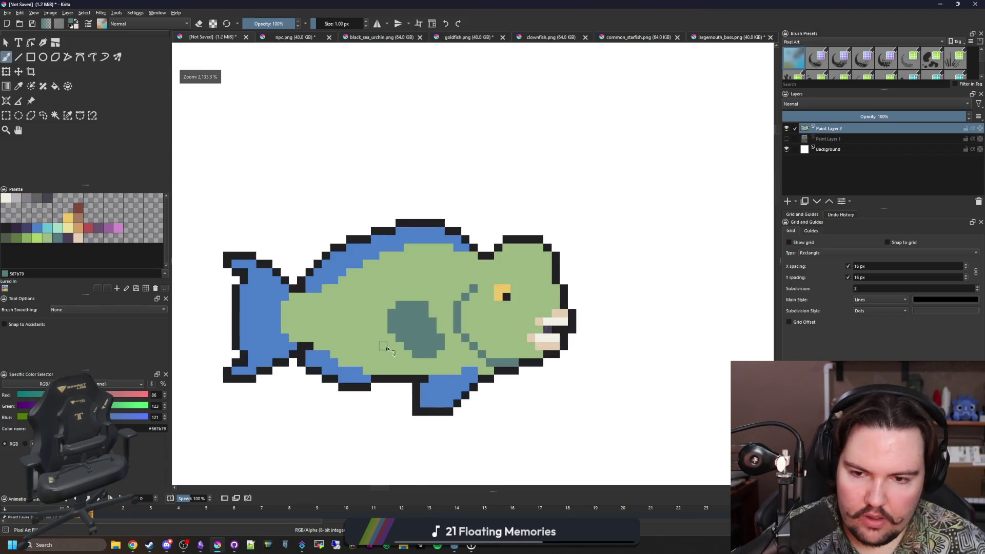
{"action": "scroll", "coordinate": [377, 340], "scroll_direction": "up", "scroll_amount": 1}
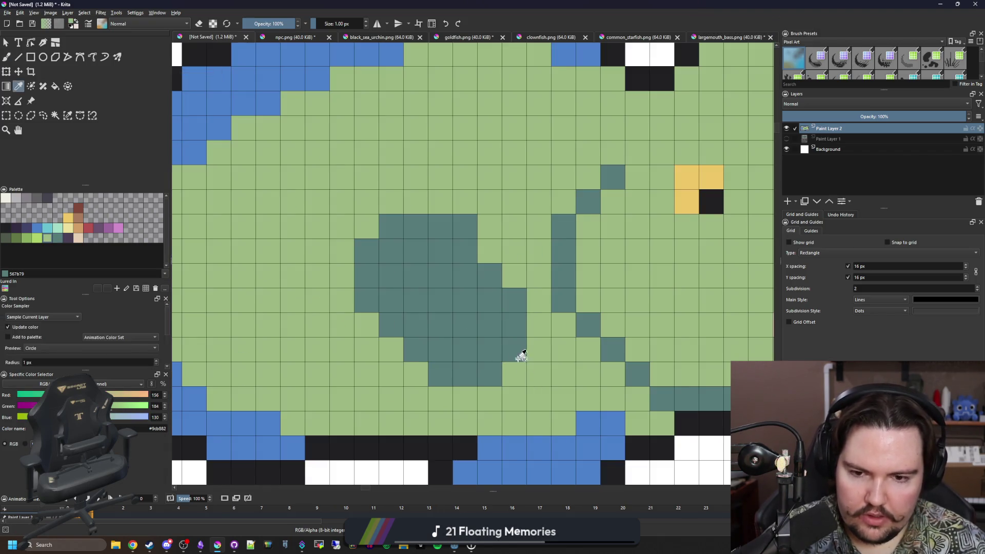
{"action": "left_click_drag", "start_coordinate": [521, 358], "coordinate": [488, 374]}
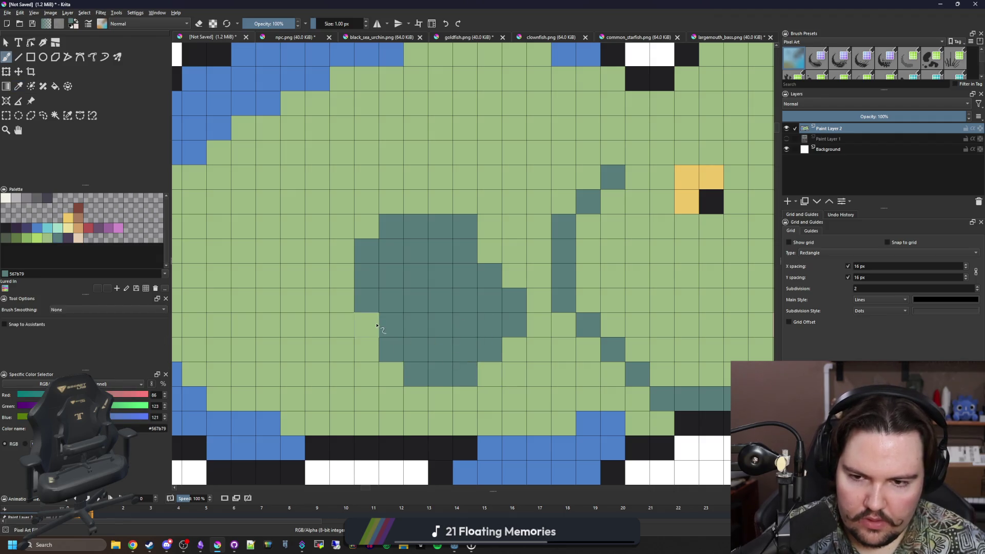
{"action": "left_click_drag", "start_coordinate": [415, 376], "coordinate": [342, 327]}
{"action": "scroll", "coordinate": [346, 331], "scroll_direction": "down", "scroll_amount": 1}
{"action": "scroll", "coordinate": [378, 349], "scroll_direction": "down", "scroll_amount": 1}
{"action": "scroll", "coordinate": [378, 349], "scroll_direction": "down", "scroll_amount": 3}
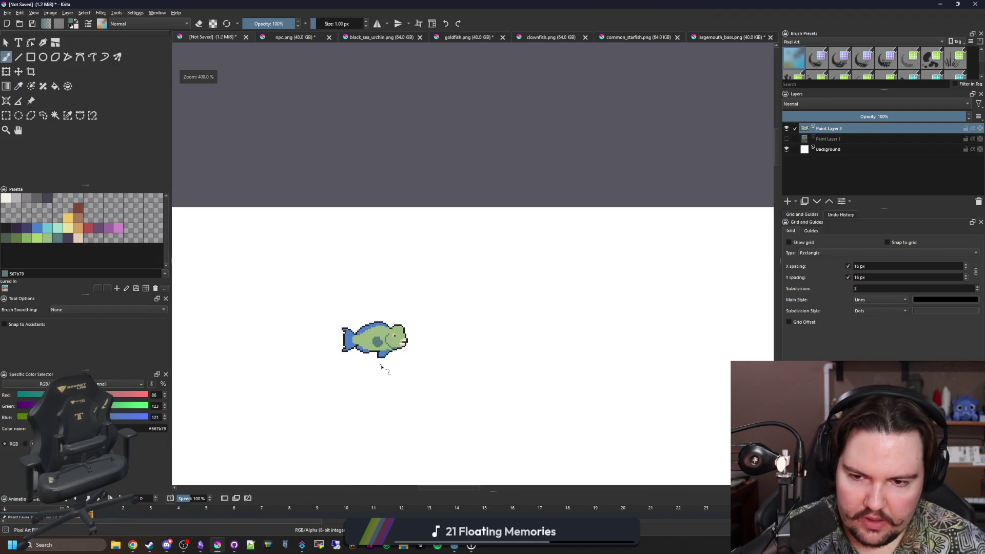
{"action": "scroll", "coordinate": [385, 367], "scroll_direction": "up", "scroll_amount": 2}
{"action": "scroll", "coordinate": [392, 367], "scroll_direction": "up", "scroll_amount": 1}
{"action": "scroll", "coordinate": [378, 347], "scroll_direction": "up", "scroll_amount": 2}
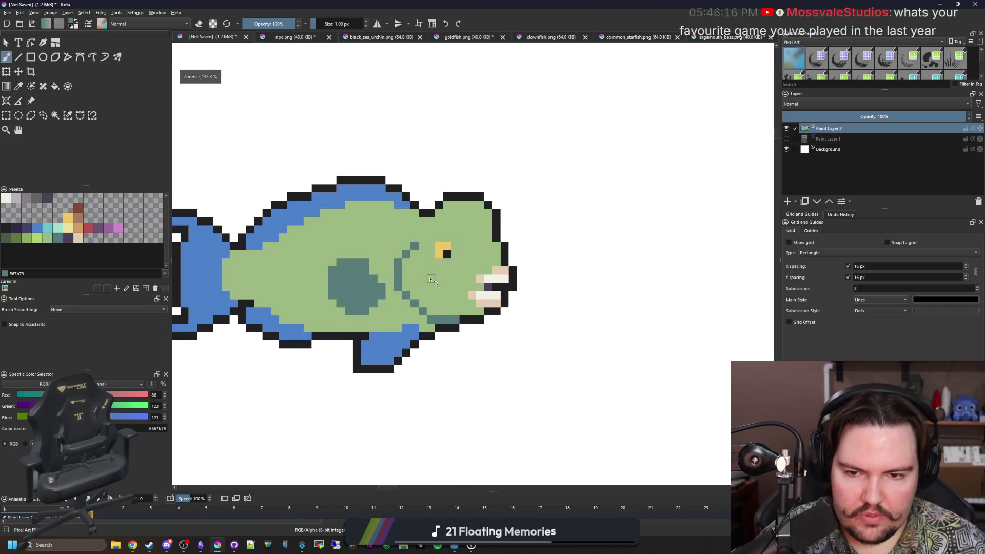
{"action": "scroll", "coordinate": [381, 339], "scroll_direction": "down", "scroll_amount": 2}
{"action": "scroll", "coordinate": [400, 308], "scroll_direction": "up", "scroll_amount": 3}
{"action": "scroll", "coordinate": [476, 311], "scroll_direction": "up", "scroll_amount": 2}
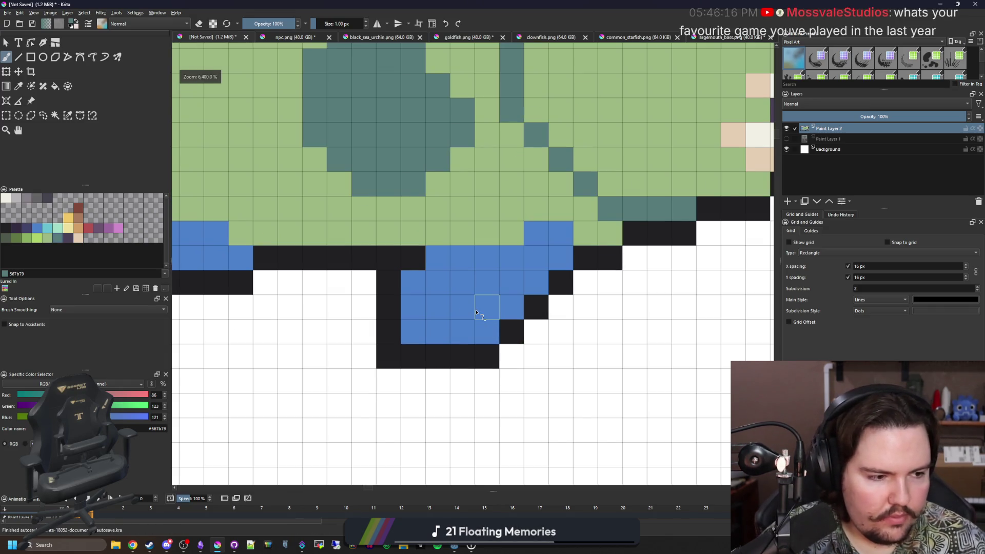
{"action": "left_click", "coordinate": [508, 329], "text": "ctrl"}
{"action": "mouse_move", "coordinate": [506, 330]}
{"action": "left_mouse_down"}
{"action": "mouse_move", "coordinate": [408, 329]}
{"action": "mouse_move", "coordinate": [478, 363]}
{"action": "left_mouse_up"}
{"action": "key", "text": "e"}
{"action": "key", "text": "ctrl+z"}
{"action": "left_click", "coordinate": [431, 285], "text": "ctrl"}
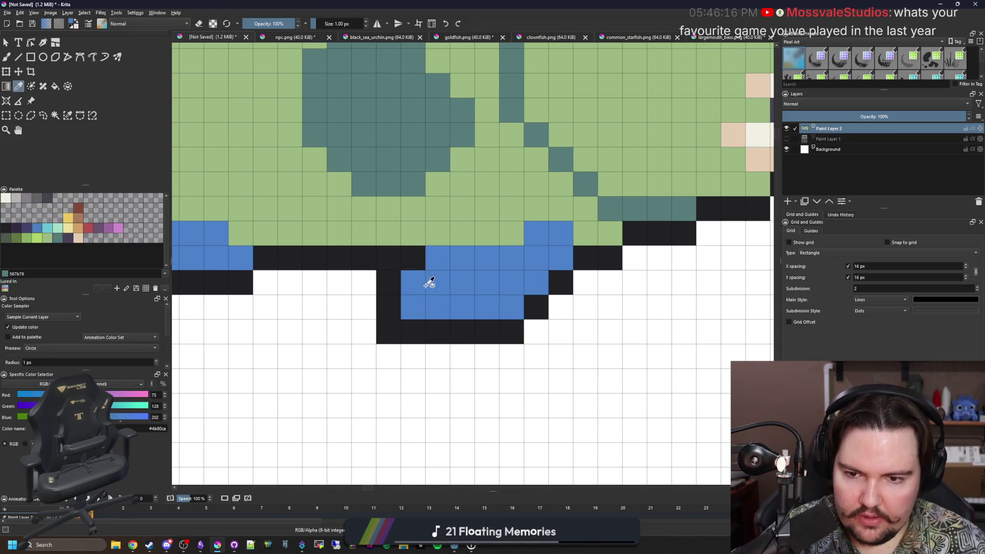
{"action": "left_click", "coordinate": [534, 303], "text": "ctrl"}
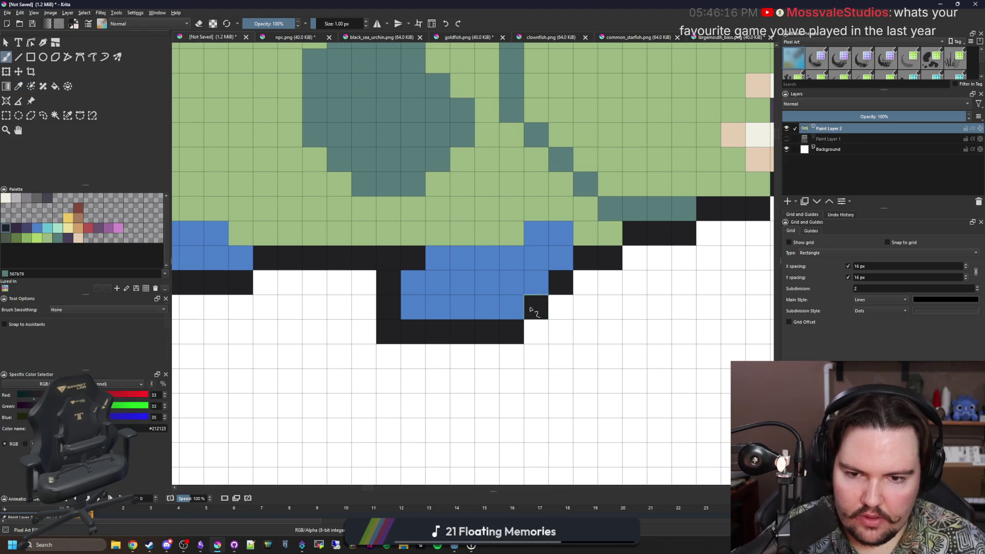
{"action": "scroll", "coordinate": [403, 353], "scroll_direction": "down", "scroll_amount": 3}
{"action": "scroll", "coordinate": [403, 353], "scroll_direction": "down", "scroll_amount": 3}
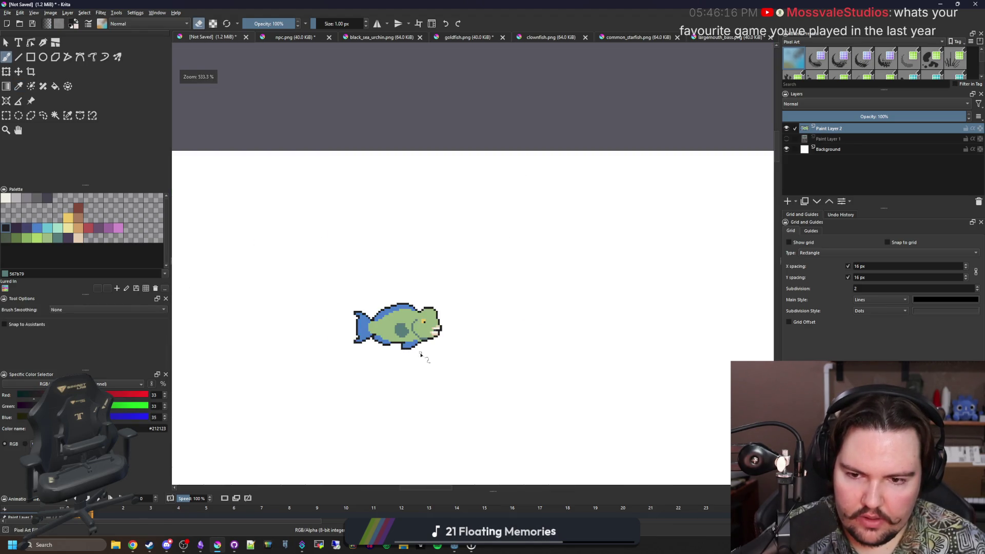
{"action": "scroll", "coordinate": [418, 359], "scroll_direction": "up", "scroll_amount": 2}
{"action": "scroll", "coordinate": [401, 339], "scroll_direction": "up", "scroll_amount": 2}
{"action": "scroll", "coordinate": [385, 328], "scroll_direction": "up", "scroll_amount": 2}
{"action": "scroll", "coordinate": [367, 316], "scroll_direction": "up", "scroll_amount": 2}
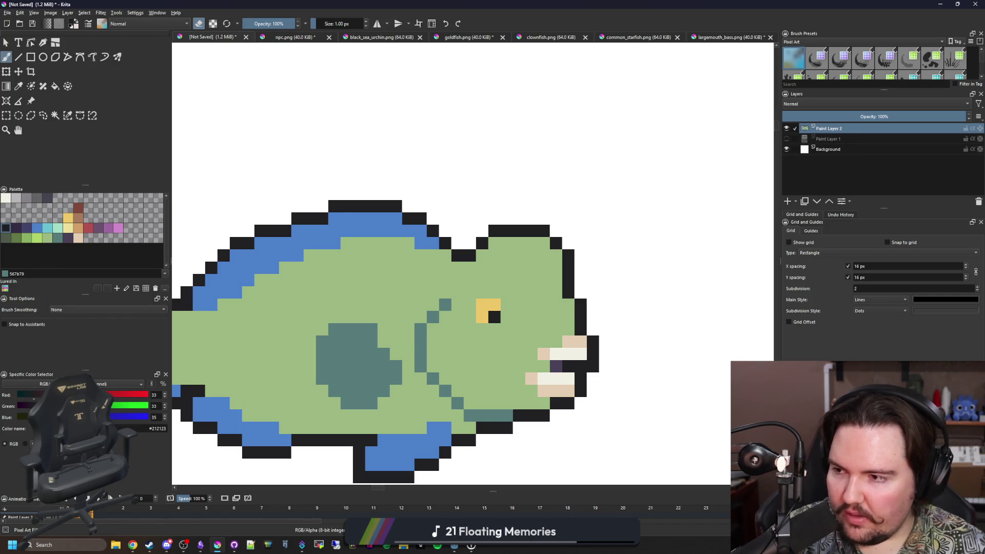
{"action": "left_click_drag", "start_coordinate": [345, 280], "coordinate": [436, 253]}
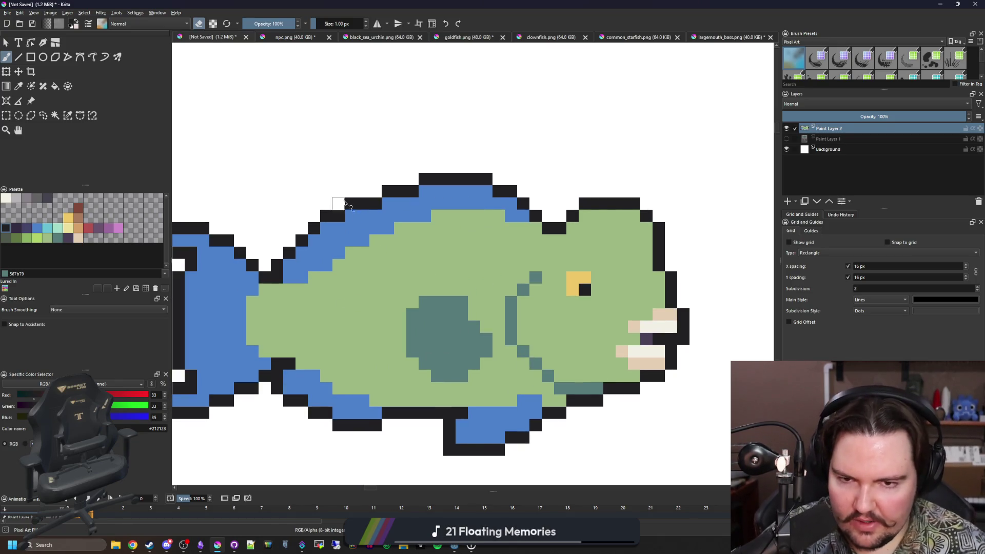
Choose a brown shading colour, undoing a first stray brown pixel beside the beak
{"action": "key", "text": "p"}
{"action": "left_click", "coordinate": [475, 236]}
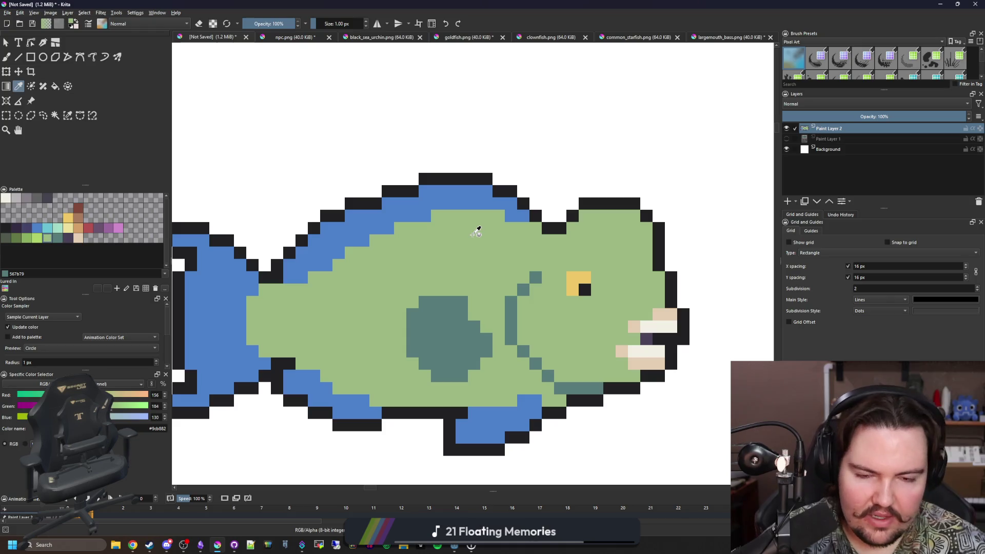
{"action": "key", "text": "b"}
{"action": "scroll", "coordinate": [492, 308], "scroll_direction": "down", "scroll_amount": 1}
{"action": "scroll", "coordinate": [488, 290], "scroll_direction": "up", "scroll_amount": 2}
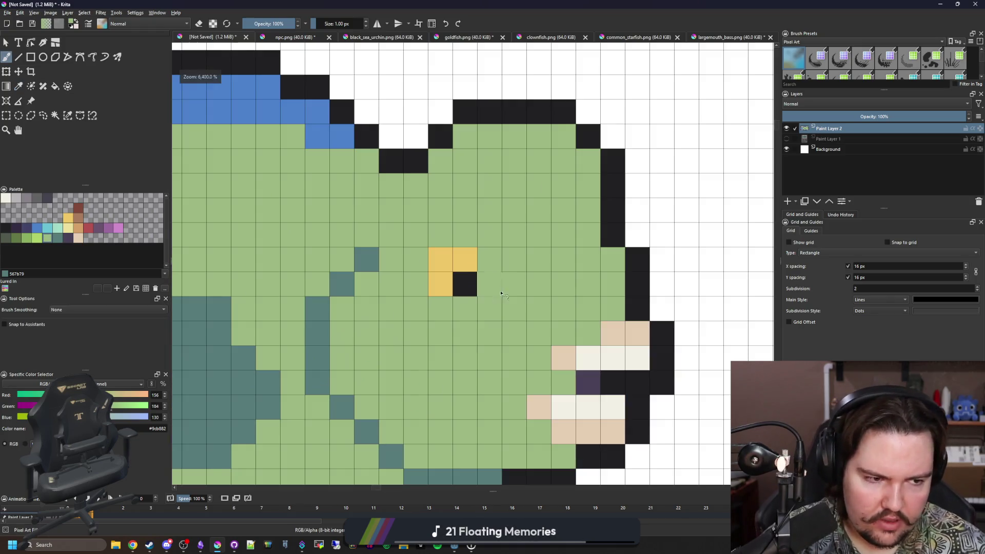
{"action": "scroll", "coordinate": [376, 266], "scroll_direction": "up", "scroll_amount": 1}
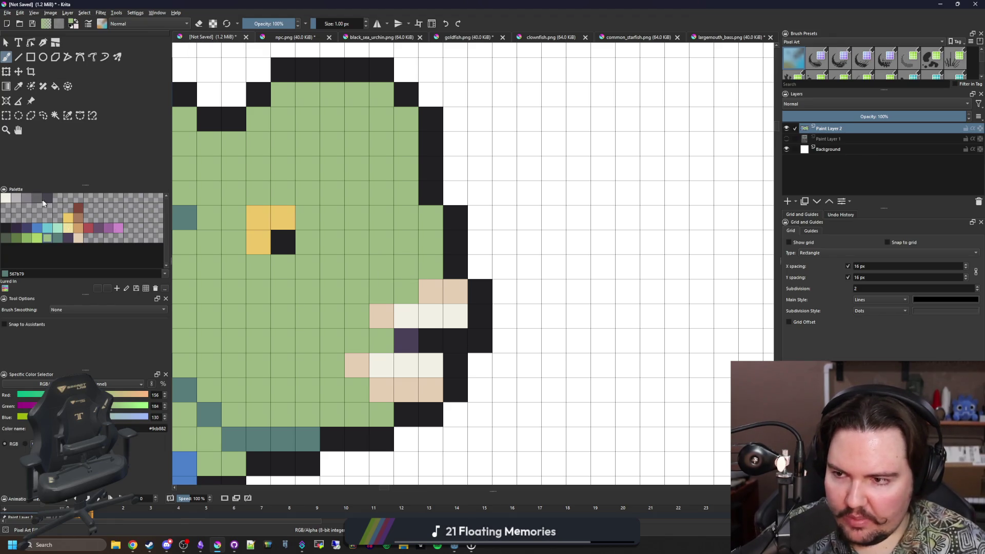
{"action": "left_click", "coordinate": [80, 222]}
{"action": "left_click", "coordinate": [406, 290]}
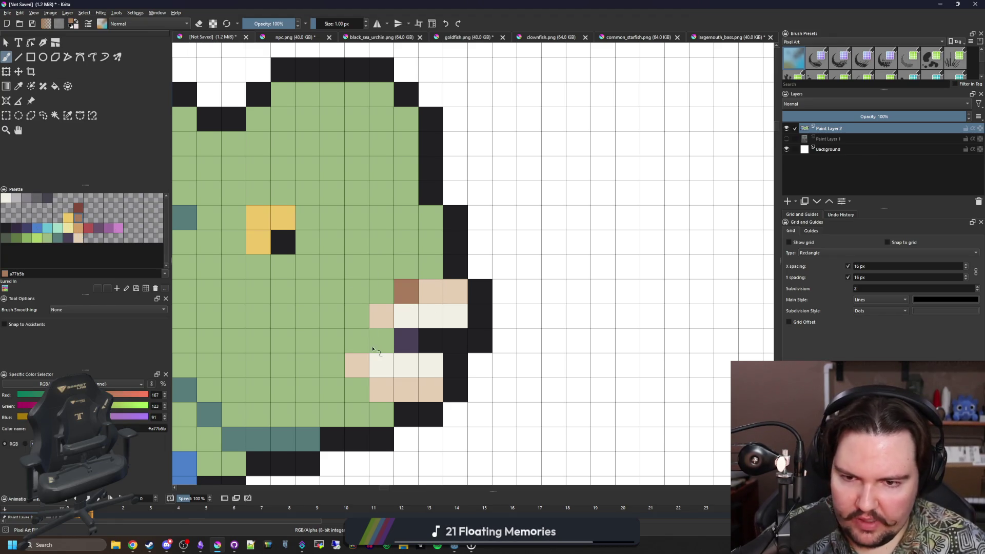
{"action": "key", "text": "ctrl+z"}
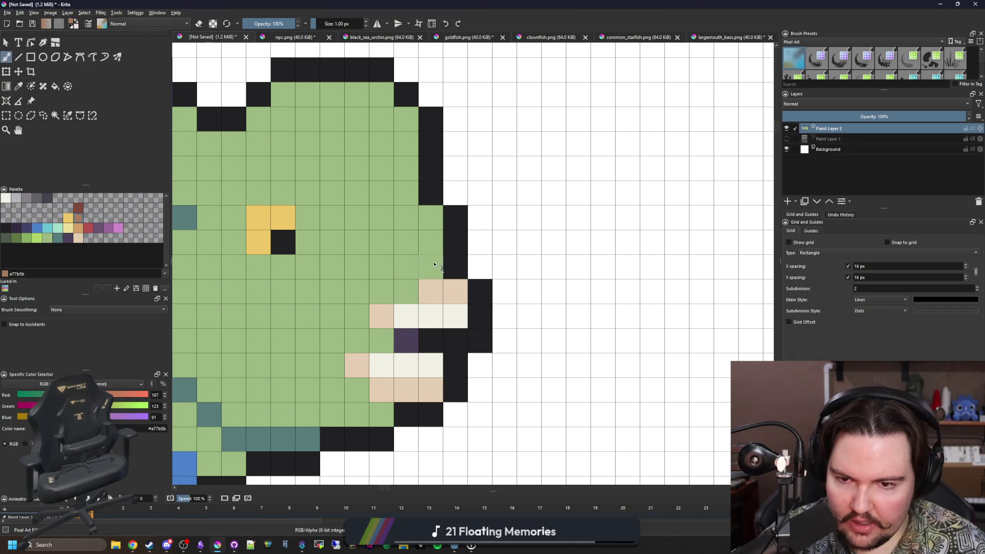
Paint brown shading pixels above and beside the tan beak
{"action": "left_click_drag", "start_coordinate": [436, 265], "coordinate": [406, 291]}
{"action": "left_click", "coordinate": [382, 290]}
{"action": "left_click", "coordinate": [357, 316]}
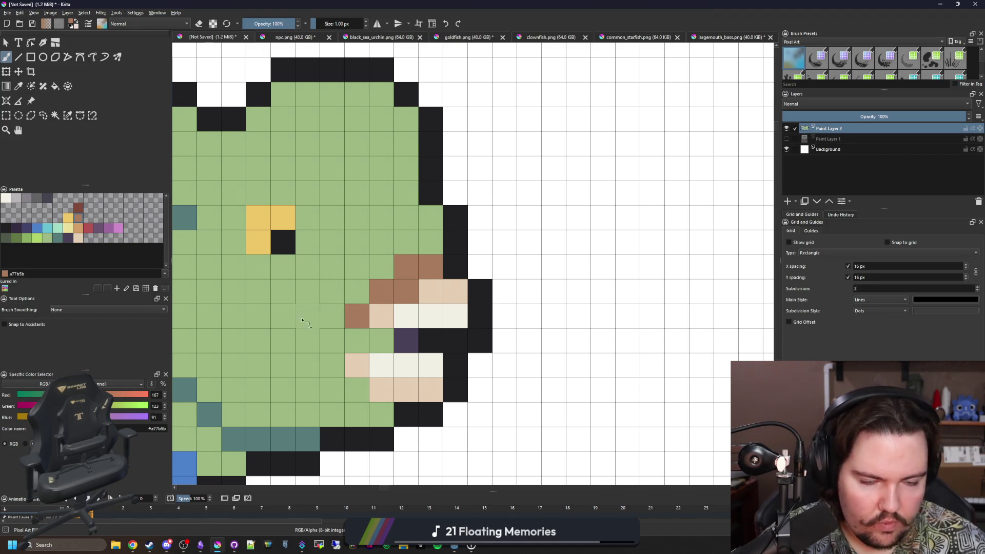
{"action": "left_click_drag", "start_coordinate": [312, 317], "coordinate": [487, 298]}
{"action": "scroll", "coordinate": [419, 373], "scroll_direction": "down", "scroll_amount": 4}
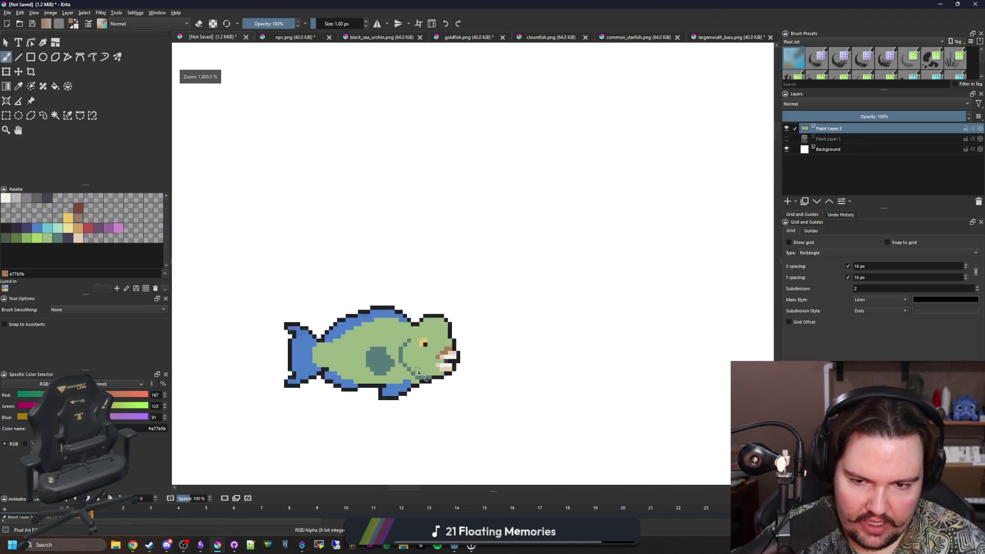
{"action": "scroll", "coordinate": [420, 372], "scroll_direction": "down", "scroll_amount": 4}
{"action": "scroll", "coordinate": [422, 373], "scroll_direction": "up", "scroll_amount": 4}
{"action": "scroll", "coordinate": [421, 373], "scroll_direction": "up", "scroll_amount": 4}
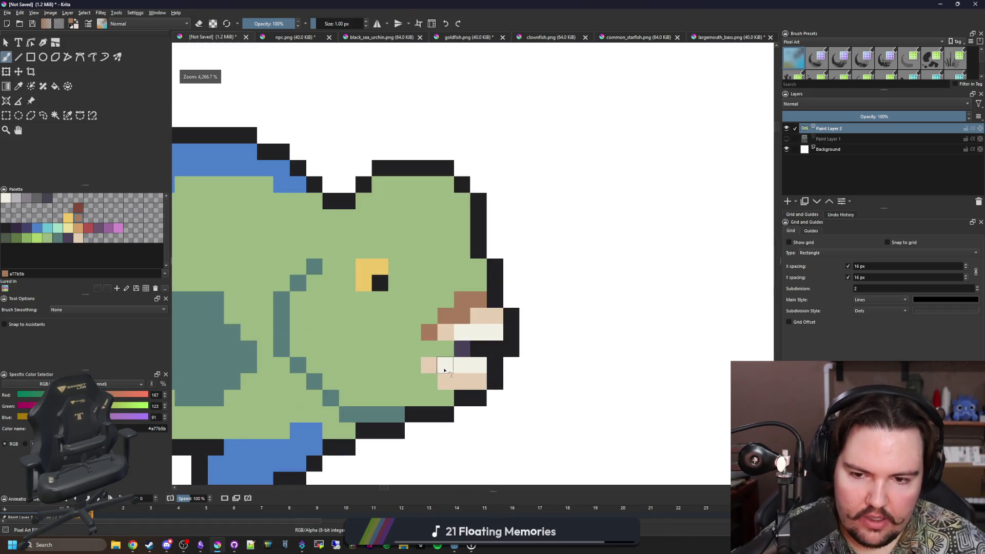
{"action": "scroll", "coordinate": [444, 371], "scroll_direction": "up", "scroll_amount": 2}
{"action": "left_click", "coordinate": [421, 352]}
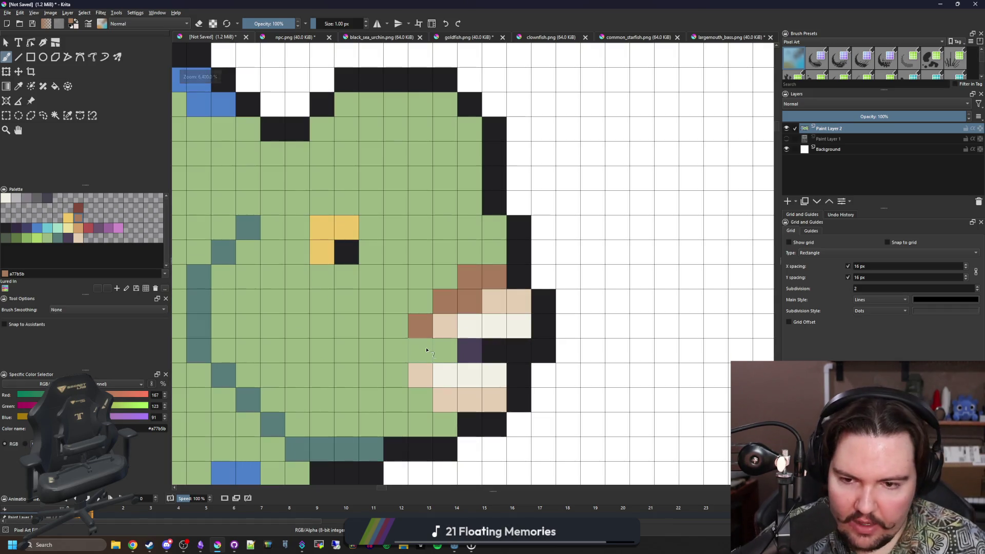
{"action": "scroll", "coordinate": [432, 365], "scroll_direction": "down", "scroll_amount": 2}
{"action": "scroll", "coordinate": [424, 346], "scroll_direction": "down", "scroll_amount": 3}
{"action": "scroll", "coordinate": [414, 324], "scroll_direction": "down", "scroll_amount": 1}
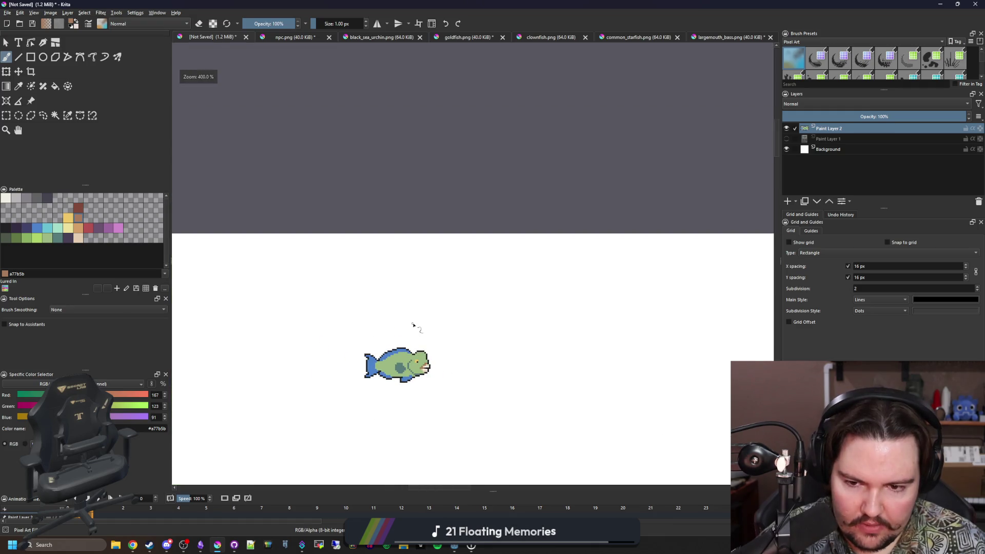
{"action": "scroll", "coordinate": [426, 368], "scroll_direction": "up", "scroll_amount": 4}
{"action": "scroll", "coordinate": [393, 388], "scroll_direction": "up", "scroll_amount": 2}
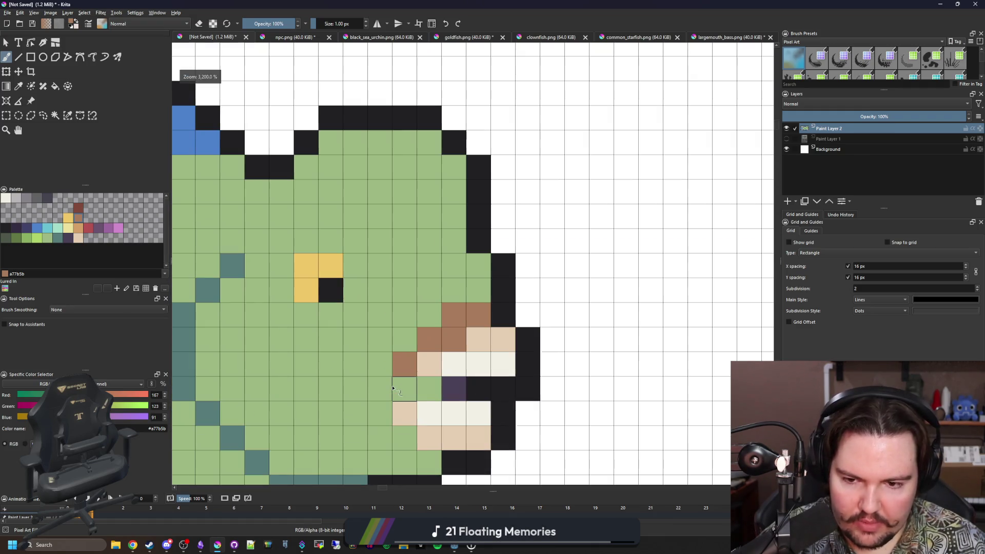
{"action": "left_click_drag", "start_coordinate": [401, 272], "coordinate": [496, 311]}
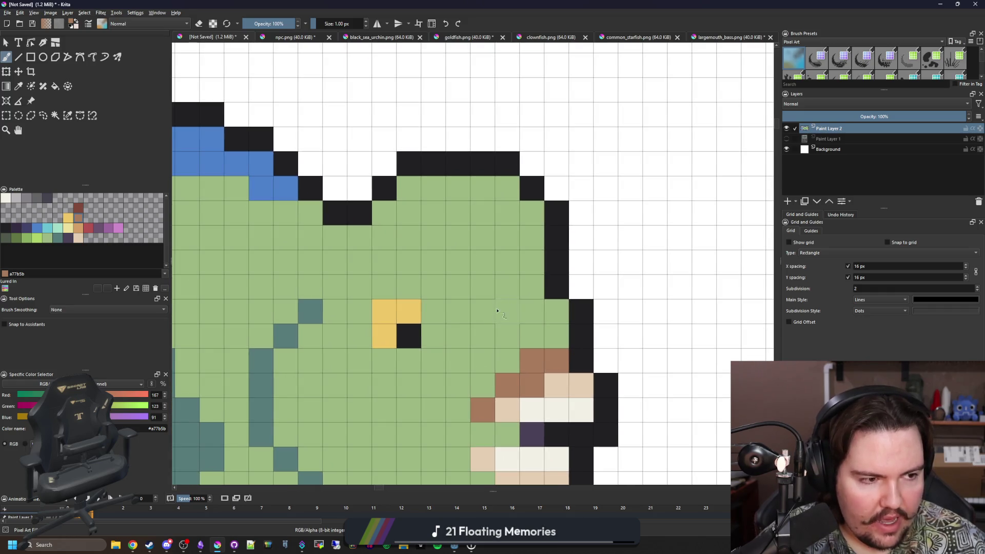
Paint teal pixels on the upper head and a teal band just above the beak
{"action": "left_click", "coordinate": [58, 238]}
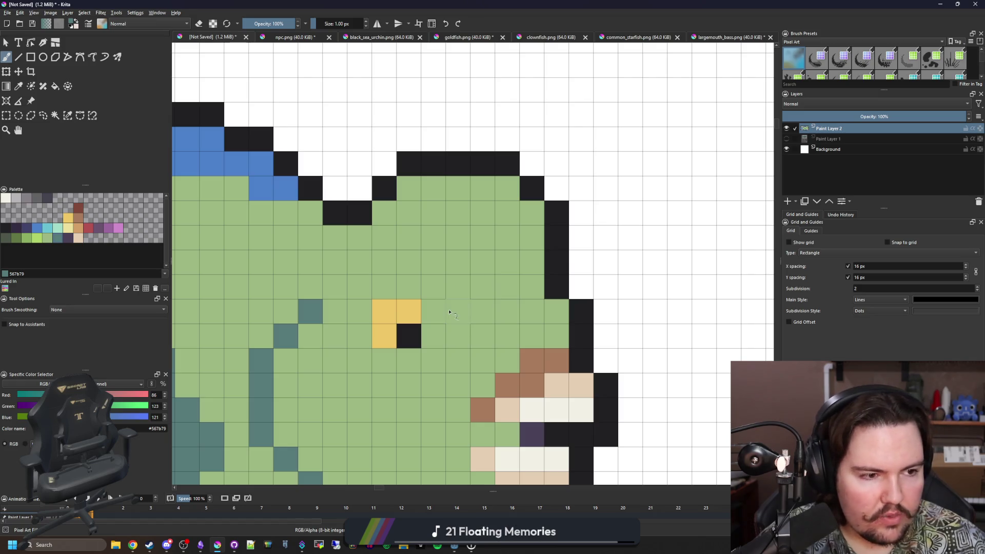
{"action": "left_click_drag", "start_coordinate": [474, 306], "coordinate": [560, 307]}
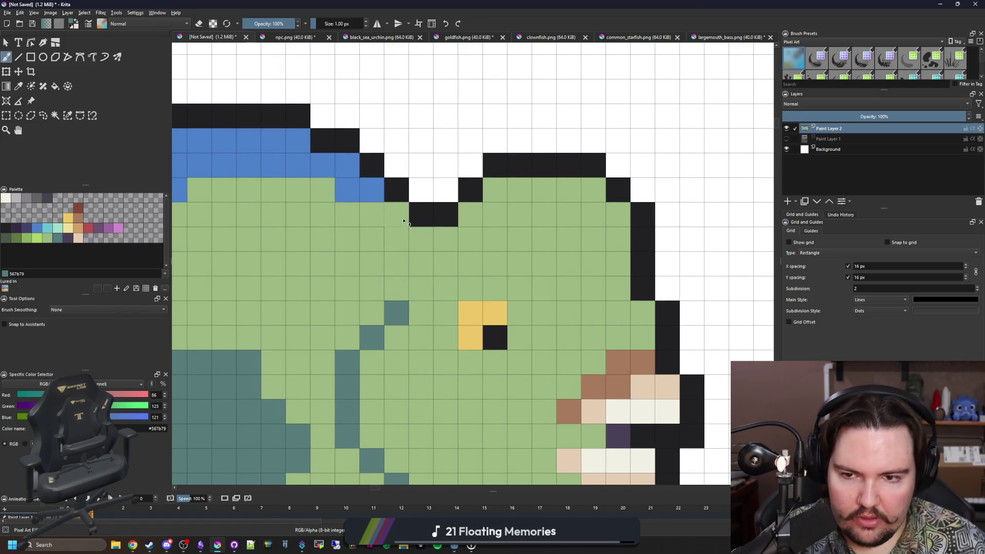
{"action": "left_click_drag", "start_coordinate": [396, 216], "coordinate": [396, 240]}
{"action": "left_click_drag", "start_coordinate": [501, 290], "coordinate": [450, 283]}
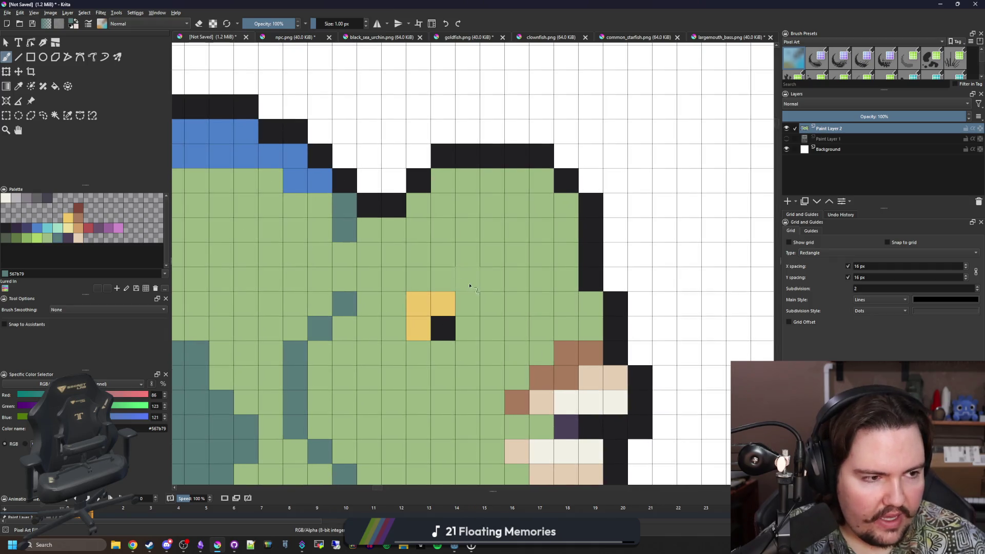
{"action": "left_click_drag", "start_coordinate": [522, 264], "coordinate": [491, 246]}
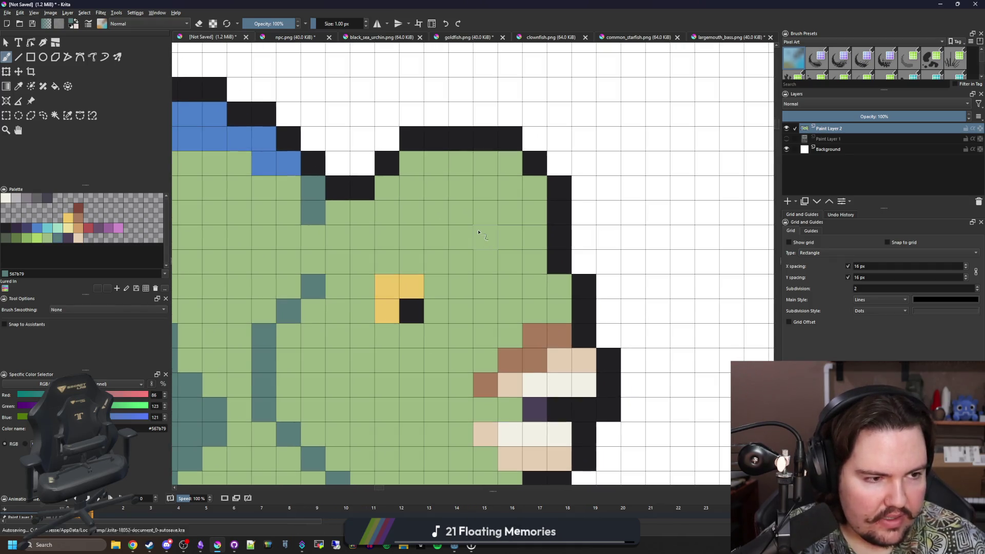
{"action": "left_click_drag", "start_coordinate": [560, 287], "coordinate": [485, 286]}
{"action": "left_click_drag", "start_coordinate": [560, 312], "coordinate": [510, 311]}
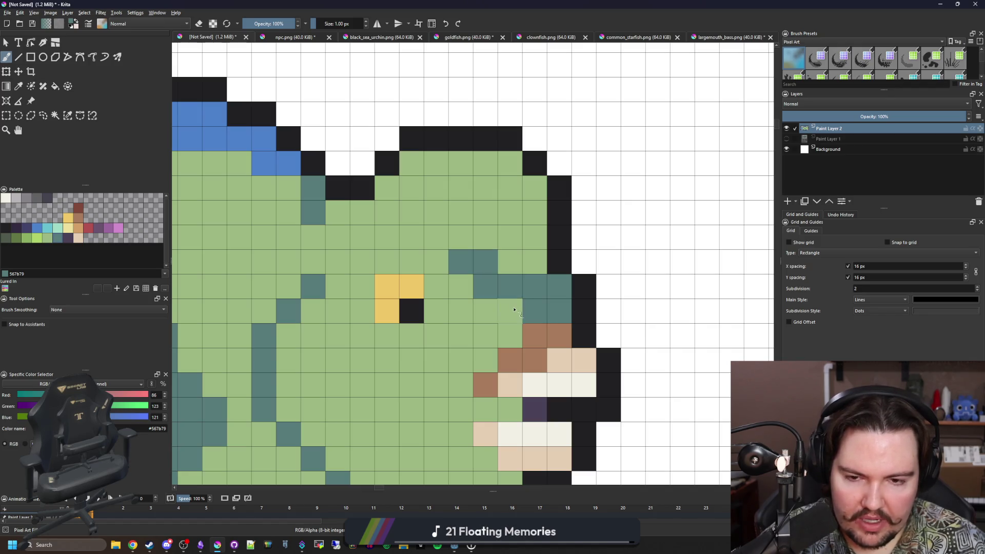
Add a teal line across the forehead and teal pixels along the head's top edge
{"action": "left_click_drag", "start_coordinate": [370, 217], "coordinate": [387, 237]}
{"action": "left_click", "coordinate": [387, 189]}
{"action": "left_click", "coordinate": [411, 163]}
{"action": "left_click", "coordinate": [510, 163]}
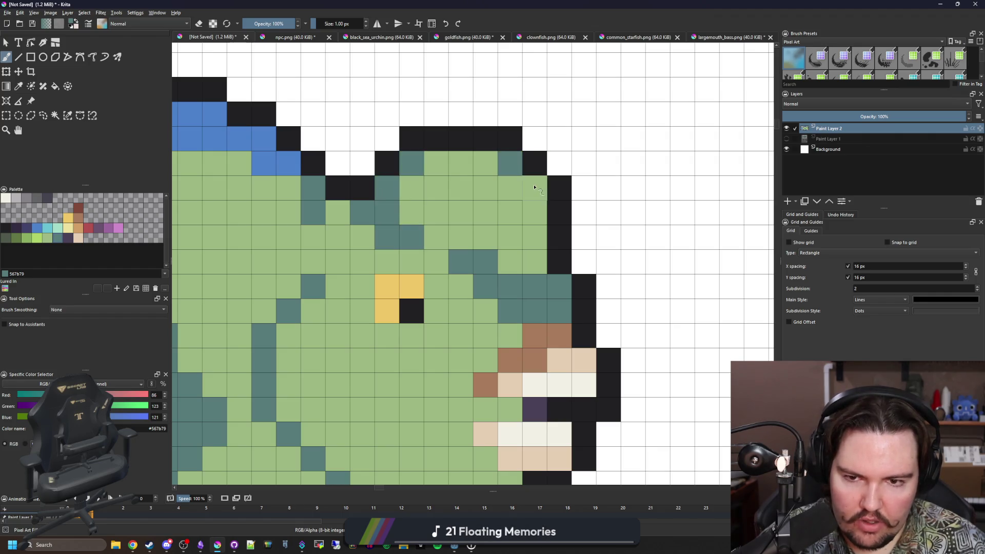
{"action": "scroll", "coordinate": [415, 262], "scroll_direction": "down", "scroll_amount": 2}
{"action": "scroll", "coordinate": [416, 265], "scroll_direction": "down", "scroll_amount": 2}
{"action": "scroll", "coordinate": [415, 267], "scroll_direction": "down", "scroll_amount": 2}
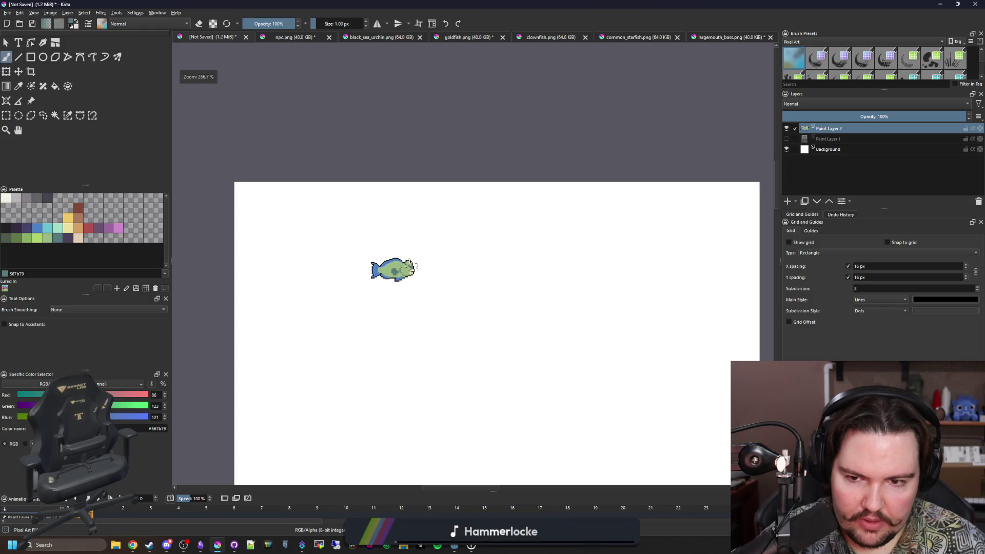
{"action": "scroll", "coordinate": [415, 266], "scroll_direction": "up", "scroll_amount": 2}
{"action": "scroll", "coordinate": [420, 266], "scroll_direction": "up", "scroll_amount": 2}
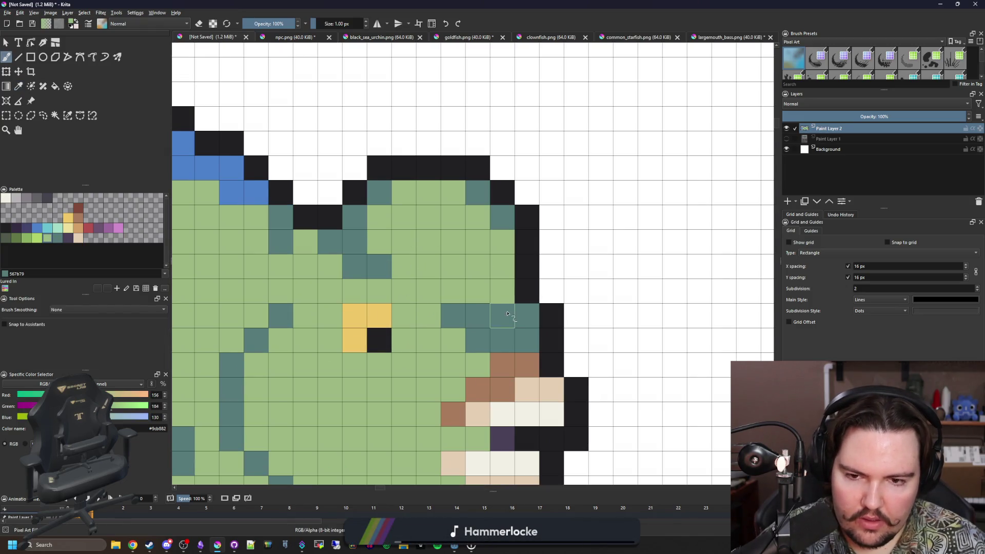
{"action": "scroll", "coordinate": [431, 270], "scroll_direction": "down", "scroll_amount": 1}
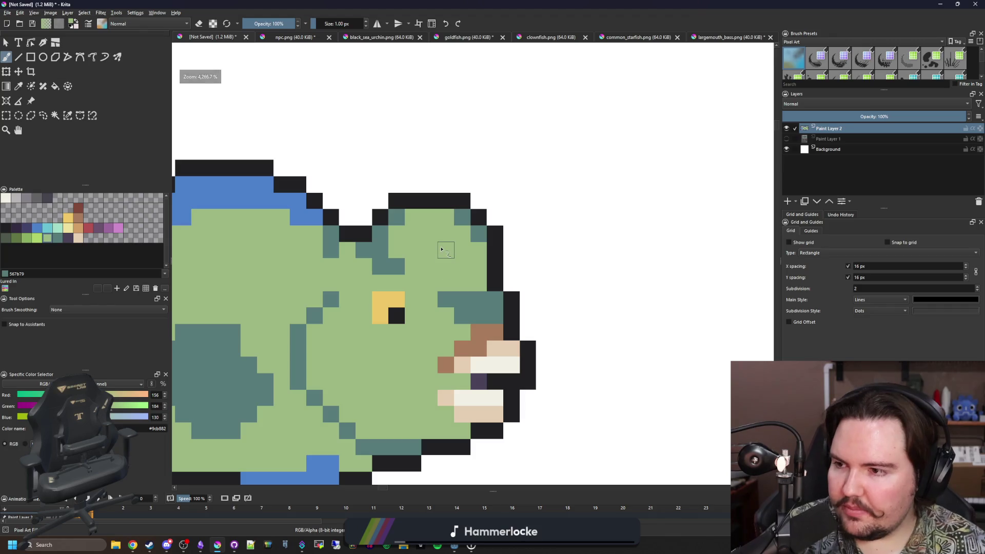
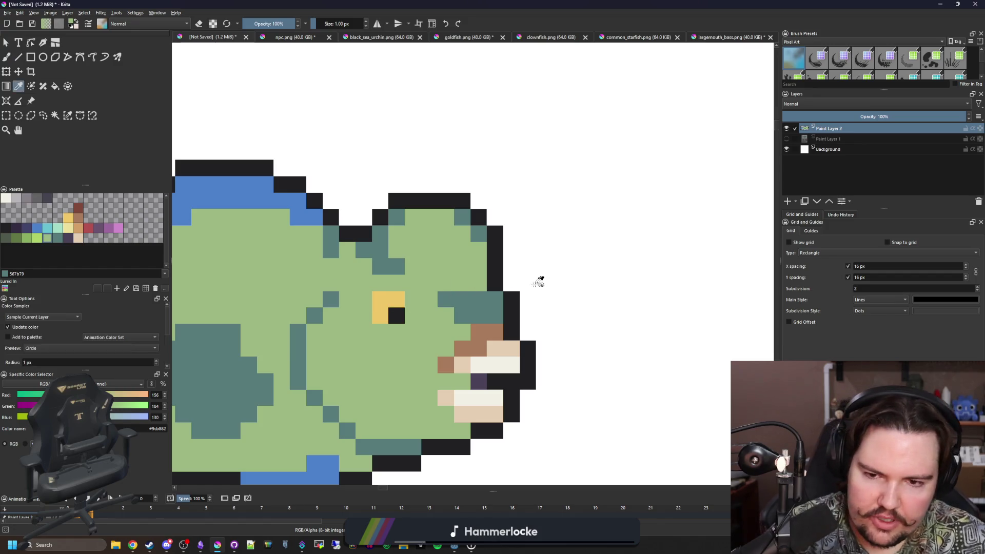
{"action": "scroll", "coordinate": [445, 304], "scroll_direction": "up", "scroll_amount": 1}
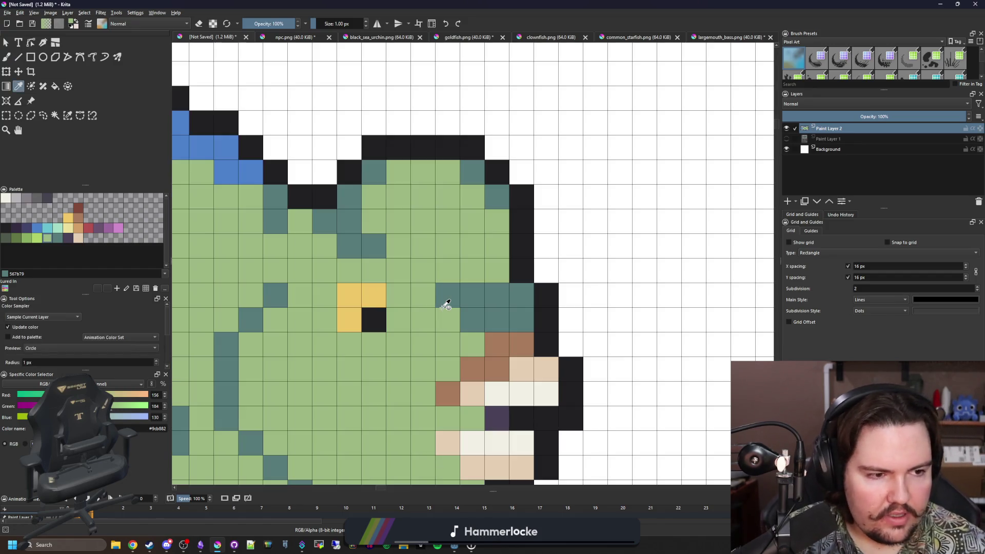
Repaint the stray teal gill pixel green, then sample dark teal and add a pixel to the belly line
{"action": "key", "text": "b"}
{"action": "left_click", "coordinate": [479, 300]}
{"action": "left_click_drag", "start_coordinate": [479, 300], "coordinate": [473, 319]}
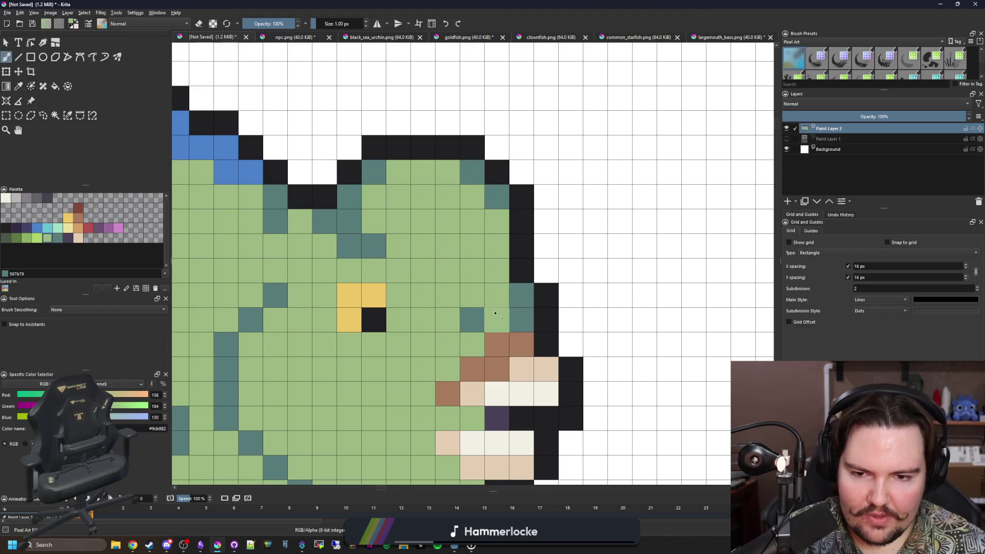
{"action": "left_click", "coordinate": [519, 293], "text": "ctrl"}
{"action": "scroll", "coordinate": [432, 317], "scroll_direction": "down", "scroll_amount": 3}
{"action": "scroll", "coordinate": [433, 275], "scroll_direction": "down", "scroll_amount": 3}
{"action": "scroll", "coordinate": [433, 268], "scroll_direction": "up", "scroll_amount": 3}
{"action": "scroll", "coordinate": [433, 291], "scroll_direction": "up", "scroll_amount": 3}
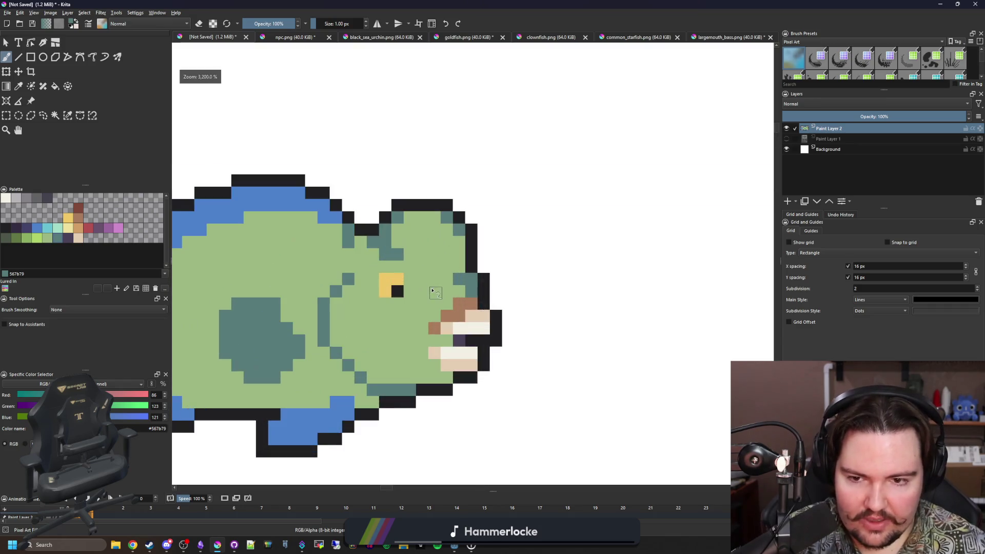
{"action": "scroll", "coordinate": [433, 256], "scroll_direction": "up", "scroll_amount": 1}
{"action": "scroll", "coordinate": [461, 244], "scroll_direction": "down", "scroll_amount": 1}
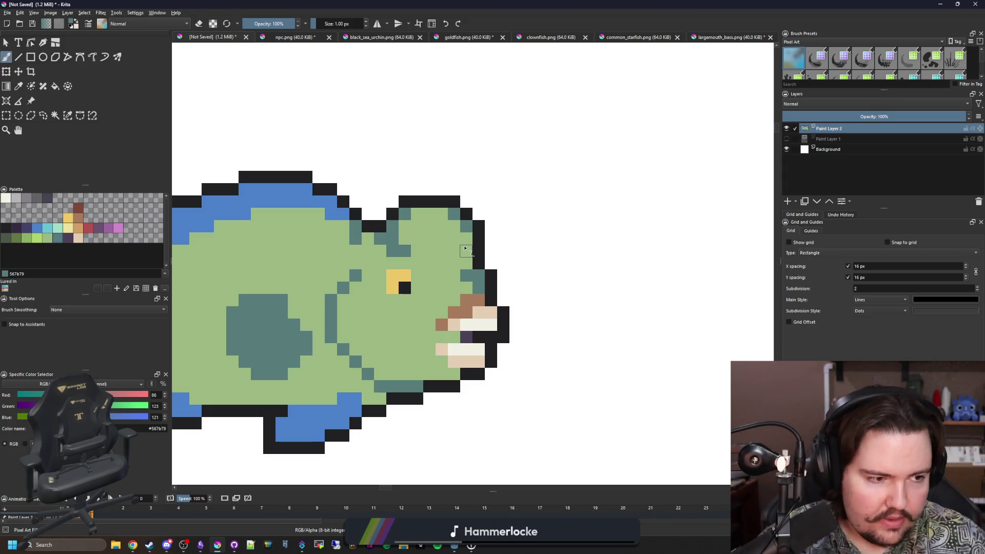
{"action": "scroll", "coordinate": [434, 277], "scroll_direction": "up", "scroll_amount": 1}
{"action": "scroll", "coordinate": [431, 339], "scroll_direction": "up", "scroll_amount": 1}
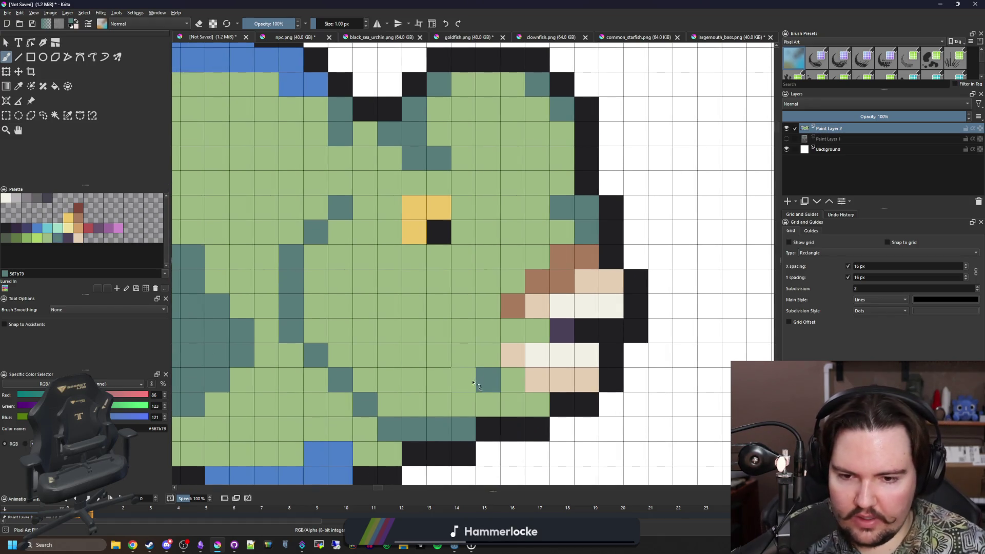
{"action": "left_click", "coordinate": [436, 359]}
{"action": "scroll", "coordinate": [498, 364], "scroll_direction": "down", "scroll_amount": 1}
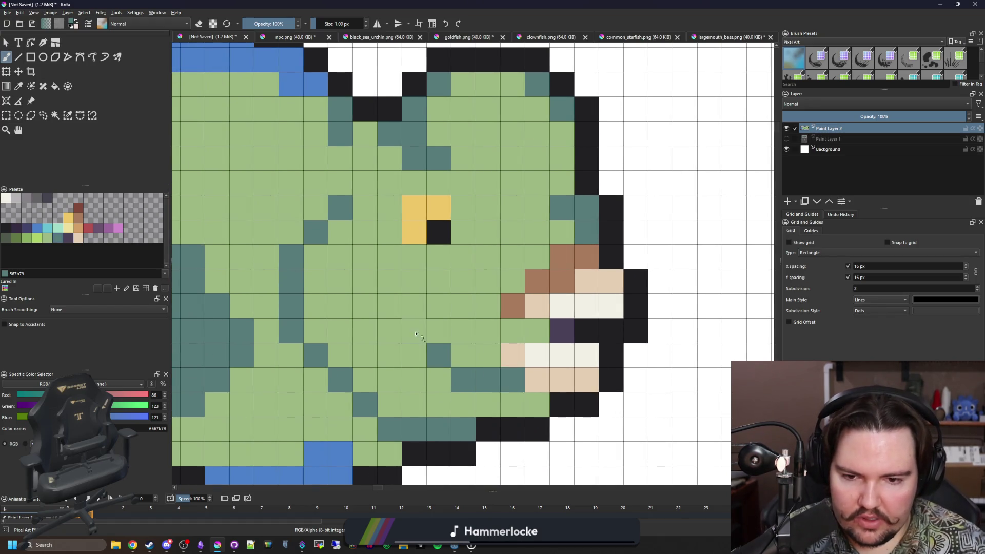
{"action": "scroll", "coordinate": [461, 323], "scroll_direction": "down", "scroll_amount": 2}
{"action": "scroll", "coordinate": [429, 281], "scroll_direction": "down", "scroll_amount": 2}
{"action": "scroll", "coordinate": [437, 240], "scroll_direction": "up", "scroll_amount": 1}
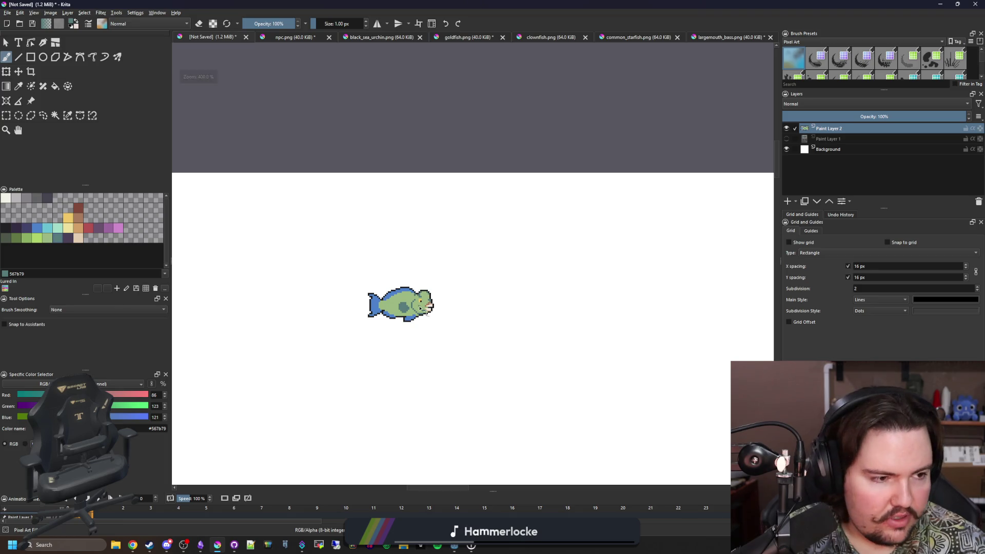
{"action": "scroll", "coordinate": [431, 277], "scroll_direction": "up", "scroll_amount": 2}
{"action": "scroll", "coordinate": [422, 324], "scroll_direction": "up", "scroll_amount": 2}
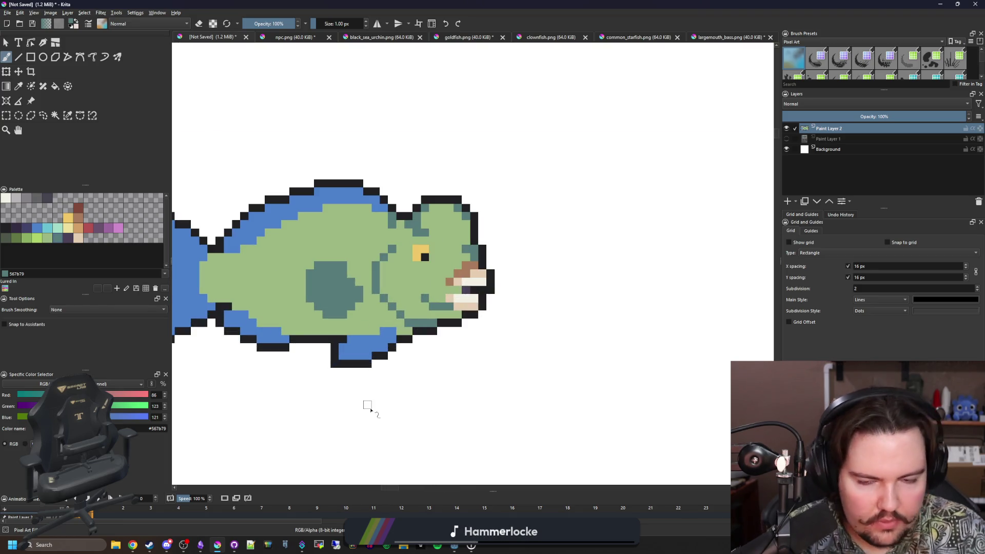
{"action": "left_click_drag", "start_coordinate": [370, 407], "coordinate": [449, 356]}
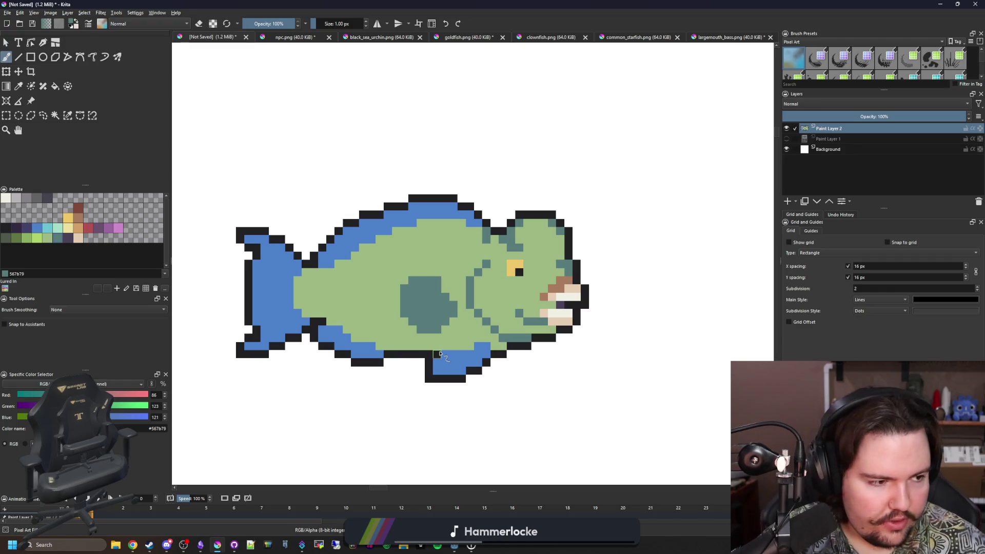
{"action": "scroll", "coordinate": [455, 347], "scroll_direction": "up", "scroll_amount": 2}
Fill the dark-teal side spot with the sampled fin blue
{"action": "key", "text": "f"}
{"action": "left_click", "coordinate": [455, 384], "text": "ctrl"}
{"action": "left_click", "coordinate": [410, 277]}
{"action": "scroll", "coordinate": [410, 277], "scroll_direction": "down", "scroll_amount": 2}
{"action": "scroll", "coordinate": [411, 278], "scroll_direction": "up", "scroll_amount": 1}
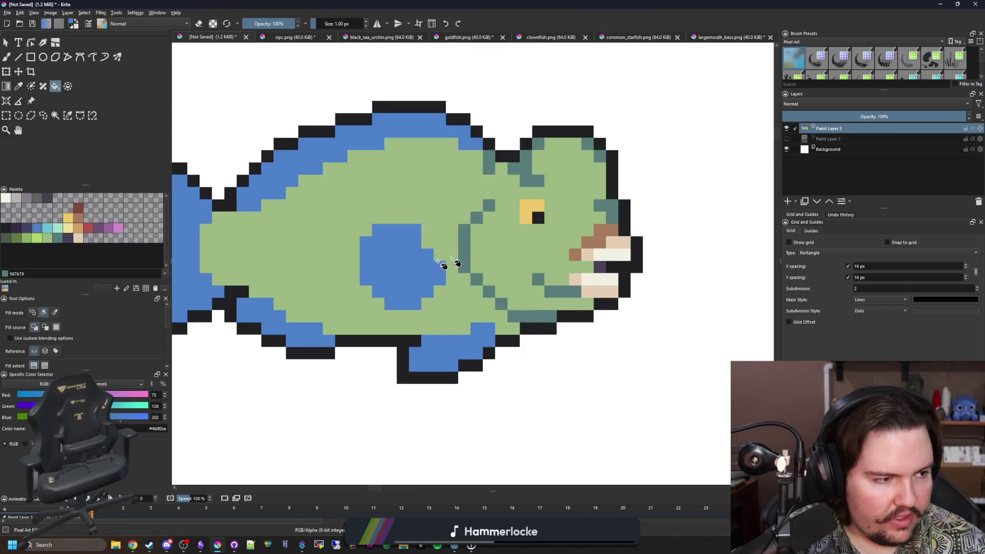
{"action": "scroll", "coordinate": [408, 262], "scroll_direction": "down", "scroll_amount": 1}
{"action": "scroll", "coordinate": [431, 261], "scroll_direction": "down", "scroll_amount": 1}
{"action": "scroll", "coordinate": [314, 297], "scroll_direction": "up", "scroll_amount": 2}
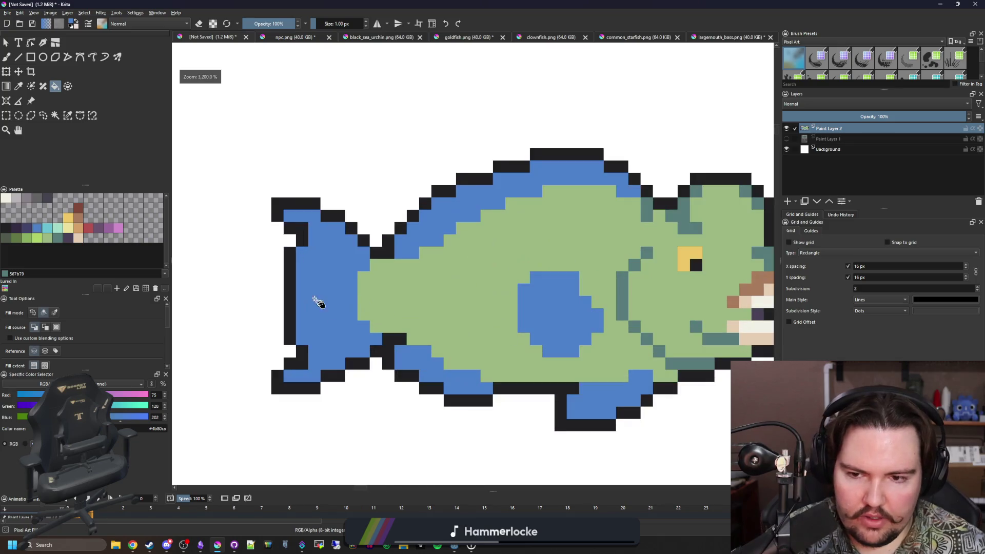
{"action": "scroll", "coordinate": [331, 321], "scroll_direction": "up", "scroll_amount": 1}
{"action": "scroll", "coordinate": [331, 323], "scroll_direction": "down", "scroll_amount": 1}
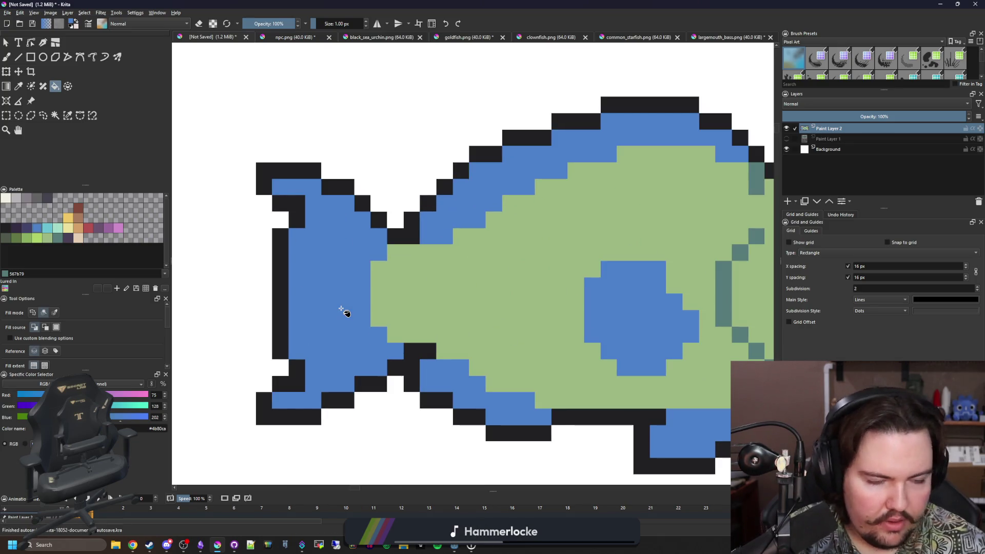
{"action": "scroll", "coordinate": [397, 362], "scroll_direction": "up", "scroll_amount": 2}
{"action": "key", "text": "b"}
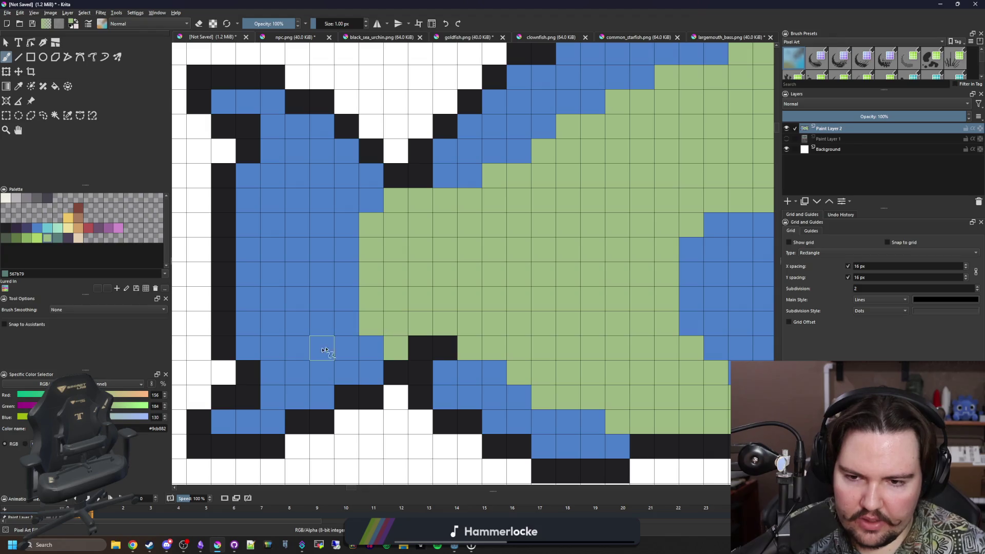
{"action": "scroll", "coordinate": [348, 350], "scroll_direction": "down", "scroll_amount": 2}
{"action": "scroll", "coordinate": [343, 353], "scroll_direction": "up", "scroll_amount": 1}
{"action": "scroll", "coordinate": [351, 341], "scroll_direction": "down", "scroll_amount": 3}
{"action": "scroll", "coordinate": [393, 372], "scroll_direction": "down", "scroll_amount": 2}
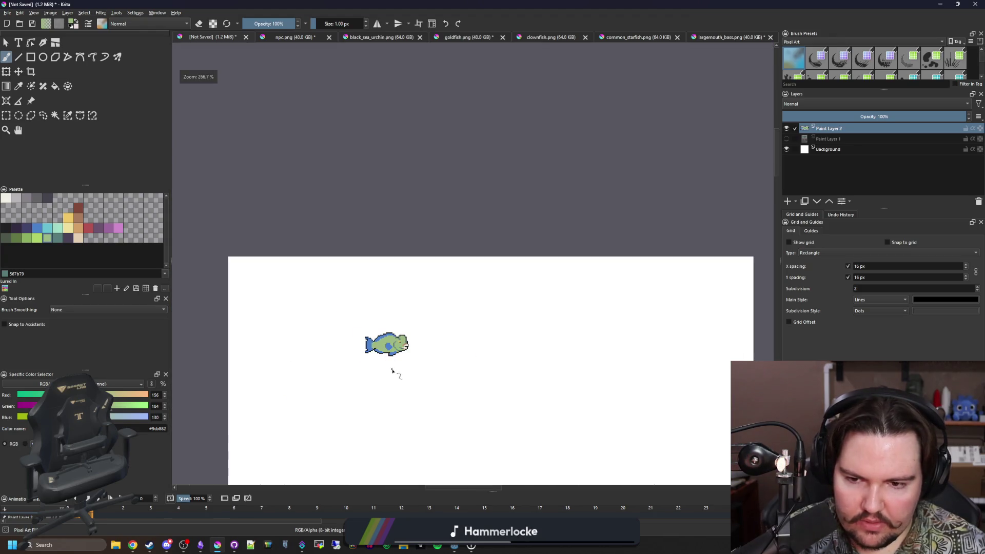
{"action": "scroll", "coordinate": [374, 356], "scroll_direction": "up", "scroll_amount": 3}
{"action": "scroll", "coordinate": [382, 307], "scroll_direction": "up", "scroll_amount": 2}
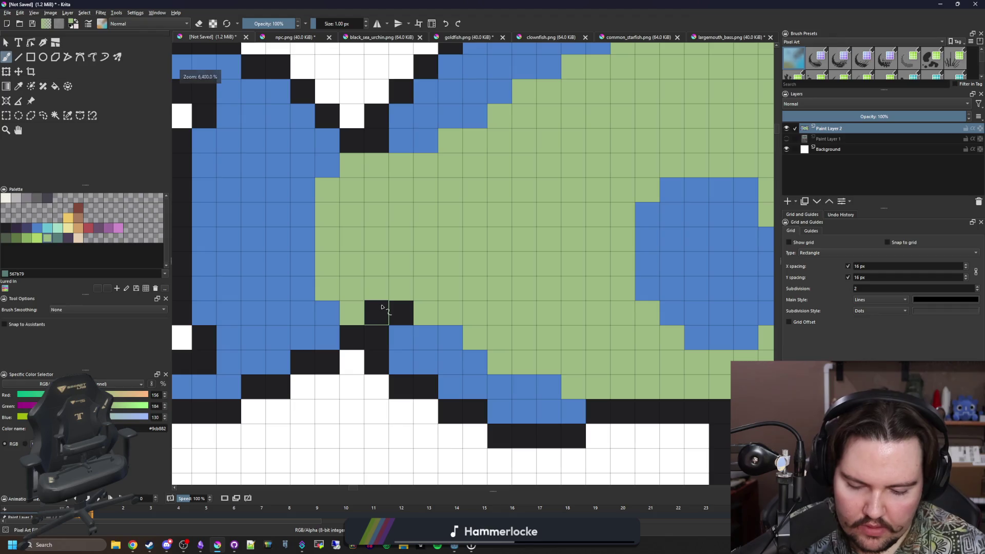
Choose the dark purple palette swatch as the paint colour for tail stripes
{"action": "key", "text": "p"}
{"action": "scroll", "coordinate": [385, 362], "scroll_direction": "down", "scroll_amount": 3}
{"action": "scroll", "coordinate": [370, 358], "scroll_direction": "up", "scroll_amount": 1}
{"action": "scroll", "coordinate": [351, 355], "scroll_direction": "up", "scroll_amount": 2}
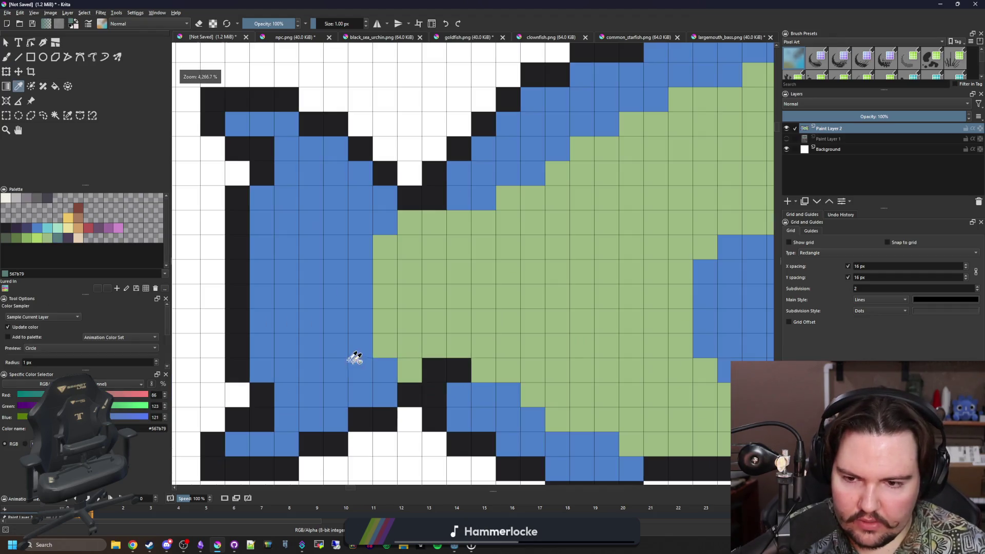
{"action": "key", "text": "b"}
{"action": "scroll", "coordinate": [377, 257], "scroll_direction": "down", "scroll_amount": 3}
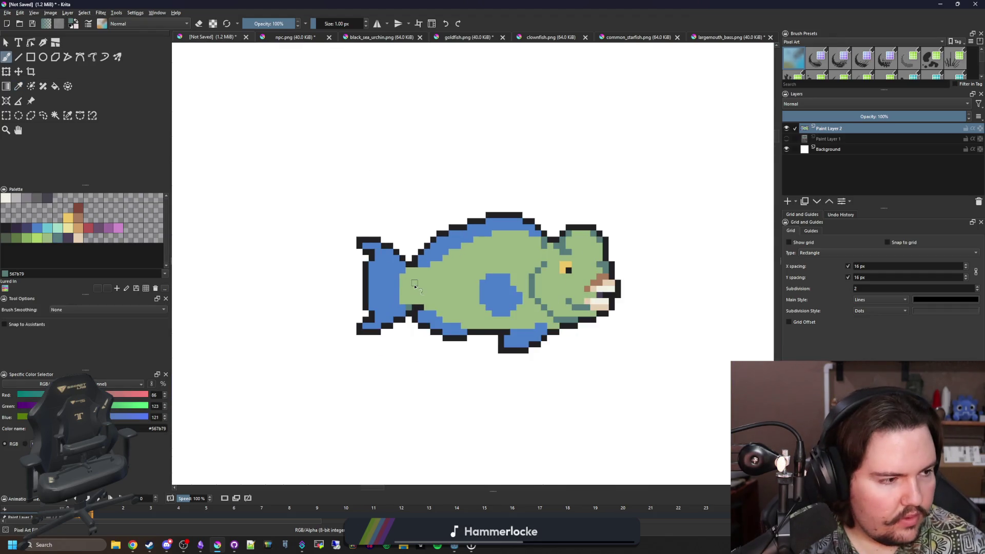
{"action": "scroll", "coordinate": [419, 289], "scroll_direction": "up", "scroll_amount": 1}
{"action": "scroll", "coordinate": [325, 283], "scroll_direction": "up", "scroll_amount": 2}
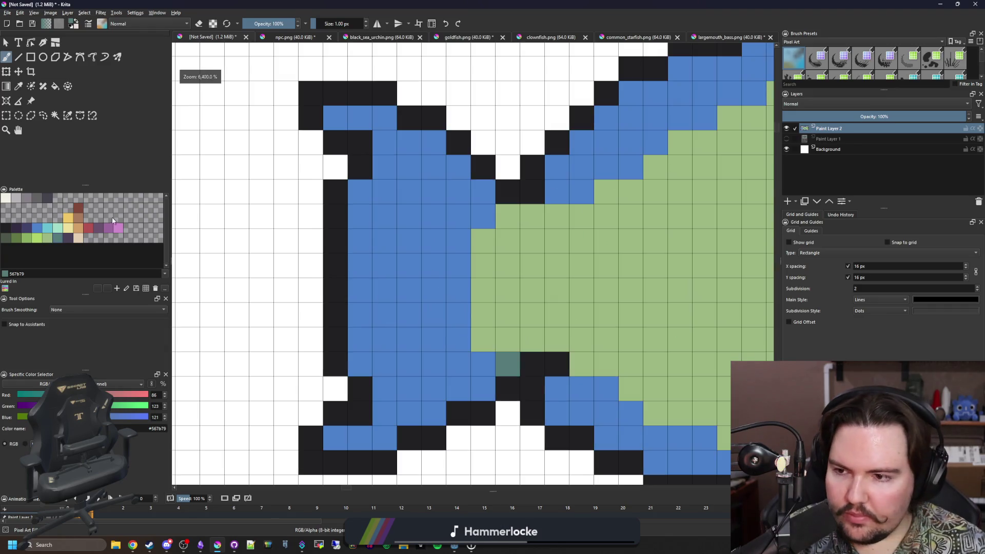
{"action": "left_click", "coordinate": [34, 231]}
Paint dark purple stripes across the upper tail, redoing strokes that covered the black outline
{"action": "left_click_drag", "start_coordinate": [458, 292], "coordinate": [393, 296]}
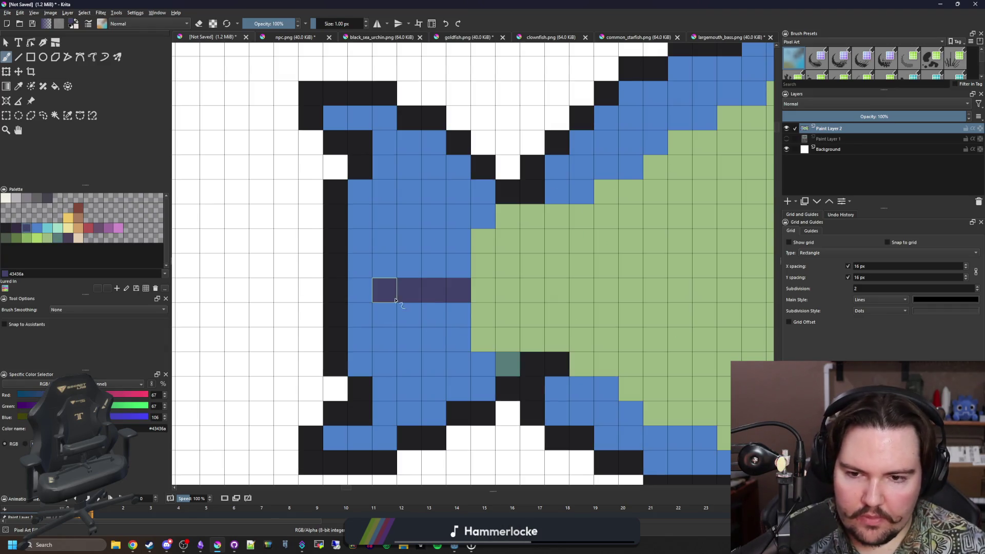
{"action": "key", "text": "ctrl+z"}
{"action": "left_click_drag", "start_coordinate": [458, 290], "coordinate": [350, 298]}
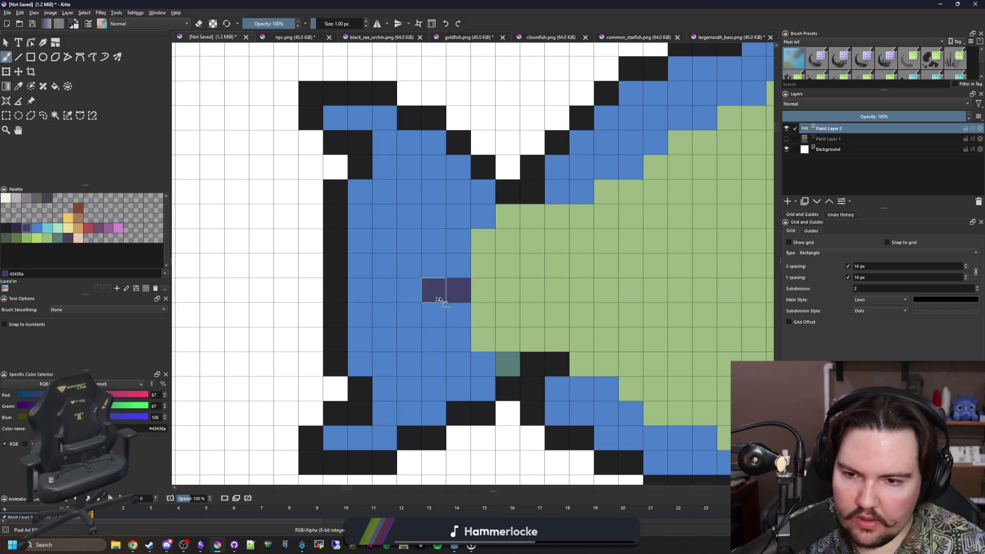
{"action": "key", "text": "ctrl+z"}
{"action": "left_click_drag", "start_coordinate": [459, 291], "coordinate": [354, 293]}
{"action": "mouse_move", "coordinate": [459, 240]}
{"action": "left_mouse_down"}
{"action": "mouse_move", "coordinate": [404, 241]}
{"action": "mouse_move", "coordinate": [360, 218]}
{"action": "left_mouse_up"}
{"action": "mouse_move", "coordinate": [482, 217]}
{"action": "left_mouse_down"}
{"action": "mouse_move", "coordinate": [408, 143]}
{"action": "mouse_move", "coordinate": [336, 117]}
{"action": "left_mouse_up"}
{"action": "left_click", "coordinate": [384, 143]}
{"action": "scroll", "coordinate": [436, 263], "scroll_direction": "down", "scroll_amount": 2}
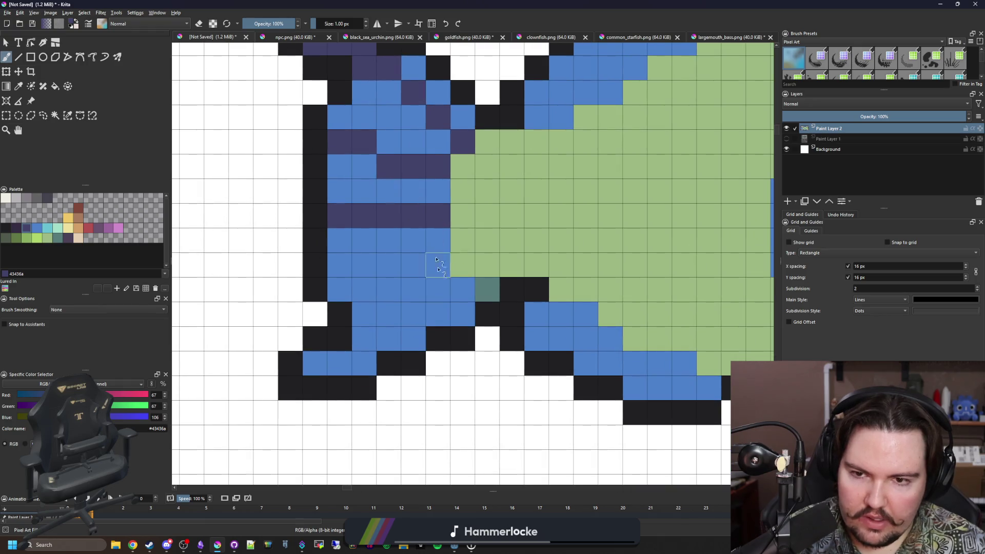
Add dark purple stripe pixels and rows to the lower tail lobe and its bottom edge
{"action": "left_click", "coordinate": [464, 300]}
{"action": "left_click", "coordinate": [413, 315]}
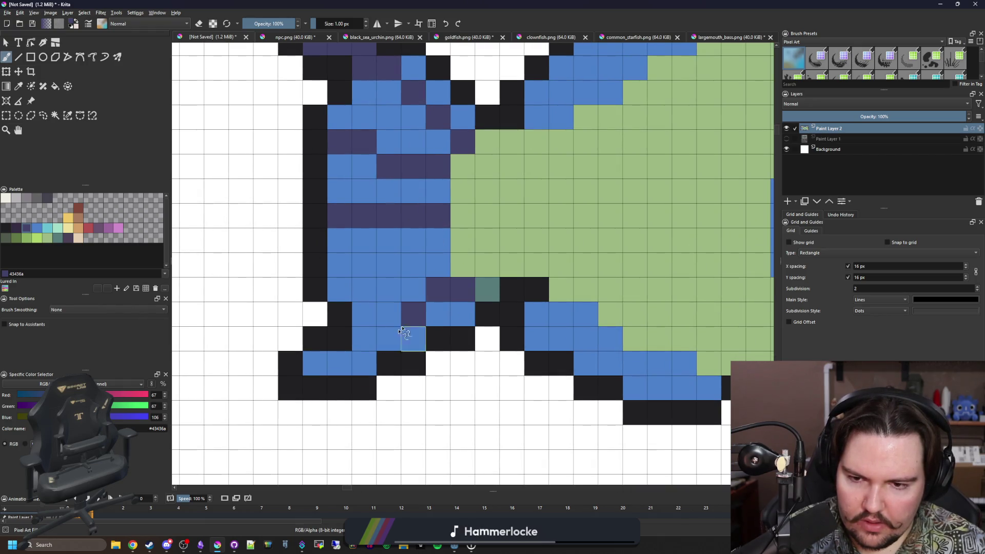
{"action": "left_click_drag", "start_coordinate": [388, 339], "coordinate": [332, 366]}
{"action": "left_click_drag", "start_coordinate": [434, 254], "coordinate": [341, 264]}
{"action": "scroll", "coordinate": [341, 264], "scroll_direction": "down", "scroll_amount": 3}
{"action": "scroll", "coordinate": [347, 308], "scroll_direction": "up", "scroll_amount": 3}
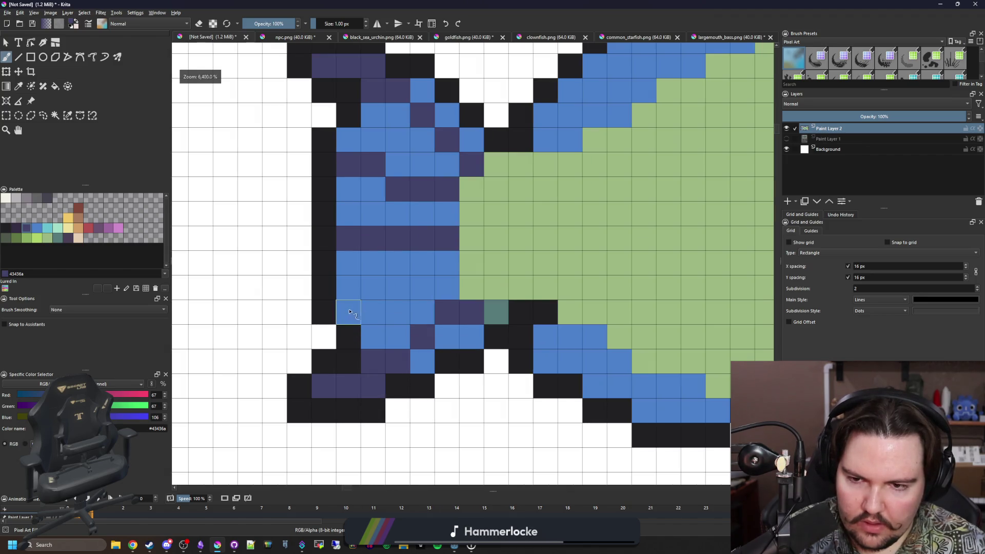
{"action": "scroll", "coordinate": [343, 331], "scroll_direction": "down", "scroll_amount": 3}
{"action": "scroll", "coordinate": [329, 352], "scroll_direction": "down", "scroll_amount": 2}
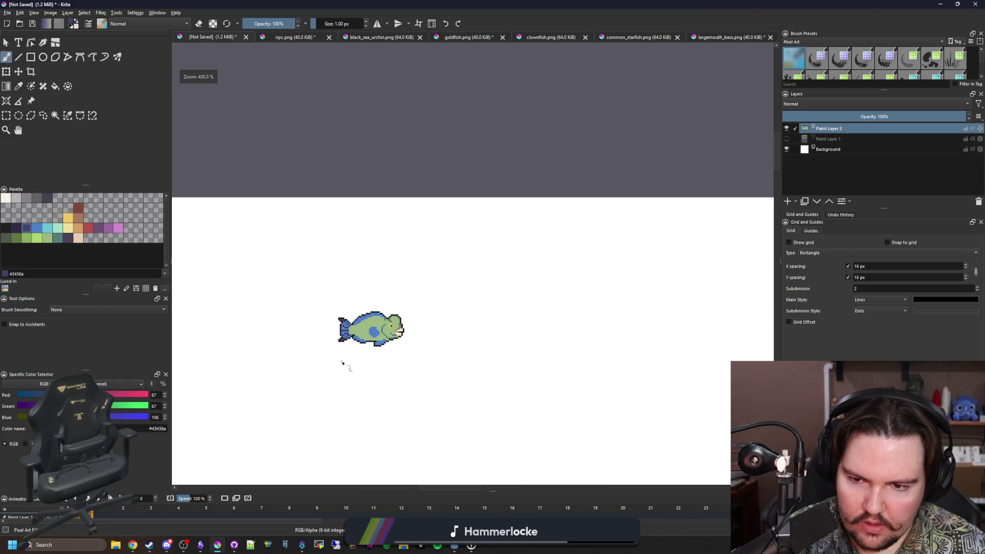
{"action": "scroll", "coordinate": [343, 365], "scroll_direction": "up", "scroll_amount": 2}
{"action": "scroll", "coordinate": [462, 308], "scroll_direction": "up", "scroll_amount": 2}
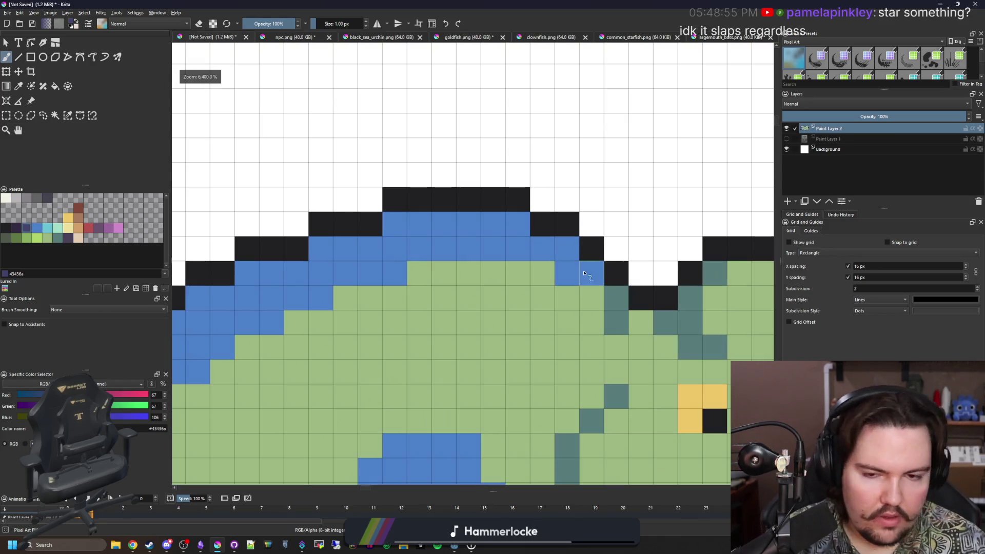
Stripe the top fin with dark purple pixels down to its front slope
{"action": "left_click_drag", "start_coordinate": [576, 273], "coordinate": [567, 249]}
{"action": "left_click", "coordinate": [495, 233]}
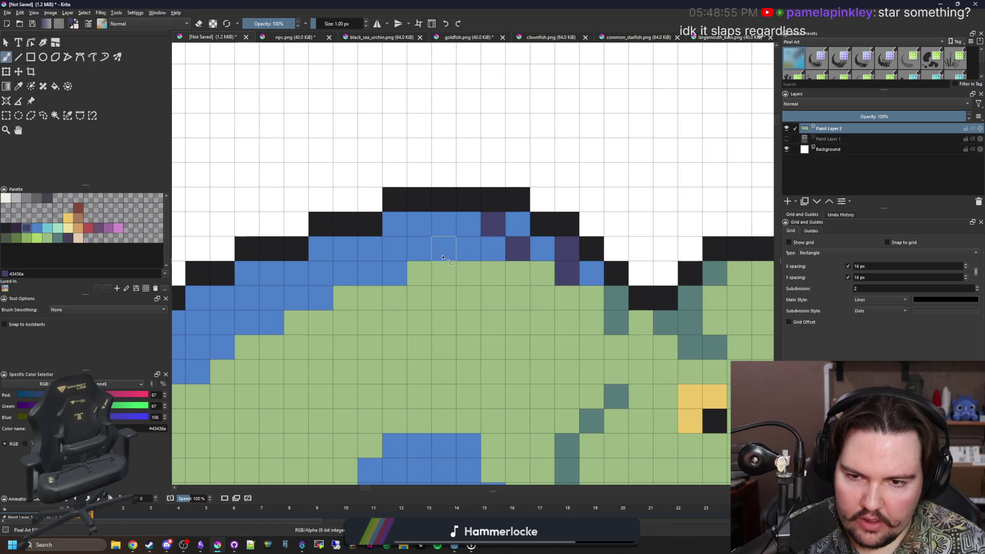
{"action": "left_click", "coordinate": [444, 249]}
{"action": "left_click", "coordinate": [418, 226]}
{"action": "left_click", "coordinate": [370, 275]}
{"action": "left_click", "coordinate": [345, 249]}
{"action": "left_click", "coordinate": [297, 298]}
{"action": "left_click_drag", "start_coordinate": [297, 298], "coordinate": [390, 258]}
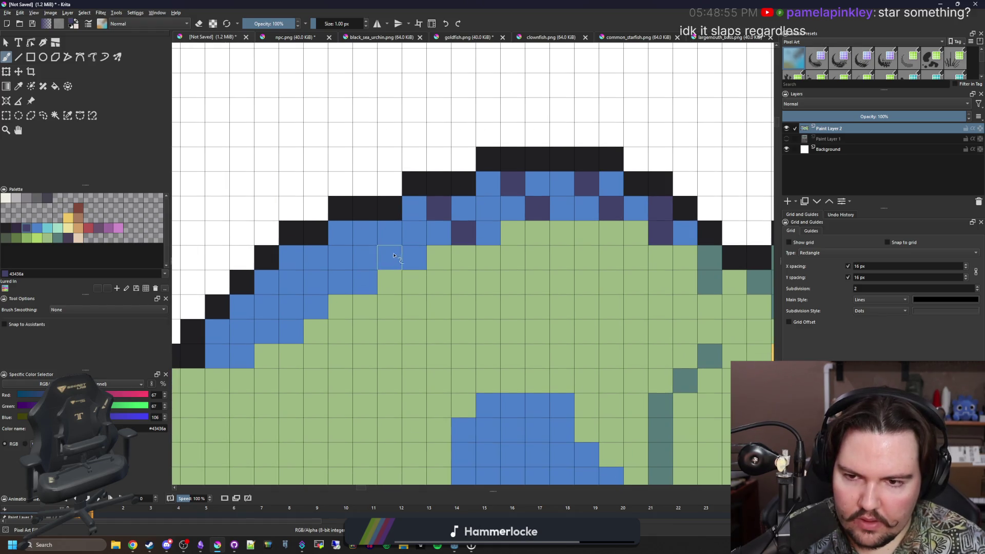
{"action": "left_click", "coordinate": [365, 234]}
{"action": "left_click_drag", "start_coordinate": [316, 291], "coordinate": [274, 284]}
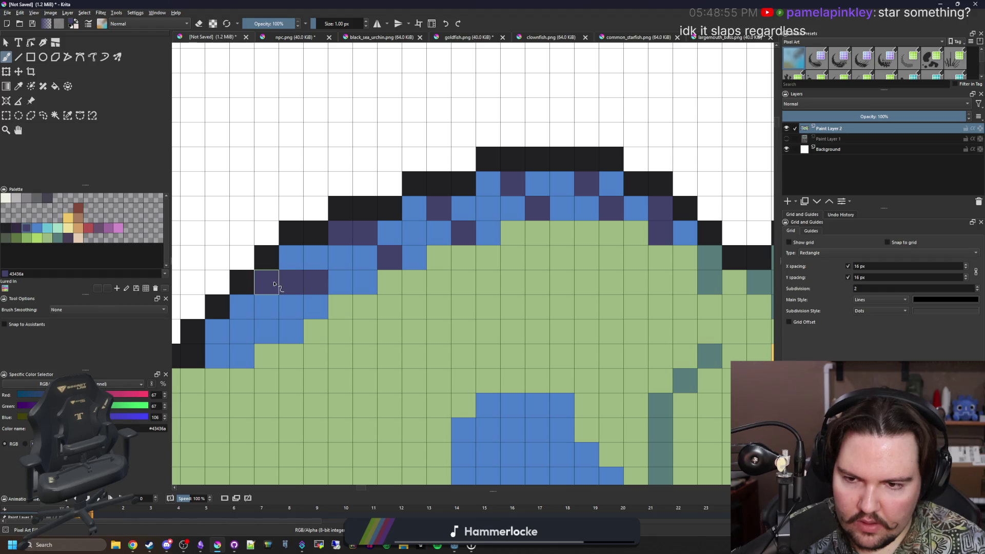
{"action": "left_click_drag", "start_coordinate": [278, 339], "coordinate": [212, 336]}
{"action": "scroll", "coordinate": [335, 314], "scroll_direction": "down", "scroll_amount": 6}
{"action": "scroll", "coordinate": [352, 259], "scroll_direction": "down", "scroll_amount": 1}
{"action": "scroll", "coordinate": [347, 281], "scroll_direction": "up", "scroll_amount": 2}
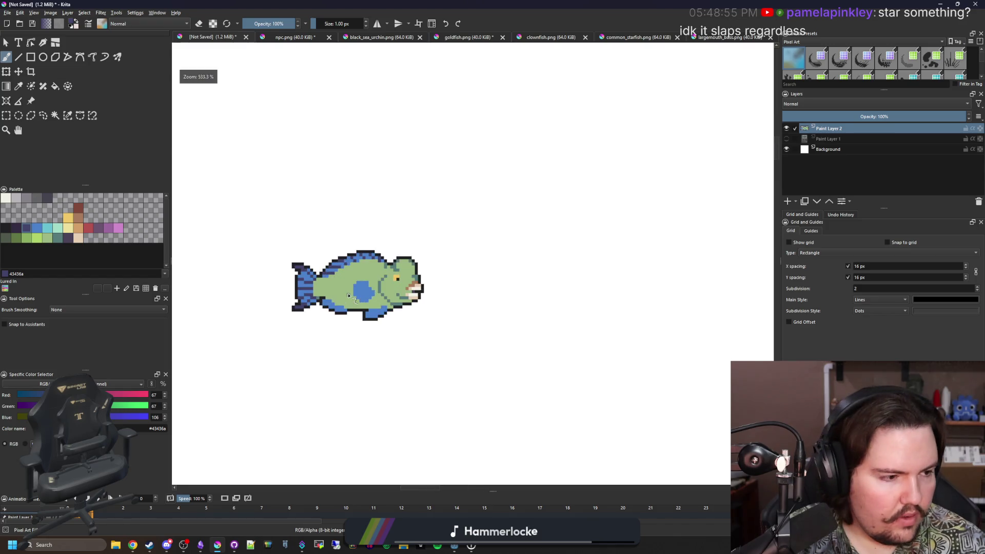
{"action": "scroll", "coordinate": [369, 288], "scroll_direction": "up", "scroll_amount": 3}
{"action": "scroll", "coordinate": [385, 295], "scroll_direction": "up", "scroll_amount": 3}
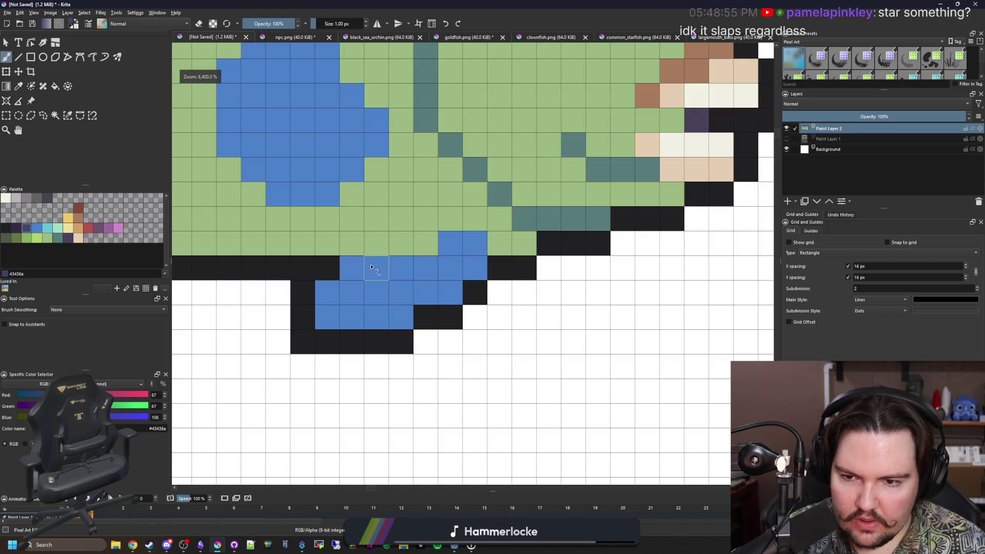
Stripe the lower and bottom fins dark purple, undoing a misplaced pixel and repainting the lower edge
{"action": "left_click_drag", "start_coordinate": [371, 267], "coordinate": [336, 298]}
{"action": "left_click", "coordinate": [422, 278]}
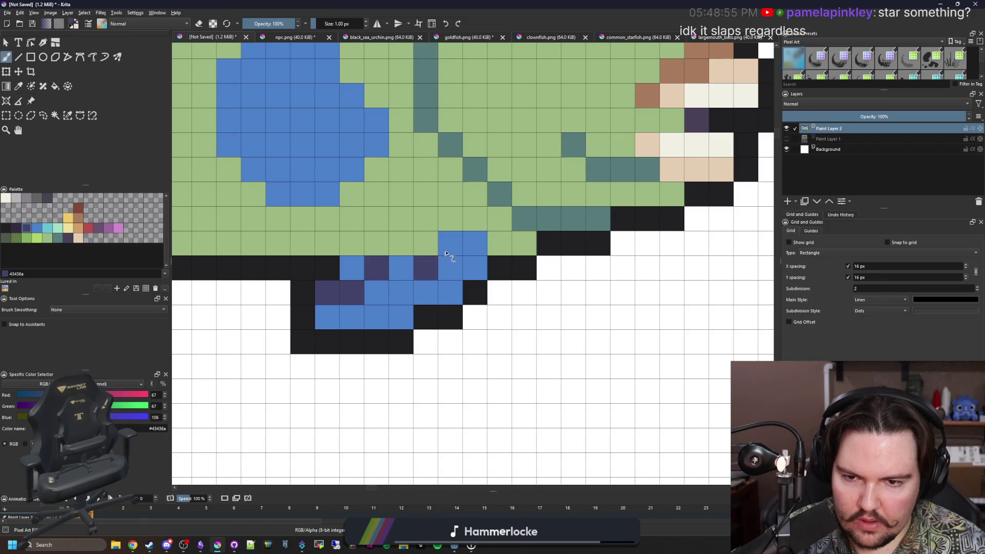
{"action": "key", "text": "ctrl+z"}
{"action": "left_click_drag", "start_coordinate": [447, 255], "coordinate": [450, 269]}
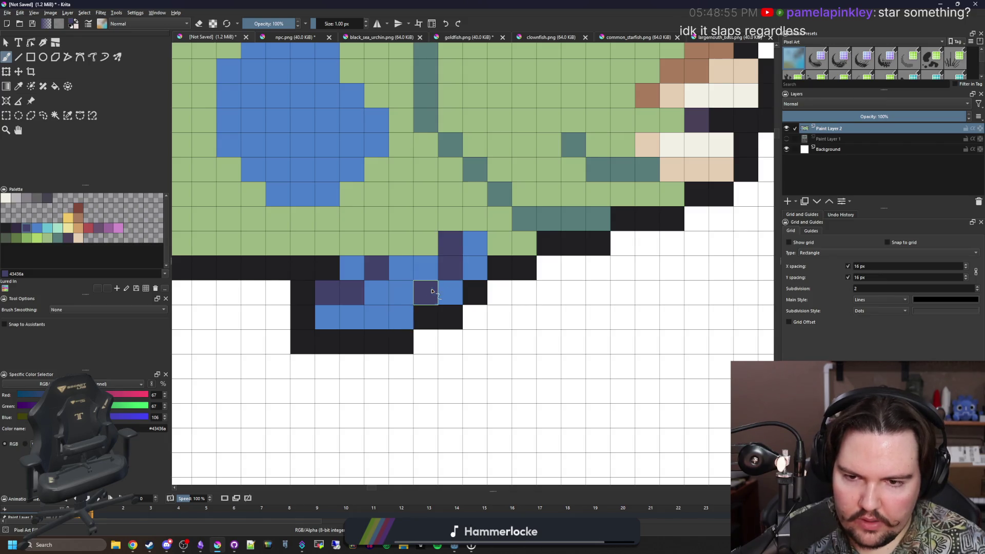
{"action": "scroll", "coordinate": [432, 292], "scroll_direction": "down", "scroll_amount": 5}
{"action": "scroll", "coordinate": [335, 272], "scroll_direction": "up", "scroll_amount": 5}
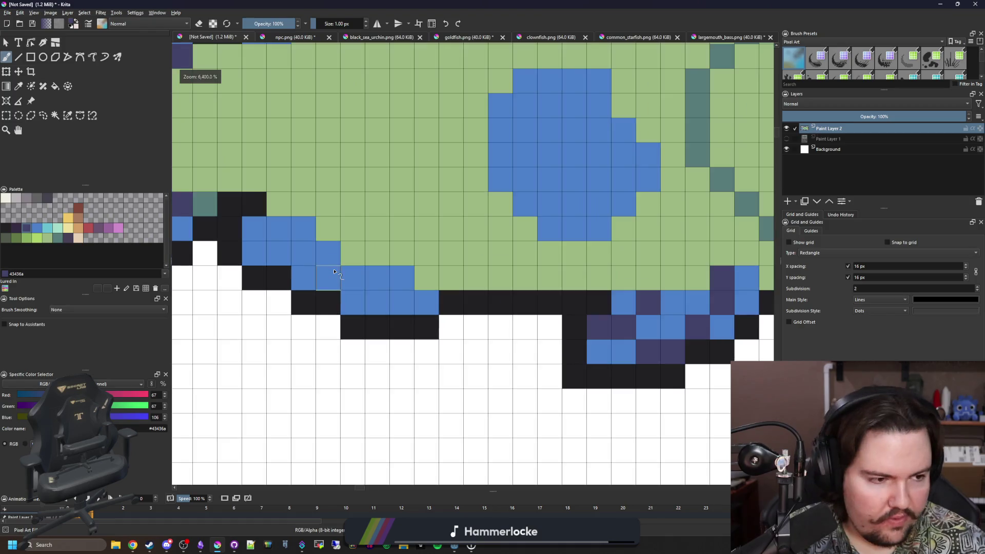
{"action": "scroll", "coordinate": [334, 271], "scroll_direction": "up", "scroll_amount": 3}
{"action": "scroll", "coordinate": [555, 352], "scroll_direction": "down", "scroll_amount": 3}
{"action": "left_click_drag", "start_coordinate": [575, 352], "coordinate": [555, 351]}
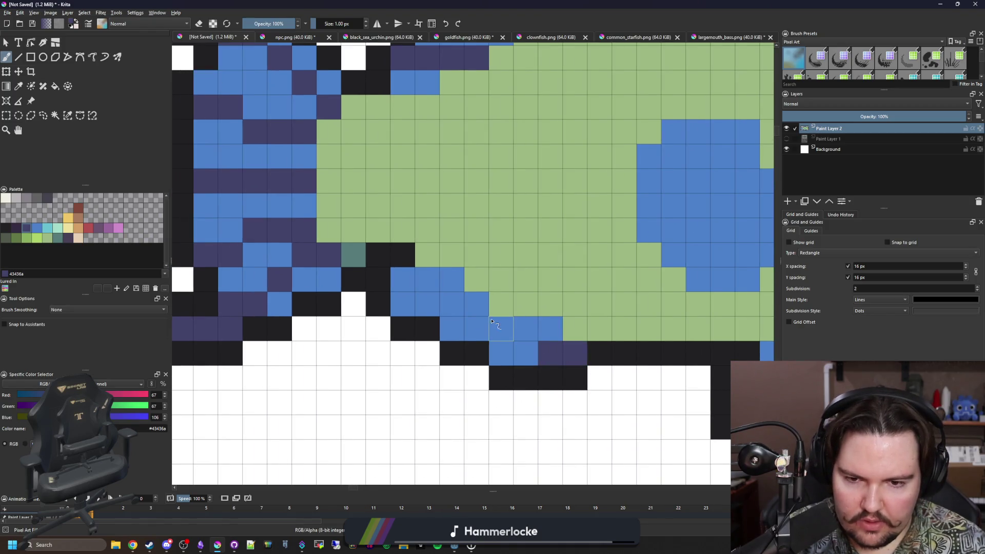
{"action": "left_click_drag", "start_coordinate": [501, 328], "coordinate": [479, 324]}
{"action": "scroll", "coordinate": [323, 304], "scroll_direction": "down", "scroll_amount": 5}
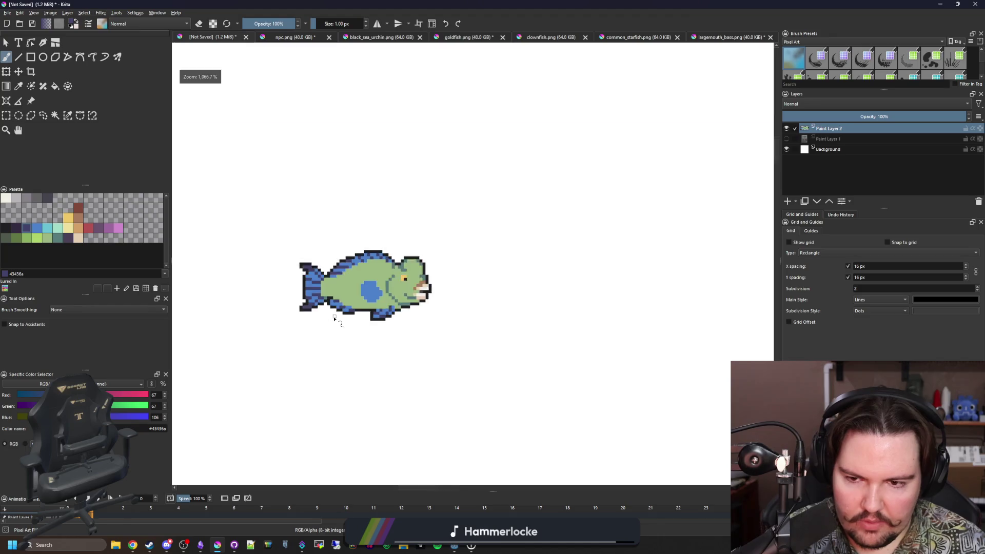
{"action": "scroll", "coordinate": [339, 326], "scroll_direction": "up", "scroll_amount": 3}
{"action": "scroll", "coordinate": [381, 303], "scroll_direction": "up", "scroll_amount": 2}
{"action": "mouse_move", "coordinate": [419, 314]}
{"action": "left_mouse_down"}
{"action": "mouse_move", "coordinate": [492, 326]}
{"action": "mouse_move", "coordinate": [447, 339]}
{"action": "mouse_move", "coordinate": [417, 299]}
{"action": "mouse_move", "coordinate": [384, 311]}
{"action": "mouse_move", "coordinate": [361, 270]}
{"action": "mouse_move", "coordinate": [335, 300]}
{"action": "left_mouse_up"}
{"action": "scroll", "coordinate": [350, 340], "scroll_direction": "down", "scroll_amount": 4}
{"action": "scroll", "coordinate": [374, 351], "scroll_direction": "up", "scroll_amount": 1}
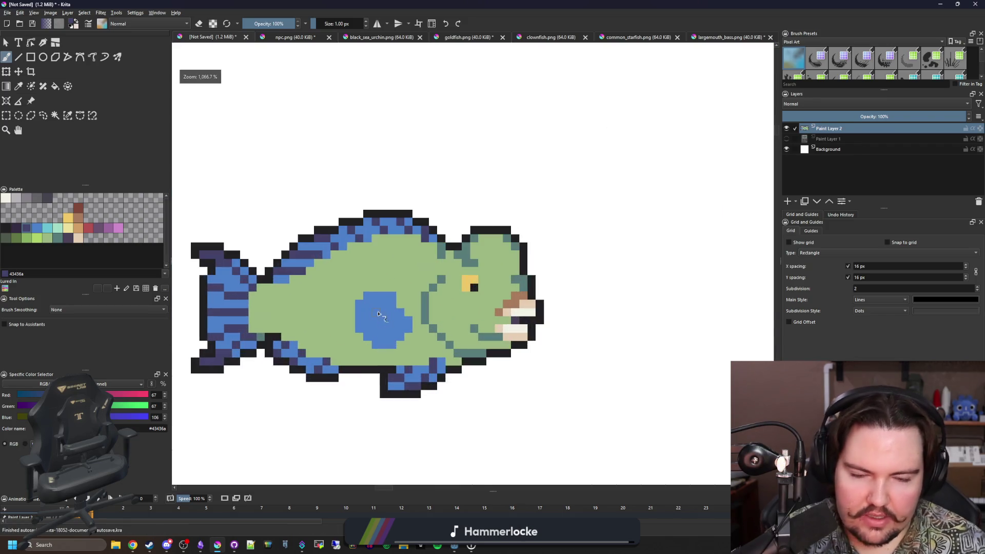
{"action": "scroll", "coordinate": [384, 329], "scroll_direction": "down", "scroll_amount": 3}
{"action": "scroll", "coordinate": [369, 329], "scroll_direction": "up", "scroll_amount": 2}
{"action": "scroll", "coordinate": [346, 329], "scroll_direction": "up", "scroll_amount": 3}
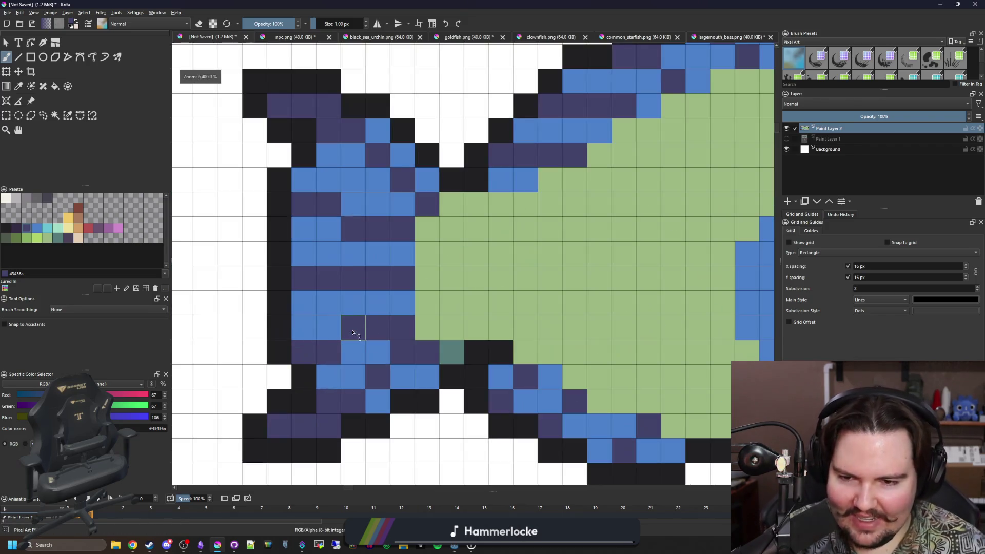
Sample teal, add three teal accent pixels along the tail edge, then select the green fish body
{"action": "left_click", "coordinate": [451, 351], "text": "ctrl"}
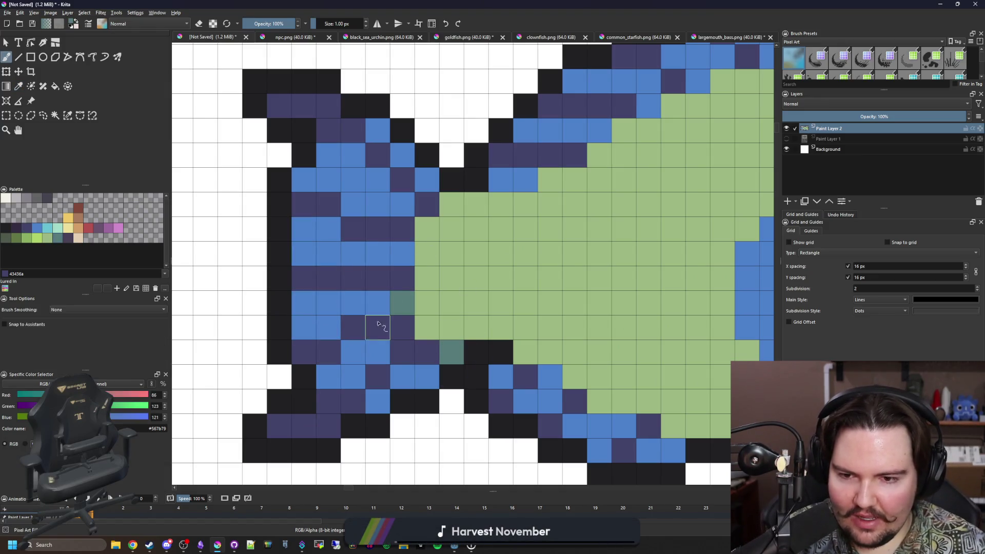
{"action": "scroll", "coordinate": [373, 308], "scroll_direction": "down", "scroll_amount": 3}
{"action": "scroll", "coordinate": [372, 306], "scroll_direction": "up", "scroll_amount": 3}
{"action": "left_click", "coordinate": [350, 305]}
{"action": "left_click", "coordinate": [374, 253]}
{"action": "left_click", "coordinate": [399, 179]}
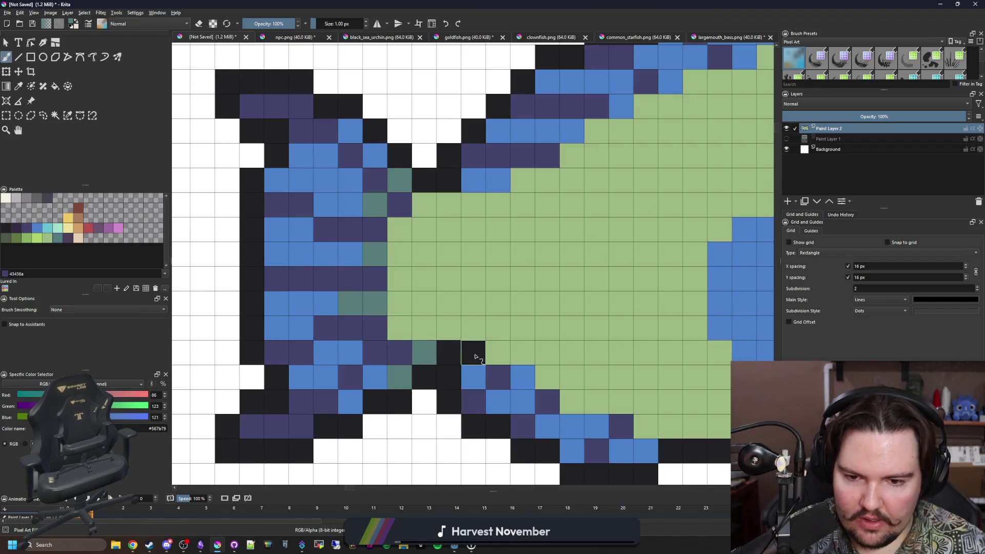
{"action": "left_click_drag", "start_coordinate": [475, 357], "coordinate": [353, 351]}
{"action": "left_click_drag", "start_coordinate": [522, 110], "coordinate": [334, 280]}
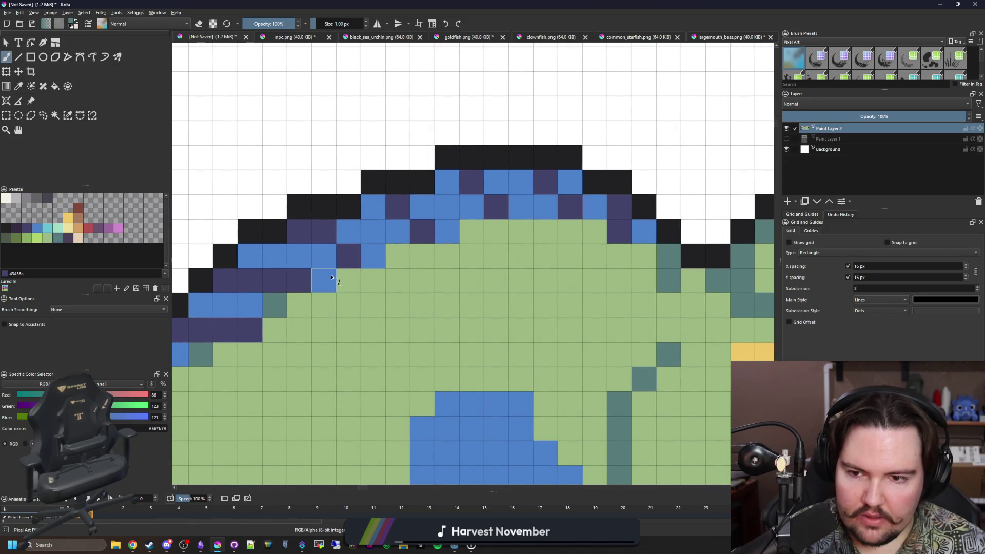
{"action": "scroll", "coordinate": [519, 249], "scroll_direction": "right", "scroll_amount": 3}
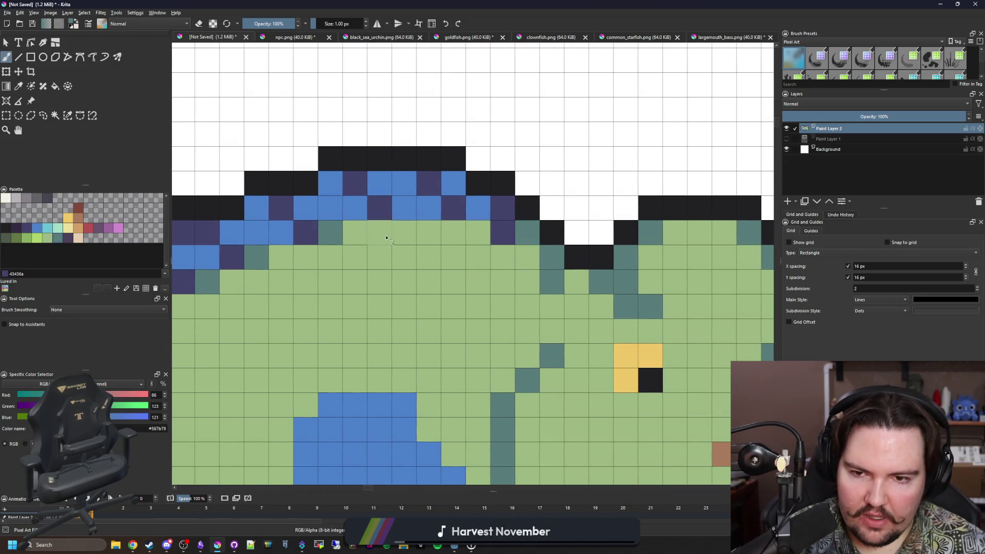
{"action": "scroll", "coordinate": [387, 237], "scroll_direction": "down", "scroll_amount": 4}
{"action": "scroll", "coordinate": [385, 275], "scroll_direction": "up", "scroll_amount": 3}
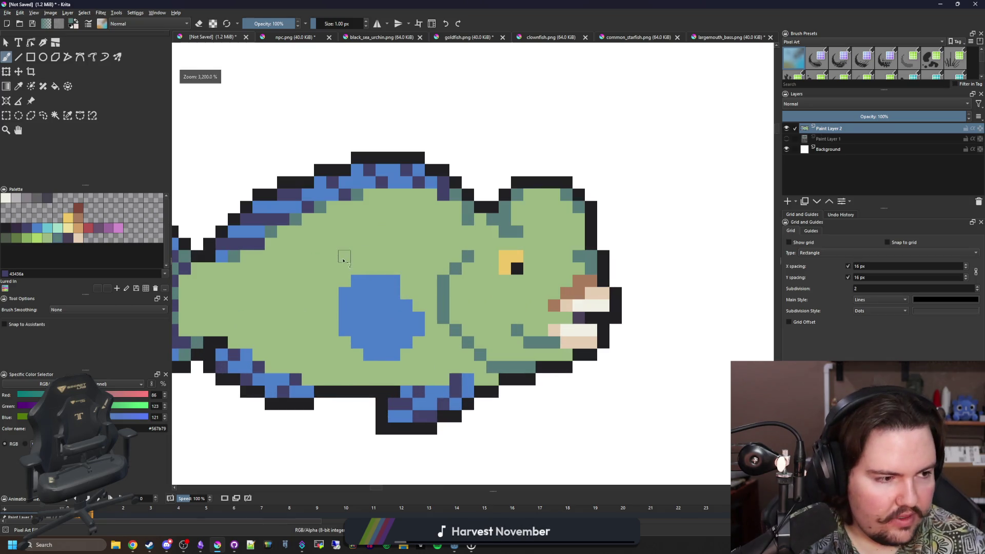
{"action": "scroll", "coordinate": [415, 260], "scroll_direction": "up", "scroll_amount": 1}
{"action": "scroll", "coordinate": [415, 260], "scroll_direction": "up", "scroll_amount": 1}
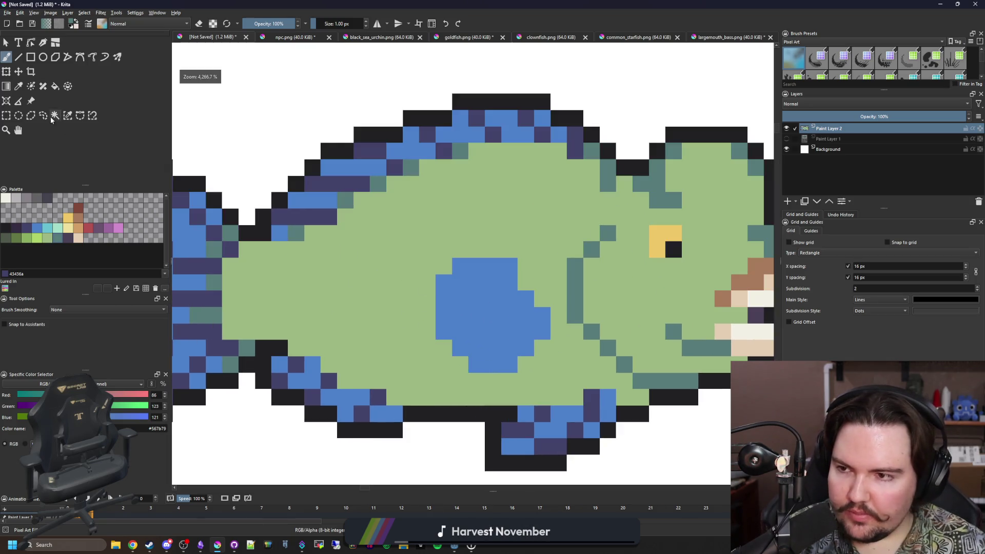
{"action": "left_click", "coordinate": [425, 326]}
{"action": "scroll", "coordinate": [419, 322], "scroll_direction": "down", "scroll_amount": 1}
{"action": "scroll", "coordinate": [420, 324], "scroll_direction": "up", "scroll_amount": 1}
Paint a dark-teal belly band inside the body selection with a 3 px then 1 px brush, then deselect
{"action": "key", "text": "bracketright"}
{"action": "key", "text": "bracketright"}
{"action": "left_click_drag", "start_coordinate": [453, 373], "coordinate": [324, 324]}
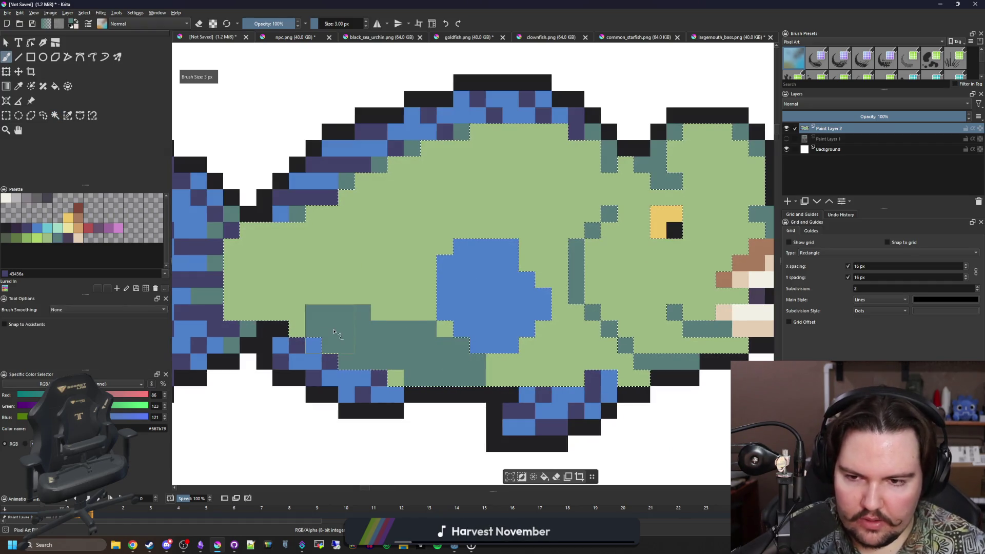
{"action": "mouse_move", "coordinate": [453, 375]}
{"action": "left_mouse_down"}
{"action": "mouse_move", "coordinate": [254, 346]}
{"action": "mouse_move", "coordinate": [510, 363]}
{"action": "left_mouse_up"}
{"action": "scroll", "coordinate": [511, 362], "scroll_direction": "up", "scroll_amount": 1}
{"action": "scroll", "coordinate": [461, 364], "scroll_direction": "up", "scroll_amount": 1}
{"action": "key", "text": "bracketleft"}
{"action": "key", "text": "bracketleft"}
{"action": "mouse_move", "coordinate": [431, 346]}
{"action": "left_mouse_down"}
{"action": "mouse_move", "coordinate": [485, 339]}
{"action": "mouse_move", "coordinate": [429, 323]}
{"action": "left_mouse_up"}
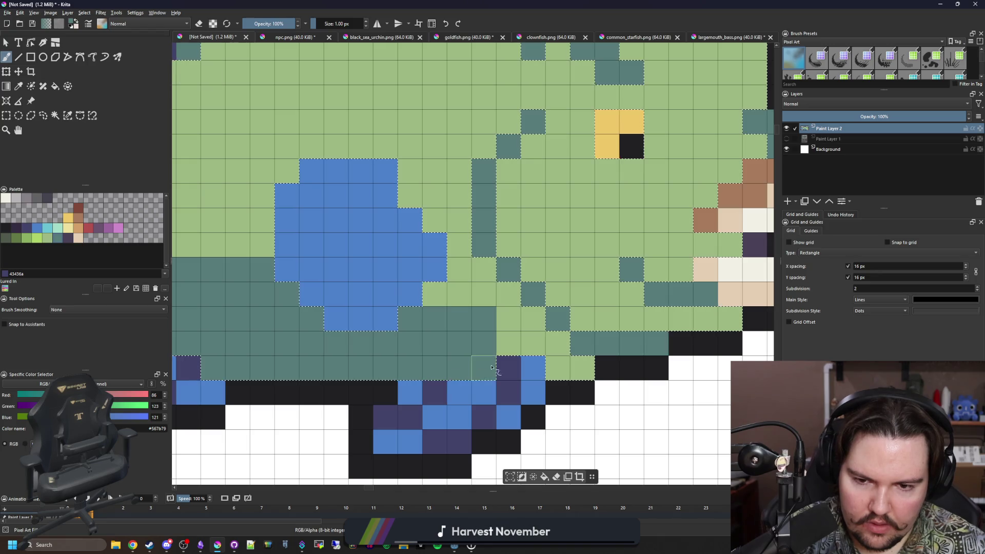
{"action": "scroll", "coordinate": [424, 316], "scroll_direction": "down", "scroll_amount": 2}
{"action": "scroll", "coordinate": [417, 310], "scroll_direction": "up", "scroll_amount": 2}
{"action": "mouse_move", "coordinate": [529, 265]}
{"action": "left_mouse_down"}
{"action": "mouse_move", "coordinate": [454, 285]}
{"action": "mouse_move", "coordinate": [473, 291]}
{"action": "mouse_move", "coordinate": [461, 270]}
{"action": "mouse_move", "coordinate": [377, 286]}
{"action": "mouse_move", "coordinate": [386, 302]}
{"action": "mouse_move", "coordinate": [401, 297]}
{"action": "left_mouse_up"}
{"action": "scroll", "coordinate": [385, 287], "scroll_direction": "down", "scroll_amount": 2}
{"action": "scroll", "coordinate": [373, 297], "scroll_direction": "up", "scroll_amount": 1}
{"action": "left_click", "coordinate": [374, 297], "text": "ctrl"}
{"action": "scroll", "coordinate": [377, 300], "scroll_direction": "up", "scroll_amount": 2}
{"action": "key", "text": "ctrl+shift+a"}
{"action": "scroll", "coordinate": [530, 392], "scroll_direction": "down", "scroll_amount": 1}
{"action": "scroll", "coordinate": [490, 305], "scroll_direction": "up", "scroll_amount": 3}
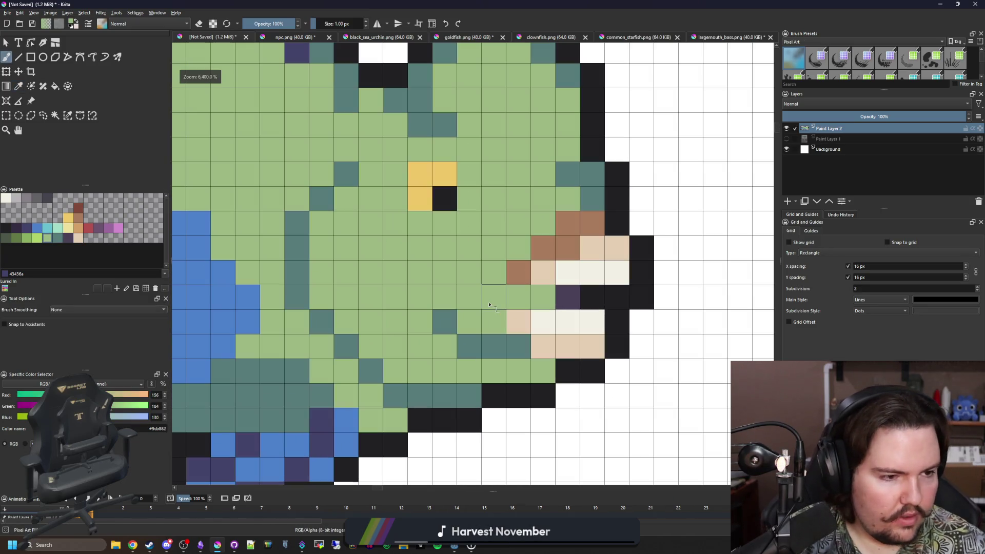
Paint dark purple stripe rows along the belly and under the head
{"action": "left_click", "coordinate": [495, 355], "text": "ctrl"}
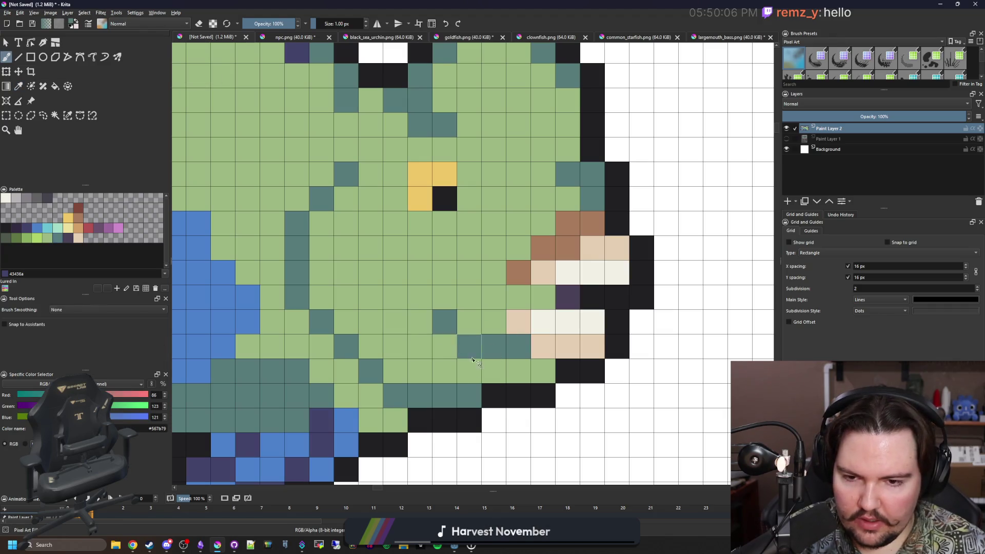
{"action": "left_click", "coordinate": [25, 231]}
{"action": "mouse_move", "coordinate": [462, 398]}
{"action": "left_mouse_down"}
{"action": "mouse_move", "coordinate": [400, 397]}
{"action": "mouse_move", "coordinate": [327, 323]}
{"action": "mouse_move", "coordinate": [302, 282]}
{"action": "left_mouse_up"}
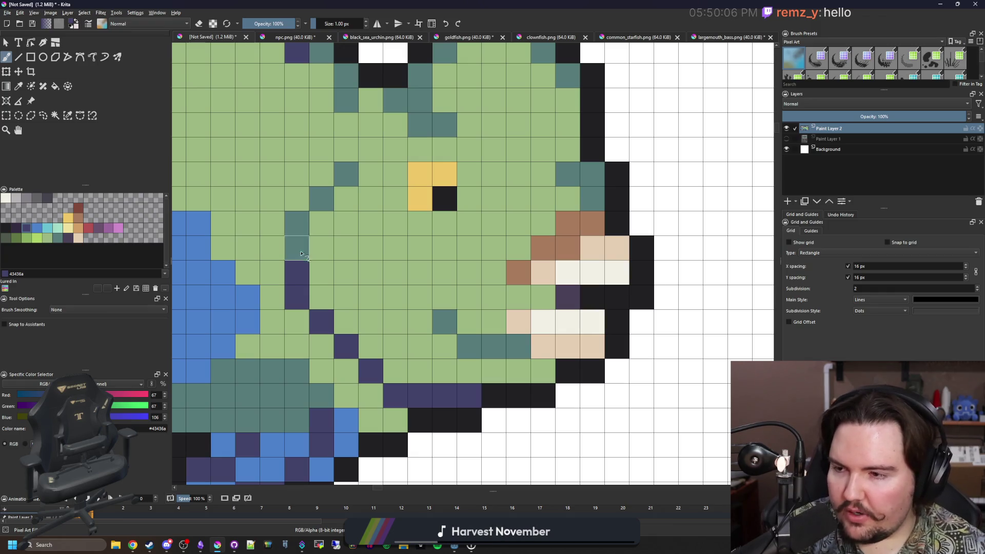
{"action": "key", "text": "p"}
{"action": "key", "text": "b"}
{"action": "left_click_drag", "start_coordinate": [517, 346], "coordinate": [457, 343]}
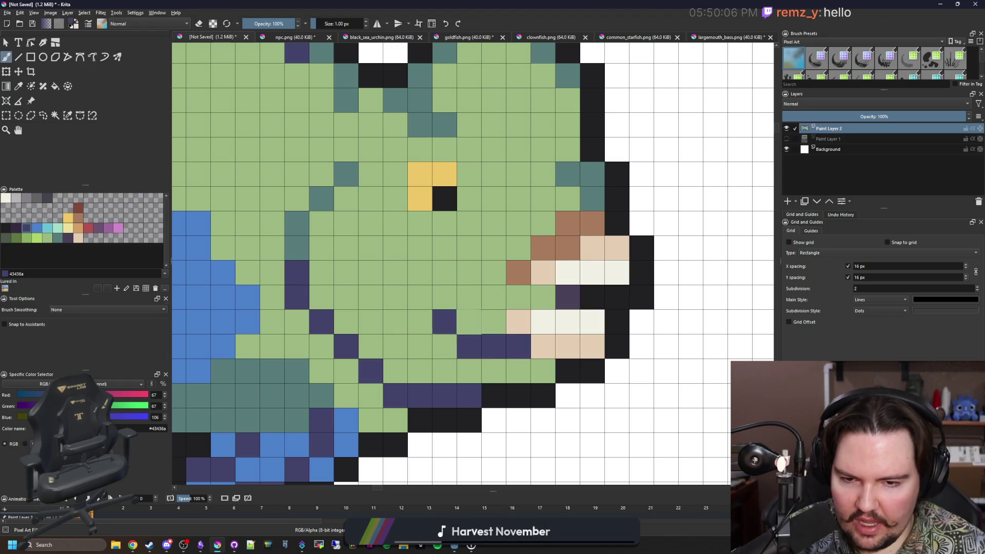
Sample teal and extend it across the lower head and belly rows, restoring a stray cell to light green
{"action": "key", "text": "p"}
{"action": "left_click", "coordinate": [591, 185]}
{"action": "key", "text": "b"}
{"action": "mouse_move", "coordinate": [537, 380]}
{"action": "left_mouse_down"}
{"action": "mouse_move", "coordinate": [415, 370]}
{"action": "mouse_move", "coordinate": [407, 347]}
{"action": "mouse_move", "coordinate": [370, 346]}
{"action": "mouse_move", "coordinate": [390, 326]}
{"action": "mouse_move", "coordinate": [419, 321]}
{"action": "left_mouse_up"}
{"action": "mouse_move", "coordinate": [366, 302]}
{"action": "left_mouse_down"}
{"action": "mouse_move", "coordinate": [469, 308]}
{"action": "mouse_move", "coordinate": [490, 320]}
{"action": "left_mouse_up"}
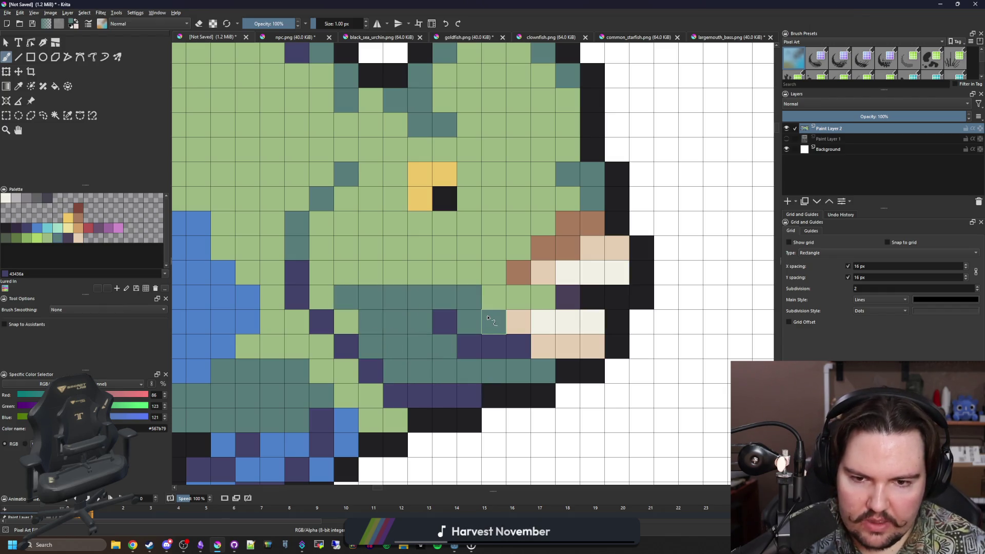
{"action": "left_click", "coordinate": [457, 277], "text": "ctrl"}
{"action": "left_click_drag", "start_coordinate": [396, 370], "coordinate": [435, 385]}
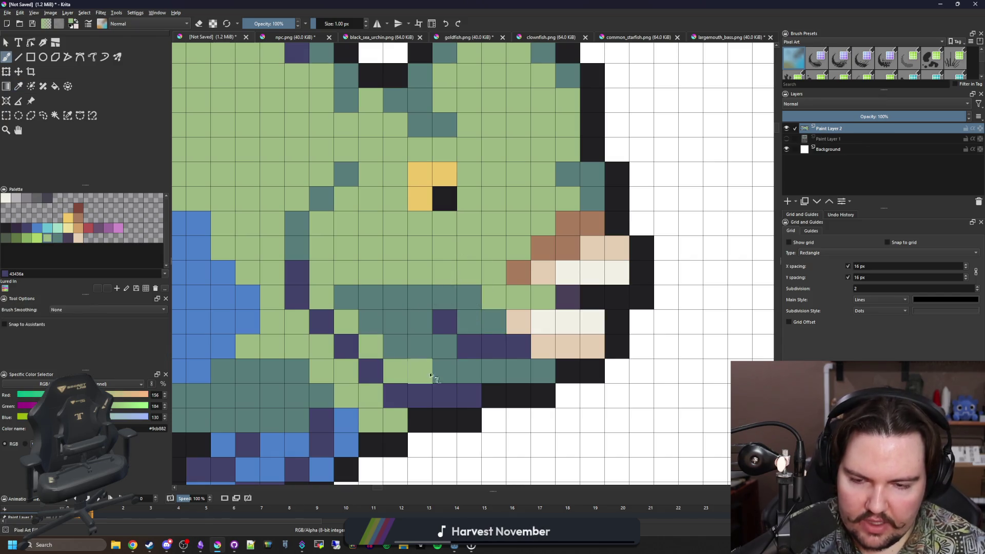
{"action": "scroll", "coordinate": [445, 281], "scroll_direction": "down", "scroll_amount": 5}
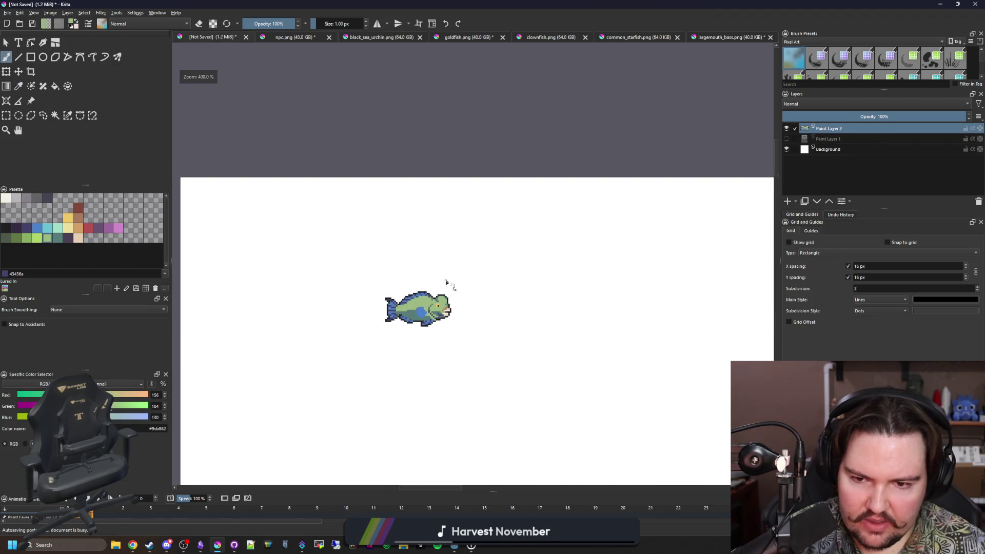
{"action": "scroll", "coordinate": [437, 309], "scroll_direction": "up", "scroll_amount": 4}
{"action": "scroll", "coordinate": [454, 304], "scroll_direction": "up", "scroll_amount": 2}
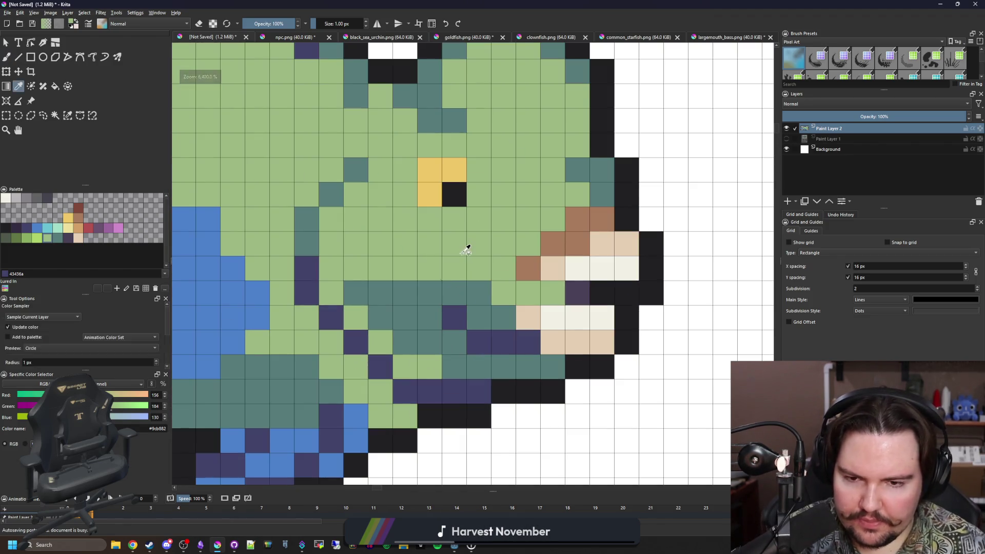
{"action": "scroll", "coordinate": [441, 291], "scroll_direction": "down", "scroll_amount": 3}
{"action": "scroll", "coordinate": [440, 259], "scroll_direction": "down", "scroll_amount": 2}
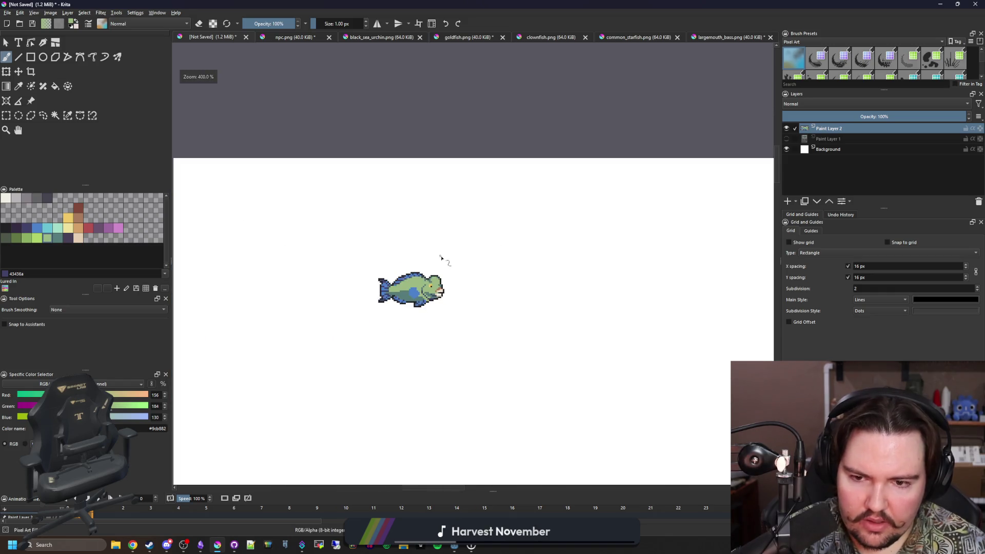
{"action": "scroll", "coordinate": [437, 287], "scroll_direction": "up", "scroll_amount": 2}
{"action": "scroll", "coordinate": [437, 289], "scroll_direction": "up", "scroll_amount": 2}
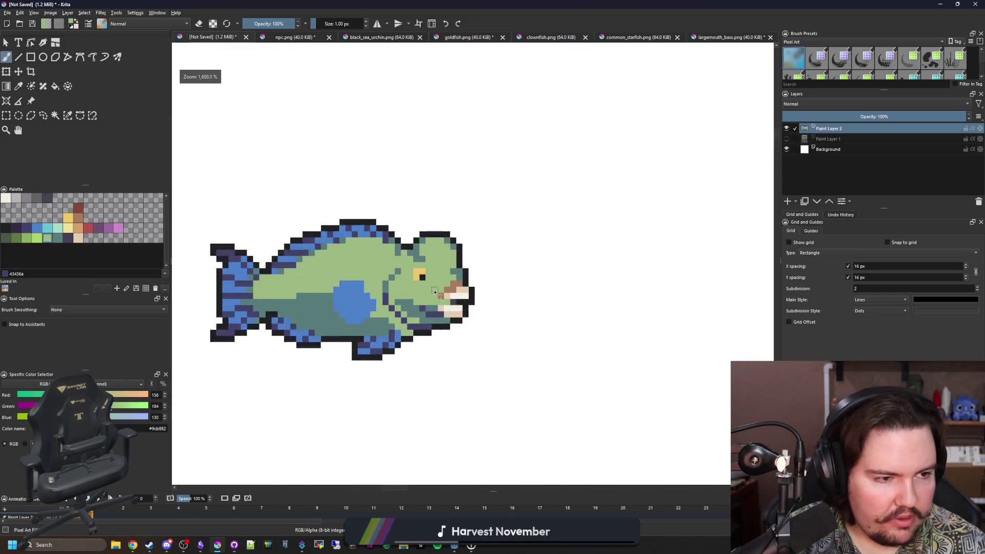
{"action": "scroll", "coordinate": [436, 292], "scroll_direction": "up", "scroll_amount": 2}
{"action": "scroll", "coordinate": [379, 269], "scroll_direction": "up", "scroll_amount": 1}
{"action": "scroll", "coordinate": [462, 246], "scroll_direction": "up", "scroll_amount": 2}
{"action": "scroll", "coordinate": [559, 225], "scroll_direction": "up", "scroll_amount": 1}
{"action": "scroll", "coordinate": [559, 225], "scroll_direction": "down", "scroll_amount": 2}
{"action": "scroll", "coordinate": [534, 236], "scroll_direction": "up", "scroll_amount": 2}
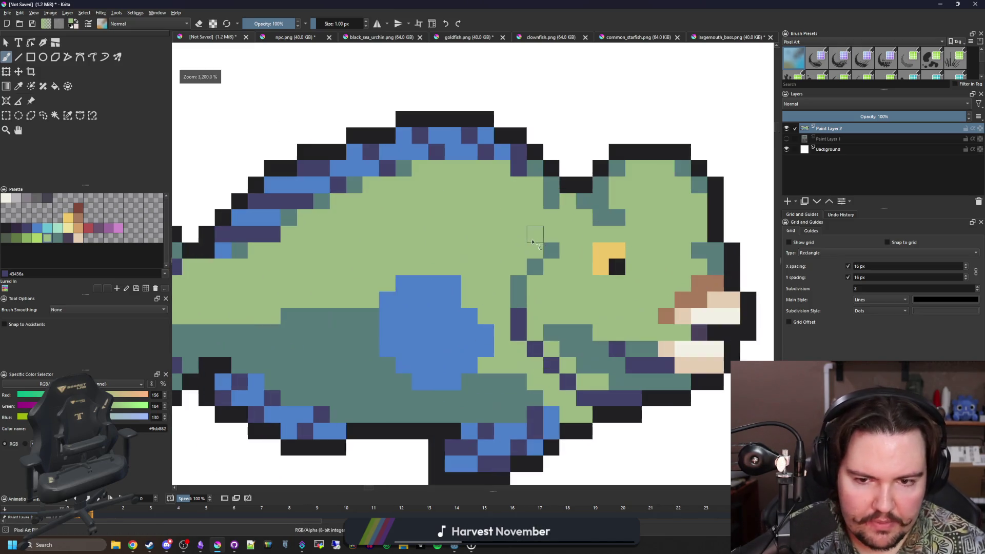
{"action": "scroll", "coordinate": [532, 242], "scroll_direction": "down", "scroll_amount": 1}
{"action": "scroll", "coordinate": [528, 329], "scroll_direction": "up", "scroll_amount": 1}
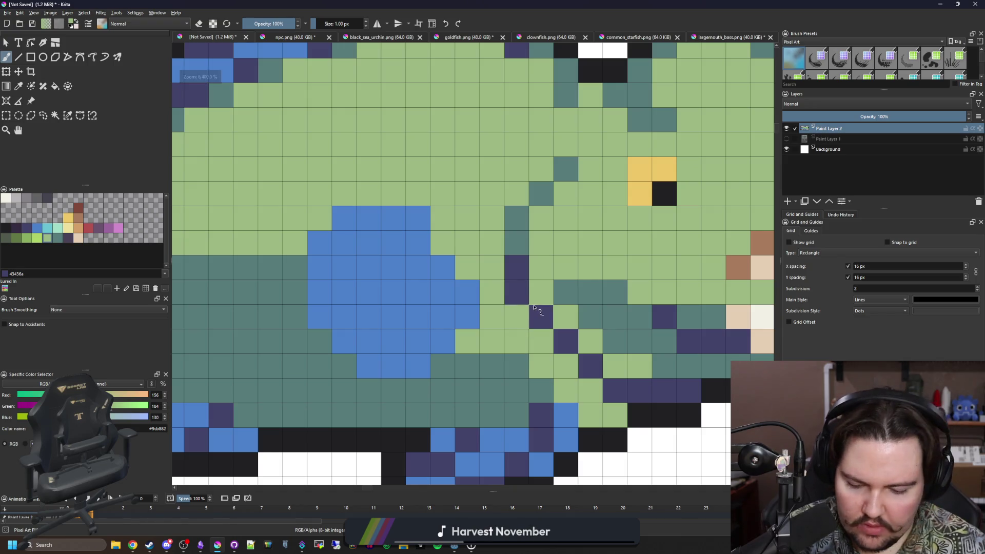
Paint a diagonal run of dark purple pixels beside the blue side spot
{"action": "left_click", "coordinate": [655, 322], "text": "ctrl"}
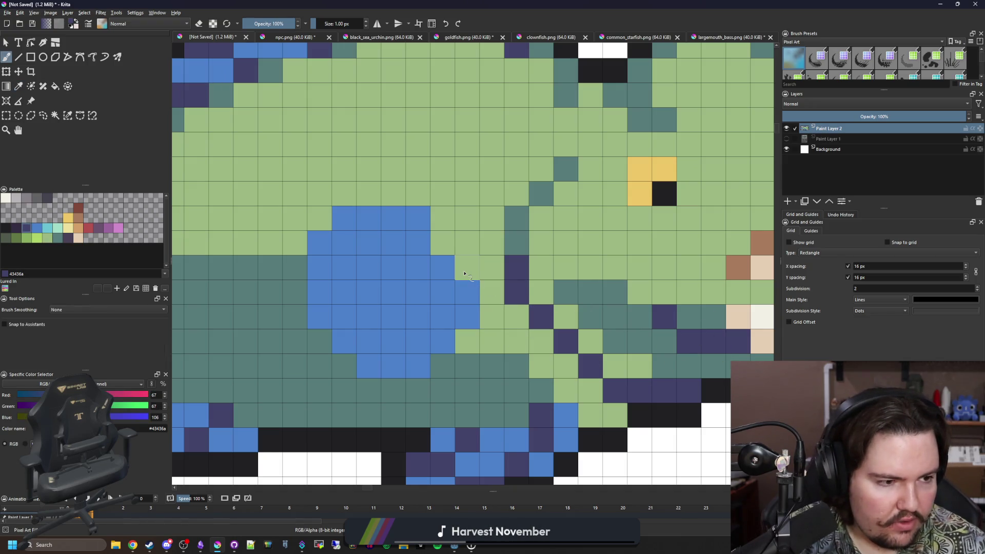
{"action": "mouse_move", "coordinate": [465, 266]}
{"action": "left_mouse_down"}
{"action": "mouse_move", "coordinate": [486, 292]}
{"action": "mouse_move", "coordinate": [487, 319]}
{"action": "left_mouse_up"}
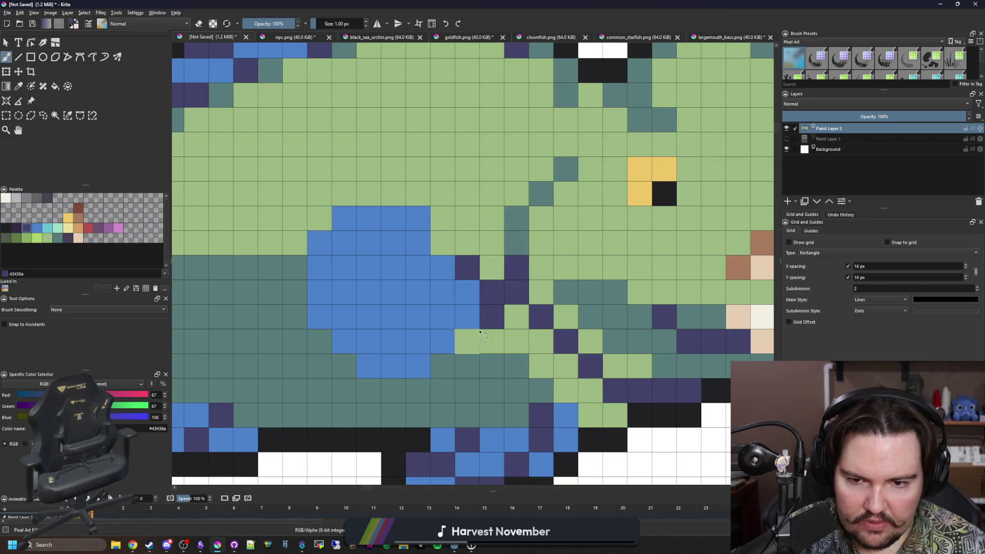
{"action": "left_click", "coordinate": [473, 336]}
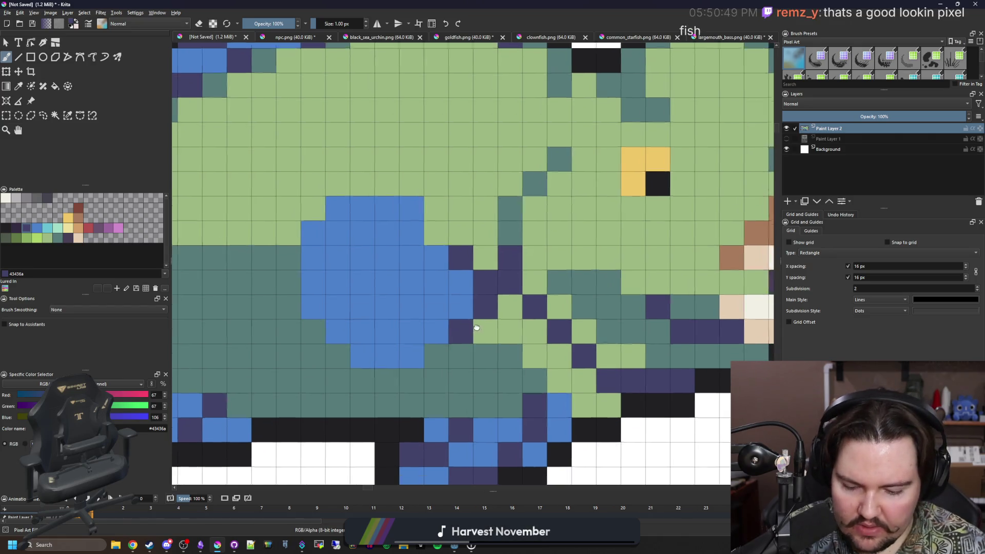
{"action": "mouse_move", "coordinate": [427, 278]}
{"action": "left_mouse_down"}
{"action": "mouse_move", "coordinate": [407, 295]}
{"action": "mouse_move", "coordinate": [456, 338]}
{"action": "left_mouse_up"}
{"action": "scroll", "coordinate": [514, 402], "scroll_direction": "down", "scroll_amount": 5}
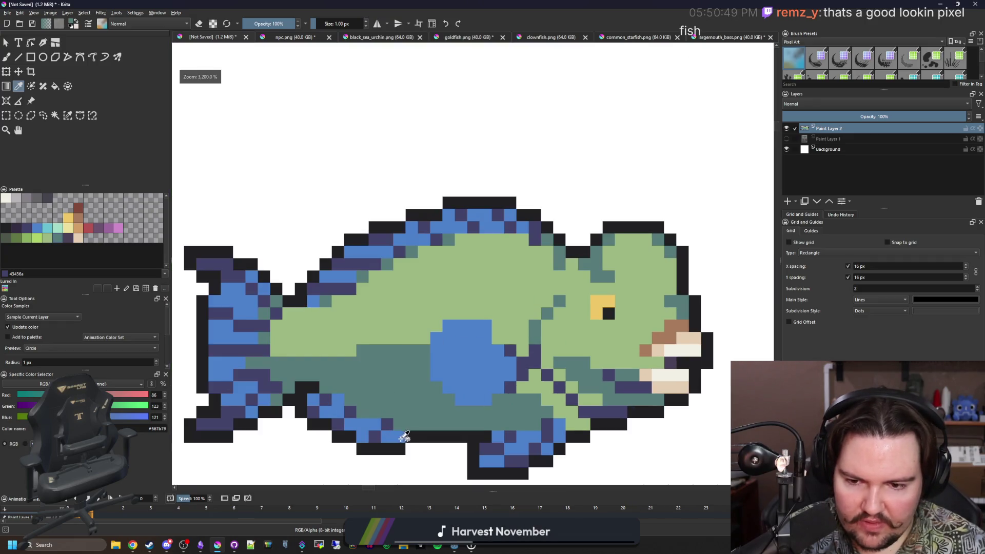
{"action": "scroll", "coordinate": [408, 402], "scroll_direction": "up", "scroll_amount": 5}
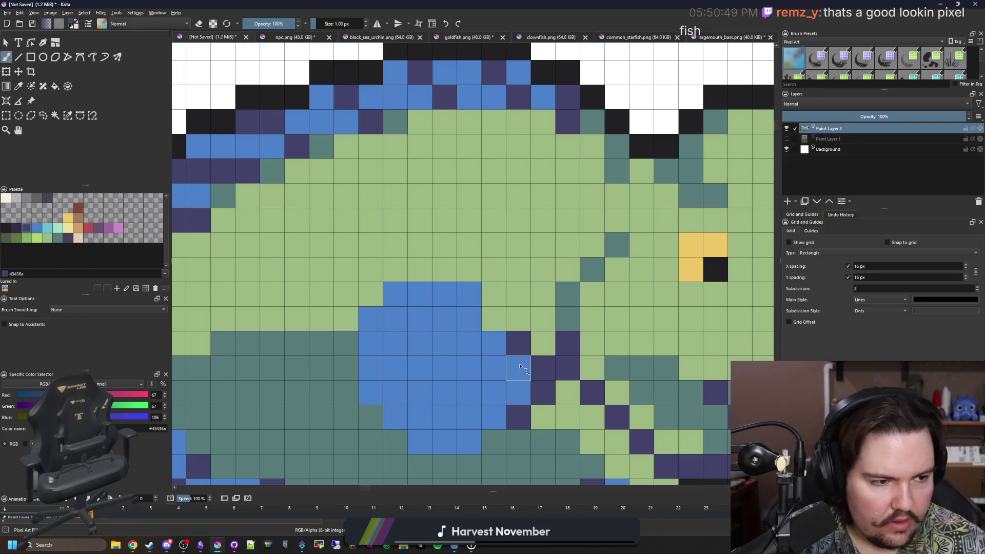
Try dark purple stripes across the side spot, then repaint it solid blue
{"action": "mouse_move", "coordinate": [517, 368]}
{"action": "left_mouse_down"}
{"action": "mouse_move", "coordinate": [444, 302]}
{"action": "mouse_move", "coordinate": [445, 319]}
{"action": "left_mouse_up"}
{"action": "mouse_move", "coordinate": [498, 415]}
{"action": "left_mouse_down"}
{"action": "mouse_move", "coordinate": [439, 413]}
{"action": "mouse_move", "coordinate": [390, 344]}
{"action": "left_mouse_up"}
{"action": "left_click_drag", "start_coordinate": [445, 447], "coordinate": [371, 392]}
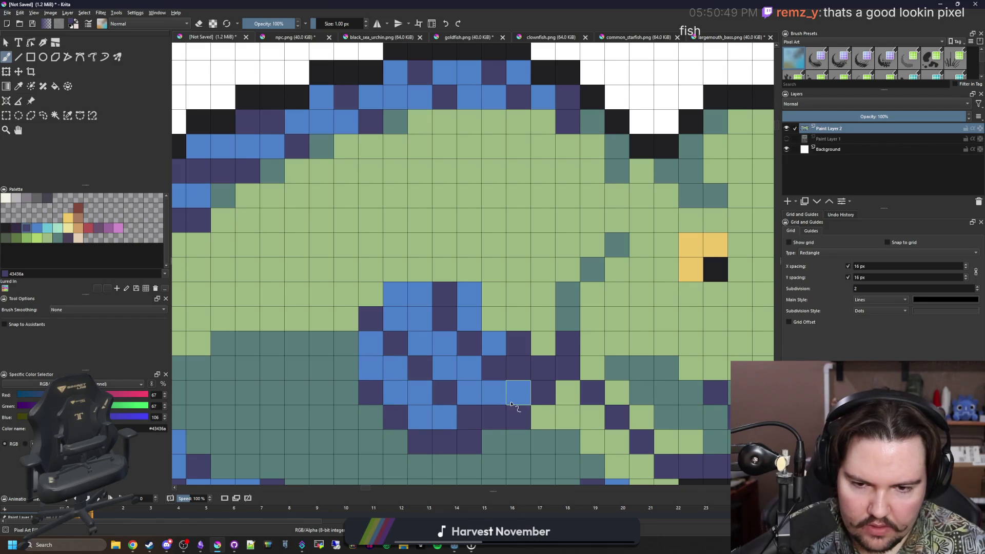
{"action": "scroll", "coordinate": [512, 405], "scroll_direction": "down", "scroll_amount": 3}
{"action": "scroll", "coordinate": [420, 329], "scroll_direction": "down", "scroll_amount": 3}
{"action": "scroll", "coordinate": [441, 358], "scroll_direction": "up", "scroll_amount": 3}
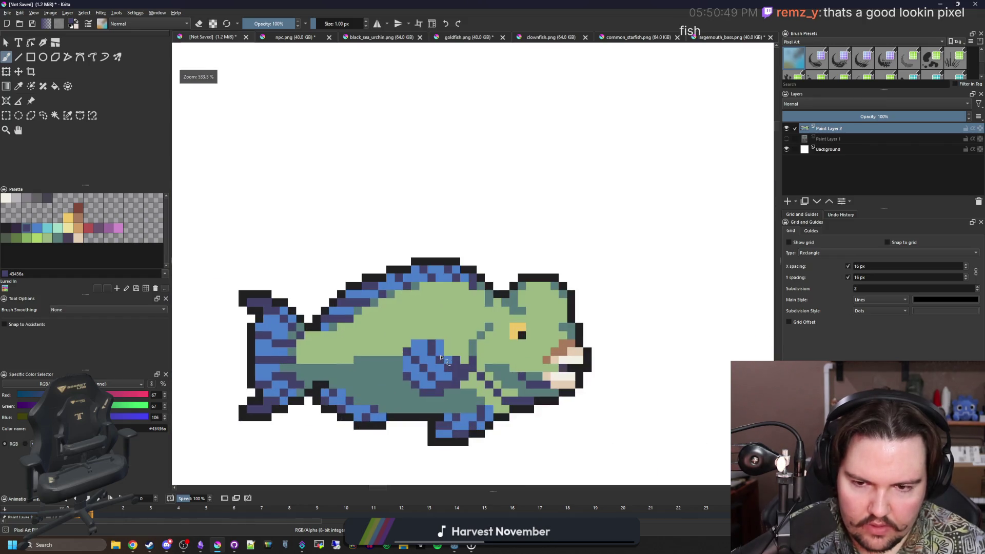
{"action": "left_click_drag", "start_coordinate": [441, 358], "coordinate": [428, 393]}
{"action": "left_click_drag", "start_coordinate": [412, 355], "coordinate": [441, 358]}
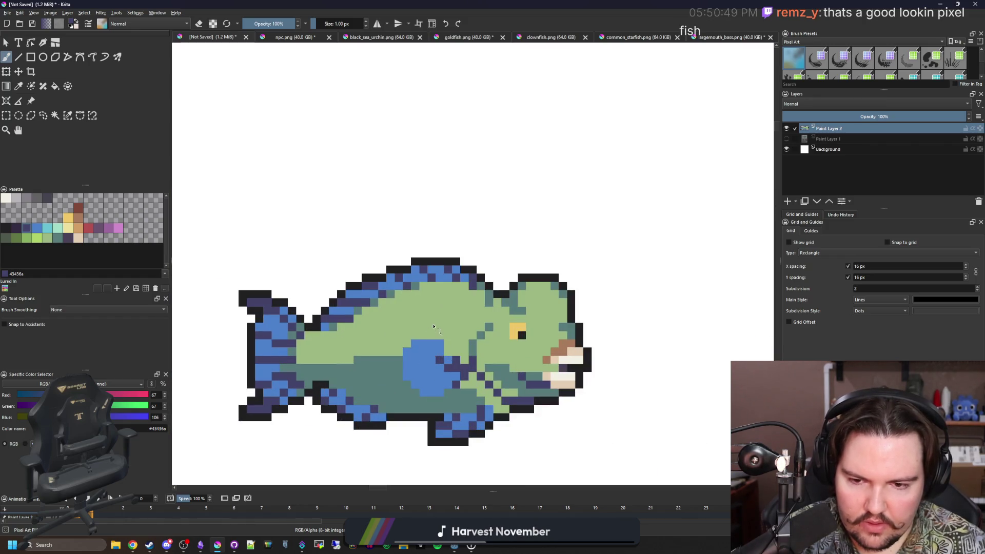
{"action": "scroll", "coordinate": [437, 336], "scroll_direction": "up", "scroll_amount": 2}
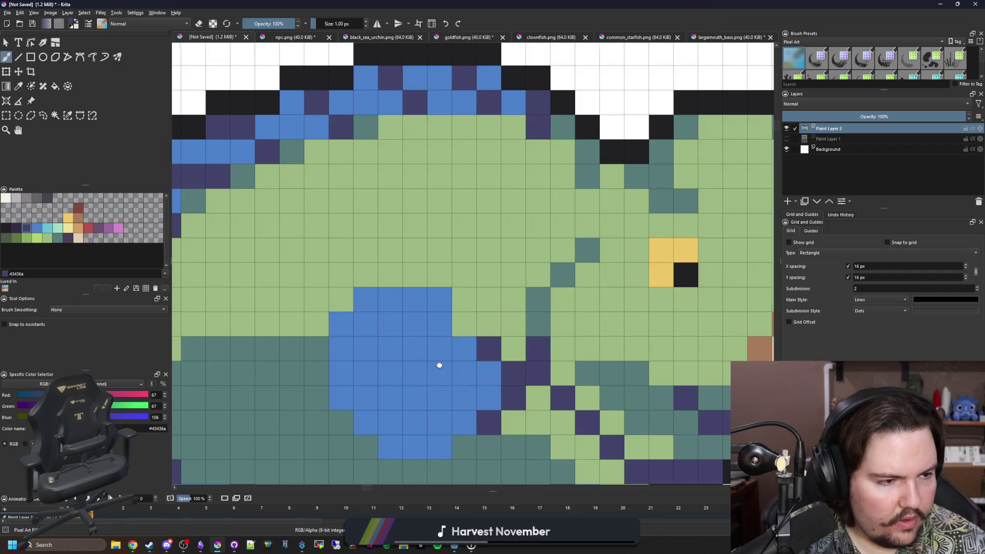
{"action": "left_click_drag", "start_coordinate": [440, 367], "coordinate": [437, 292]}
Dot a diagonal dark stripe across the side spot pixel by pixel, undoing the last few
{"action": "left_click", "coordinate": [442, 280]}
{"action": "left_click", "coordinate": [418, 255]}
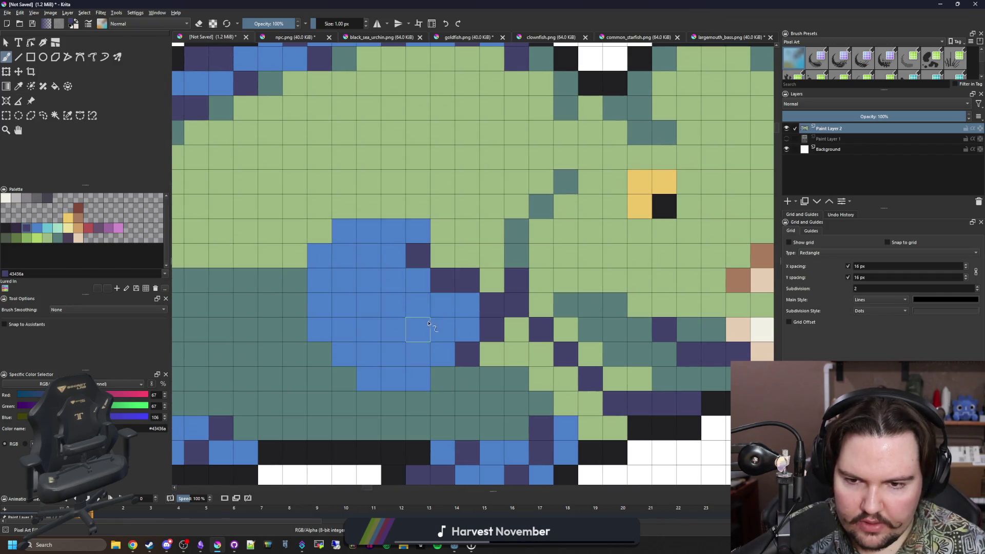
{"action": "left_click", "coordinate": [420, 306]}
{"action": "left_click", "coordinate": [369, 330]}
{"action": "left_click", "coordinate": [344, 305]}
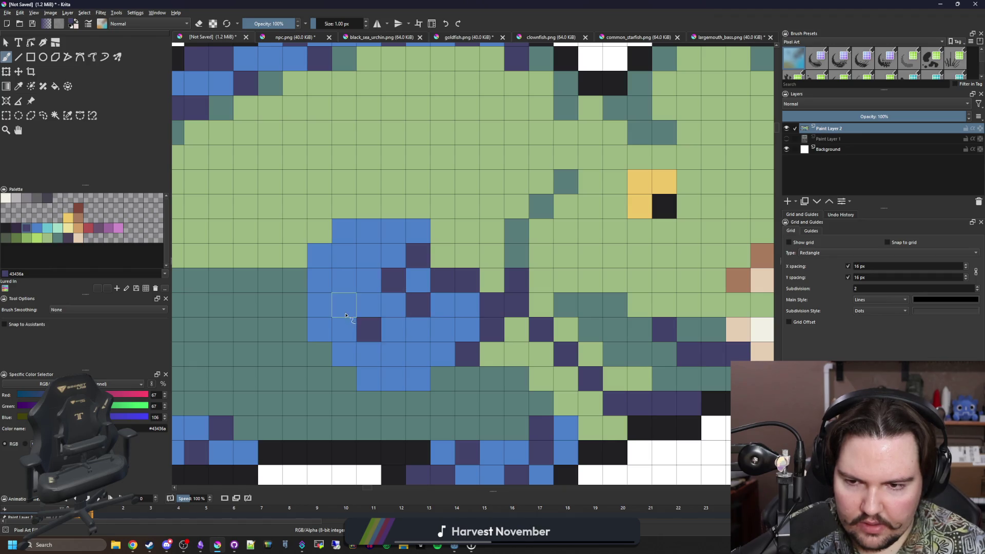
{"action": "left_click", "coordinate": [319, 280]}
{"action": "left_click", "coordinate": [392, 332]}
{"action": "left_click", "coordinate": [418, 379]}
{"action": "left_click", "coordinate": [393, 378]}
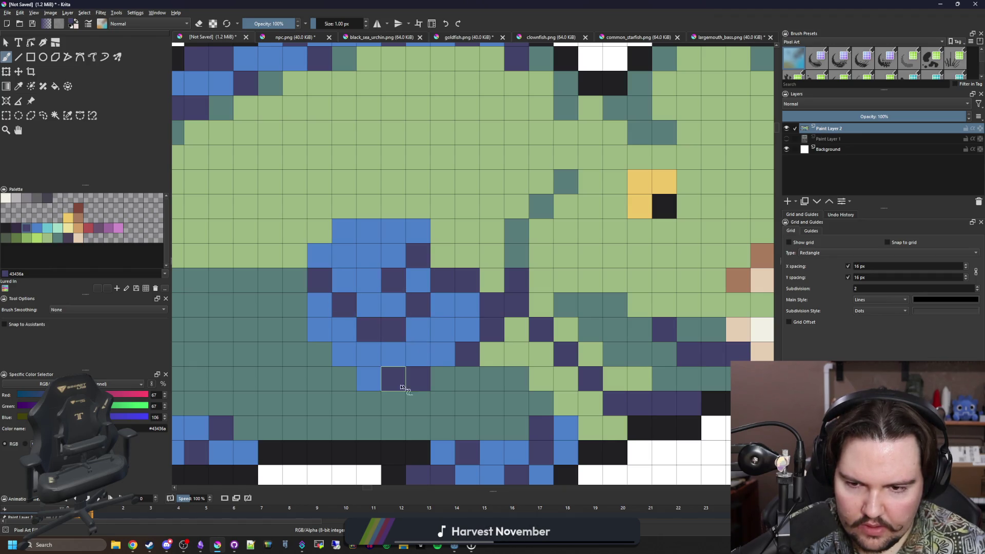
{"action": "left_click", "coordinate": [369, 257]}
{"action": "scroll", "coordinate": [418, 375], "scroll_direction": "down", "scroll_amount": 5}
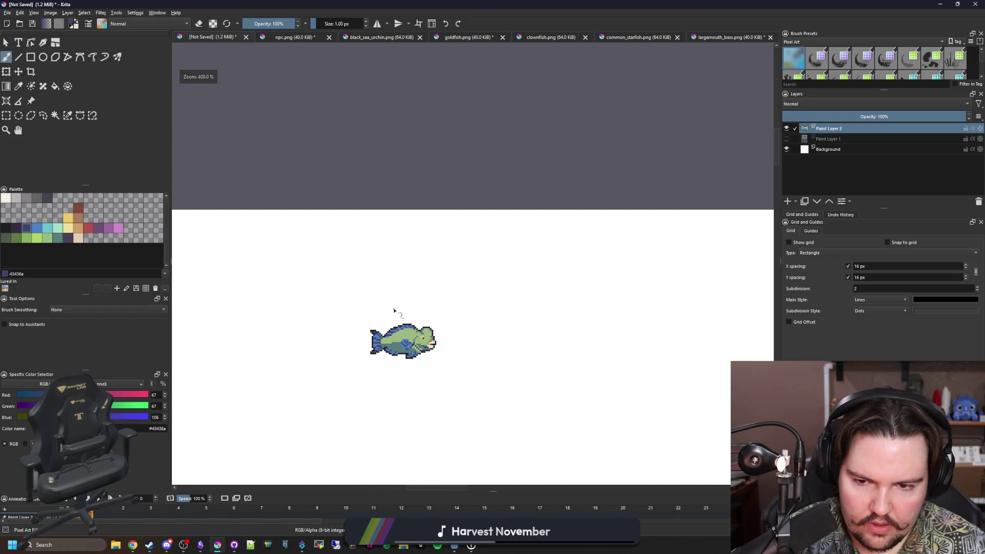
{"action": "scroll", "coordinate": [403, 343], "scroll_direction": "up", "scroll_amount": 5}
{"action": "key", "text": "ctrl+z"}
{"action": "key", "text": "ctrl+z"}
{"action": "key", "text": "ctrl+z"}
{"action": "key", "text": "ctrl+z"}
{"action": "key", "text": "ctrl+z"}
{"action": "left_click", "coordinate": [418, 318]}
{"action": "key", "text": "ctrl+z"}
{"action": "key", "text": "ctrl+z"}
{"action": "scroll", "coordinate": [421, 343], "scroll_direction": "up", "scroll_amount": 2}
{"action": "scroll", "coordinate": [434, 354], "scroll_direction": "up", "scroll_amount": 2}
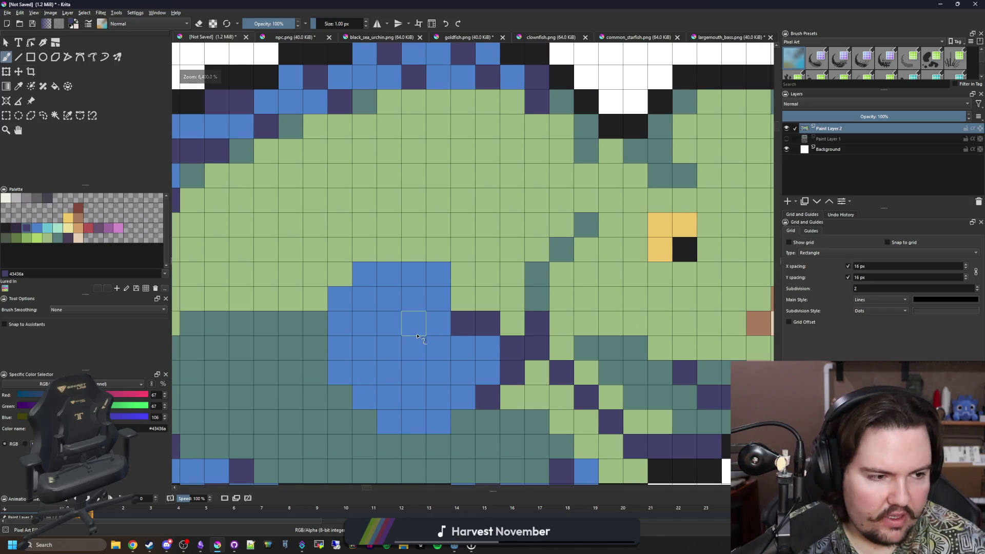
{"action": "left_click_drag", "start_coordinate": [420, 338], "coordinate": [400, 282]}
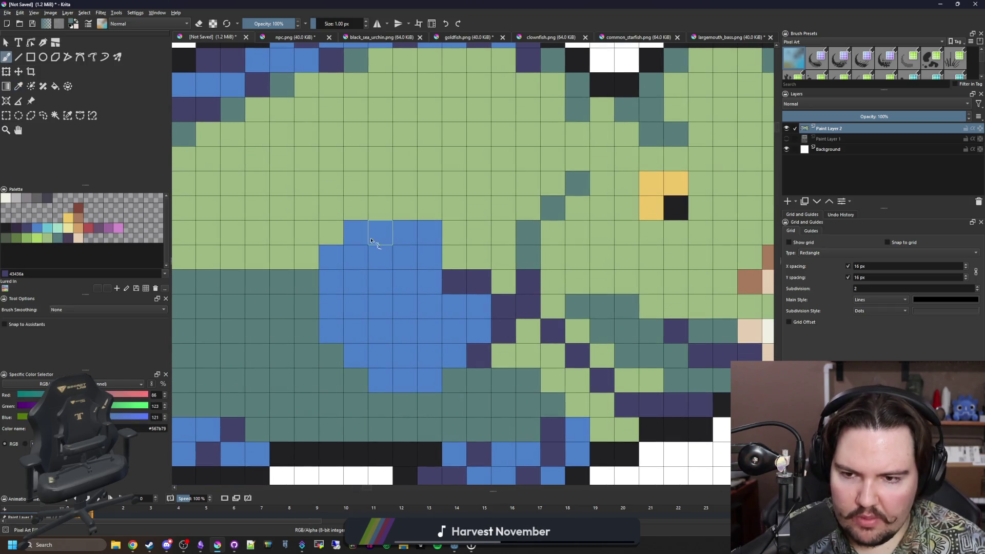
Sample dark navy and rim the side spot's left edge and bottom with navy pixels
{"action": "left_click", "coordinate": [456, 291], "text": "ctrl"}
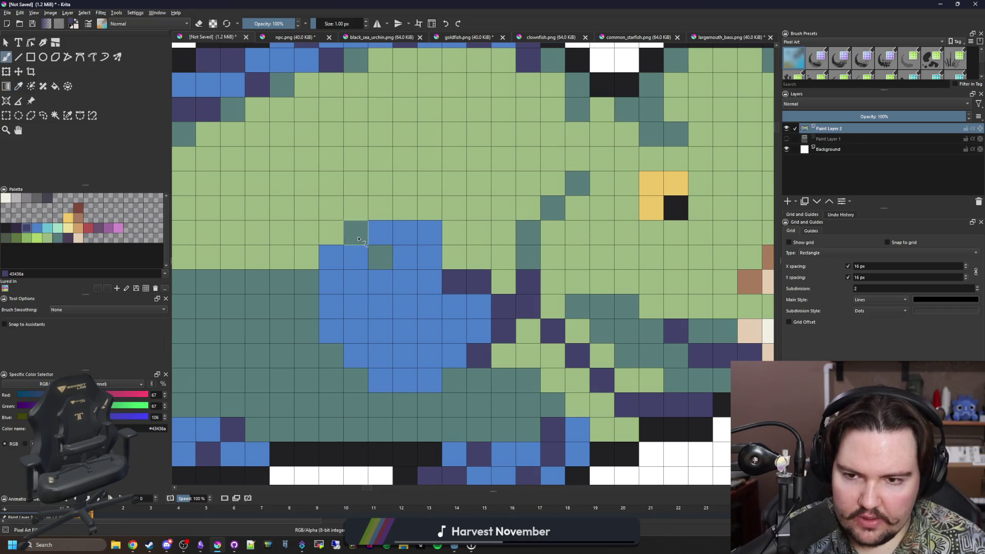
{"action": "left_click", "coordinate": [355, 232]}
{"action": "left_click", "coordinate": [381, 258]}
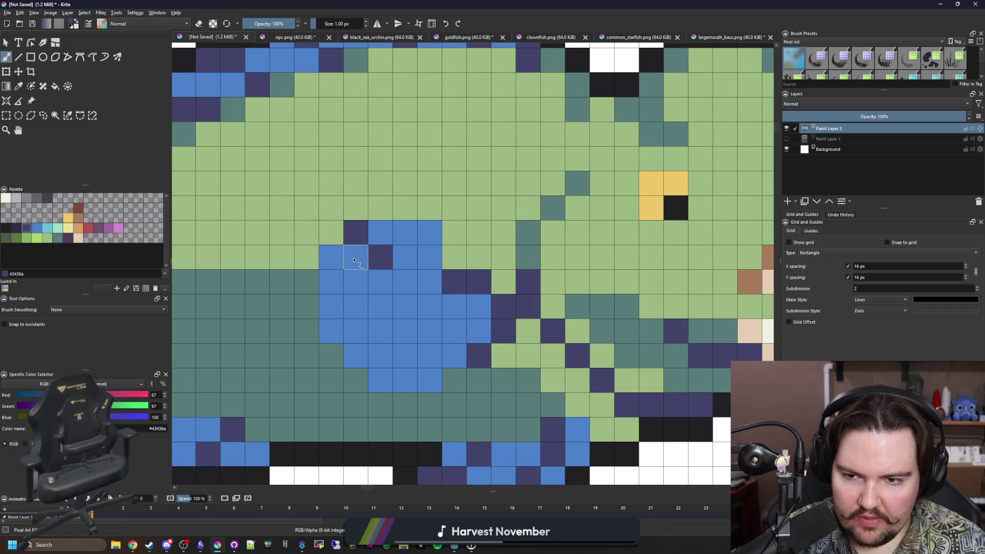
{"action": "left_click", "coordinate": [331, 282]}
{"action": "left_click_drag", "start_coordinate": [331, 331], "coordinate": [356, 331]}
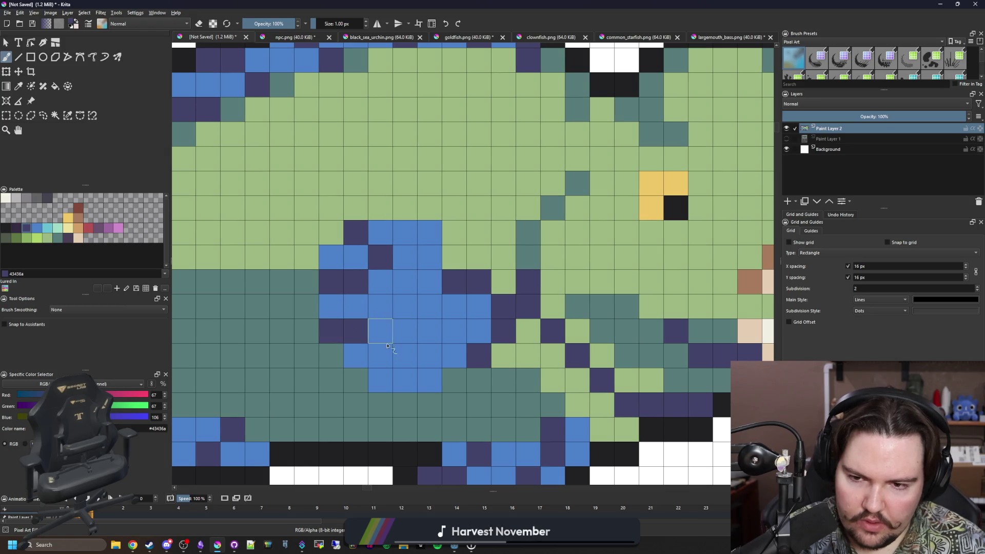
{"action": "left_click", "coordinate": [389, 379]}
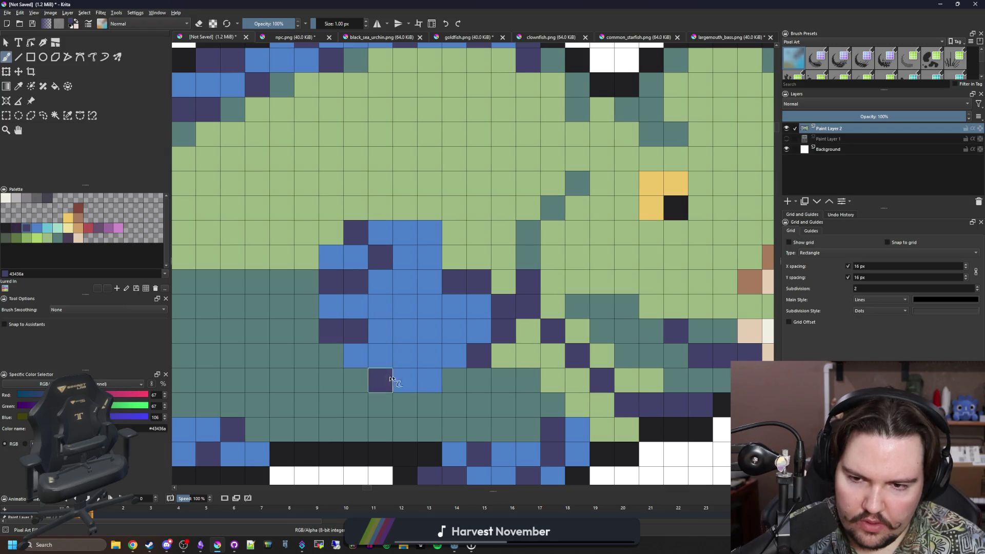
Sample the teal belly colour and add teal flecks inside the side spot
{"action": "left_click", "coordinate": [528, 261], "text": "ctrl"}
{"action": "left_click", "coordinate": [356, 331]}
{"action": "left_click", "coordinate": [356, 282]}
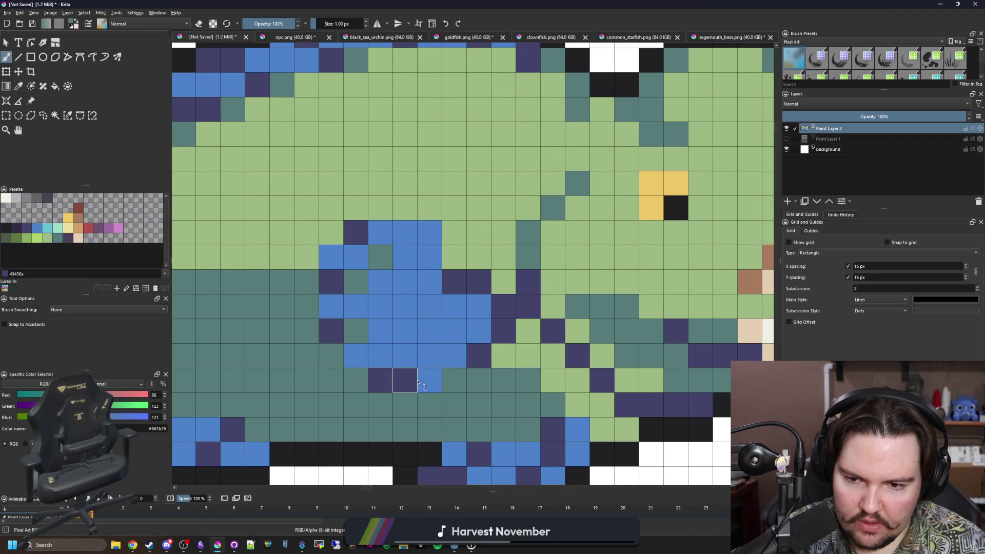
{"action": "scroll", "coordinate": [412, 276], "scroll_direction": "down", "scroll_amount": 5}
{"action": "scroll", "coordinate": [410, 238], "scroll_direction": "down", "scroll_amount": 1}
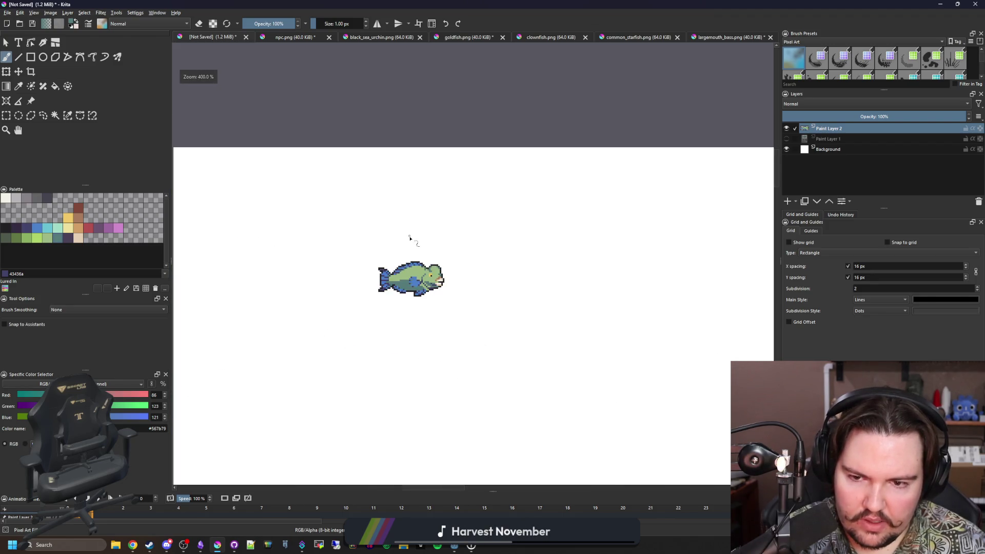
{"action": "scroll", "coordinate": [409, 238], "scroll_direction": "up", "scroll_amount": 1}
{"action": "scroll", "coordinate": [385, 262], "scroll_direction": "up", "scroll_amount": 2}
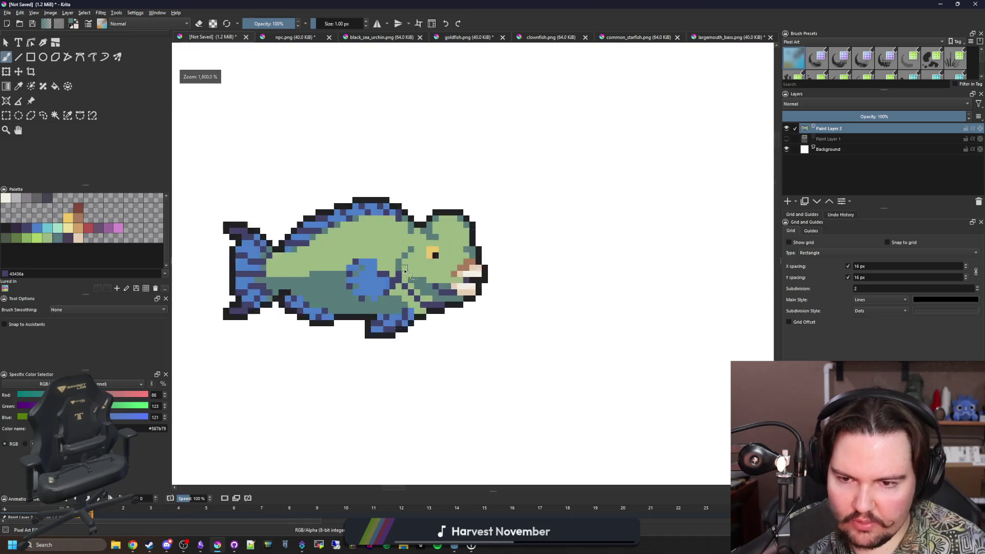
{"action": "scroll", "coordinate": [354, 274], "scroll_direction": "up", "scroll_amount": 1}
{"action": "scroll", "coordinate": [338, 279], "scroll_direction": "down", "scroll_amount": 1}
{"action": "scroll", "coordinate": [338, 279], "scroll_direction": "up", "scroll_amount": 3}
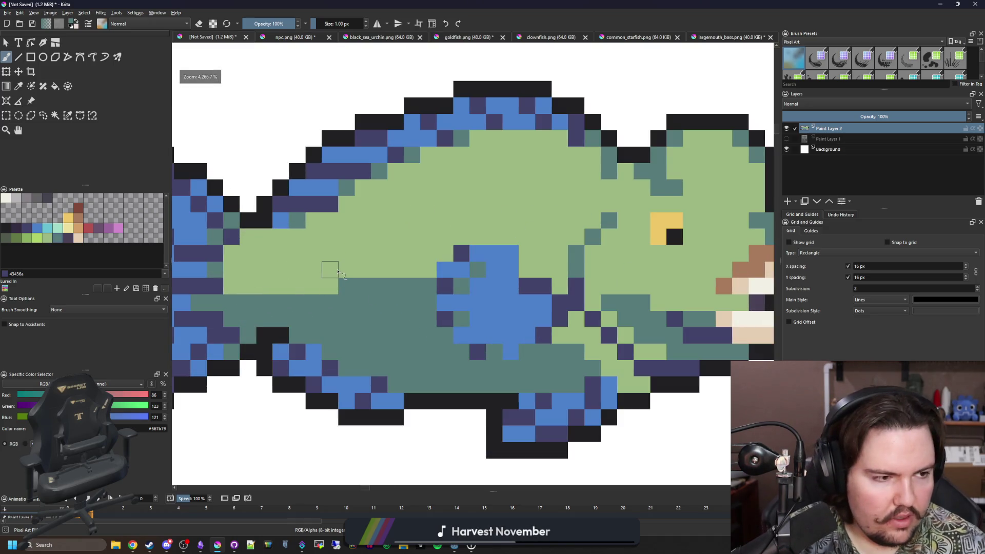
{"action": "key", "text": "p"}
{"action": "left_click", "coordinate": [410, 288]}
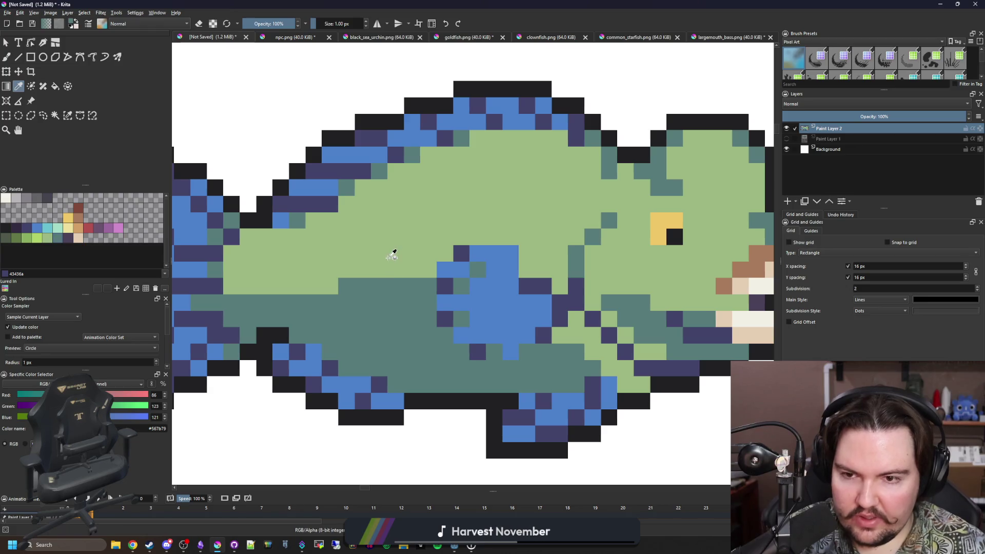
{"action": "scroll", "coordinate": [398, 294], "scroll_direction": "up", "scroll_amount": 3}
{"action": "key", "text": "b"}
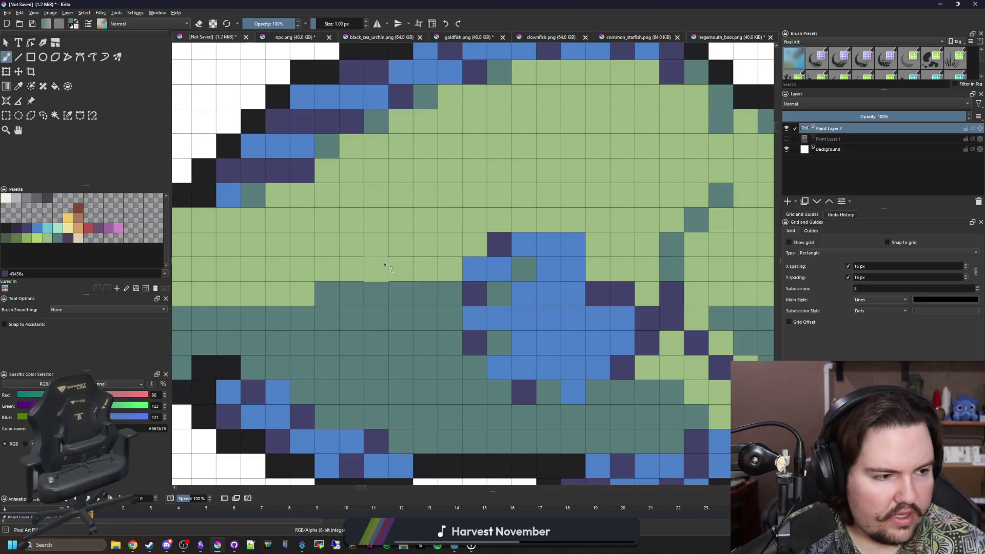
{"action": "scroll", "coordinate": [411, 279], "scroll_direction": "down", "scroll_amount": 5}
{"action": "scroll", "coordinate": [402, 270], "scroll_direction": "up", "scroll_amount": 3}
{"action": "scroll", "coordinate": [403, 270], "scroll_direction": "up", "scroll_amount": 2}
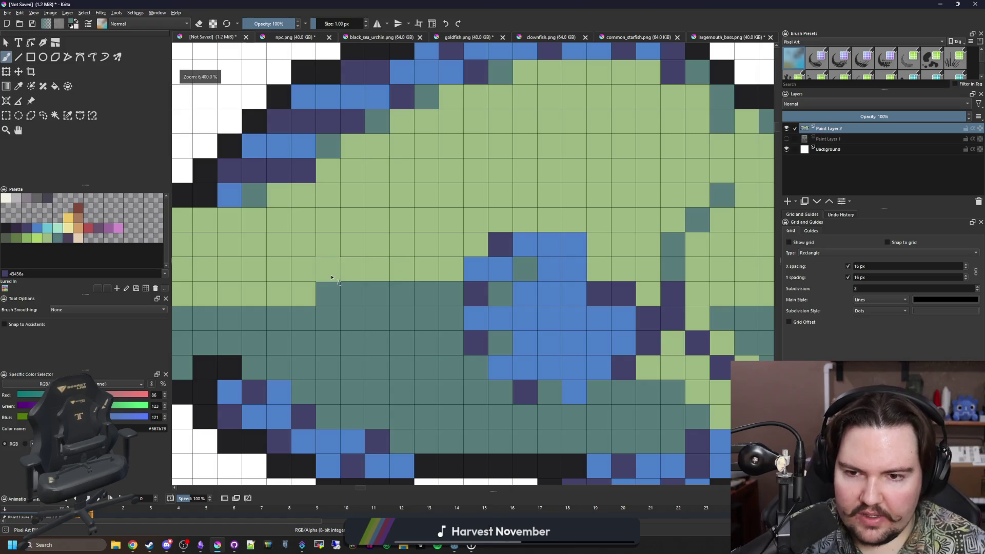
{"action": "scroll", "coordinate": [339, 274], "scroll_direction": "down", "scroll_amount": 3}
{"action": "scroll", "coordinate": [335, 278], "scroll_direction": "up", "scroll_amount": 3}
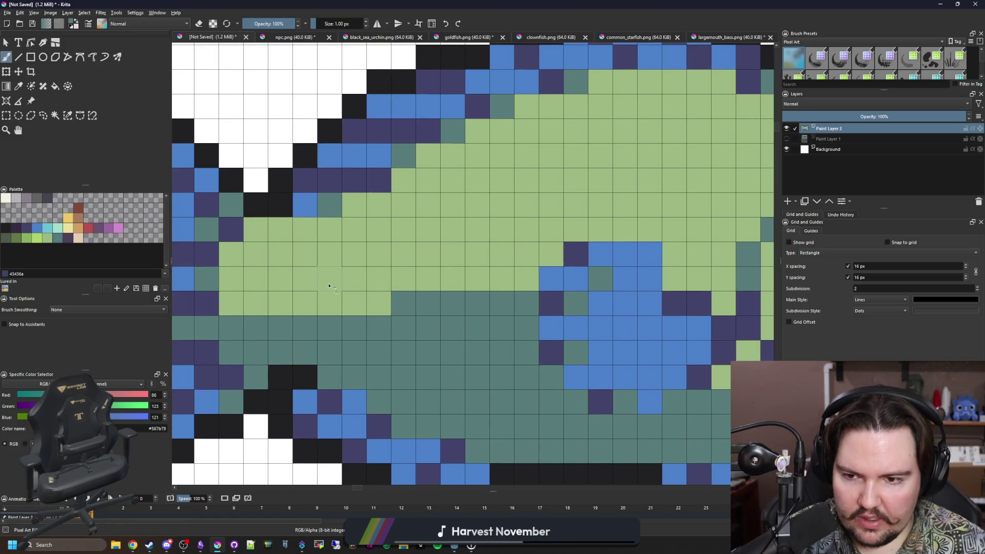
Scatter short dark-teal scale dashes across the green back from mid-body toward the head
{"action": "mouse_move", "coordinate": [335, 283]}
{"action": "left_mouse_down"}
{"action": "mouse_move", "coordinate": [354, 265]}
{"action": "mouse_move", "coordinate": [330, 303]}
{"action": "mouse_move", "coordinate": [329, 229]}
{"action": "left_mouse_up"}
{"action": "mouse_move", "coordinate": [432, 254]}
{"action": "left_mouse_down"}
{"action": "mouse_move", "coordinate": [452, 229]}
{"action": "mouse_move", "coordinate": [428, 205]}
{"action": "left_mouse_up"}
{"action": "left_click", "coordinate": [428, 278]}
{"action": "left_click_drag", "start_coordinate": [513, 170], "coordinate": [527, 181]}
{"action": "left_click", "coordinate": [502, 231]}
{"action": "left_click", "coordinate": [502, 205]}
{"action": "left_click", "coordinate": [502, 132]}
{"action": "left_click_drag", "start_coordinate": [613, 189], "coordinate": [423, 254]}
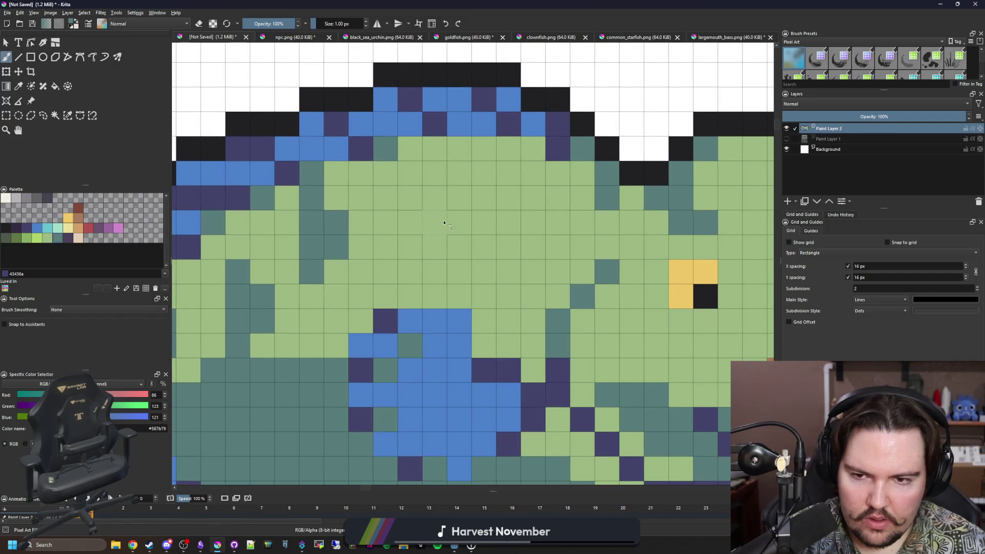
{"action": "left_click", "coordinate": [435, 198]}
{"action": "left_click_drag", "start_coordinate": [434, 174], "coordinate": [460, 198]}
{"action": "left_click", "coordinate": [435, 222]}
{"action": "left_click", "coordinate": [435, 149]}
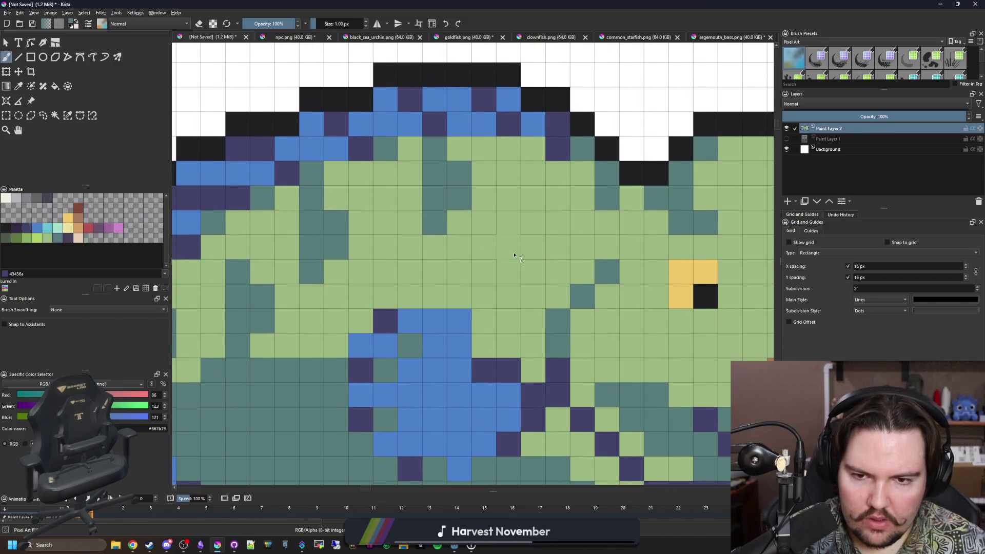
{"action": "left_click_drag", "start_coordinate": [514, 254], "coordinate": [519, 226]}
{"action": "left_click", "coordinate": [508, 198]}
{"action": "left_click", "coordinate": [509, 271]}
{"action": "scroll", "coordinate": [519, 226], "scroll_direction": "down", "scroll_amount": 5}
{"action": "scroll", "coordinate": [396, 247], "scroll_direction": "down", "scroll_amount": 3}
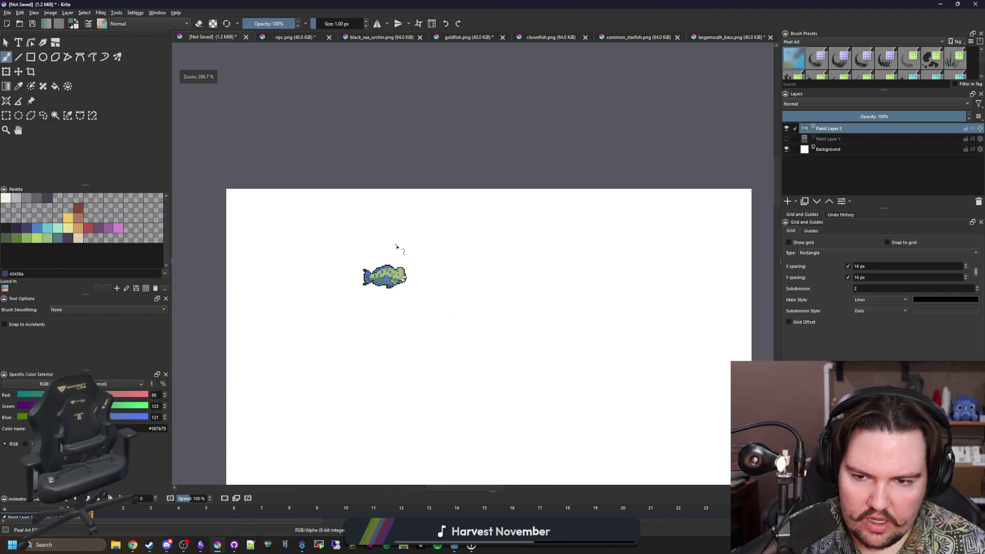
{"action": "scroll", "coordinate": [378, 260], "scroll_direction": "up", "scroll_amount": 5}
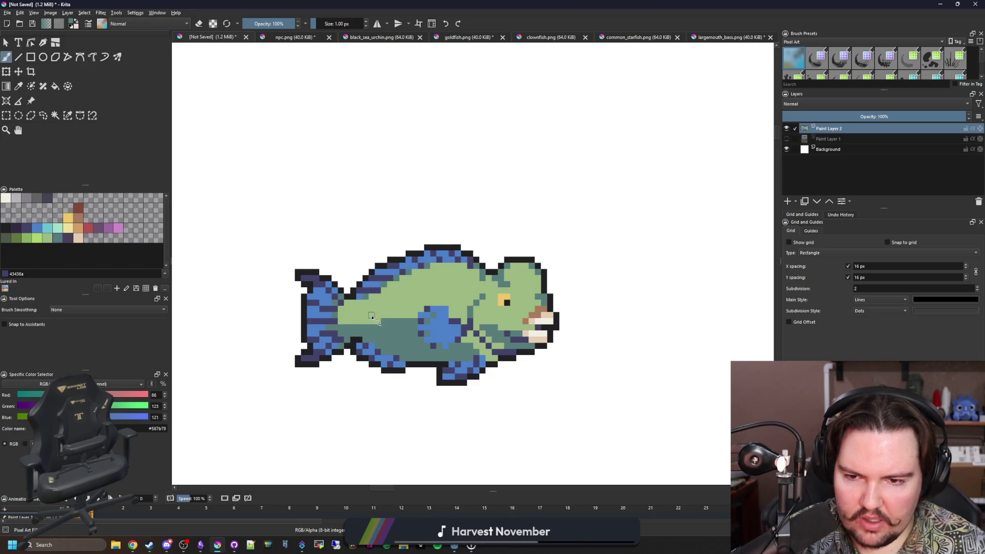
{"action": "scroll", "coordinate": [377, 321], "scroll_direction": "up", "scroll_amount": 4}
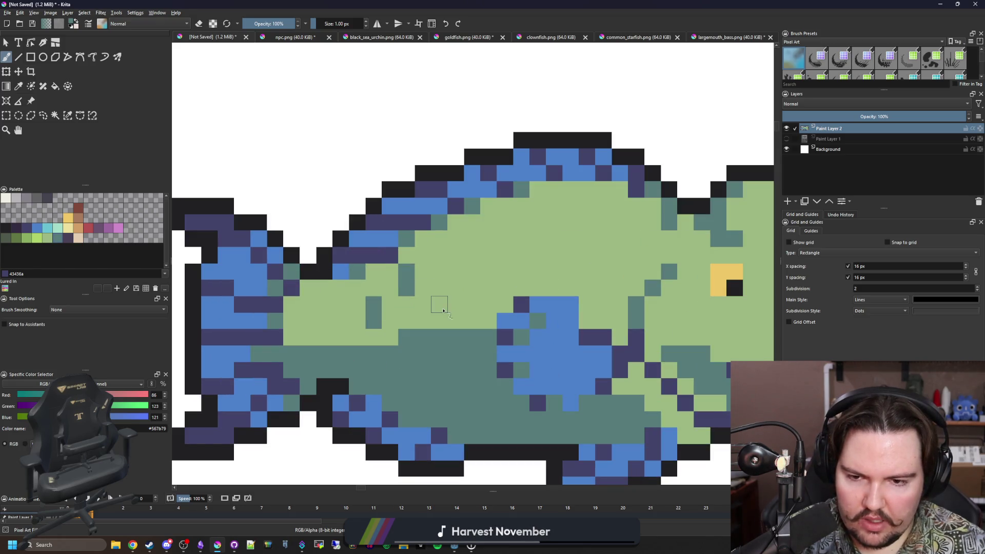
Add a few more short vertical teal scale marks lower on the back
{"action": "left_click_drag", "start_coordinate": [438, 306], "coordinate": [442, 294]}
{"action": "left_click_drag", "start_coordinate": [457, 258], "coordinate": [455, 238]}
{"action": "left_click_drag", "start_coordinate": [488, 305], "coordinate": [489, 290]}
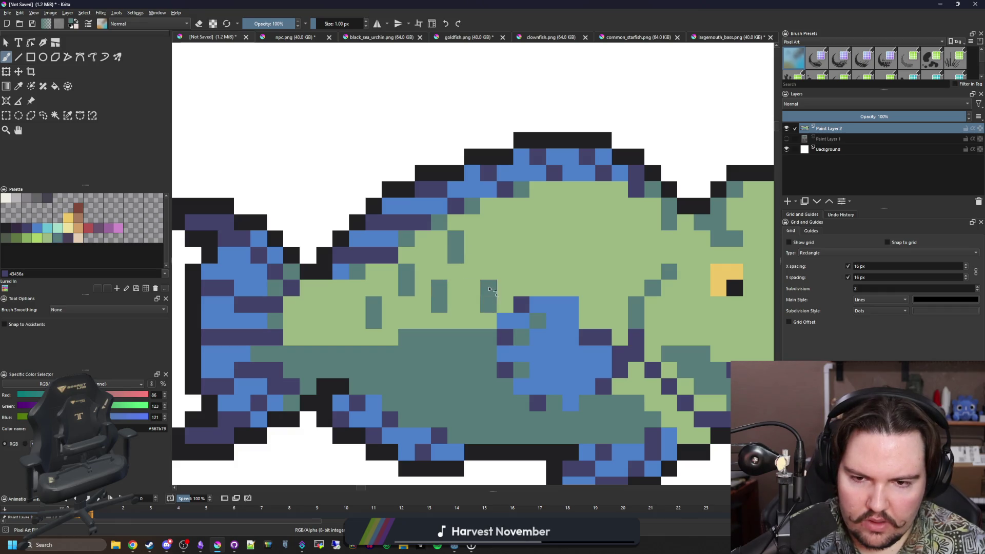
{"action": "left_click_drag", "start_coordinate": [325, 324], "coordinate": [324, 306]}
{"action": "mouse_move", "coordinate": [616, 301]}
{"action": "left_mouse_down"}
{"action": "mouse_move", "coordinate": [501, 313]}
{"action": "mouse_move", "coordinate": [440, 279]}
{"action": "mouse_move", "coordinate": [439, 266]}
{"action": "left_mouse_up"}
{"action": "scroll", "coordinate": [443, 269], "scroll_direction": "down", "scroll_amount": 2}
{"action": "scroll", "coordinate": [391, 325], "scroll_direction": "up", "scroll_amount": 2}
{"action": "scroll", "coordinate": [392, 325], "scroll_direction": "up", "scroll_amount": 2}
Speckle the teal belly band with light-green flecks, then pick the cream swatch for highlights
{"action": "left_click", "coordinate": [417, 251], "text": "ctrl"}
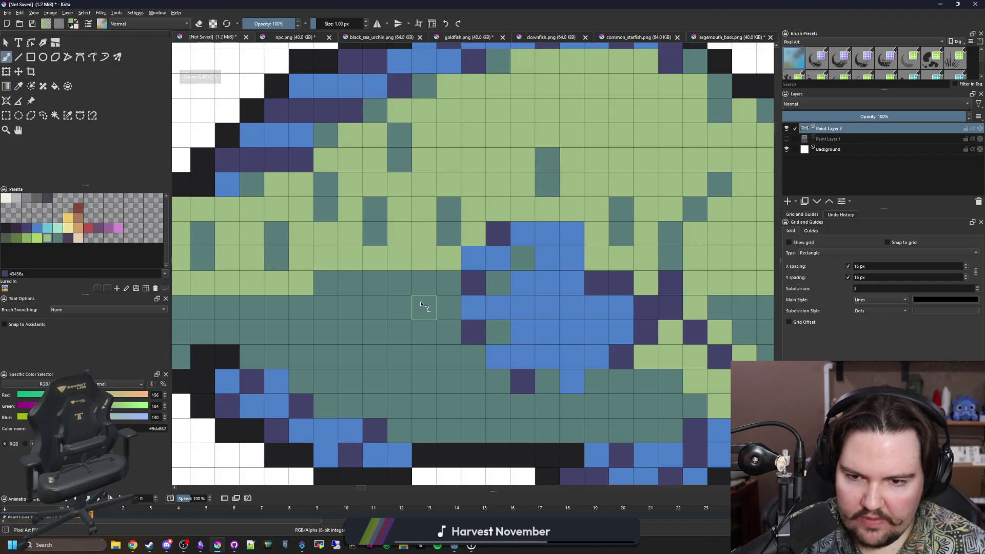
{"action": "left_click", "coordinate": [424, 307]}
{"action": "left_click", "coordinate": [426, 331]}
{"action": "left_click_drag", "start_coordinate": [377, 333], "coordinate": [377, 356]}
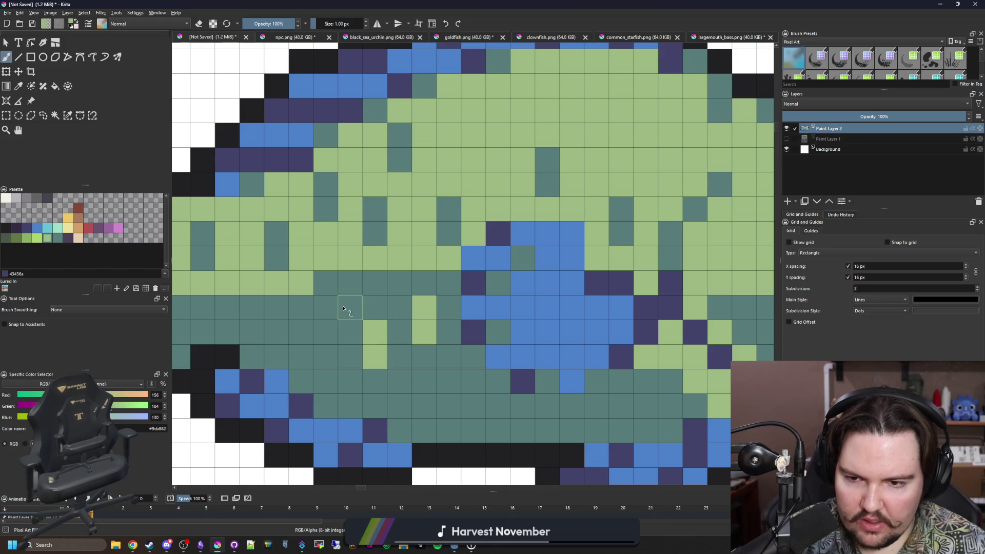
{"action": "left_click_drag", "start_coordinate": [328, 308], "coordinate": [333, 328]}
{"action": "left_click_drag", "start_coordinate": [253, 308], "coordinate": [252, 332]}
{"action": "scroll", "coordinate": [261, 312], "scroll_direction": "left", "scroll_amount": 2}
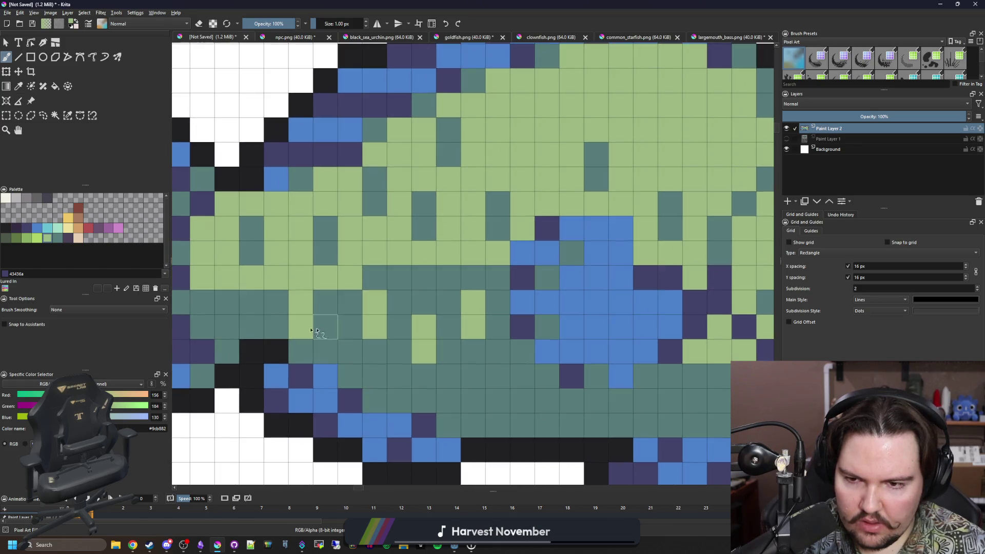
{"action": "scroll", "coordinate": [436, 279], "scroll_direction": "down", "scroll_amount": 2}
{"action": "scroll", "coordinate": [400, 274], "scroll_direction": "down", "scroll_amount": 4}
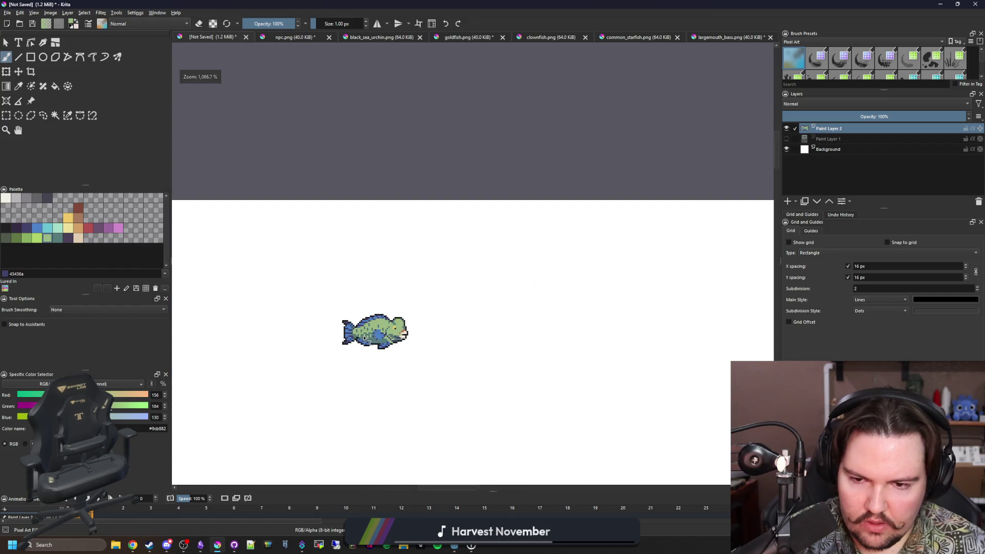
{"action": "scroll", "coordinate": [382, 318], "scroll_direction": "up", "scroll_amount": 2}
{"action": "scroll", "coordinate": [400, 308], "scroll_direction": "up", "scroll_amount": 2}
{"action": "scroll", "coordinate": [478, 293], "scroll_direction": "up", "scroll_amount": 2}
{"action": "scroll", "coordinate": [538, 346], "scroll_direction": "up", "scroll_amount": 2}
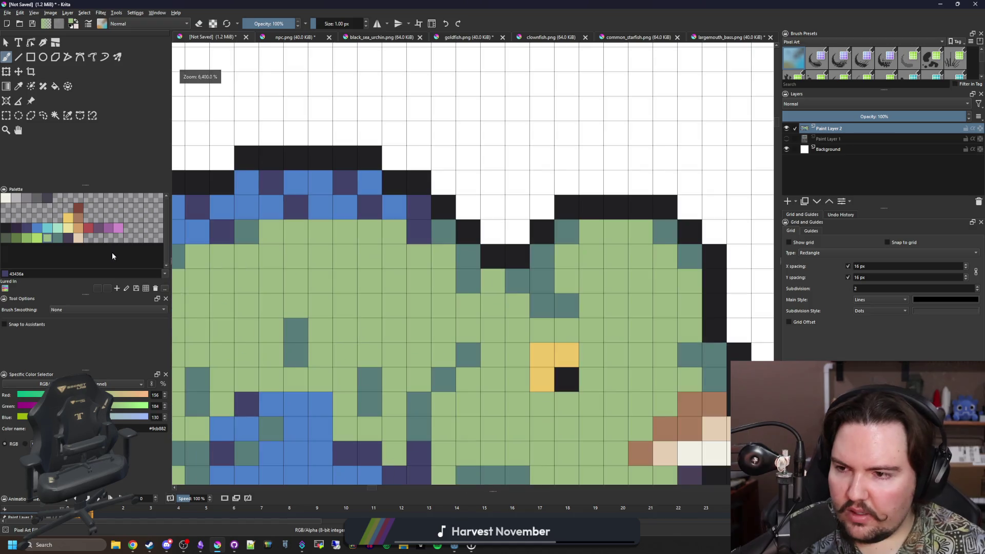
{"action": "left_click", "coordinate": [10, 197]}
{"action": "scroll", "coordinate": [487, 252], "scroll_direction": "down", "scroll_amount": 3}
{"action": "scroll", "coordinate": [487, 252], "scroll_direction": "up", "scroll_amount": 1}
{"action": "scroll", "coordinate": [563, 283], "scroll_direction": "up", "scroll_amount": 2}
Paint a cream highlight on the head and a cream strip along the back, then choose bright green for edging
{"action": "mouse_move", "coordinate": [545, 274]}
{"action": "left_mouse_down"}
{"action": "mouse_move", "coordinate": [570, 298]}
{"action": "mouse_move", "coordinate": [570, 273]}
{"action": "left_mouse_up"}
{"action": "scroll", "coordinate": [495, 297], "scroll_direction": "down", "scroll_amount": 4}
{"action": "scroll", "coordinate": [393, 235], "scroll_direction": "down", "scroll_amount": 3}
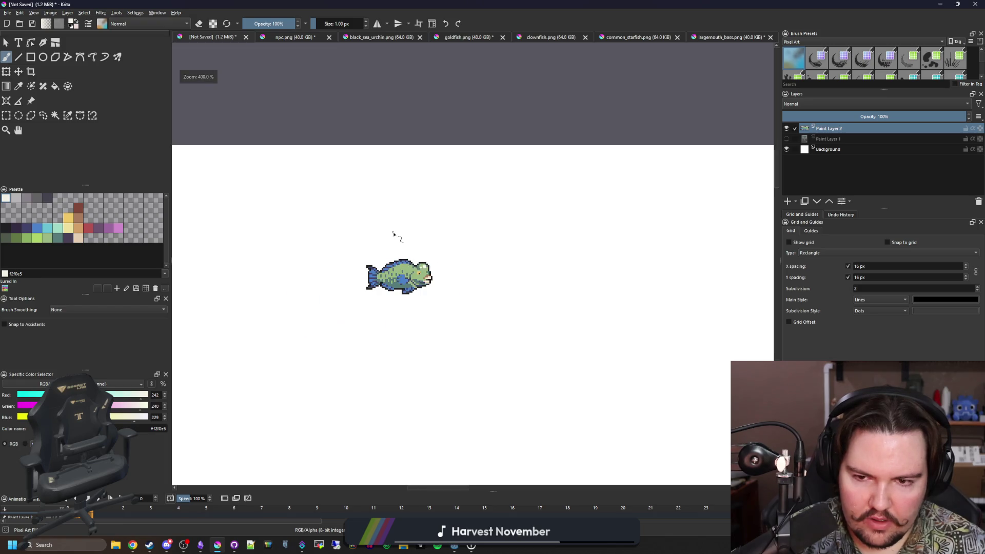
{"action": "scroll", "coordinate": [393, 235], "scroll_direction": "up", "scroll_amount": 3}
{"action": "scroll", "coordinate": [529, 313], "scroll_direction": "up", "scroll_amount": 3}
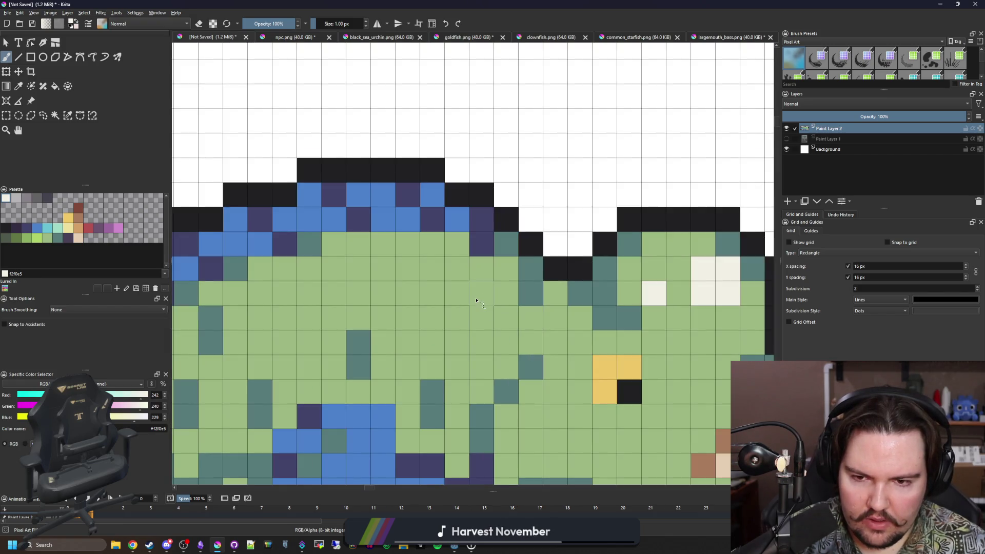
{"action": "mouse_move", "coordinate": [473, 299]}
{"action": "left_mouse_down"}
{"action": "mouse_move", "coordinate": [366, 270]}
{"action": "mouse_move", "coordinate": [297, 294]}
{"action": "left_mouse_up"}
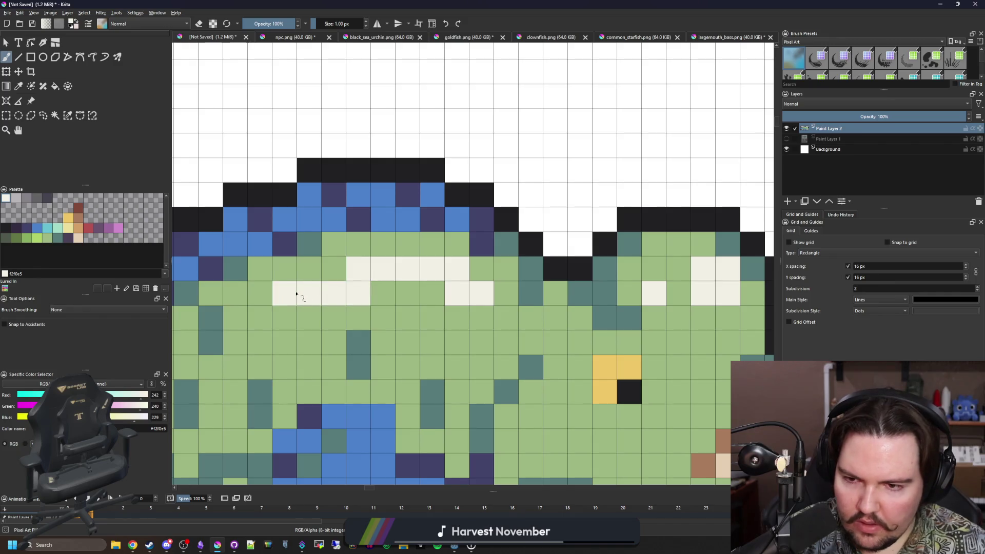
{"action": "left_click", "coordinate": [49, 238]}
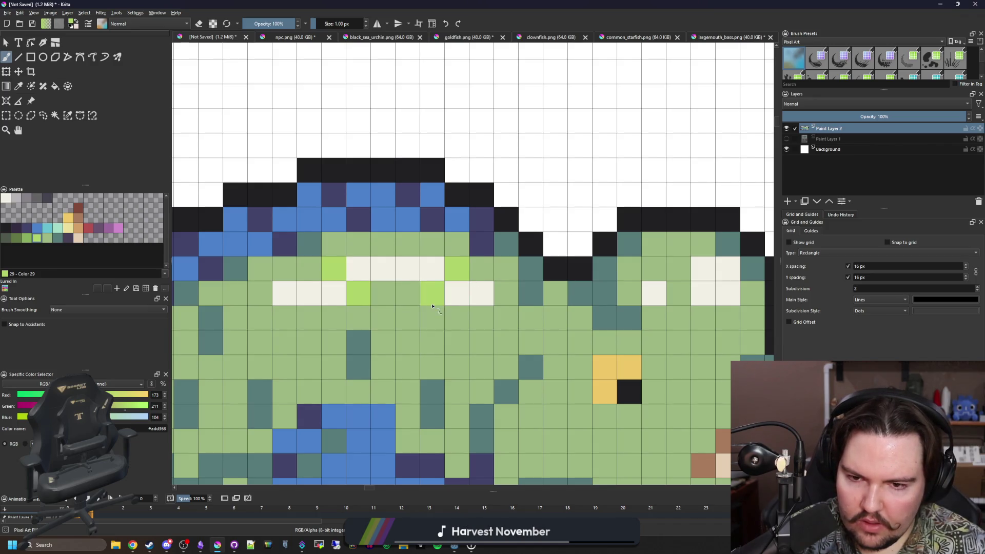
{"action": "scroll", "coordinate": [433, 306], "scroll_direction": "down", "scroll_amount": 3}
{"action": "scroll", "coordinate": [406, 227], "scroll_direction": "down", "scroll_amount": 2}
{"action": "scroll", "coordinate": [392, 268], "scroll_direction": "up", "scroll_amount": 3}
{"action": "scroll", "coordinate": [393, 269], "scroll_direction": "up", "scroll_amount": 2}
{"action": "scroll", "coordinate": [425, 241], "scroll_direction": "down", "scroll_amount": 3}
{"action": "scroll", "coordinate": [425, 242], "scroll_direction": "up", "scroll_amount": 2}
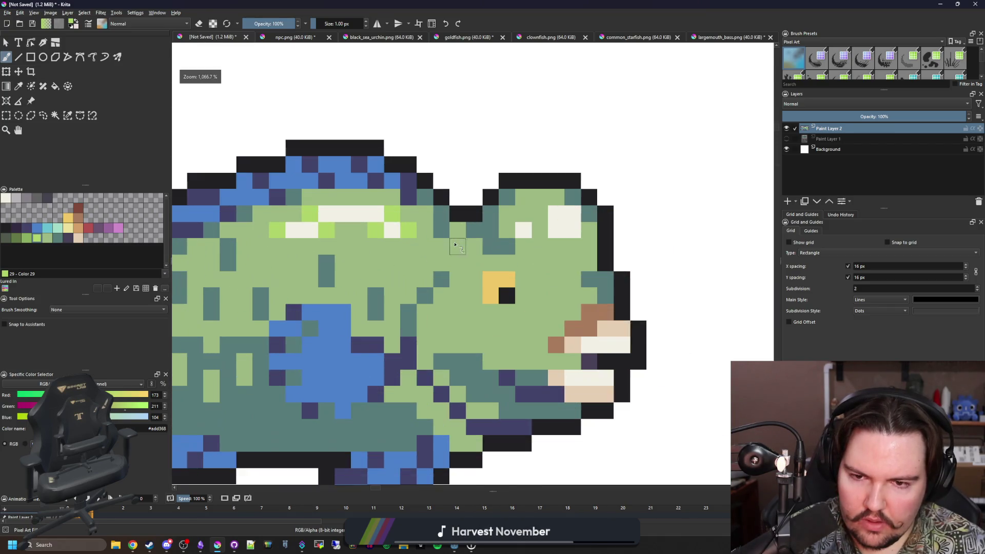
{"action": "scroll", "coordinate": [425, 233], "scroll_direction": "down", "scroll_amount": 2}
{"action": "scroll", "coordinate": [425, 234], "scroll_direction": "down", "scroll_amount": 3}
{"action": "scroll", "coordinate": [292, 213], "scroll_direction": "up", "scroll_amount": 1}
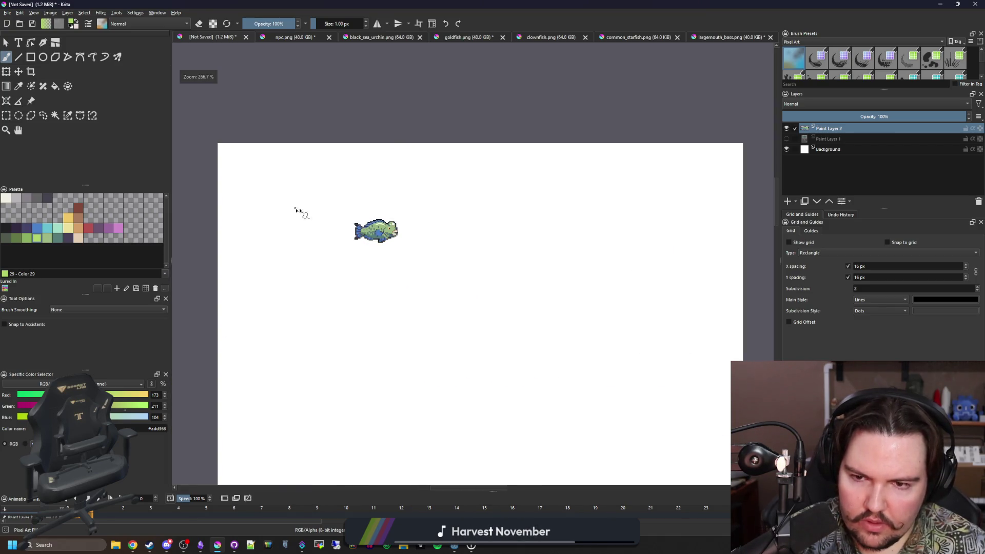
{"action": "scroll", "coordinate": [453, 327], "scroll_direction": "up", "scroll_amount": 3}
{"action": "scroll", "coordinate": [451, 326], "scroll_direction": "up", "scroll_amount": 2}
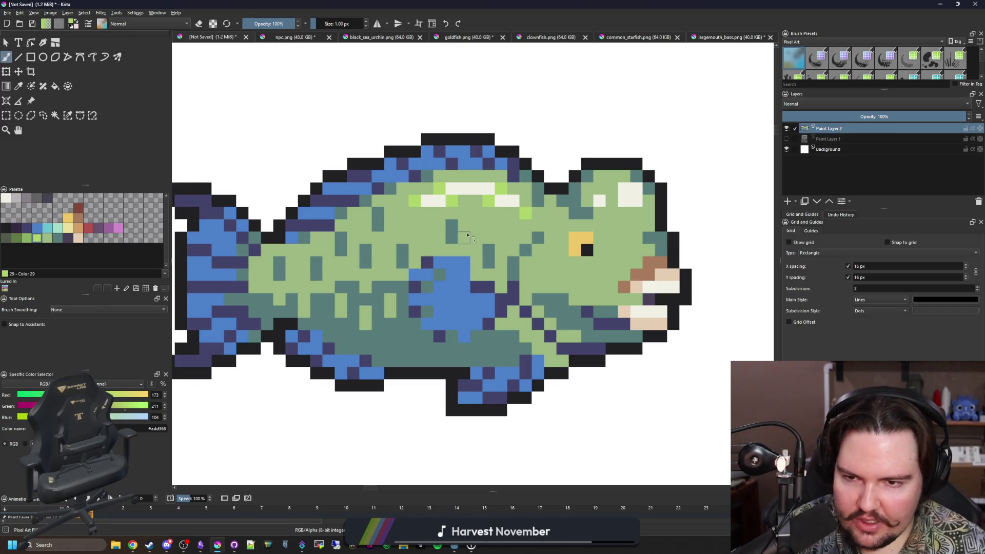
{"action": "scroll", "coordinate": [477, 240], "scroll_direction": "down", "scroll_amount": 2}
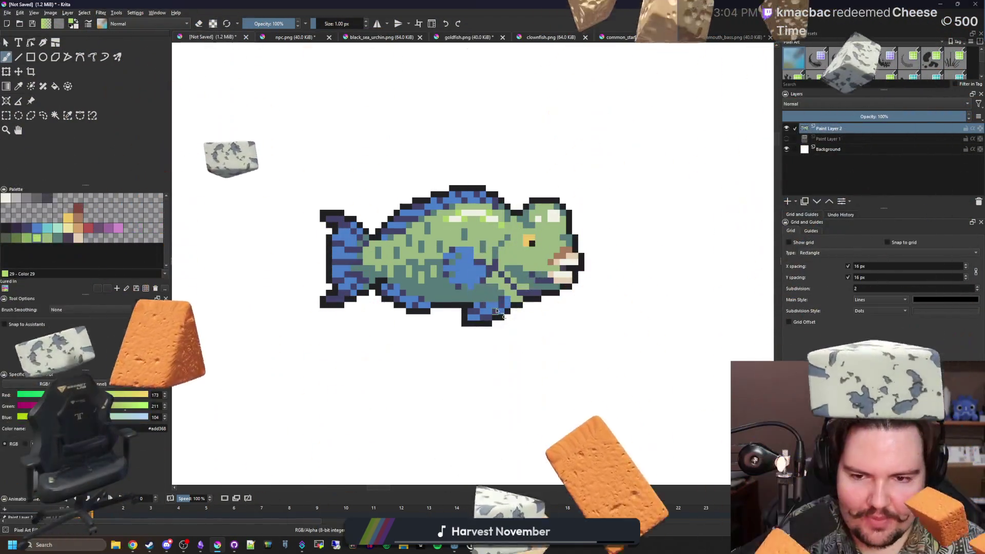
{"action": "scroll", "coordinate": [496, 311], "scroll_direction": "up", "scroll_amount": 3}
{"action": "scroll", "coordinate": [485, 300], "scroll_direction": "up", "scroll_amount": 3}
{"action": "scroll", "coordinate": [478, 293], "scroll_direction": "down", "scroll_amount": 1}
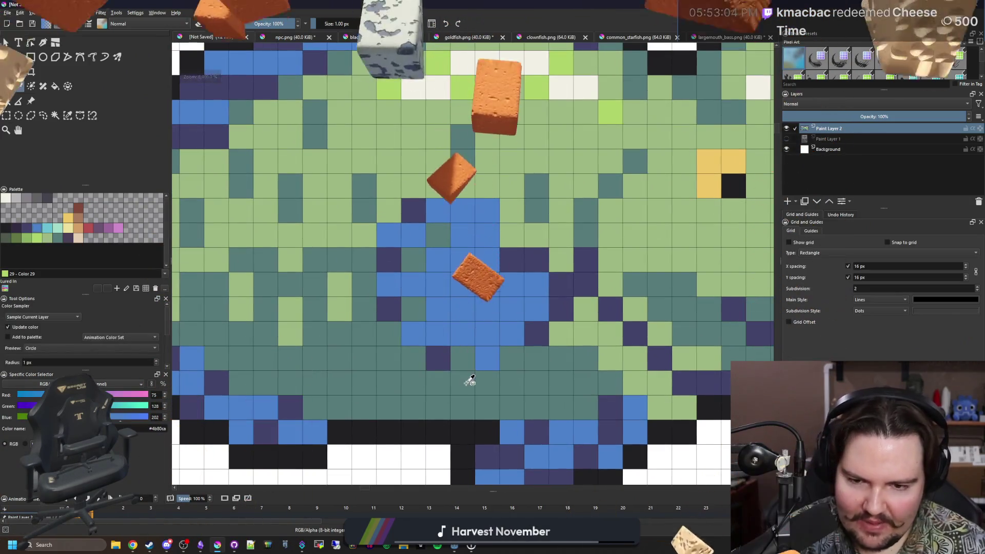
Sample the fish's blue as the painting colour, then bring the Steam window to the front
{"action": "left_click", "coordinate": [417, 267], "text": "ctrl"}
{"action": "scroll", "coordinate": [416, 267], "scroll_direction": "down", "scroll_amount": 2}
{"action": "scroll", "coordinate": [420, 265], "scroll_direction": "down", "scroll_amount": 1}
{"action": "scroll", "coordinate": [423, 262], "scroll_direction": "down", "scroll_amount": 2}
{"action": "scroll", "coordinate": [423, 262], "scroll_direction": "up", "scroll_amount": 4}
{"action": "scroll", "coordinate": [448, 254], "scroll_direction": "down", "scroll_amount": 3}
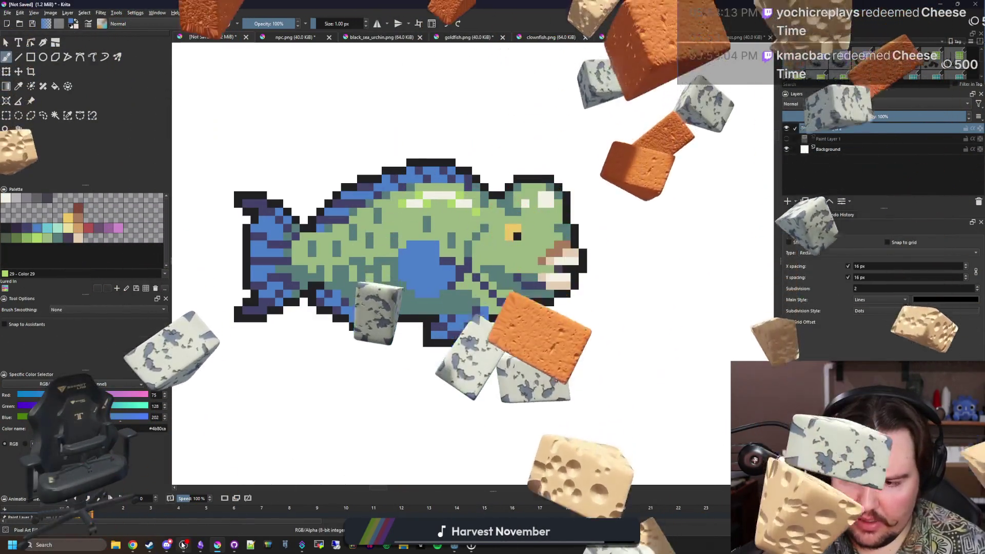
{"action": "left_click", "coordinate": [150, 544]}
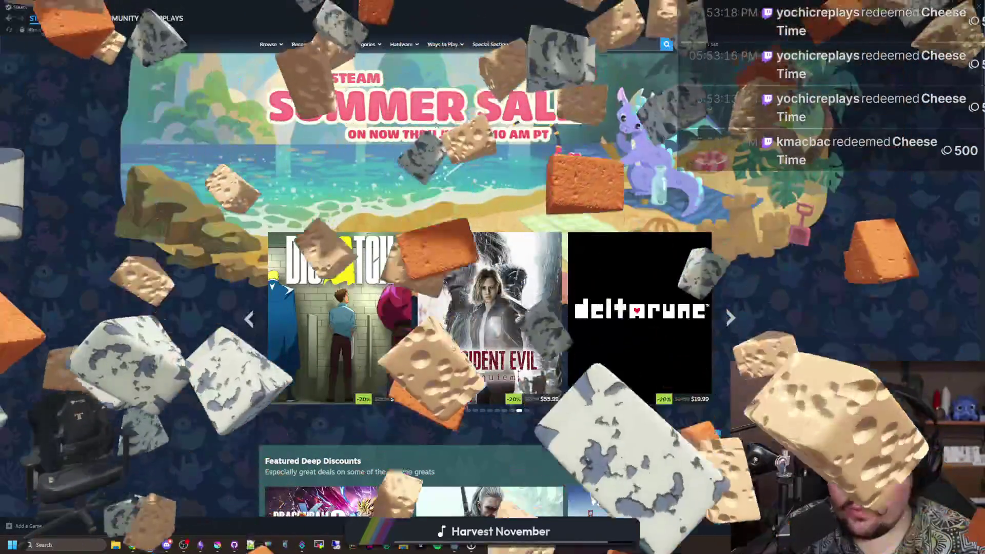
Browse the Factorio store page and its Space Age DLC listing, then switch to the game library
{"action": "left_click", "coordinate": [77, 18]}
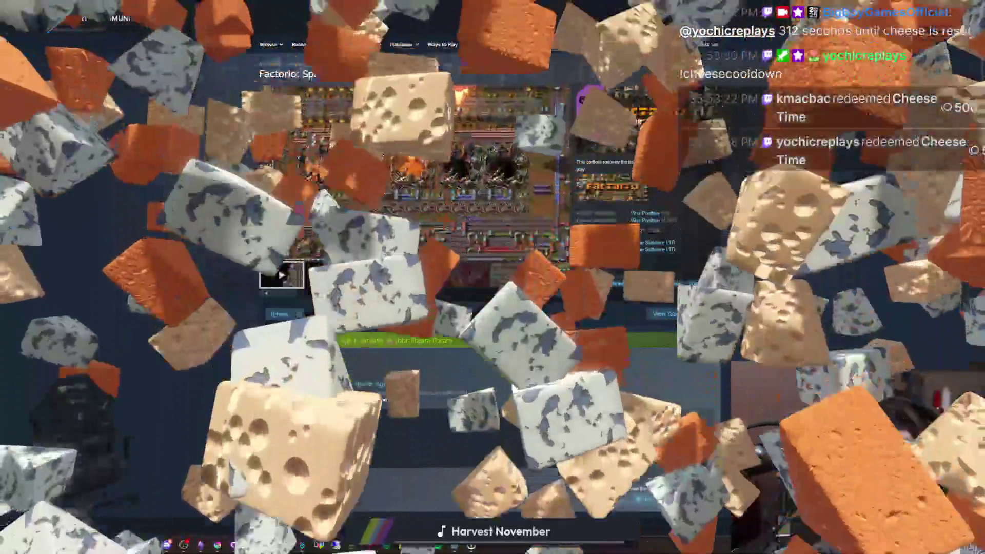
{"action": "left_click", "coordinate": [252, 192]}
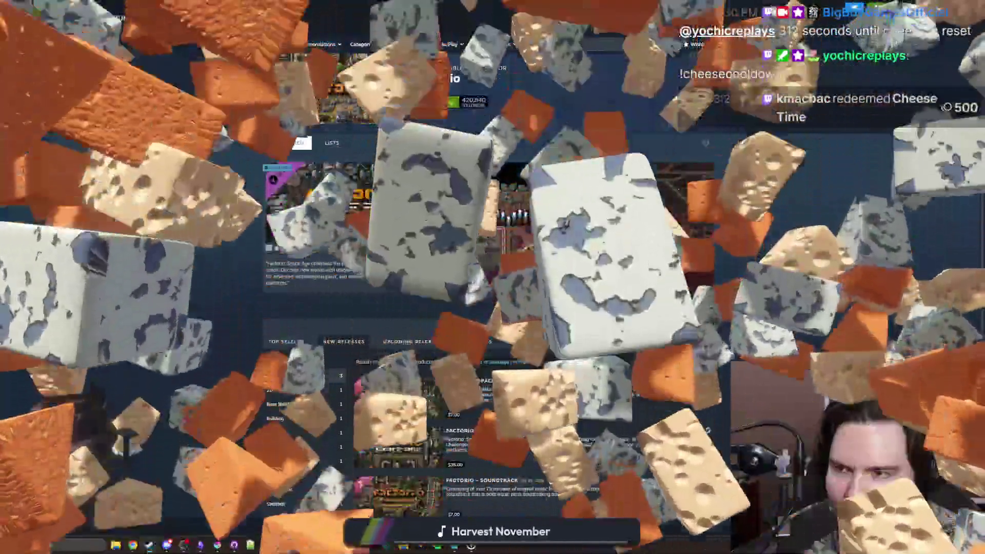
{"action": "left_click", "coordinate": [77, 19]}
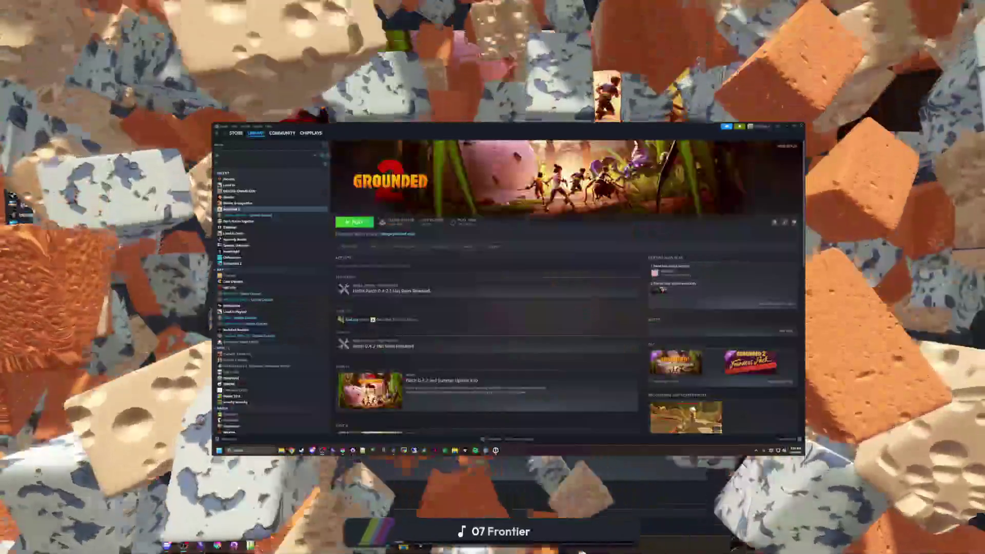
Page through Grounded 2's store screenshots and trailers in the full-size viewer, then close it
{"action": "left_click", "coordinate": [348, 248]}
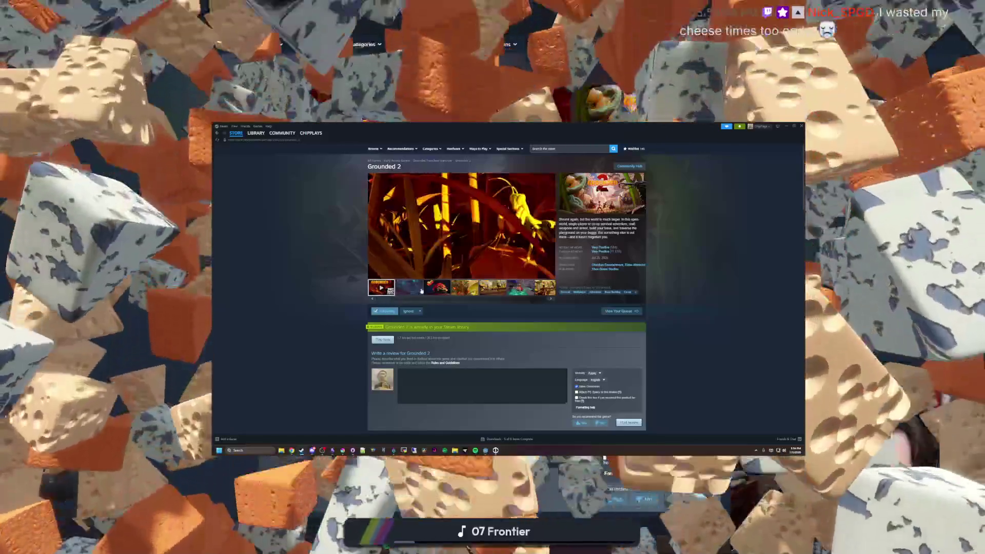
{"action": "left_click", "coordinate": [420, 291]}
{"action": "left_click", "coordinate": [493, 246]}
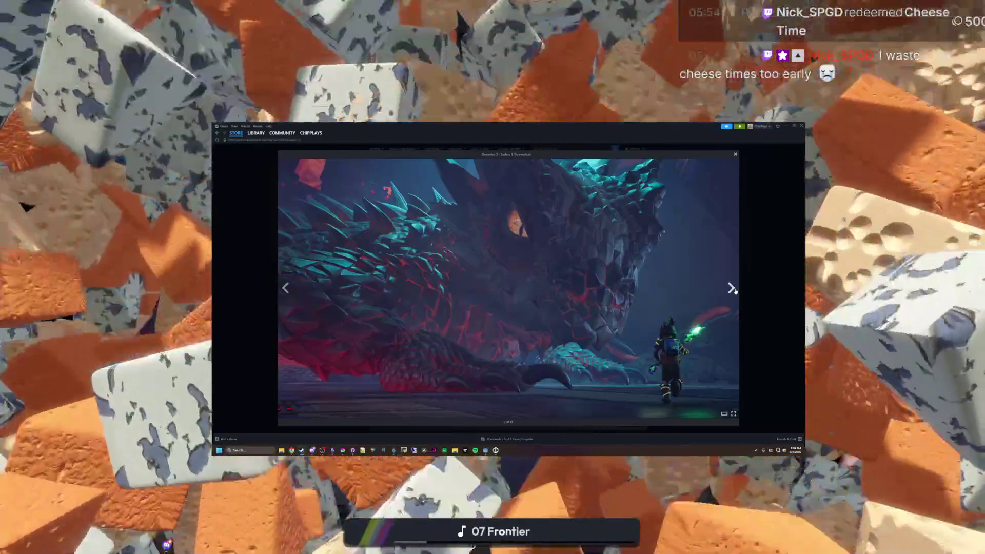
{"action": "left_click", "coordinate": [733, 289]}
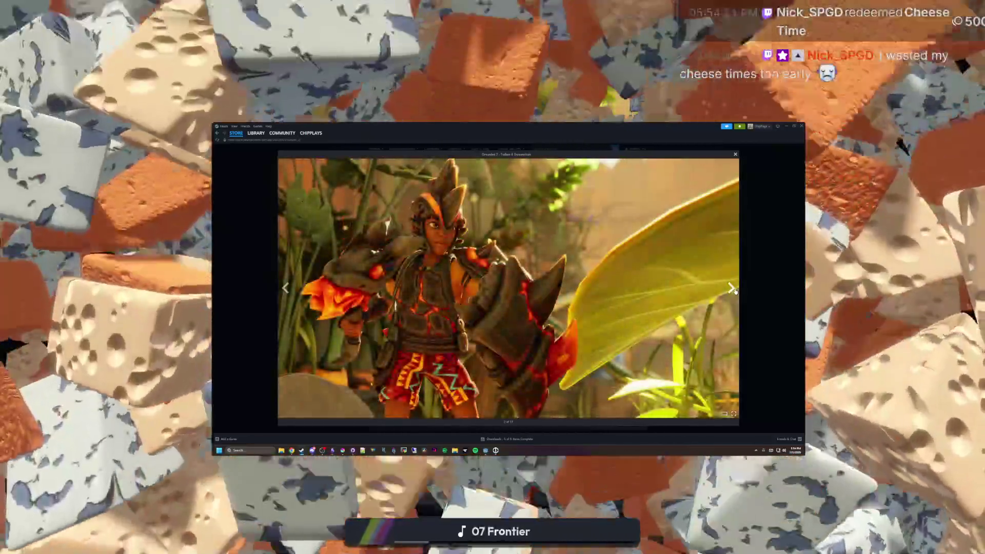
{"action": "left_click", "coordinate": [732, 289]}
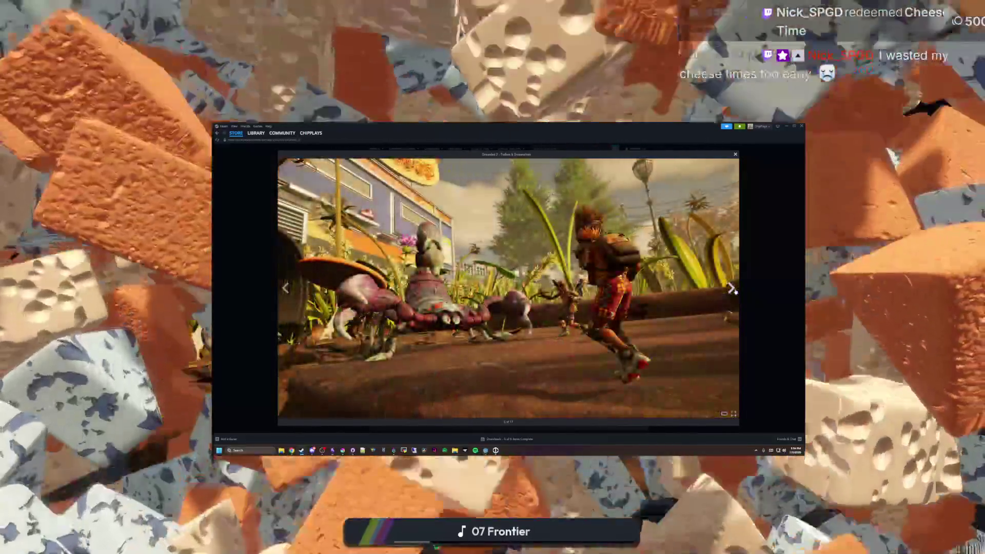
{"action": "left_click", "coordinate": [733, 290]}
{"action": "left_click", "coordinate": [733, 289]}
{"action": "left_click", "coordinate": [733, 289]}
{"action": "left_click", "coordinate": [733, 289]}
{"action": "left_click", "coordinate": [733, 289]}
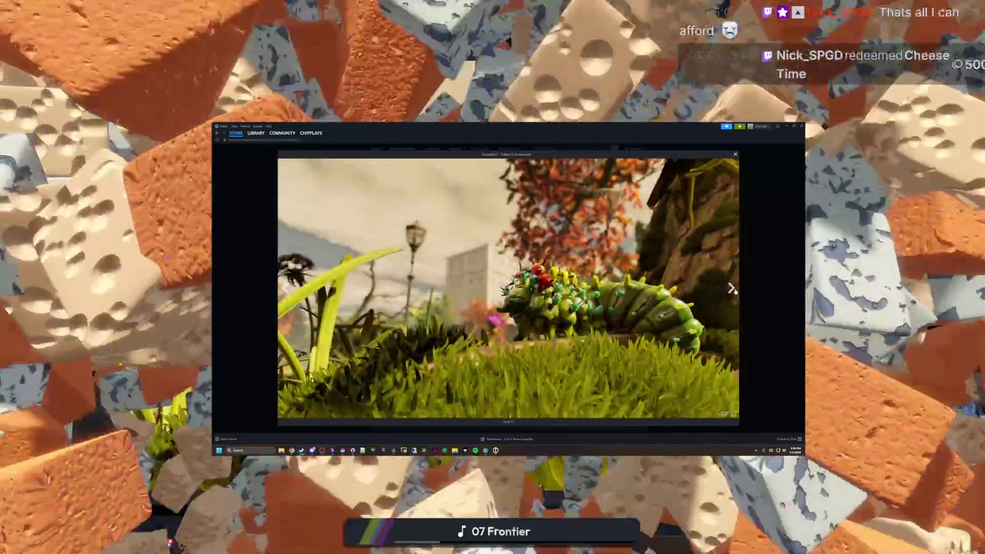
{"action": "left_click", "coordinate": [733, 289]}
{"action": "left_click", "coordinate": [733, 289]}
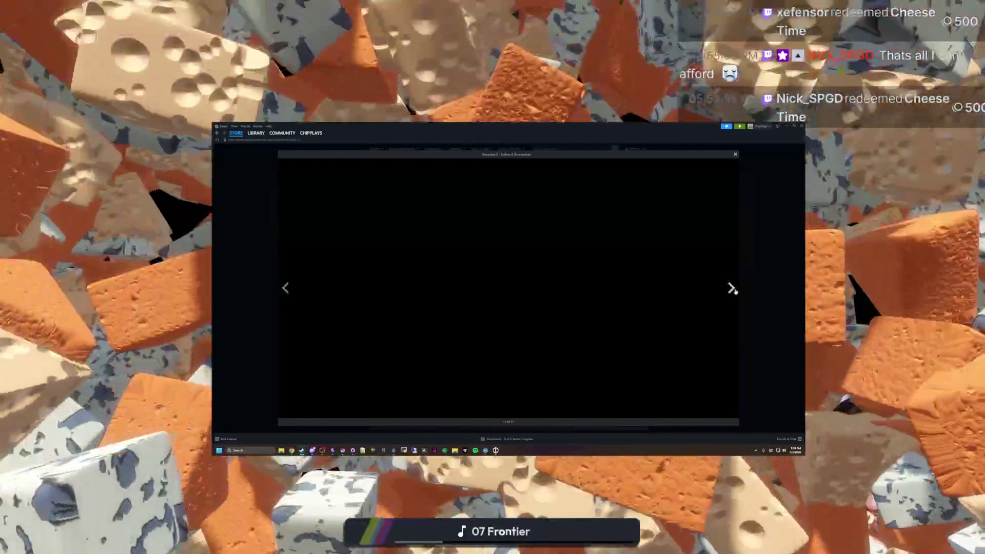
{"action": "left_click", "coordinate": [733, 290]}
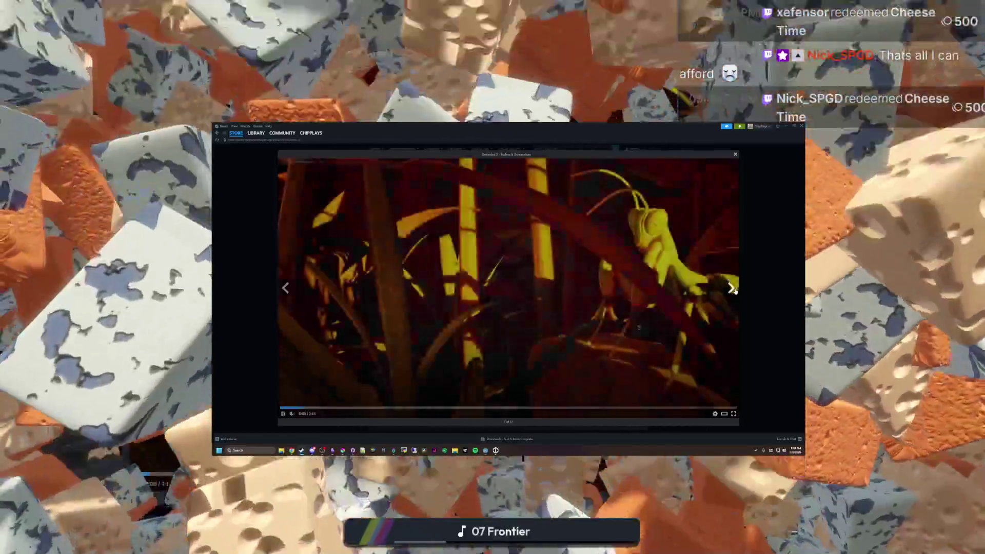
{"action": "left_click", "coordinate": [767, 264]}
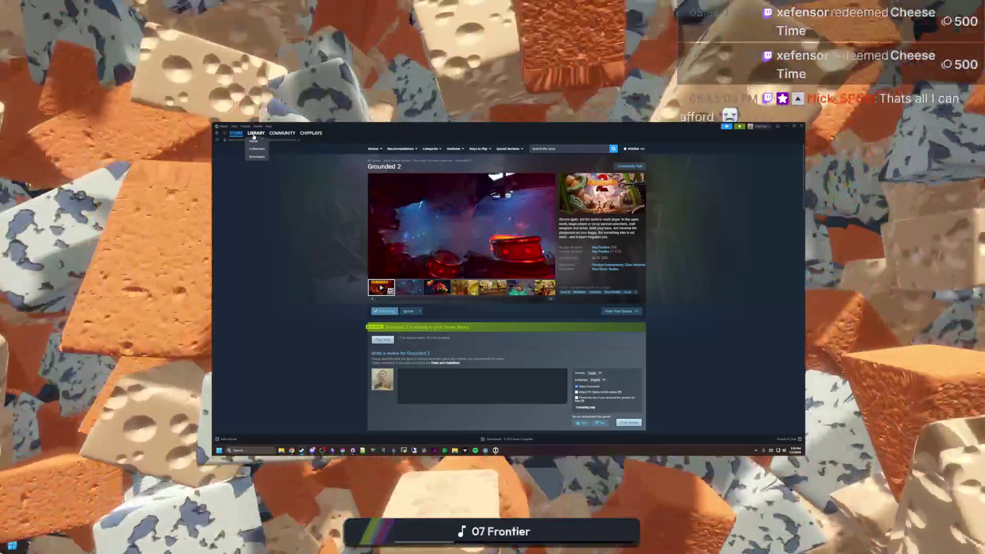
Return to the library and step through Don't Starve Together and another game to Subnautica 2's page
{"action": "left_click", "coordinate": [256, 133]}
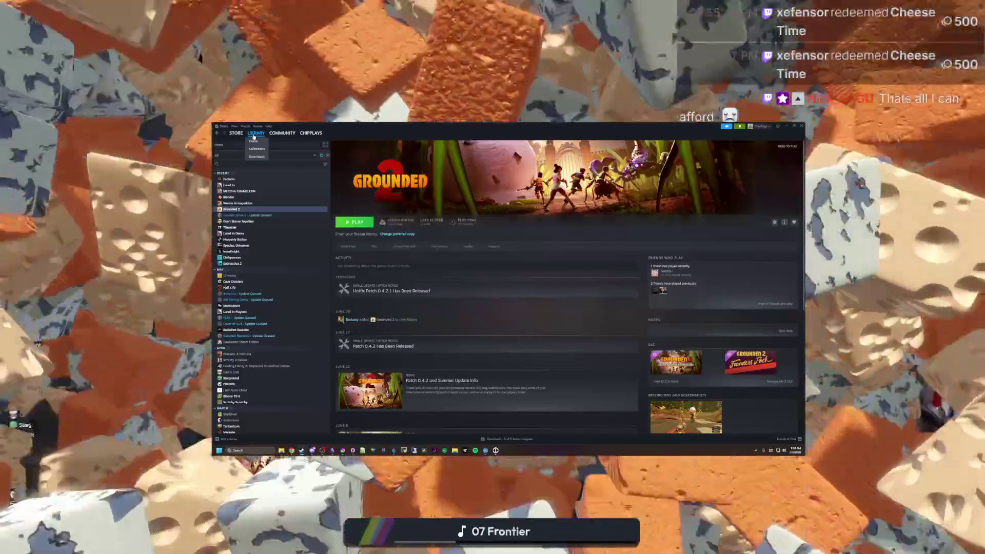
{"action": "left_click", "coordinate": [247, 221]}
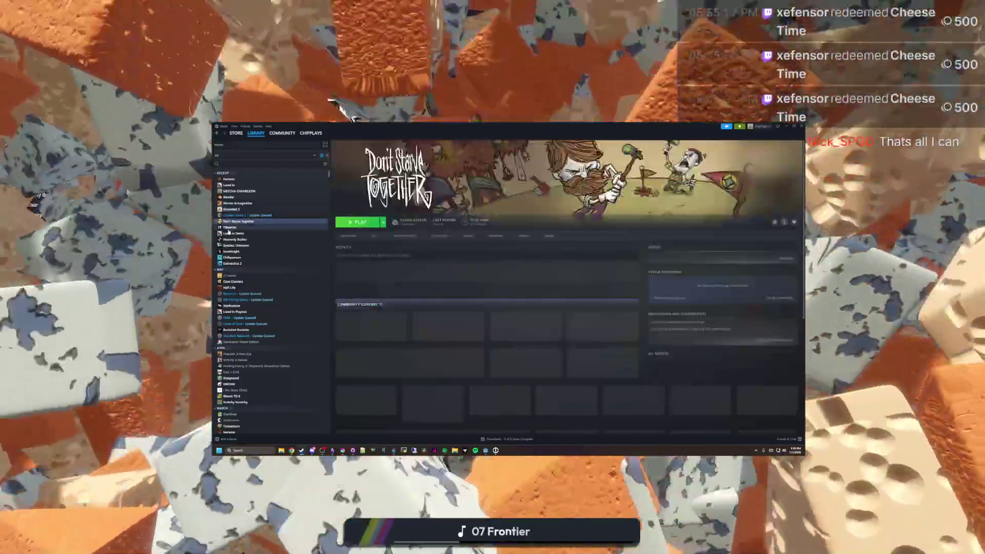
{"action": "left_click", "coordinate": [231, 240]}
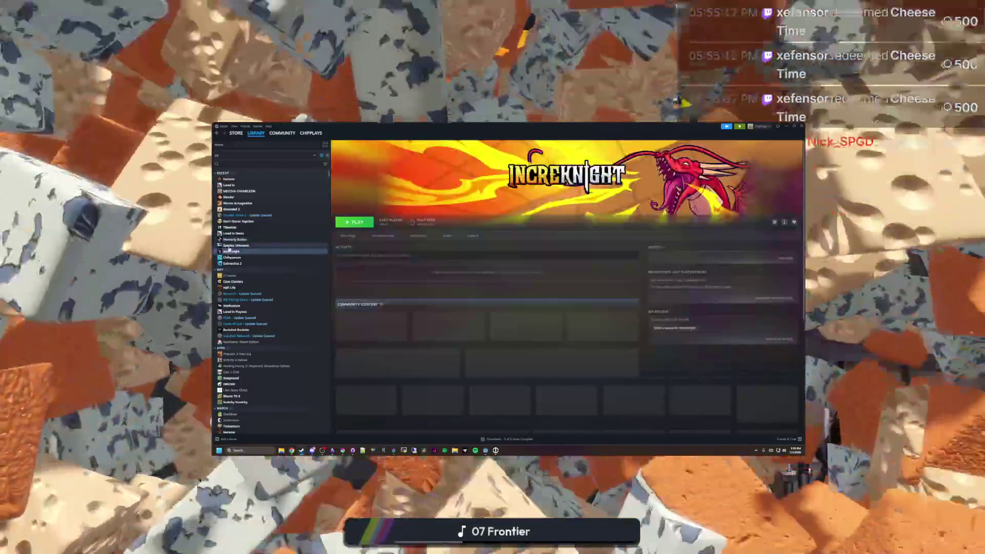
{"action": "left_click", "coordinate": [229, 263]}
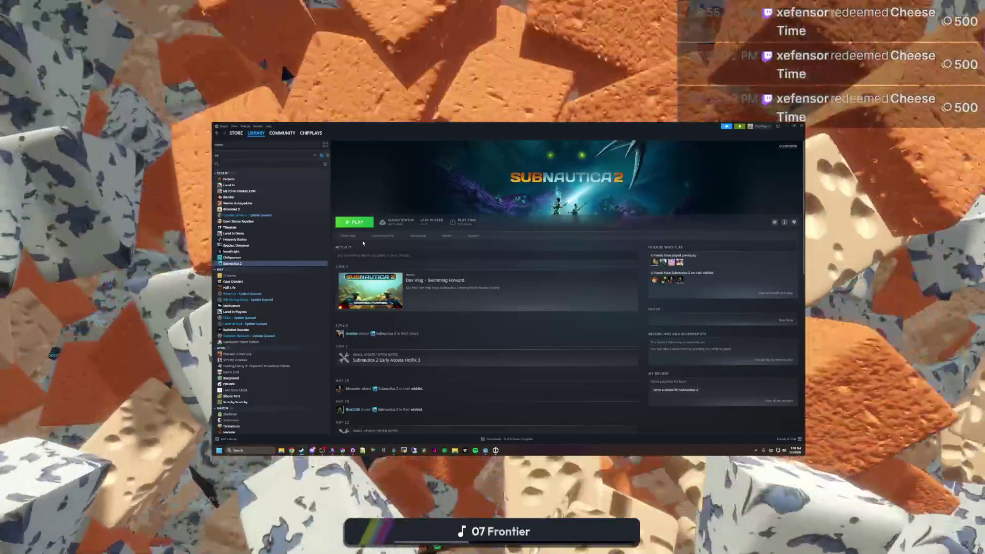
{"action": "scroll", "coordinate": [375, 322], "scroll_direction": "down", "scroll_amount": 3}
{"action": "scroll", "coordinate": [392, 285], "scroll_direction": "down", "scroll_amount": 3}
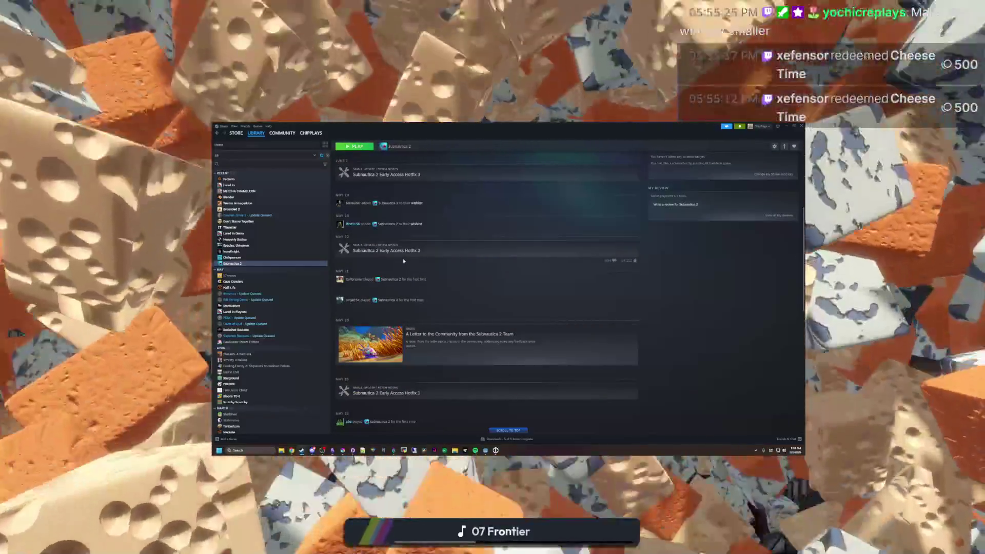
{"action": "scroll", "coordinate": [403, 261], "scroll_direction": "up", "scroll_amount": 4}
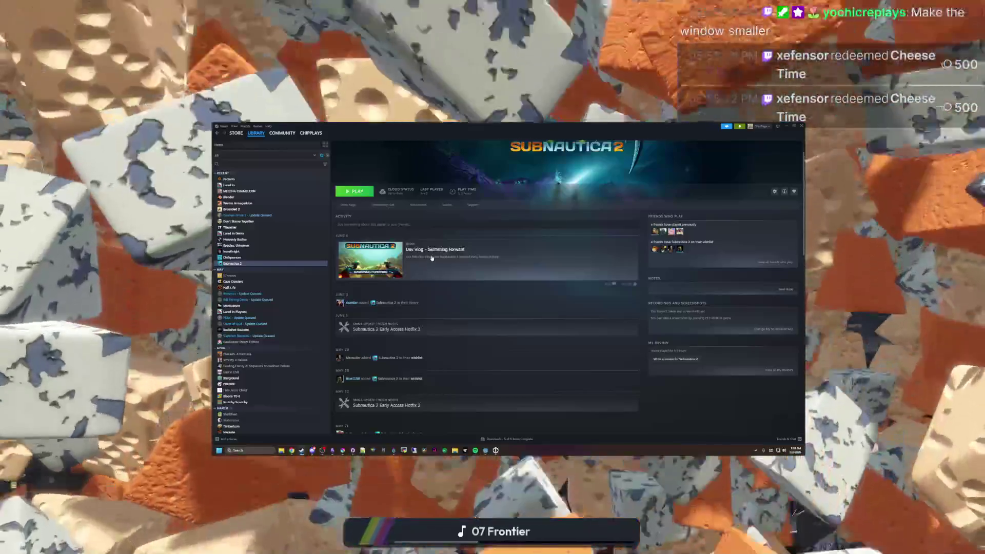
Read and close the Swimming Forward dev vlog post, then show the 17.waves library page
{"action": "left_click", "coordinate": [432, 258]}
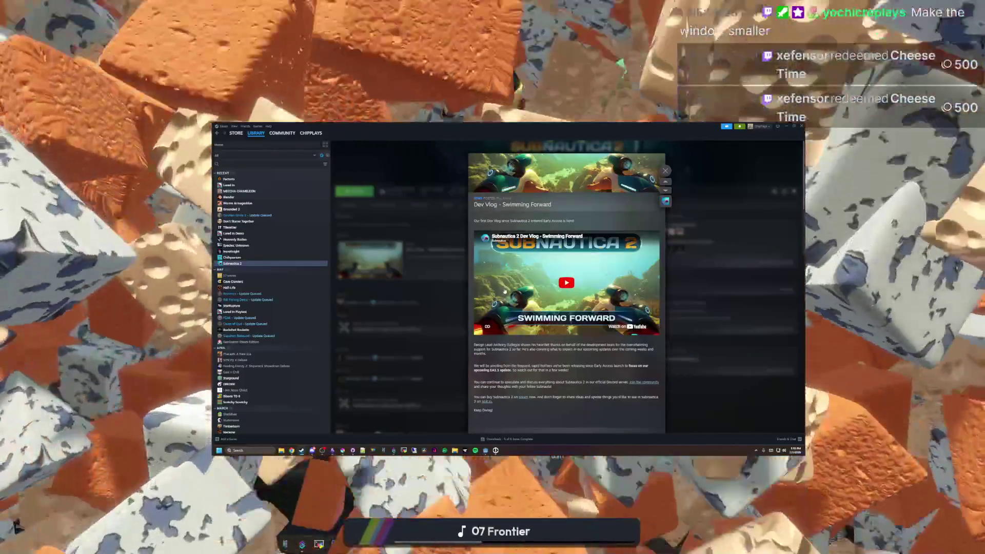
{"action": "scroll", "coordinate": [407, 274], "scroll_direction": "down", "scroll_amount": 1}
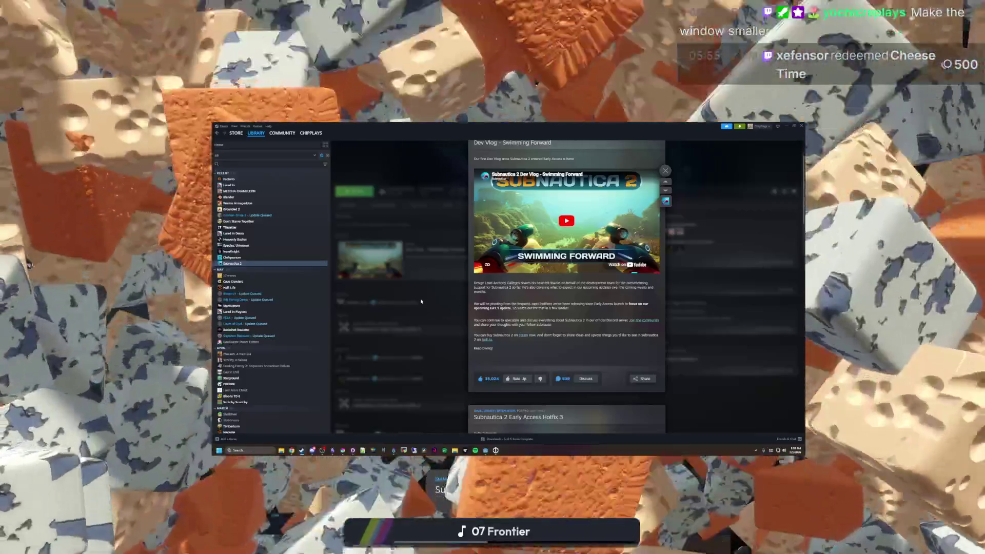
{"action": "left_click", "coordinate": [392, 308]}
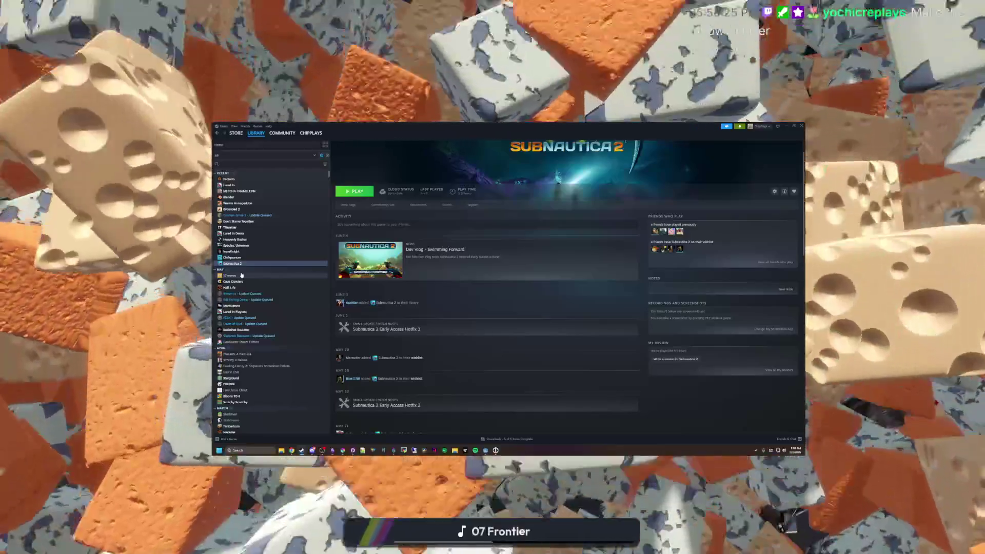
{"action": "left_click", "coordinate": [241, 274]}
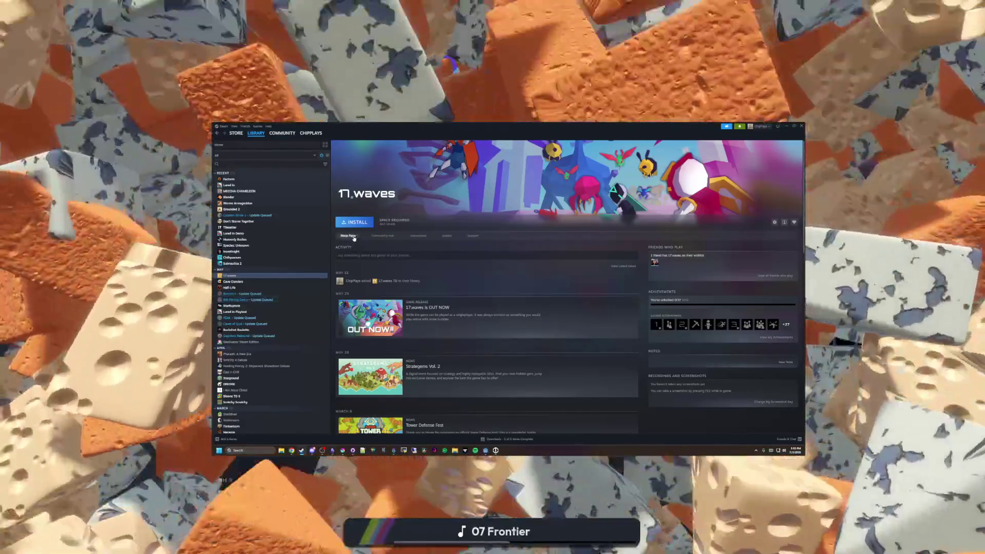
Glance at the 17.waves store page, go back, and step through Cave Crawlers and neighbours to Besiege
{"action": "left_click", "coordinate": [348, 237]}
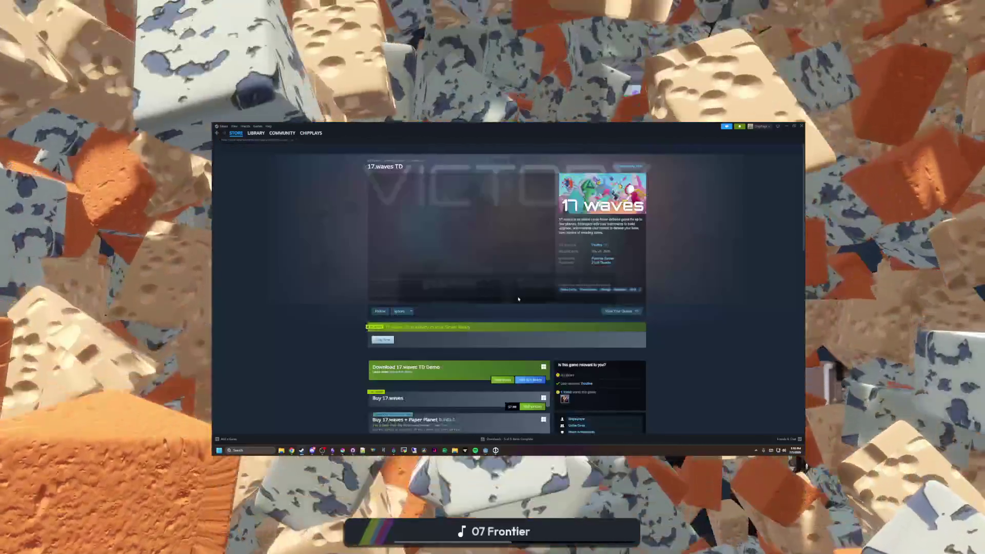
{"action": "key", "text": "alt+Left"}
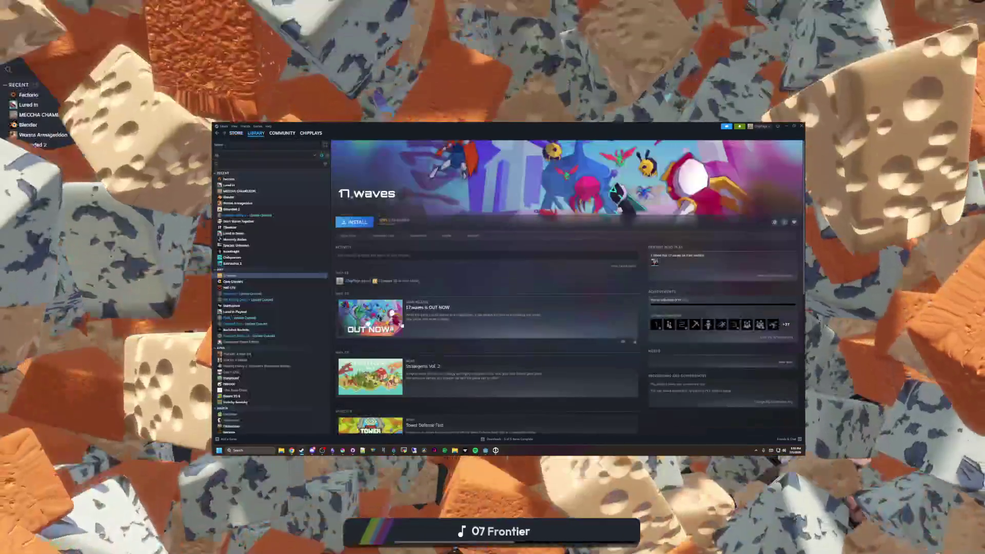
{"action": "left_click", "coordinate": [228, 282]}
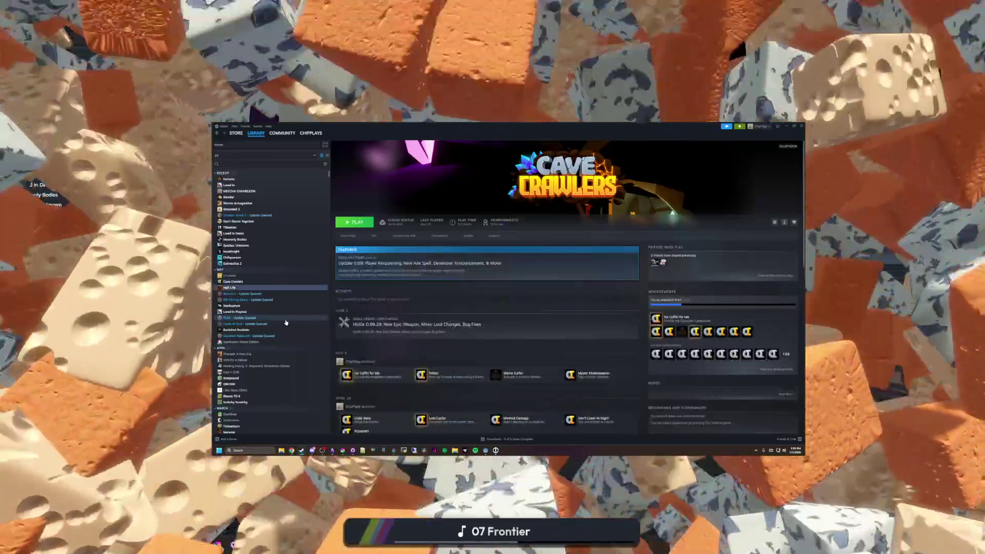
{"action": "key", "text": "Down"}
{"action": "key", "text": "Down"}
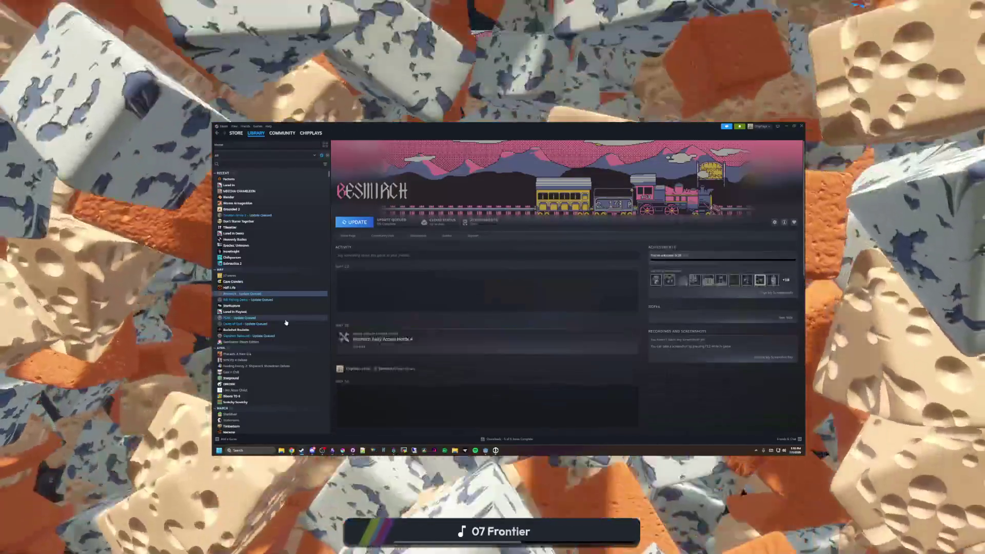
{"action": "key", "text": "Down"}
{"action": "key", "text": "Up"}
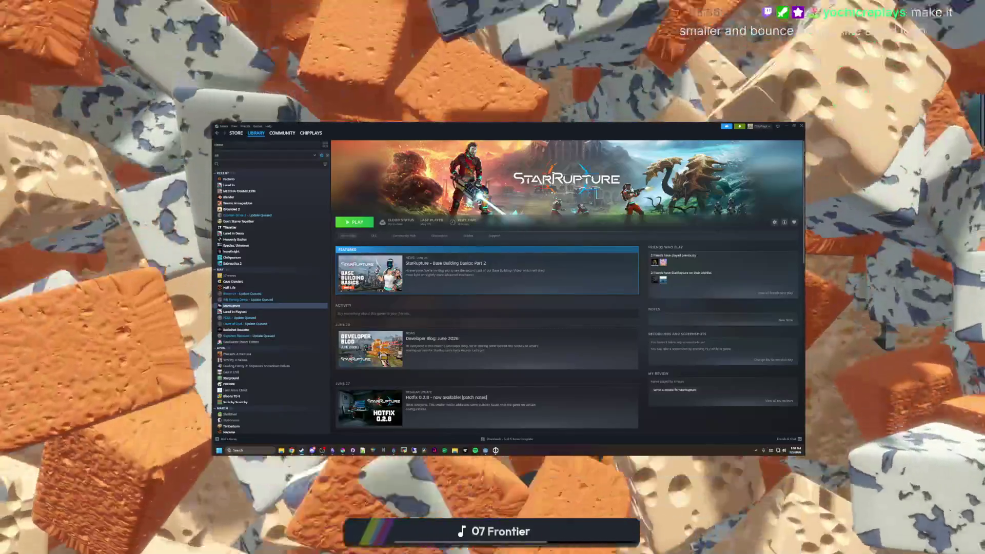
Arrow through PEAK, Slapshot Rebound and the April group games, ending on the DREDGE page
{"action": "key", "text": "Down"}
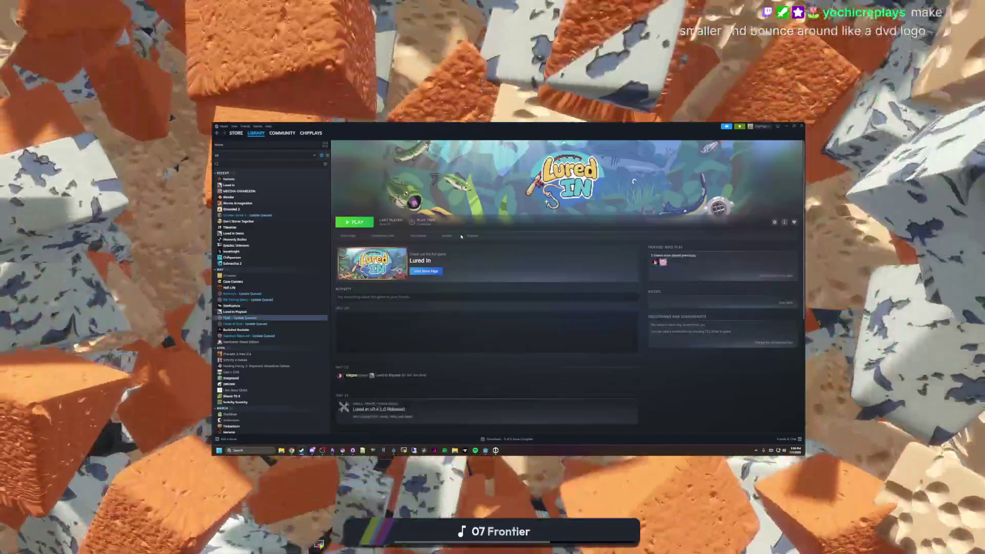
{"action": "key", "text": "Down"}
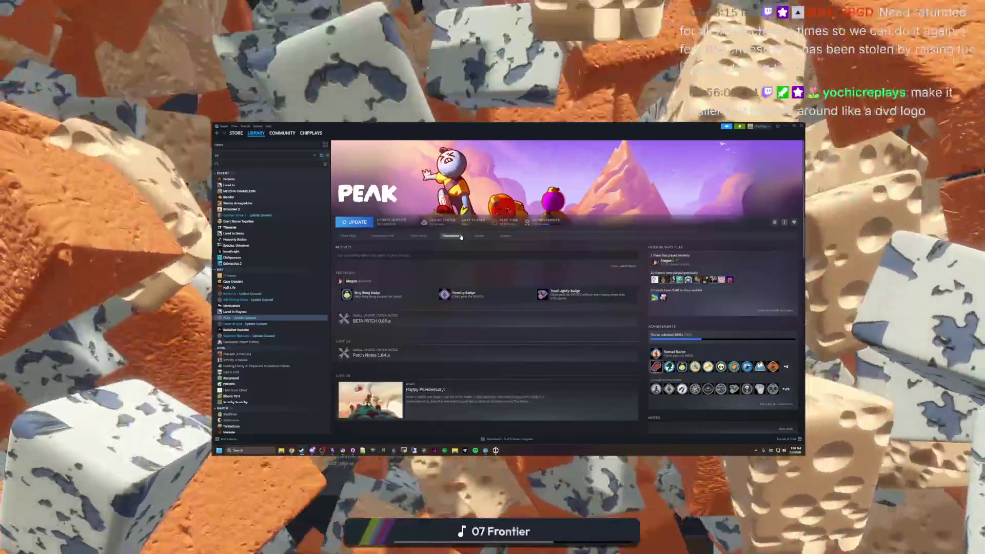
{"action": "key", "text": "Down"}
{"action": "key", "text": "Down"}
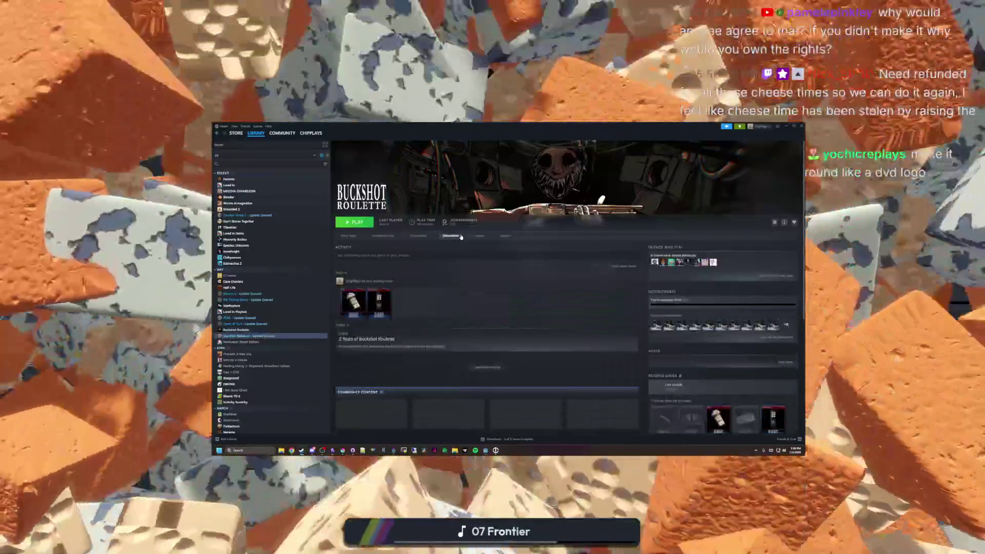
{"action": "key", "text": "Down"}
{"action": "key", "text": "Down"}
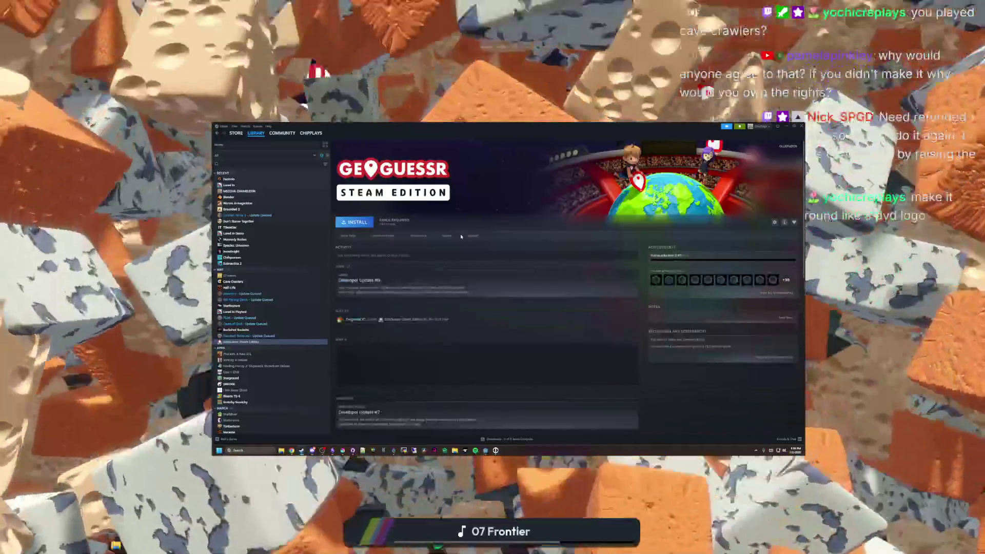
{"action": "key", "text": "Up"}
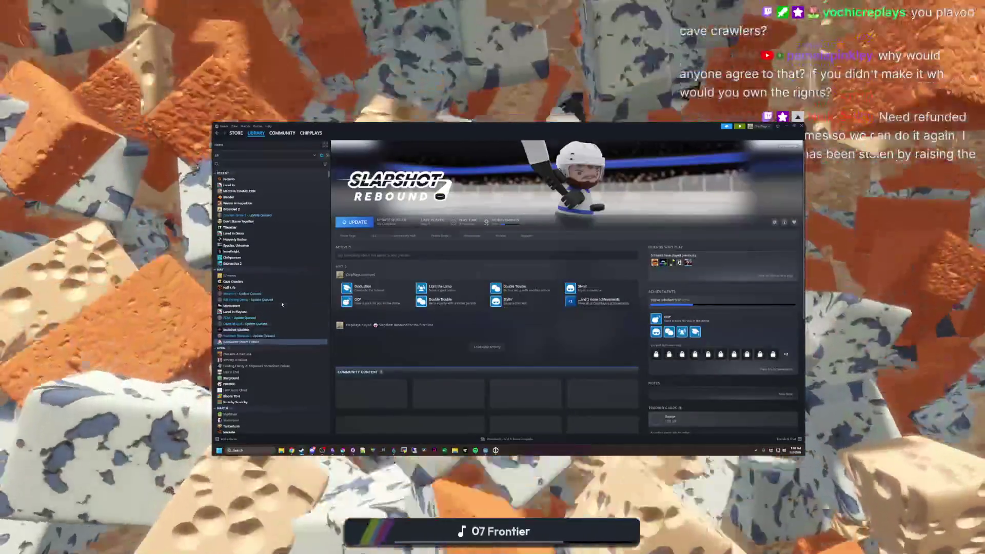
{"action": "key", "text": "Down"}
{"action": "key", "text": "Down"}
{"action": "key", "text": "Down"}
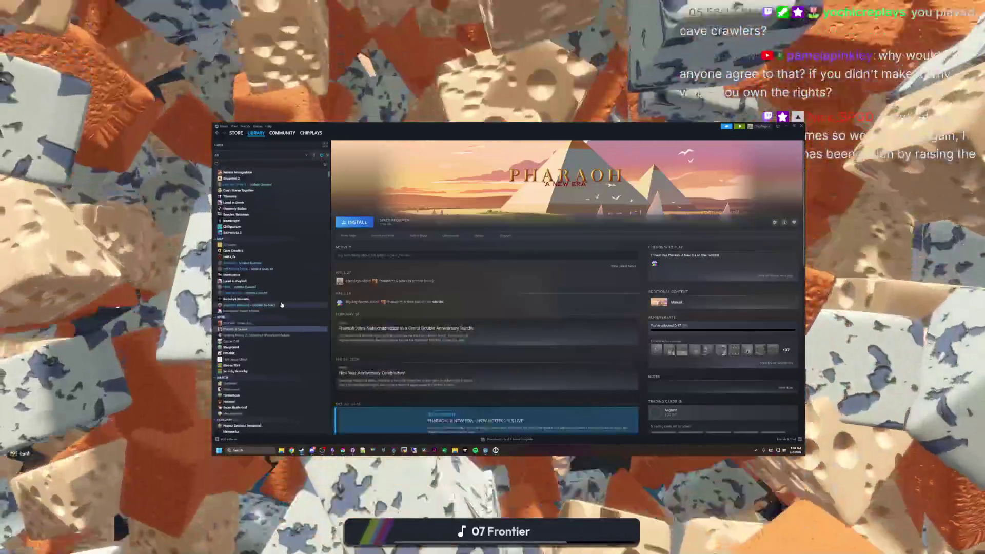
{"action": "key", "text": "Down"}
{"action": "key", "text": "Down"}
{"action": "key", "text": "Down"}
{"action": "key", "text": "Down"}
{"action": "key", "text": "Down"}
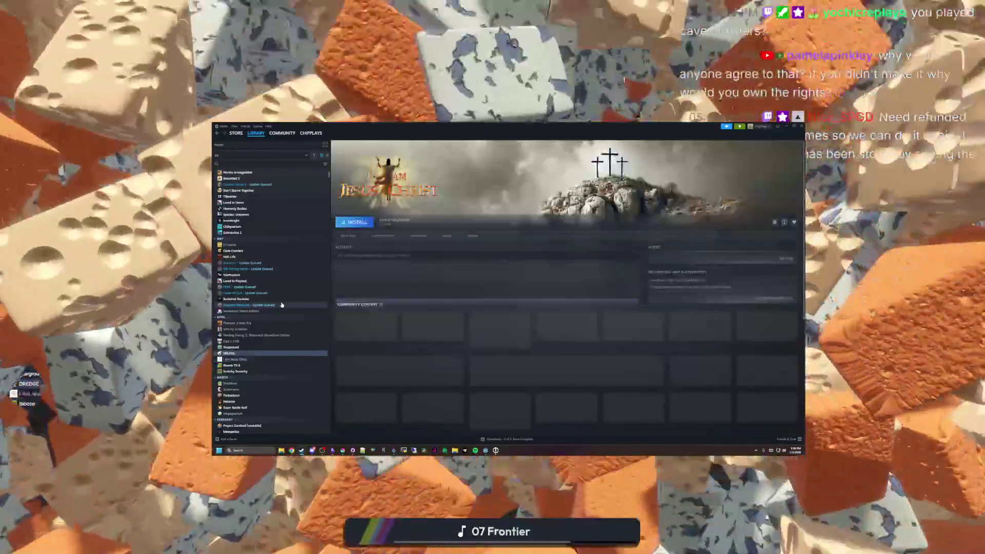
{"action": "key", "text": "Up"}
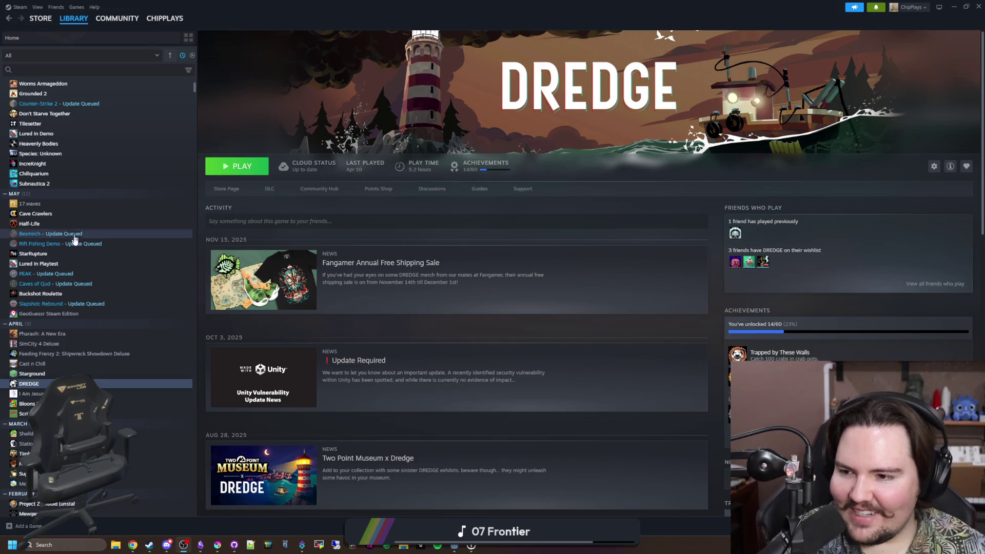
{"action": "scroll", "coordinate": [49, 295], "scroll_direction": "up", "scroll_amount": 2}
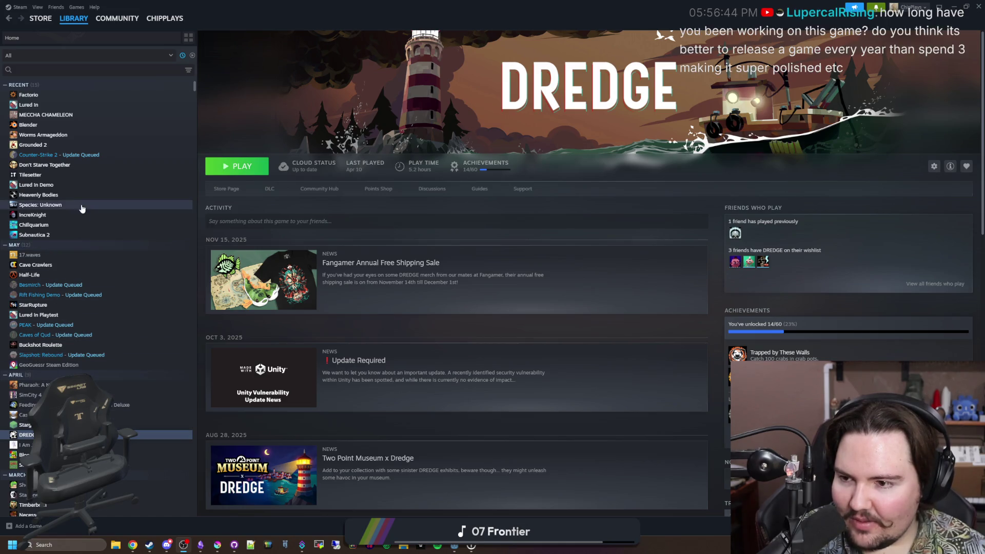
Read Cave Crawlers' Update 0.89 patch notes in the library, then bring up its store page
{"action": "left_click", "coordinate": [81, 265]}
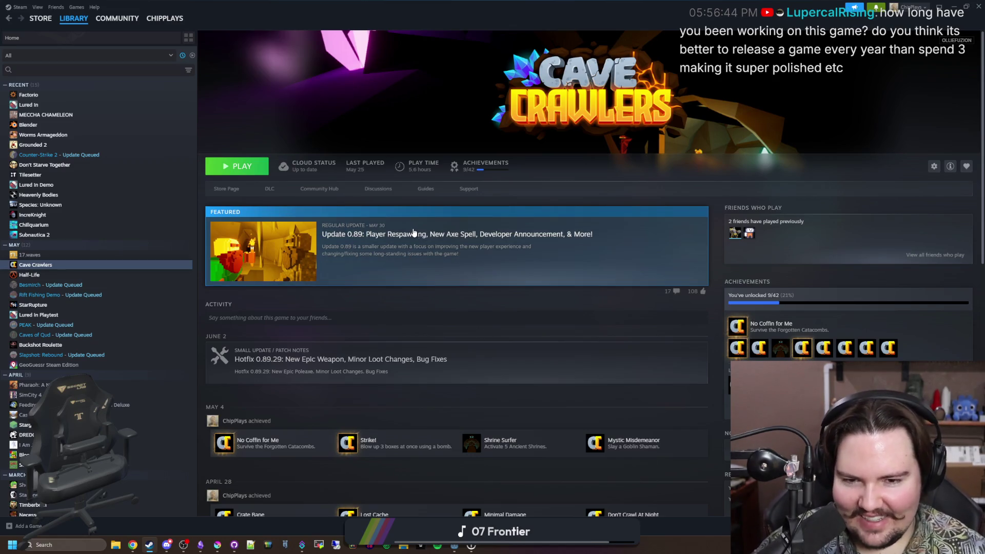
{"action": "left_click", "coordinate": [352, 275]}
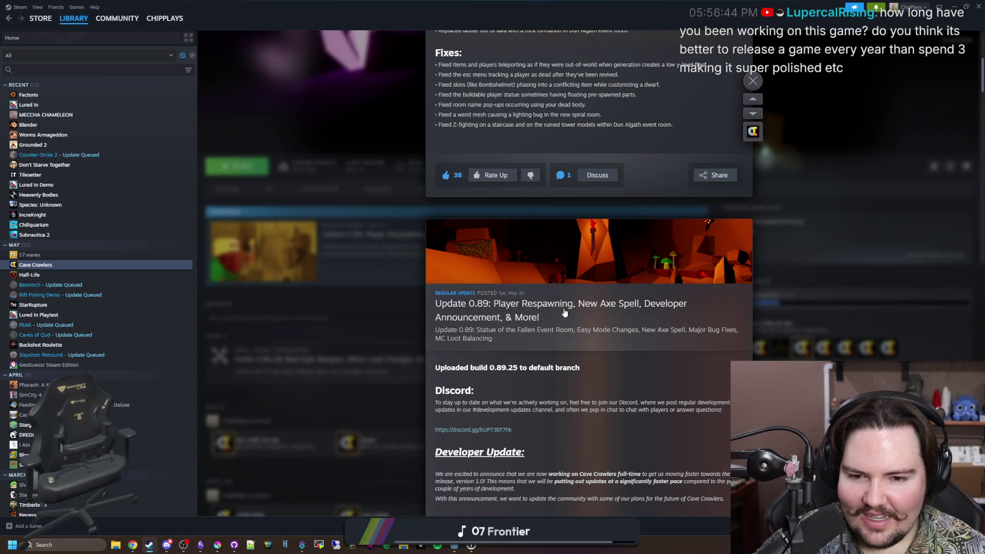
{"action": "scroll", "coordinate": [539, 312], "scroll_direction": "up", "scroll_amount": 4}
{"action": "scroll", "coordinate": [540, 309], "scroll_direction": "up", "scroll_amount": 1}
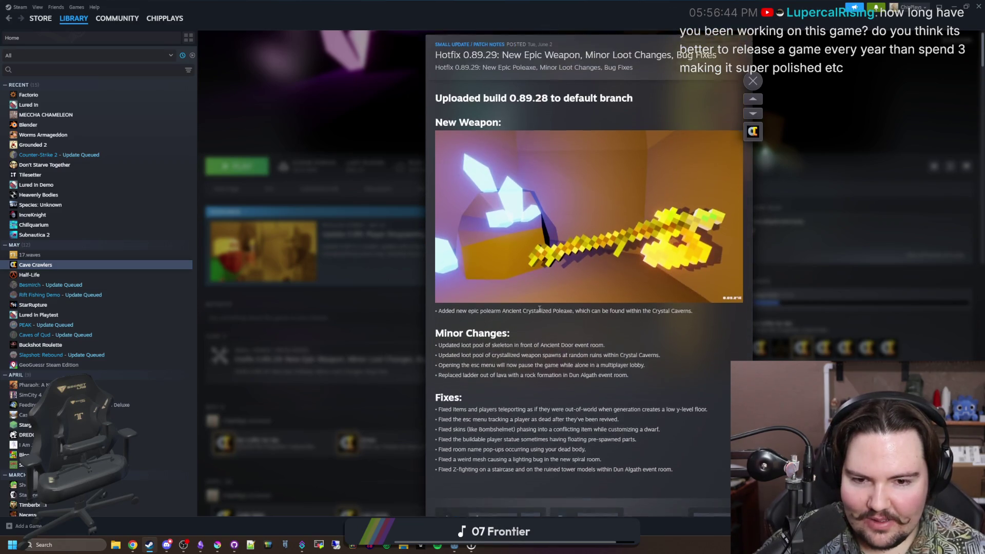
{"action": "scroll", "coordinate": [539, 311], "scroll_direction": "down", "scroll_amount": 4}
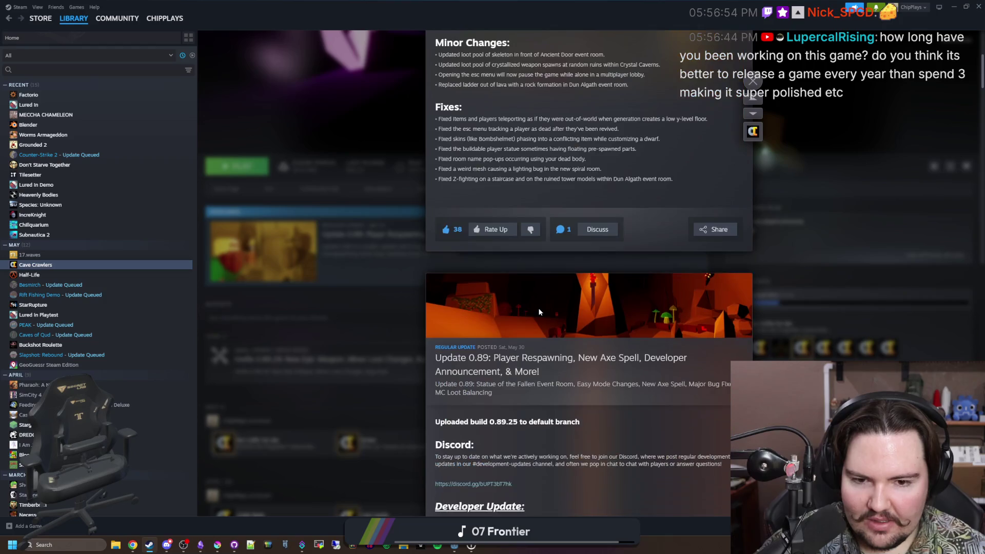
{"action": "scroll", "coordinate": [539, 308], "scroll_direction": "down", "scroll_amount": 2}
{"action": "scroll", "coordinate": [538, 311], "scroll_direction": "down", "scroll_amount": 2}
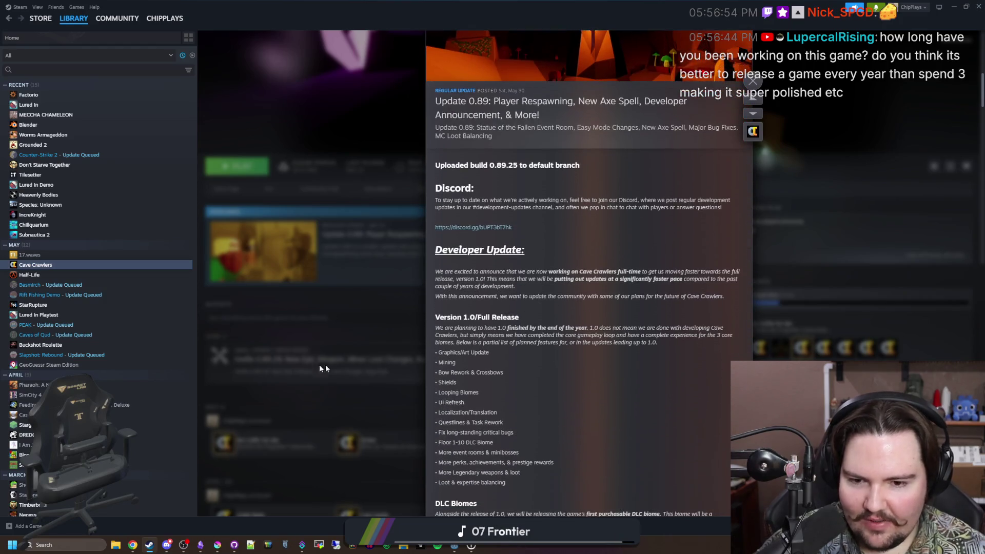
{"action": "left_click", "coordinate": [351, 362]}
{"action": "left_click", "coordinate": [234, 192]}
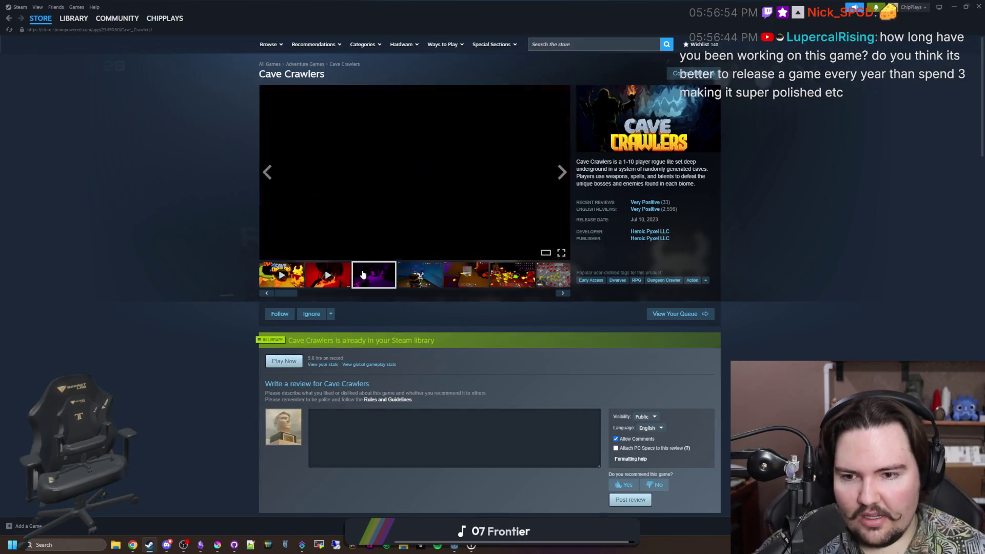
View the purple cave screenshot full-size and advance through to the inventory screenshot, 12 of 15
{"action": "left_click", "coordinate": [373, 275]}
{"action": "left_click", "coordinate": [558, 227]}
{"action": "left_click", "coordinate": [863, 275]}
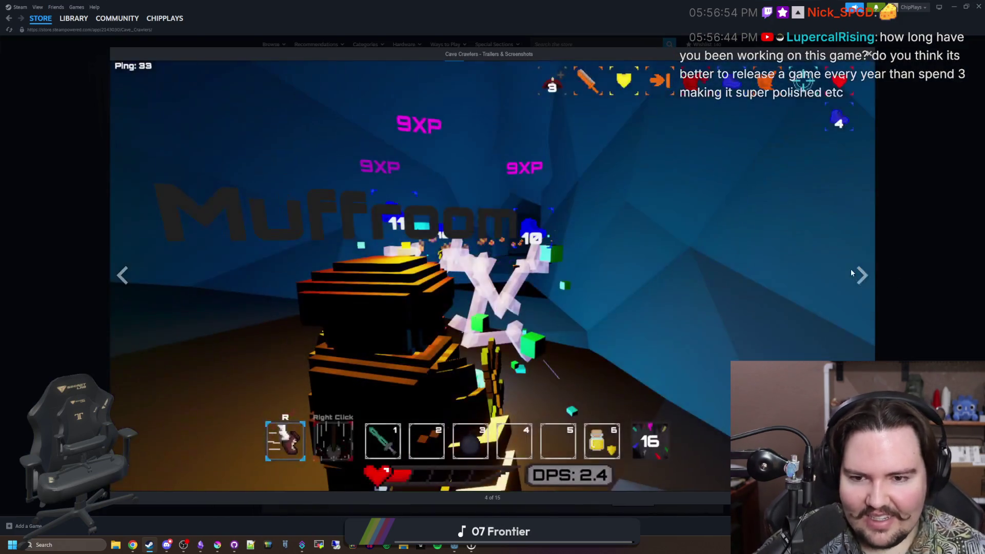
{"action": "left_click", "coordinate": [863, 276]}
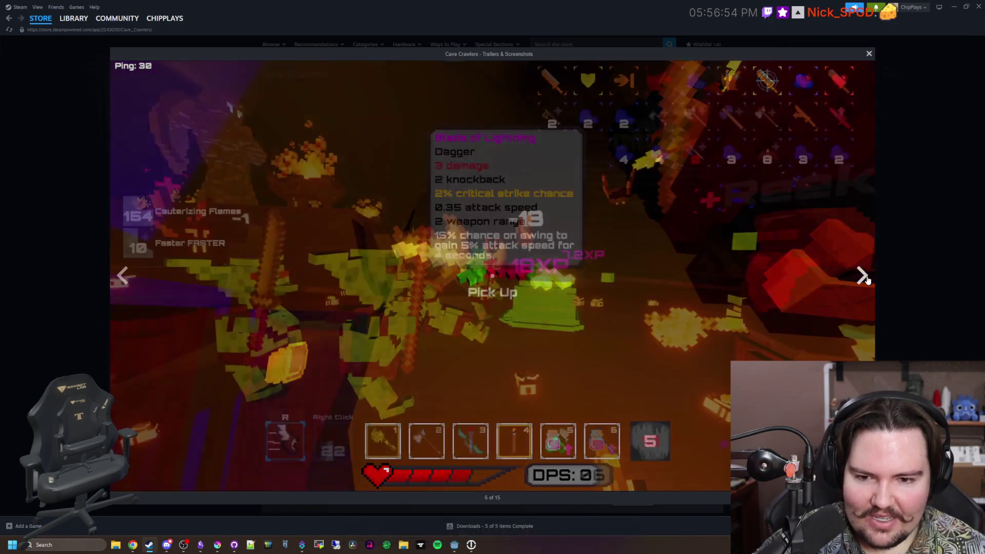
{"action": "left_click", "coordinate": [863, 275]}
{"action": "left_click", "coordinate": [863, 275]}
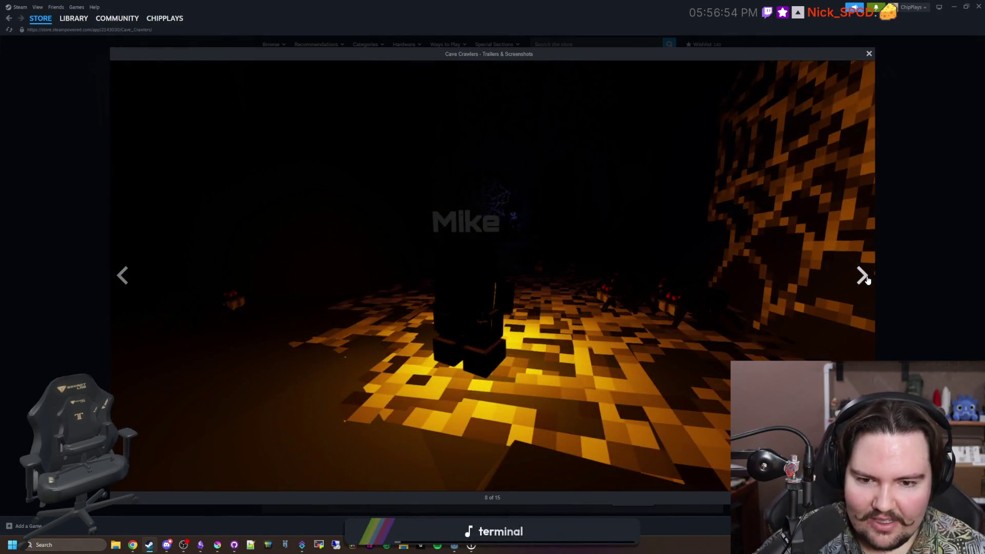
{"action": "left_click", "coordinate": [863, 276]}
{"action": "left_click", "coordinate": [862, 276]}
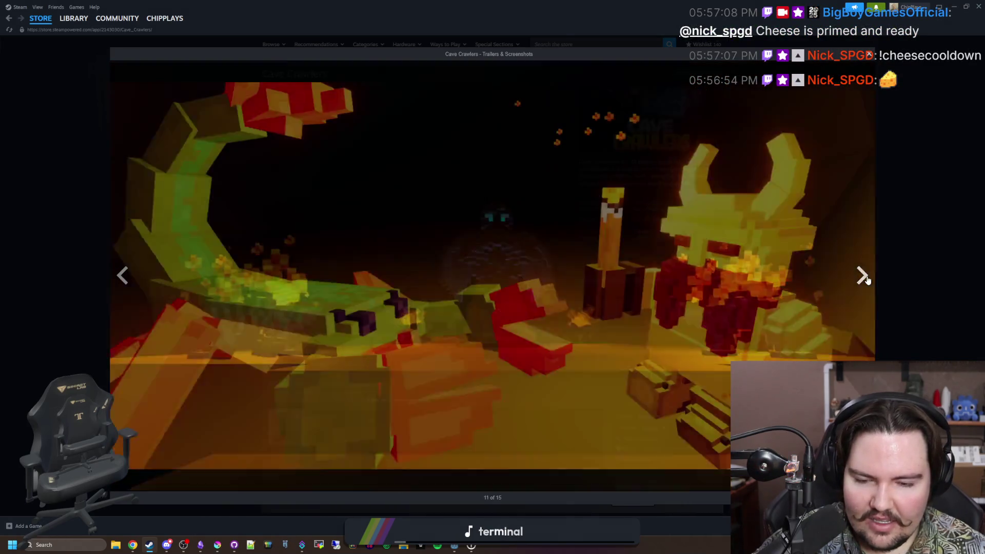